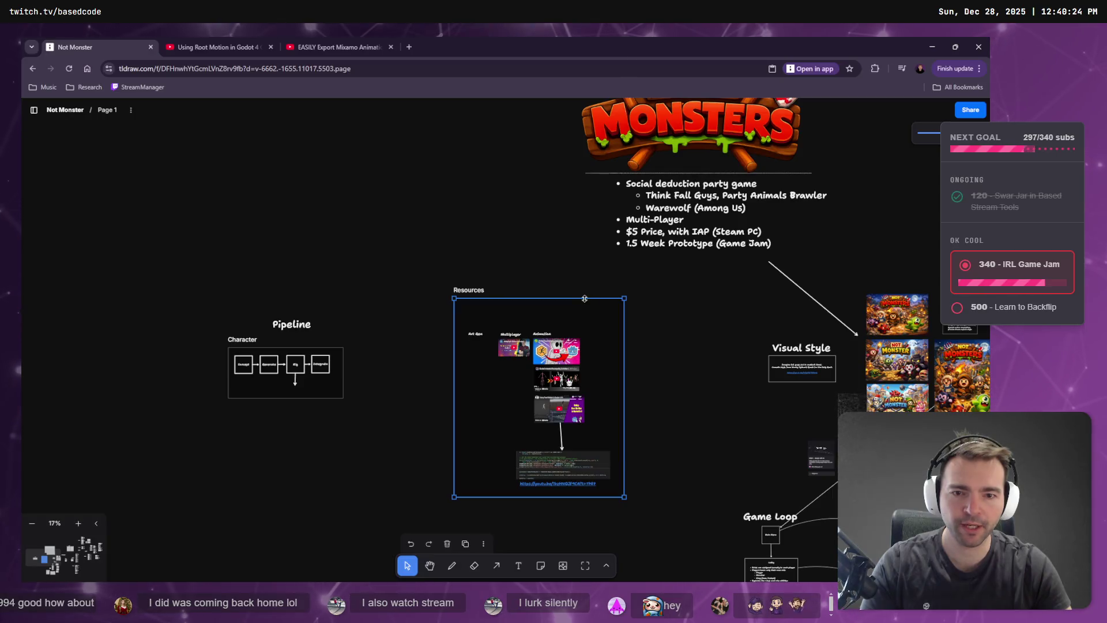
Move the Resources frame left, and make the Character frame taller while shifting it left.
left_click_drag(585, 306, 560, 317)
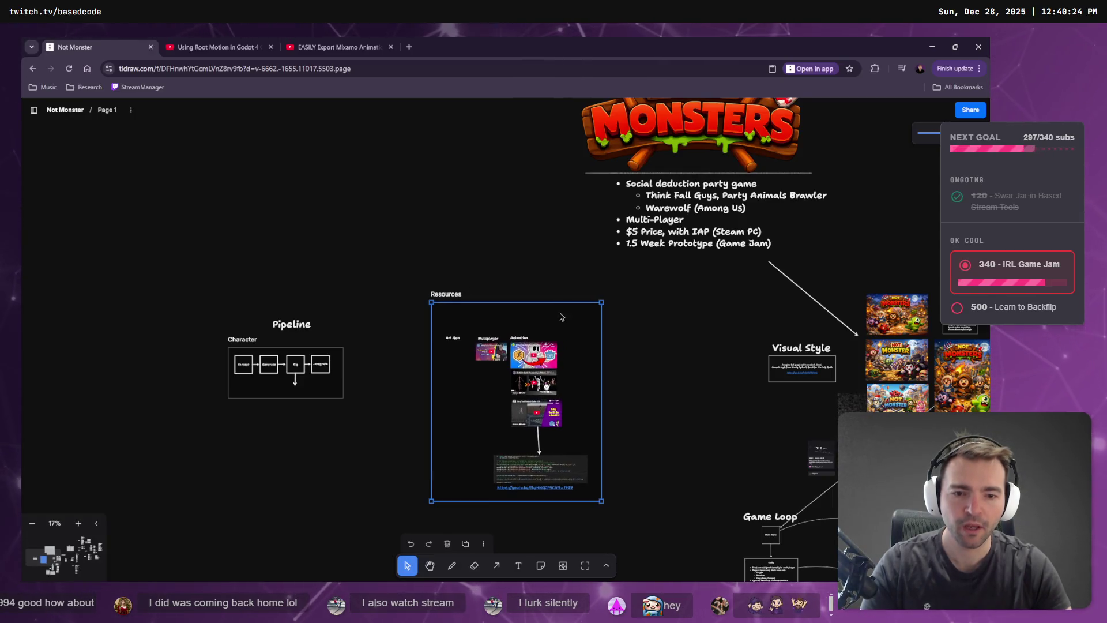
mouse_move(327, 395)
left_mouse_down()
mouse_move(247, 395)
mouse_move(371, 389)
mouse_move(319, 381)
left_mouse_up()
left_click(318, 372)
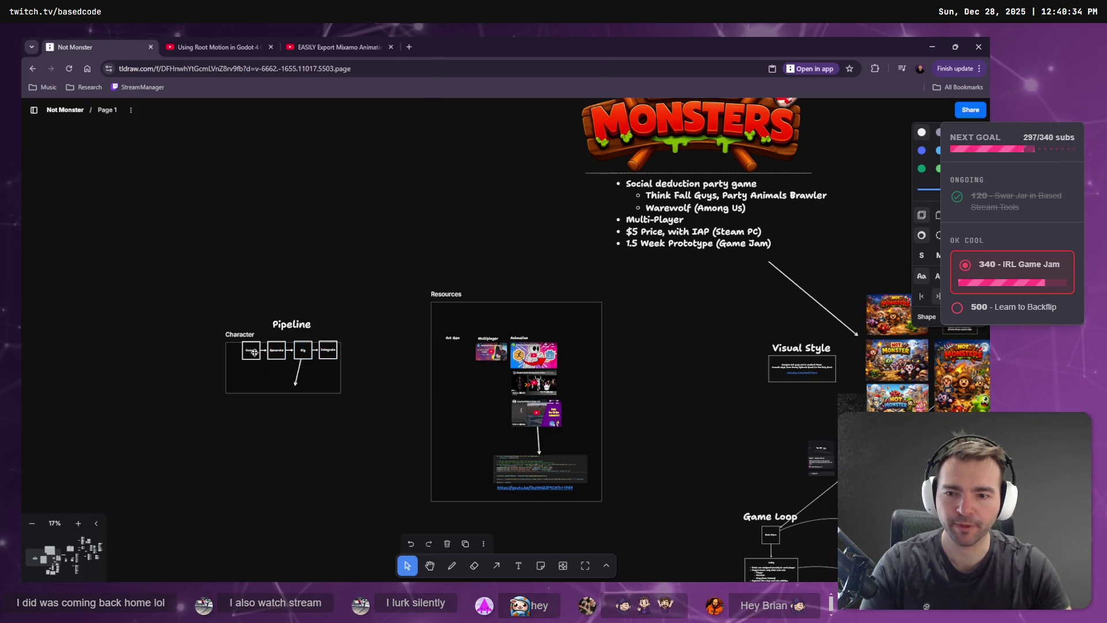
left_click(322, 388)
left_click(333, 394)
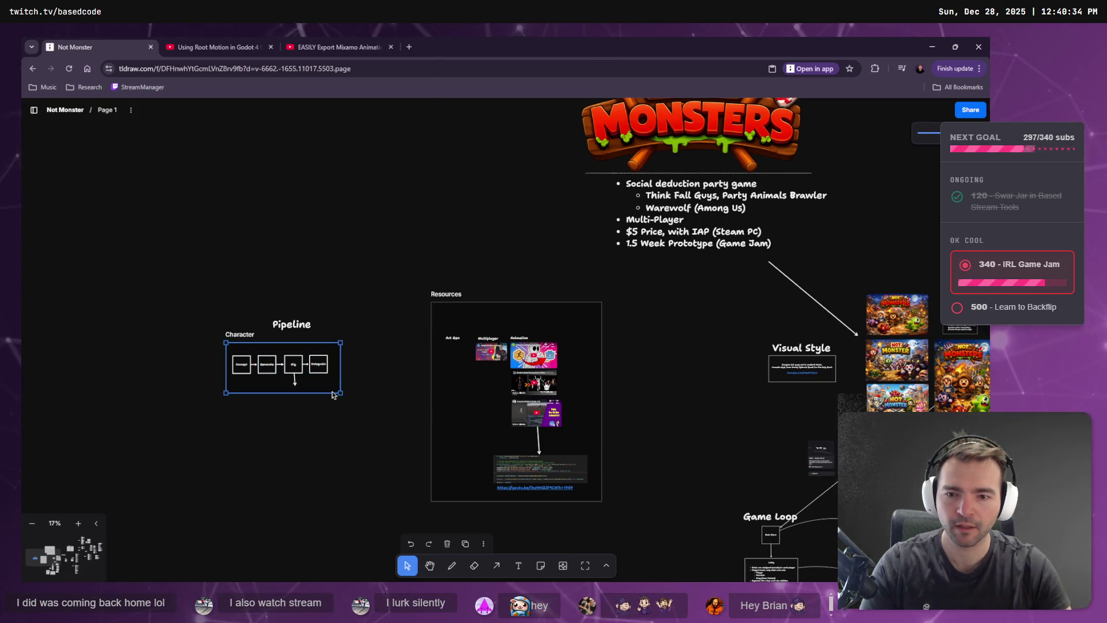
mouse_move(337, 396)
left_mouse_down()
mouse_move(376, 435)
mouse_move(267, 406)
left_mouse_up()
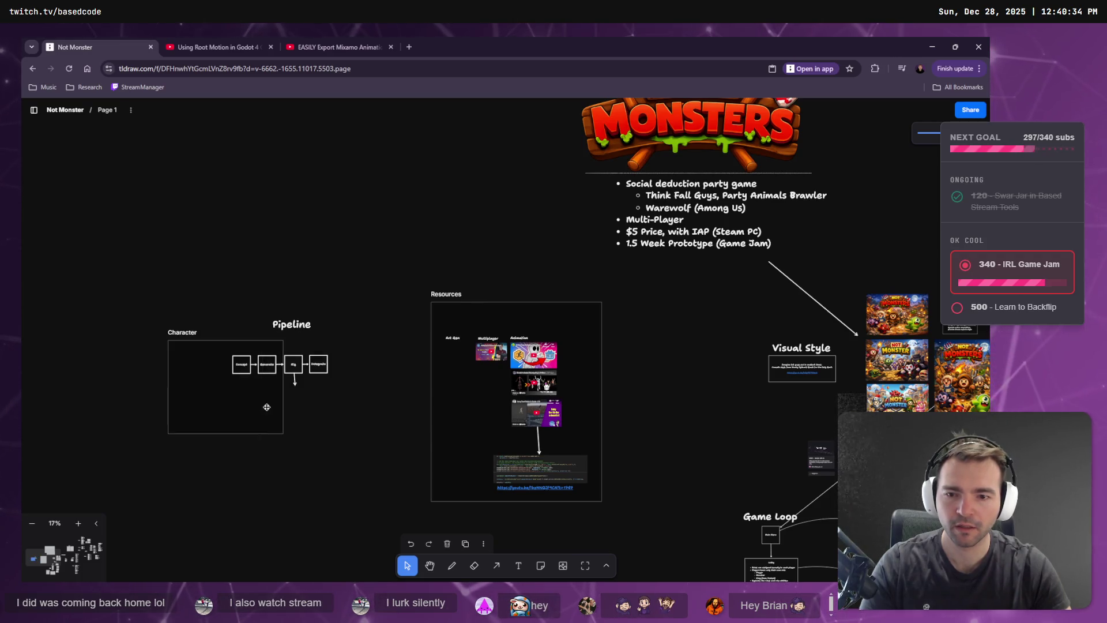
Nudge the Resources frame right and down, then delete the Character frame.
mouse_move(476, 306)
left_mouse_down()
mouse_move(601, 326)
mouse_move(479, 309)
left_mouse_up()
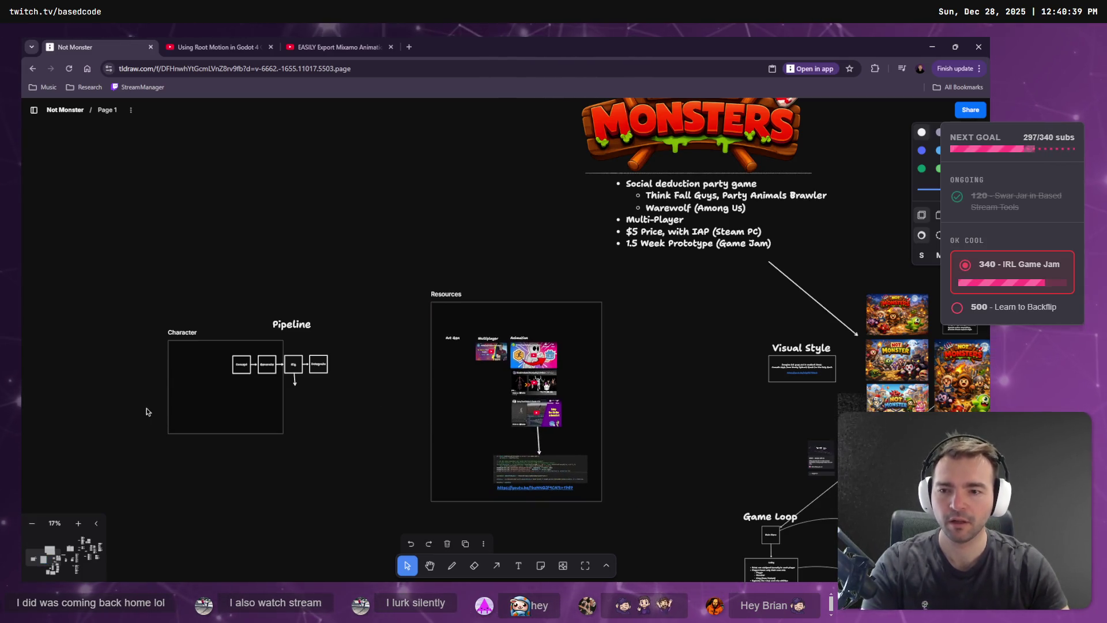
left_click(263, 431)
key("Delete")
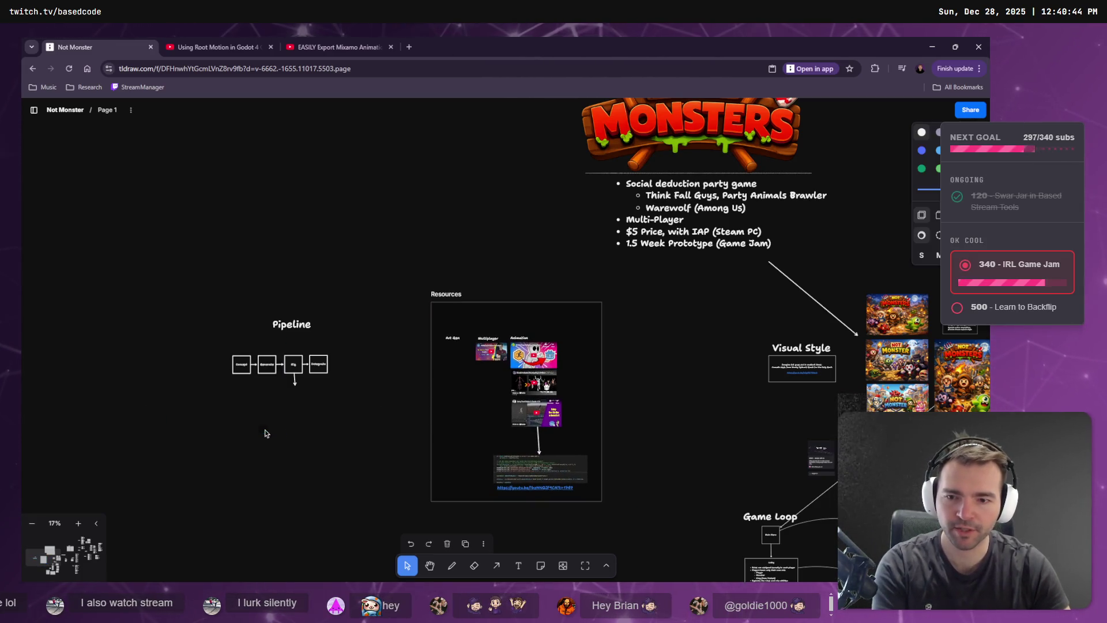
Draw a frame around the four pipeline boxes and name it Pipeline.
left_click(586, 565)
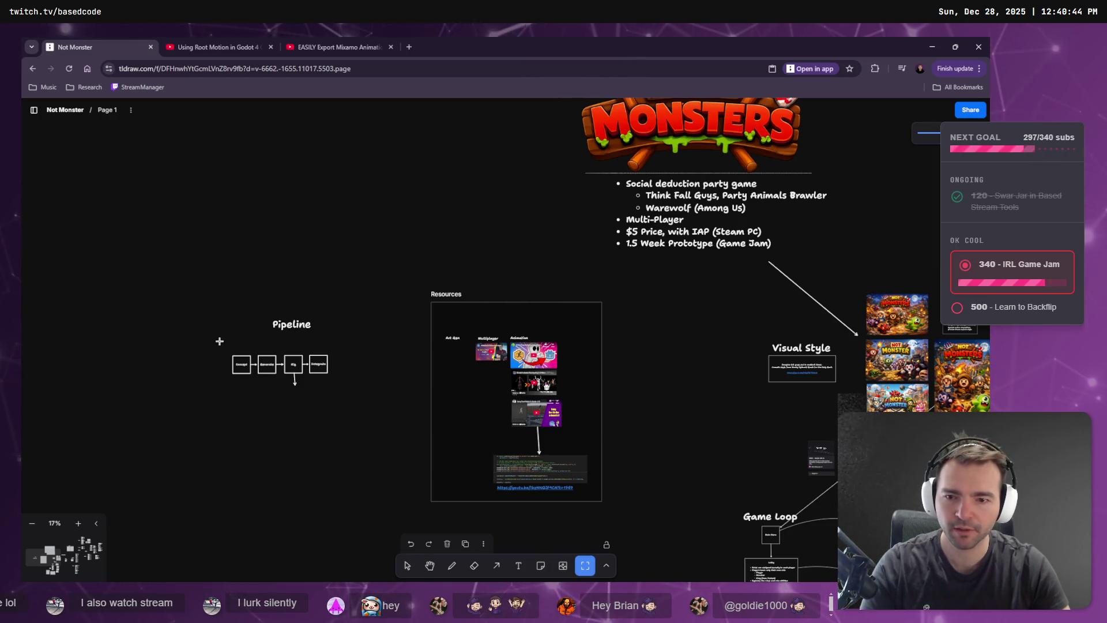
left_click_drag(229, 347, 351, 401)
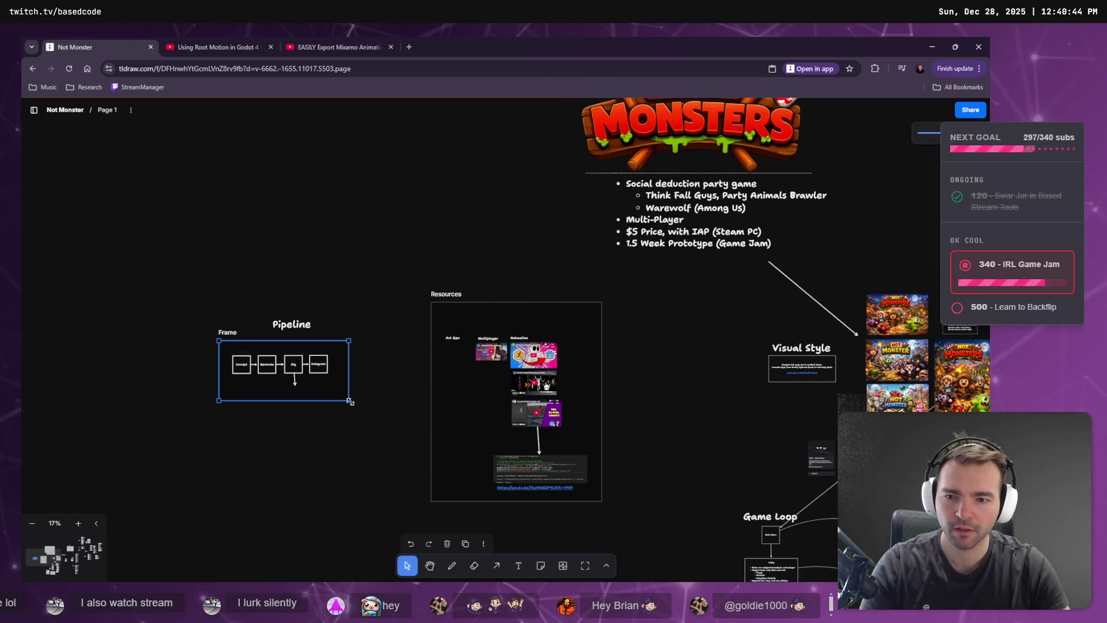
type("Pipeline")
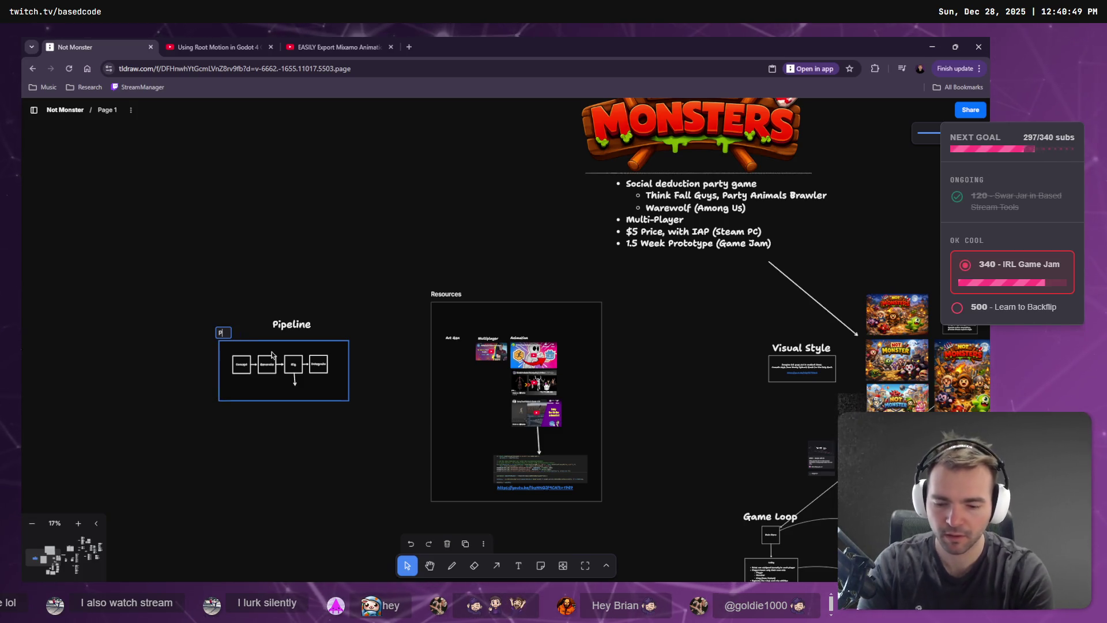
key("Return")
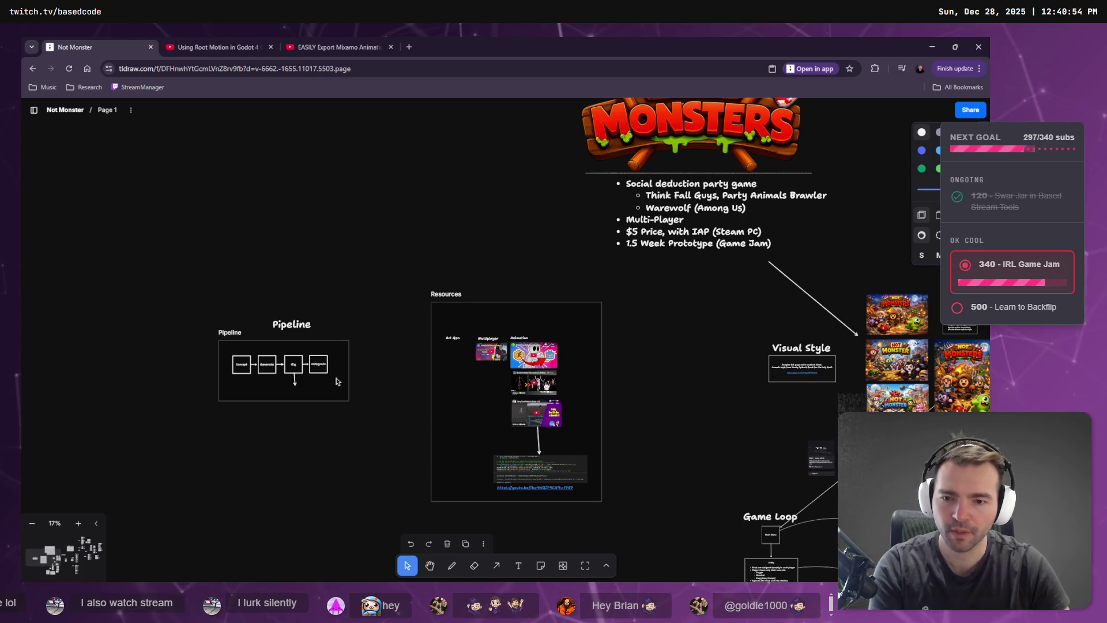
Move the Pipeline frame up into the old Pipeline heading's place.
left_click(249, 347)
left_click_drag(246, 347, 227, 373)
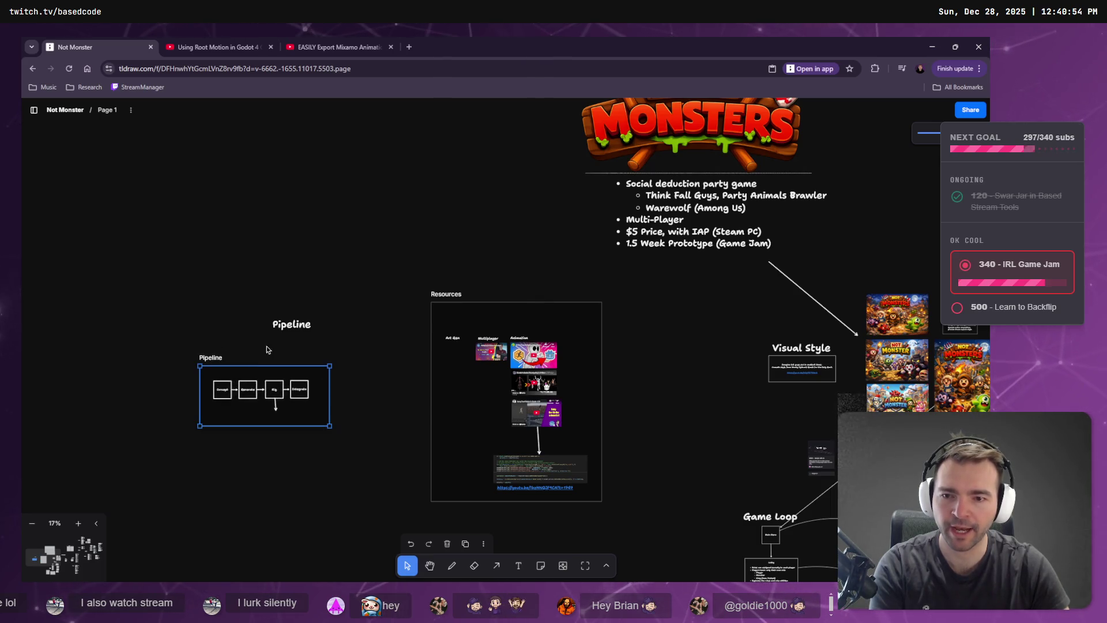
left_click(334, 279)
mouse_move(295, 375)
left_mouse_down()
mouse_move(329, 318)
mouse_move(344, 323)
left_mouse_up()
scroll(490, 369, "down", 4)
Draw a frame enclosing the Game Loop section.
scroll(519, 358, "down", 3)
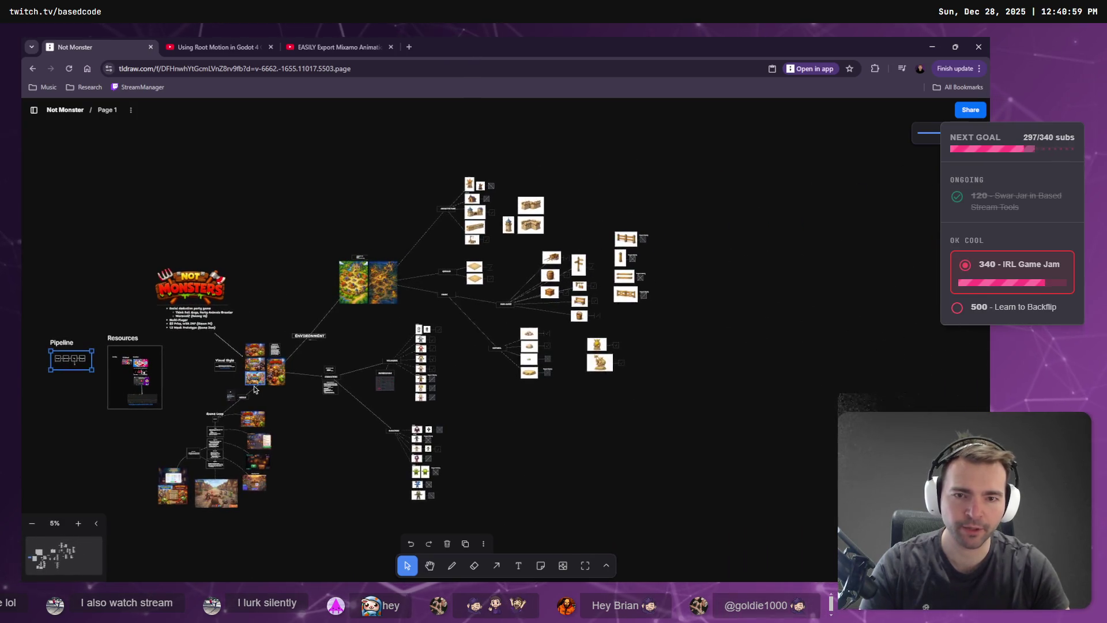
mouse_move(403, 360)
left_mouse_down()
mouse_move(350, 397)
mouse_move(382, 310)
left_mouse_up()
scroll(381, 309, "up", 5)
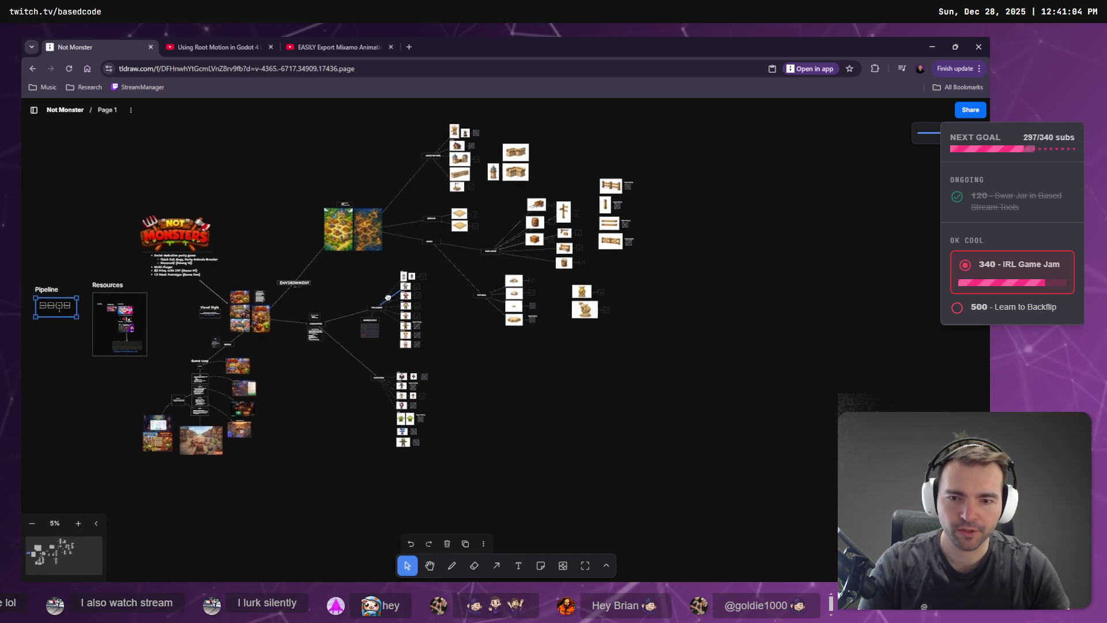
scroll(462, 342, "left", 10)
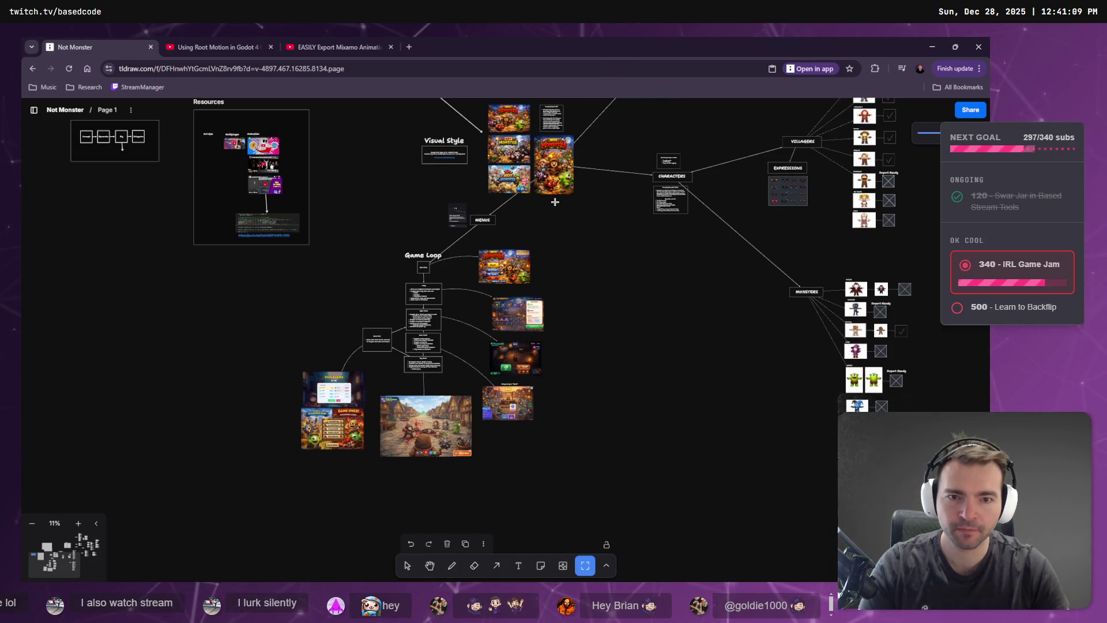
mouse_move(568, 201)
left_mouse_down()
mouse_move(271, 512)
mouse_move(297, 496)
left_mouse_up()
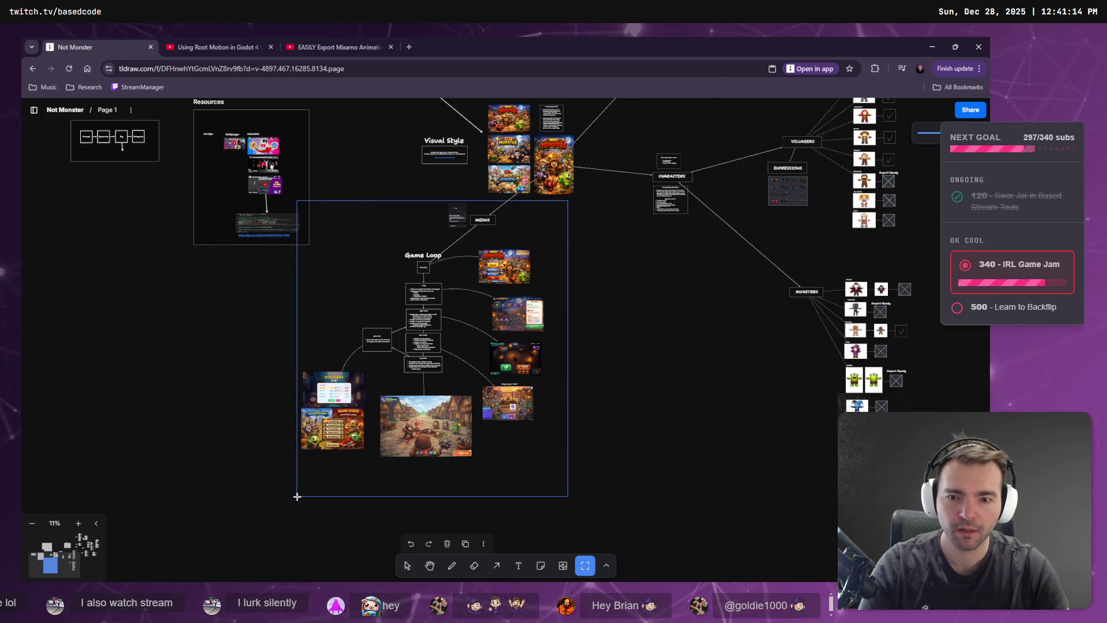
Draw a second frame around the Visual Style images.
scroll(632, 476, "up", 5)
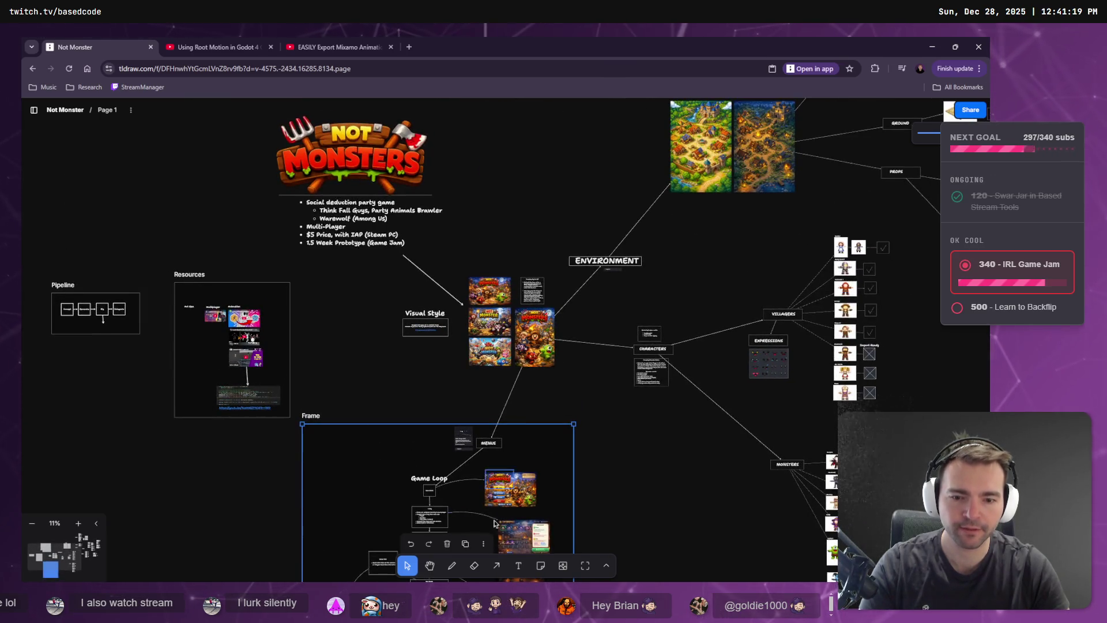
left_click(586, 566)
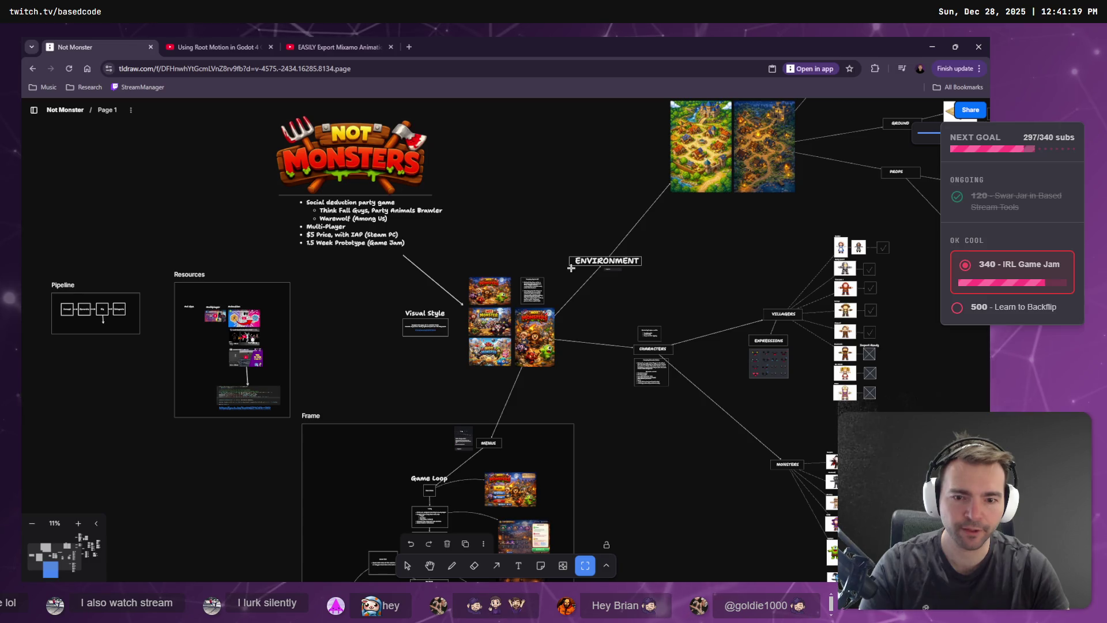
mouse_move(562, 262)
left_mouse_down()
mouse_move(395, 385)
mouse_move(414, 410)
mouse_move(466, 392)
left_mouse_up()
left_click(423, 274)
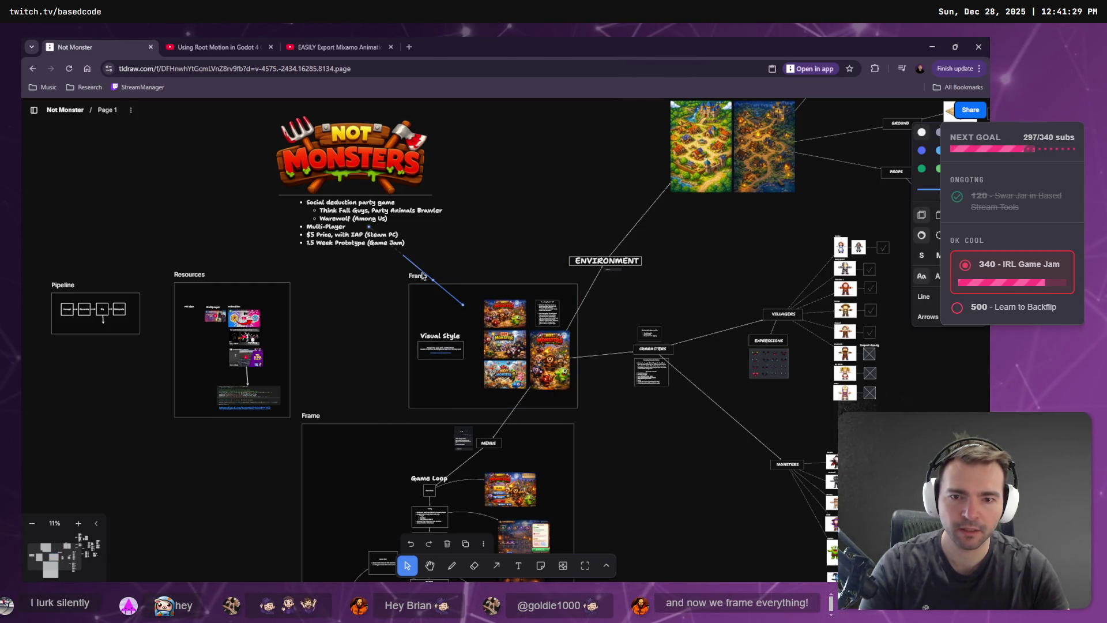
Reattach the bullet-list arrow's tip to the Visual Style box.
mouse_move(463, 305)
left_mouse_down()
mouse_move(432, 350)
mouse_move(454, 338)
left_mouse_up()
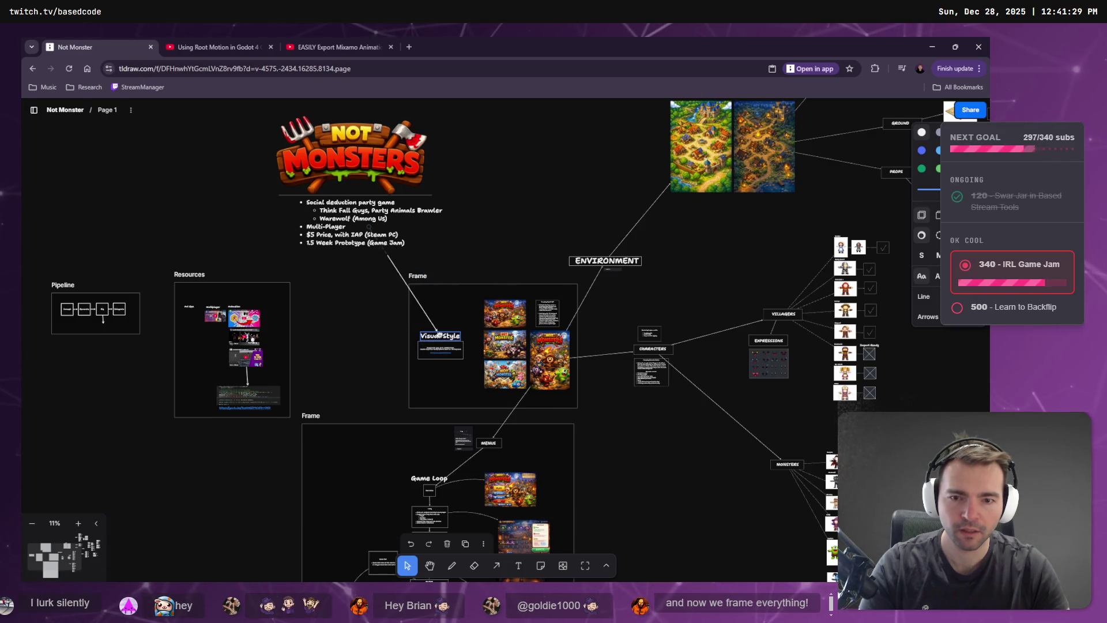
left_click(611, 425)
scroll(496, 374, "down", 5)
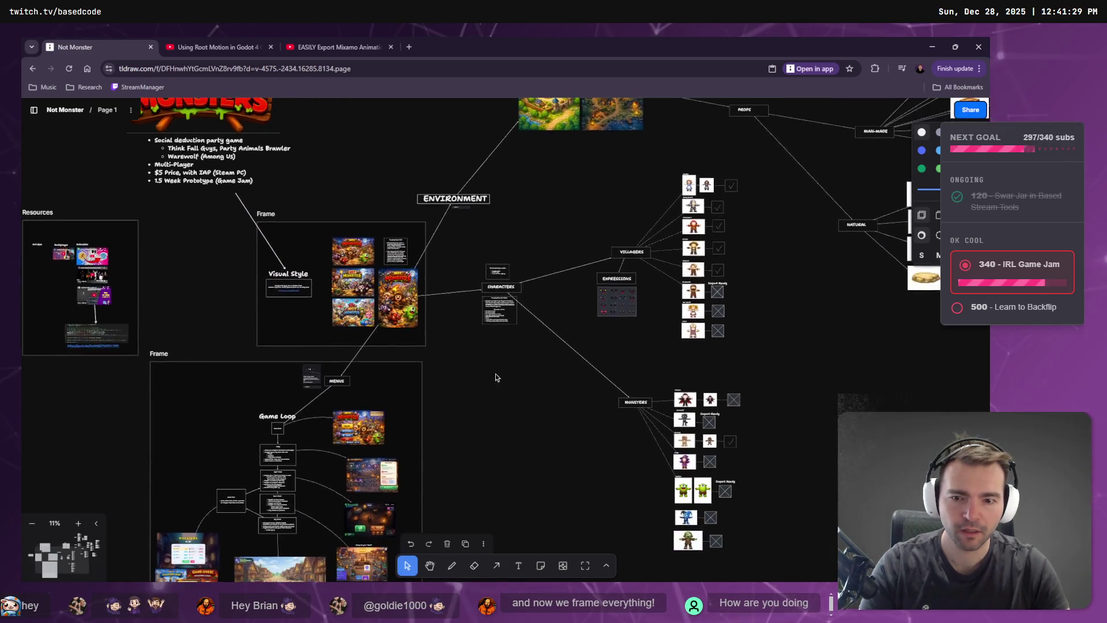
left_click_drag(492, 387, 341, 426)
scroll(383, 204, "up", 5)
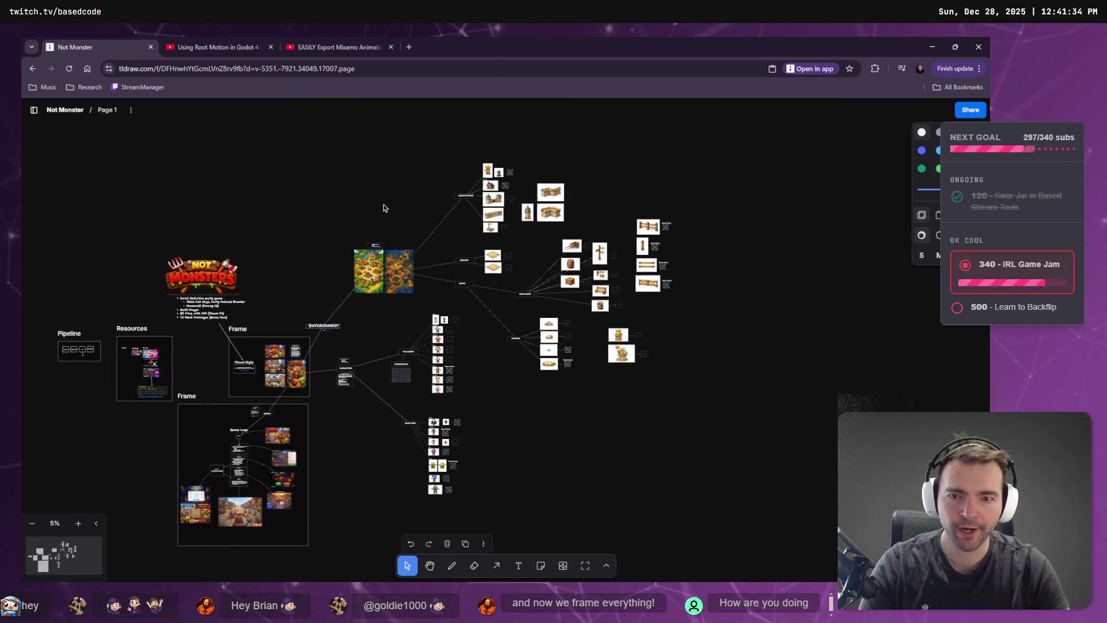
Select all Architecture branch shapes and move them up and slightly right.
left_click_drag(293, 315, 285, 317)
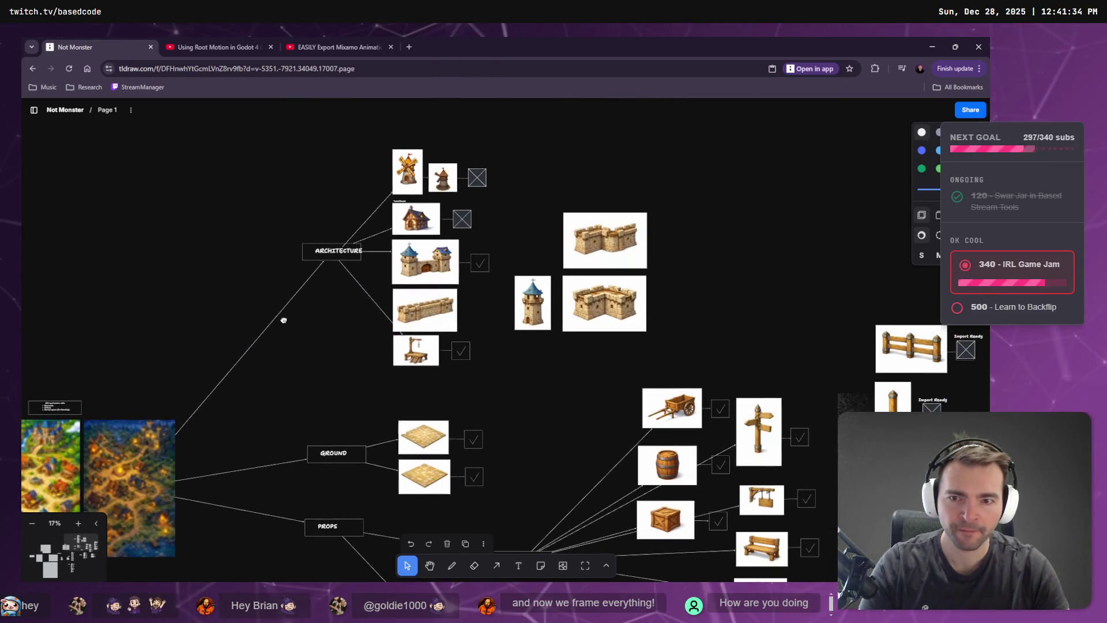
mouse_move(716, 137)
left_mouse_down()
mouse_move(303, 367)
mouse_move(293, 396)
left_mouse_up()
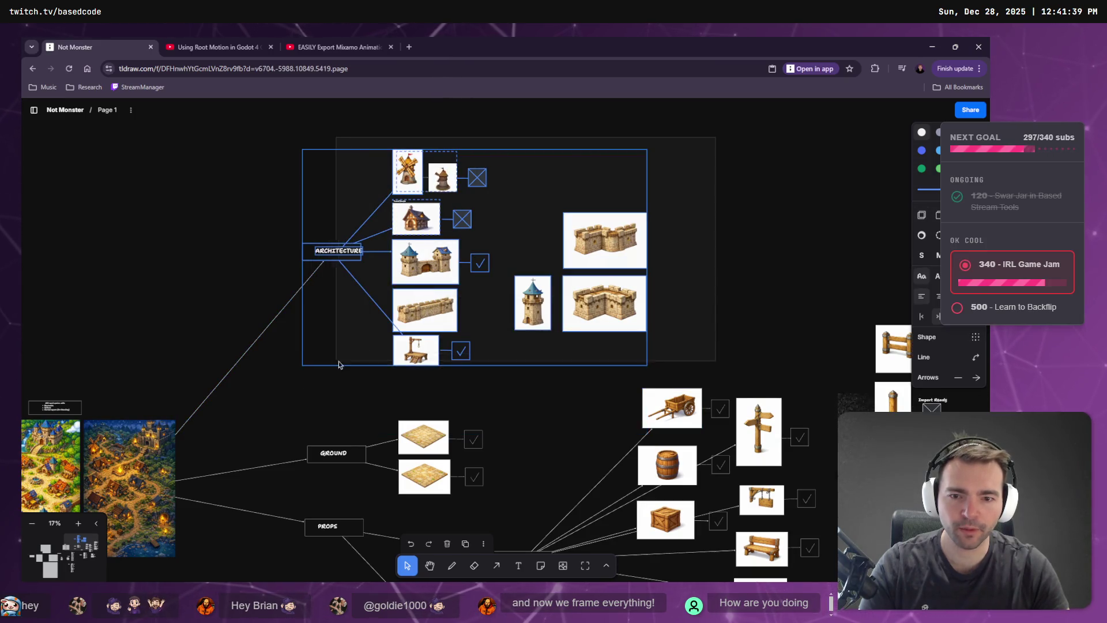
mouse_move(425, 309)
left_mouse_down()
mouse_move(449, 274)
mouse_move(446, 232)
left_mouse_up()
key("Escape")
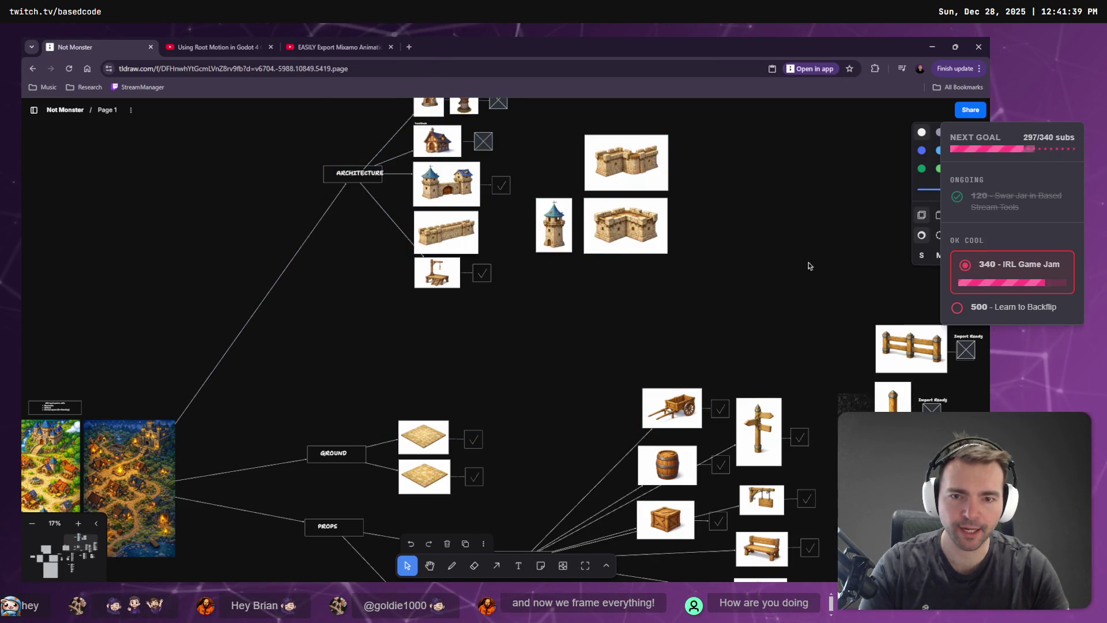
Draw a frame around the Architecture branch and its building images.
scroll(697, 425, "up", 5)
key("f")
mouse_move(659, 234)
left_mouse_down()
mouse_move(260, 533)
mouse_move(226, 518)
left_mouse_up()
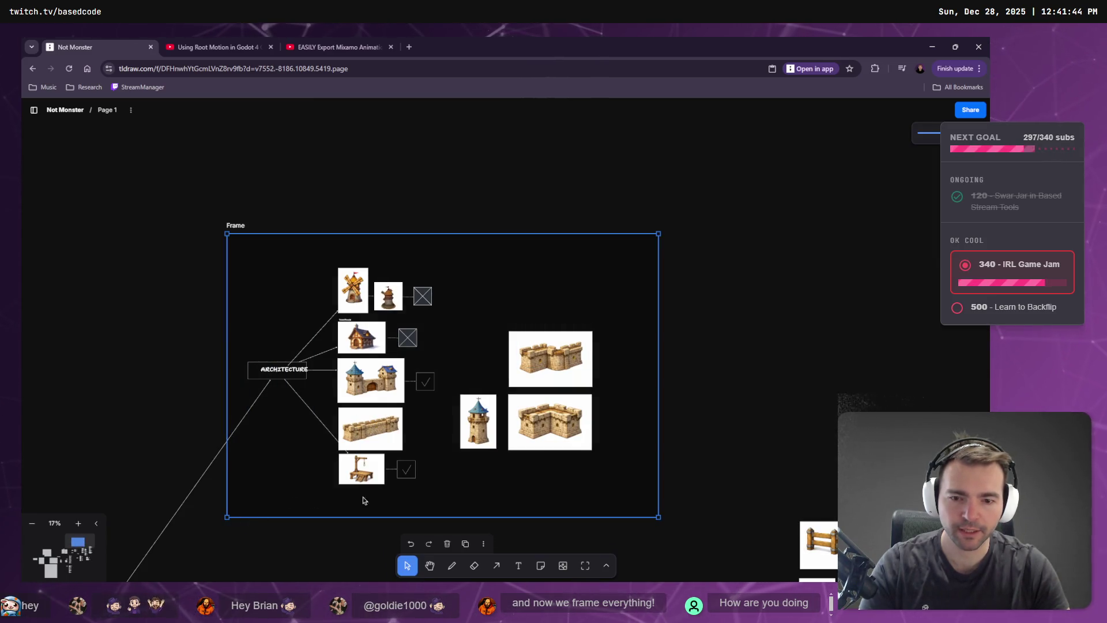
scroll(453, 500, "down", 4)
scroll(420, 440, "down", 5)
scroll(375, 350, "down", 2)
left_click_drag(450, 329, 456, 274)
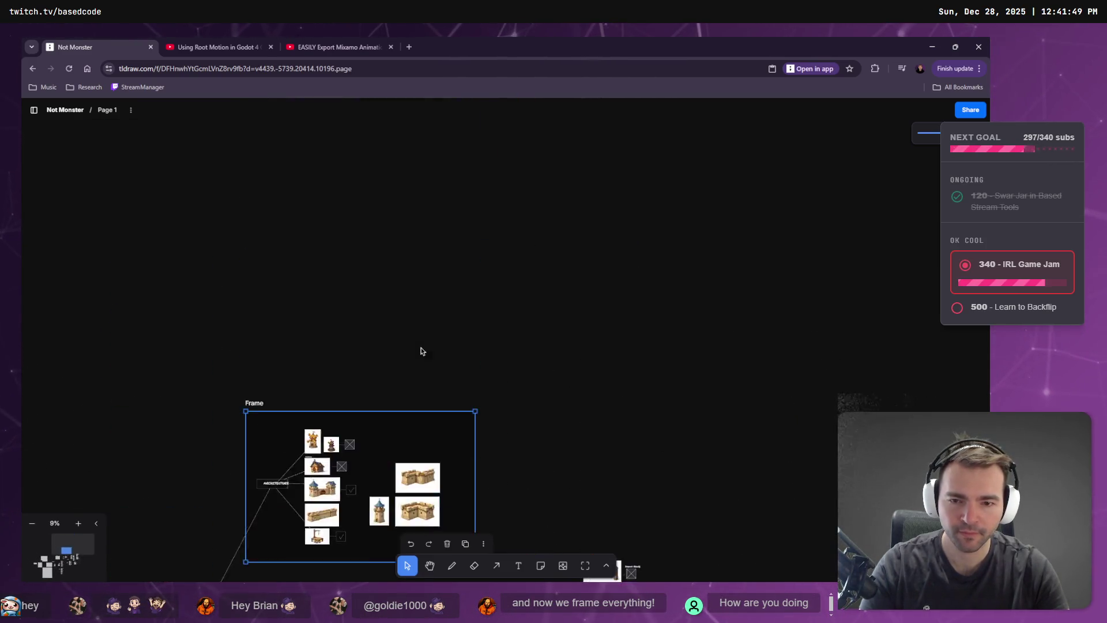
scroll(425, 289, "up", 4)
scroll(413, 449, "down", 5)
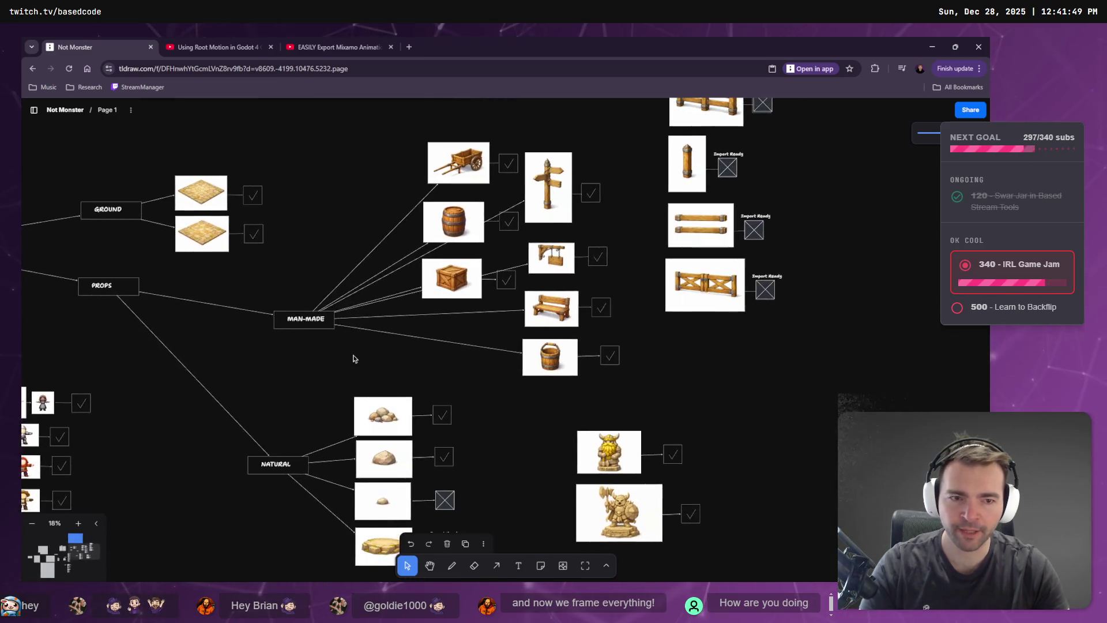
Select the whole MAN-MADE props branch and drag it about 210 px right.
mouse_move(645, 218)
left_mouse_down()
mouse_move(496, 335)
mouse_move(384, 369)
mouse_move(403, 366)
left_mouse_up()
left_click(602, 364)
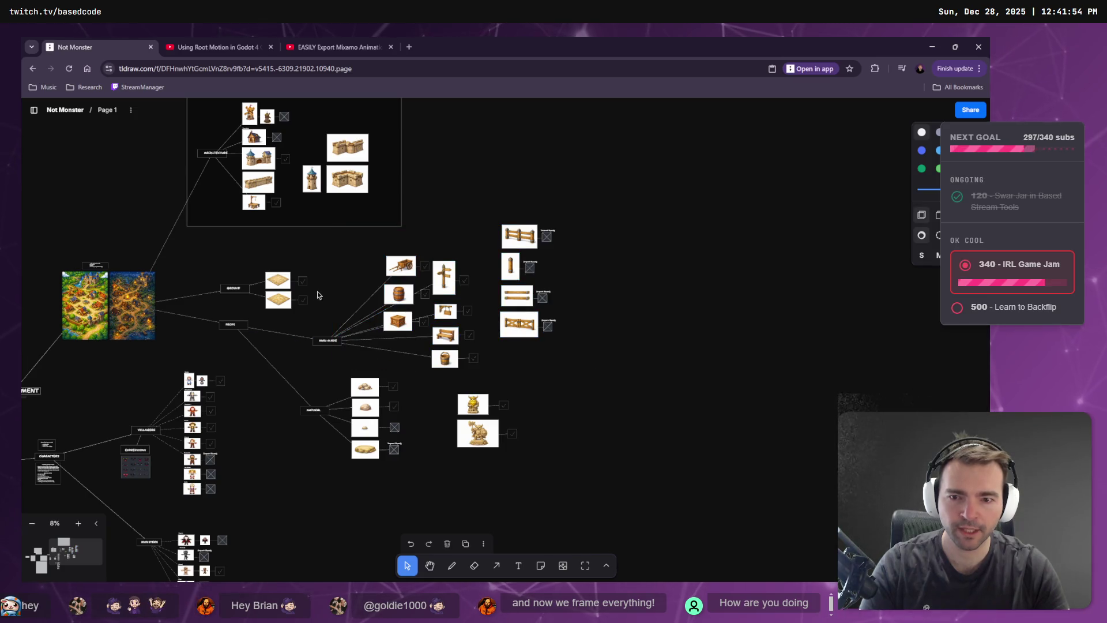
mouse_move(328, 324)
left_mouse_down()
mouse_move(369, 274)
mouse_move(413, 265)
mouse_move(520, 277)
mouse_move(547, 362)
mouse_move(668, 362)
left_mouse_up()
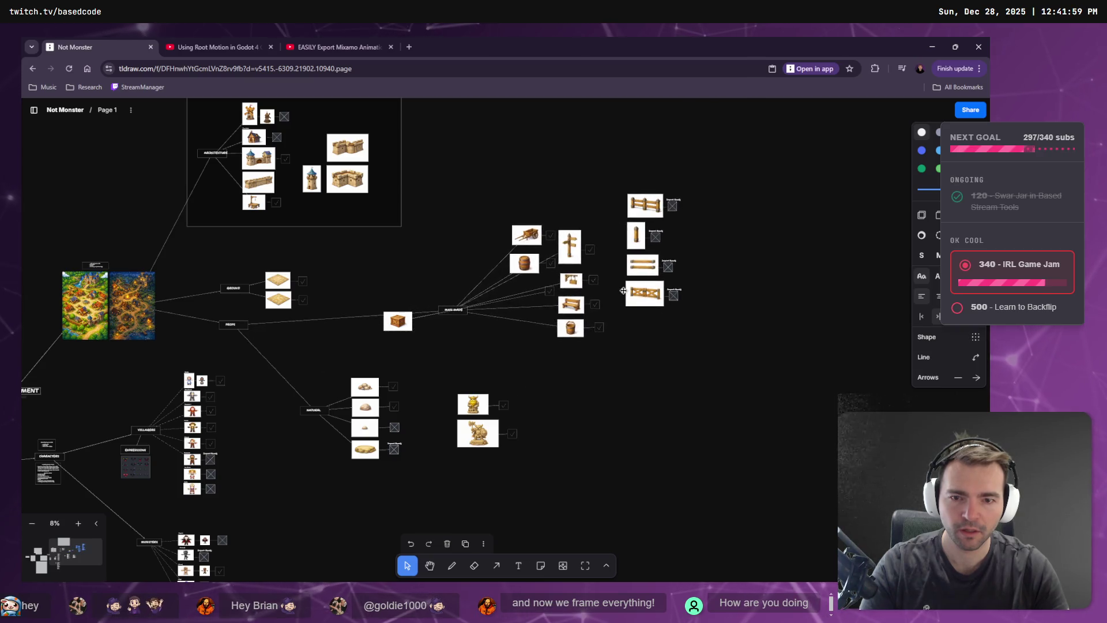
key("ctrl+z")
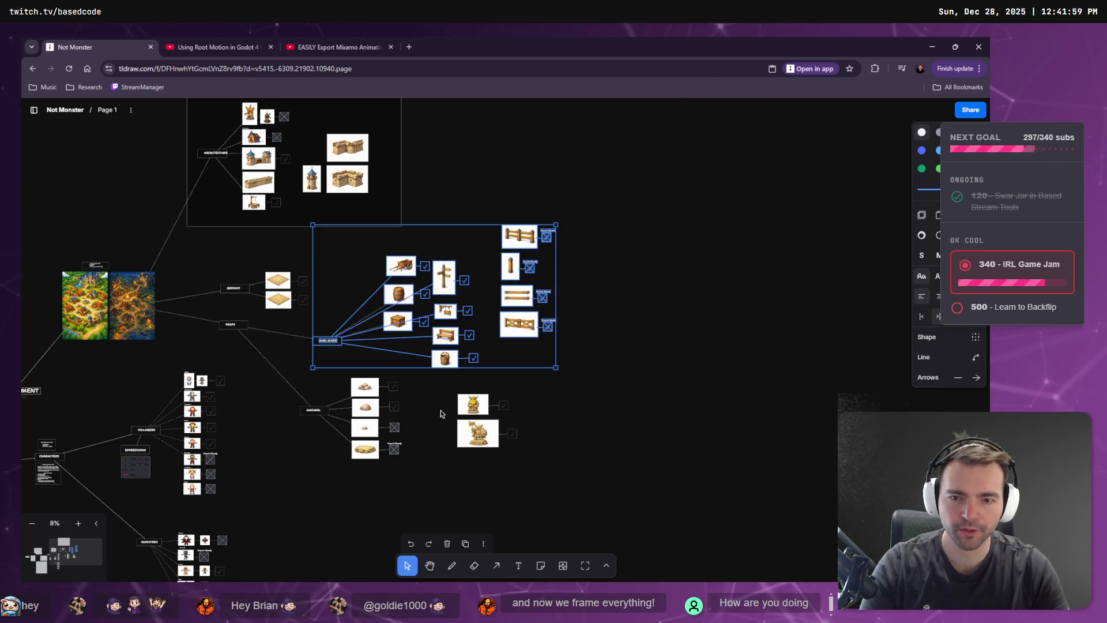
left_click_drag(448, 344, 587, 238)
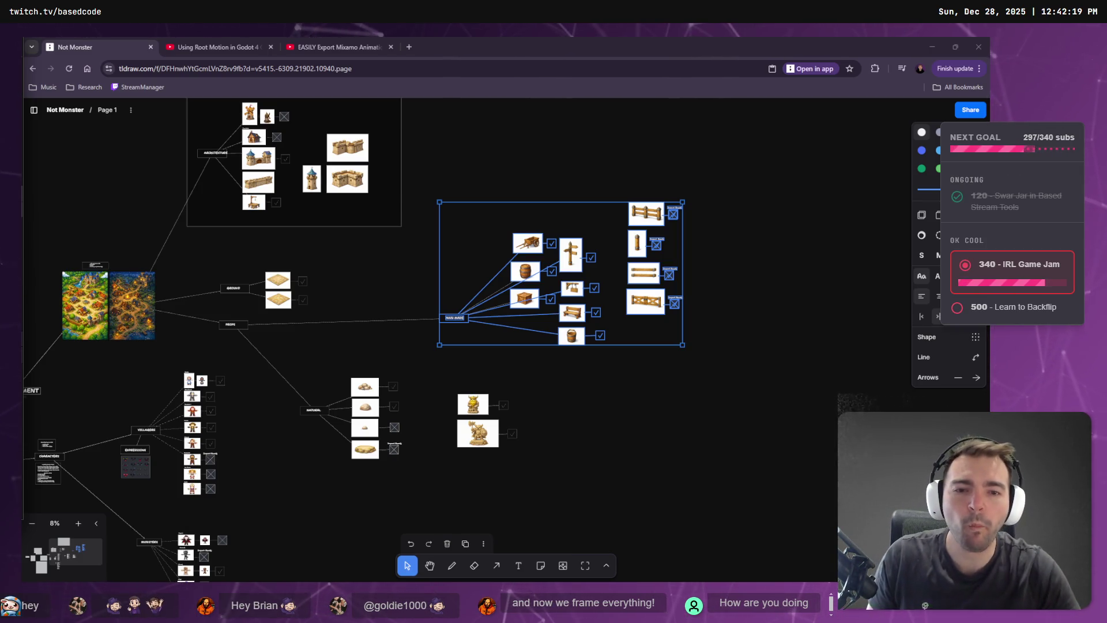
key("Escape")
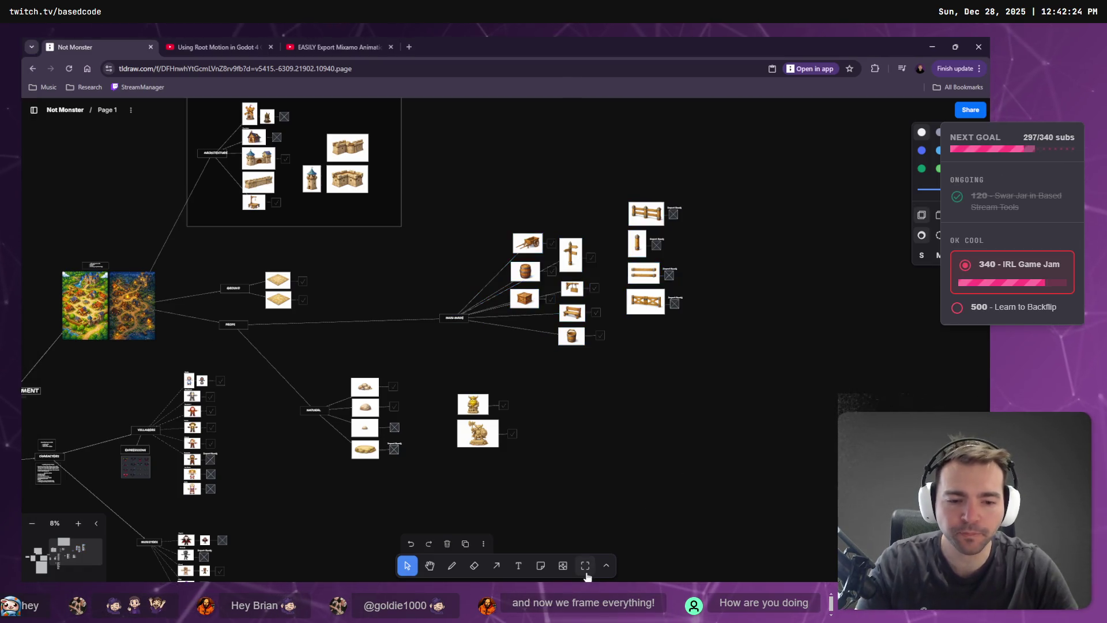
Draw a frame around the whole MAN-MADE props branch.
key("f")
mouse_move(709, 185)
left_mouse_down()
mouse_move(483, 351)
mouse_move(418, 366)
mouse_move(434, 365)
left_mouse_up()
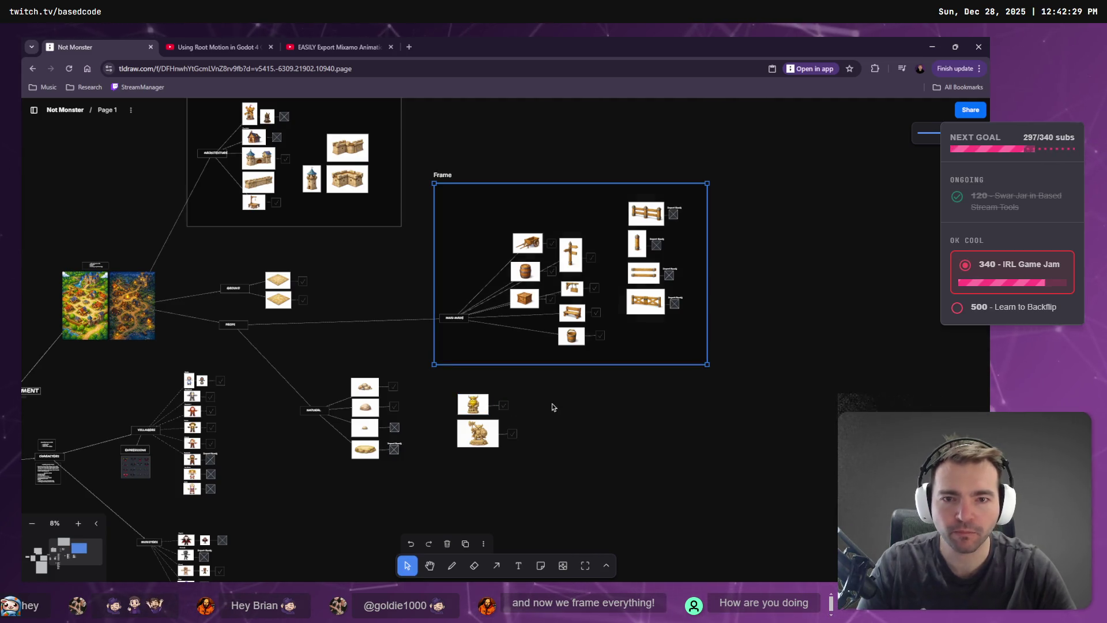
scroll(514, 291, "down", 3)
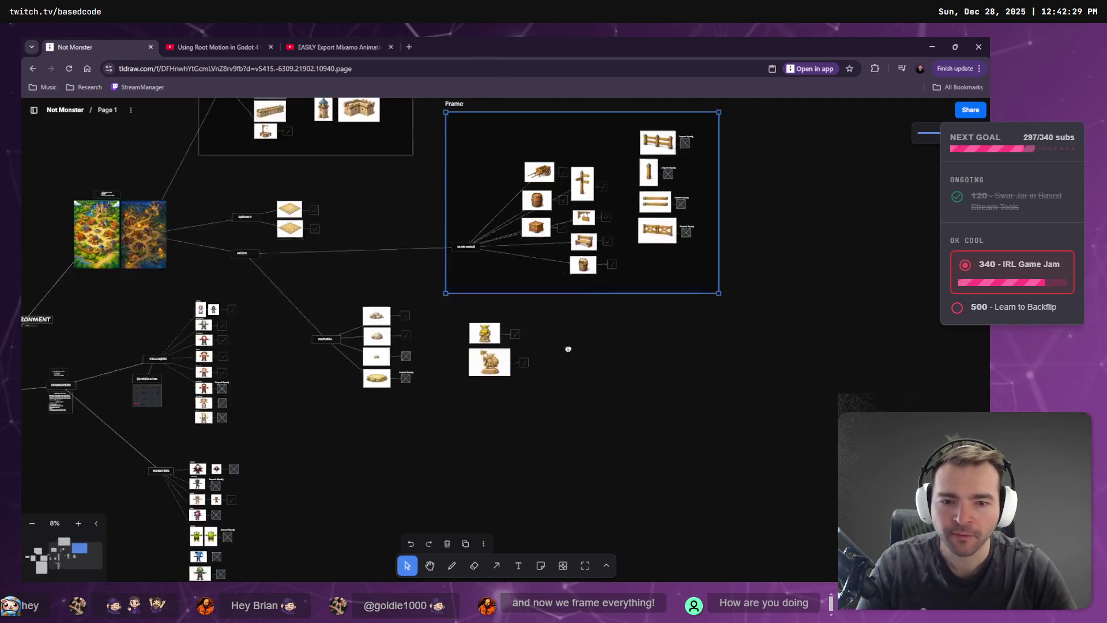
Draw a frame around the NATURAL resources branch and its images.
left_click_drag(426, 247, 305, 383)
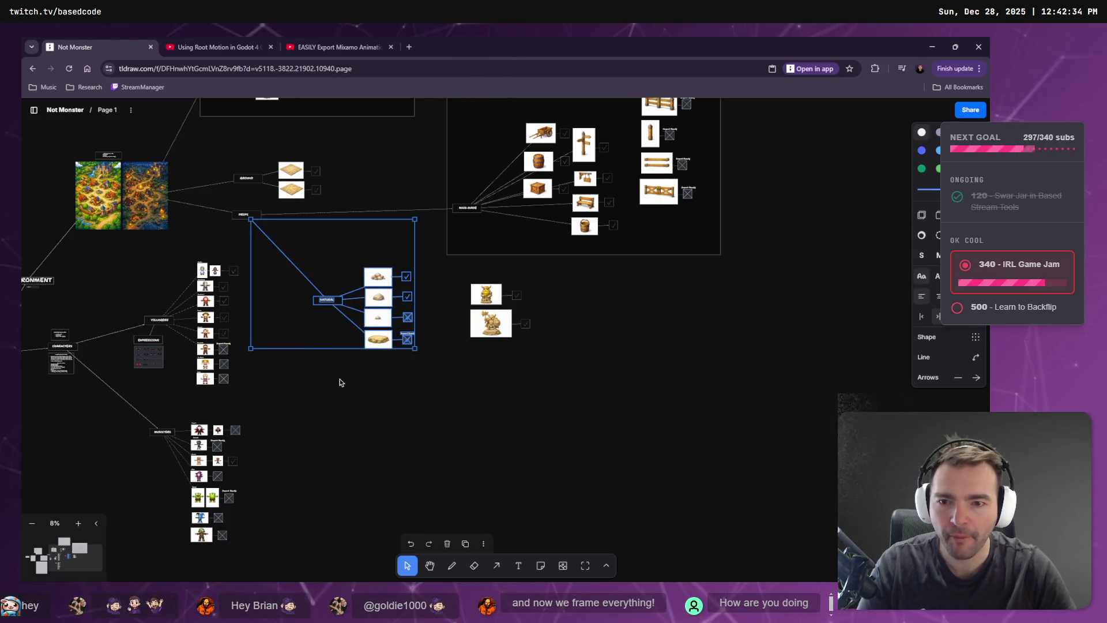
left_click(372, 423)
left_click(582, 570)
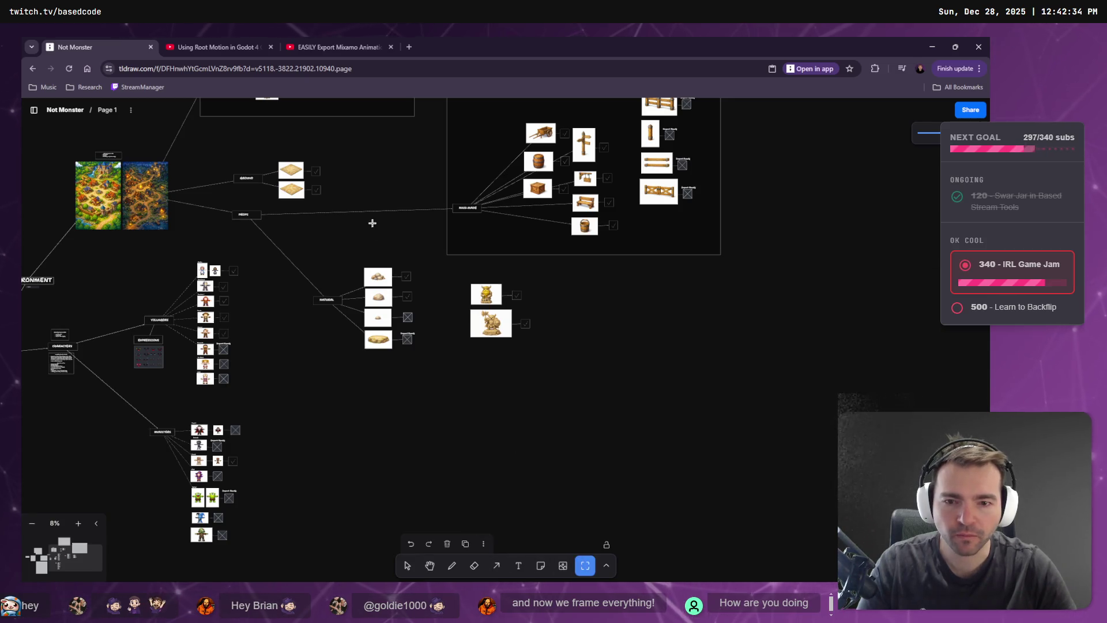
left_click_drag(306, 377, 306, 378)
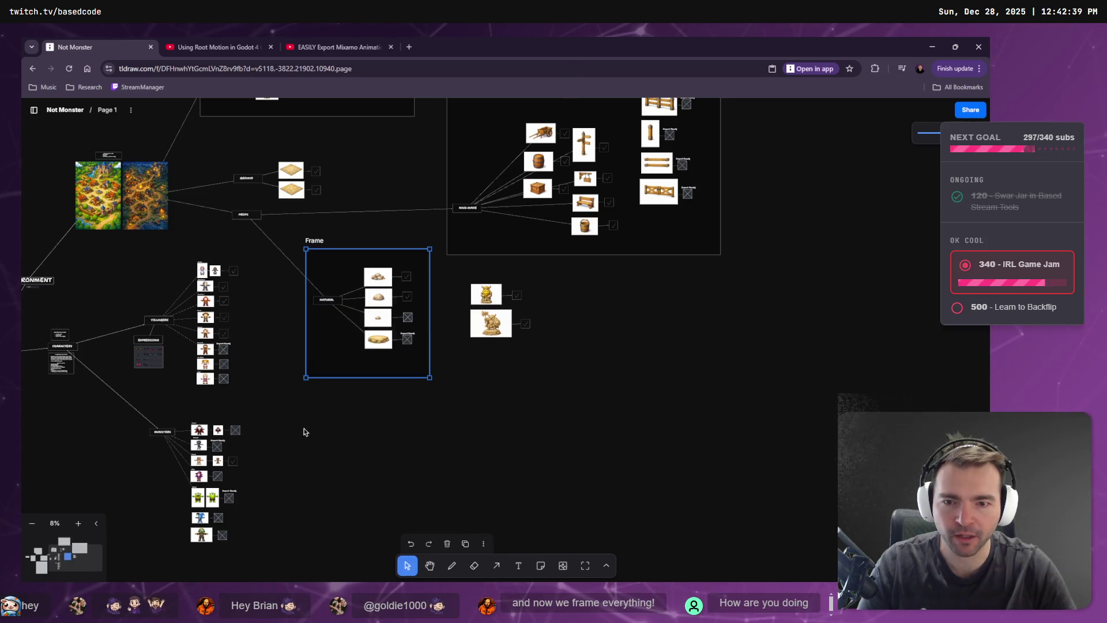
scroll(427, 413, "left", 10)
scroll(428, 413, "down", 3)
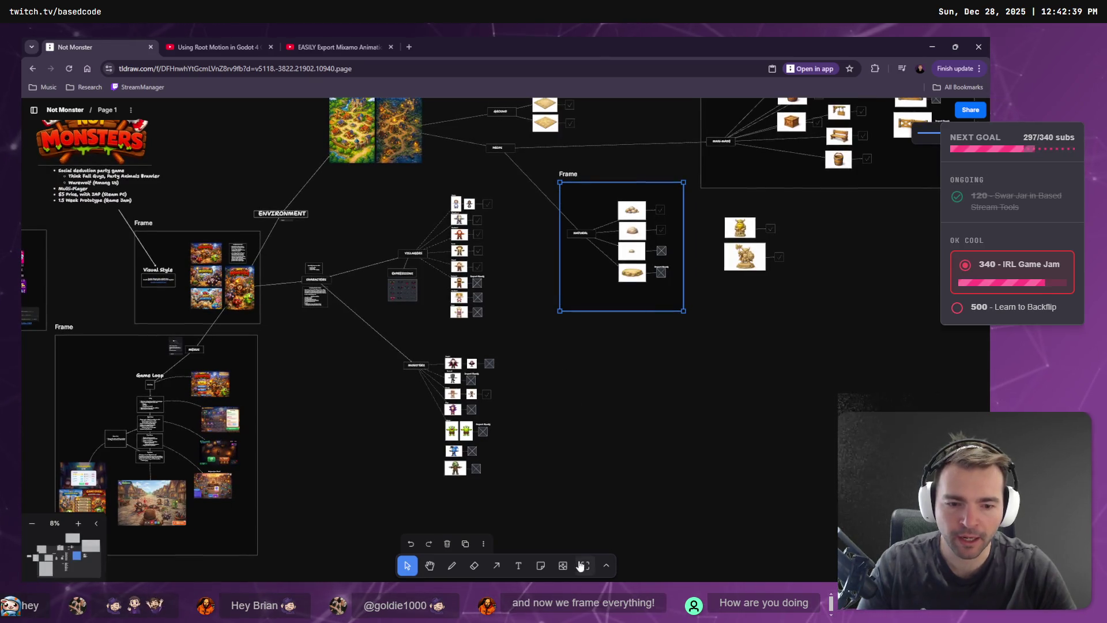
Draw frames around the VILLAGERS and MONSTERS branches.
left_click(581, 567)
left_click_drag(380, 326, 378, 327)
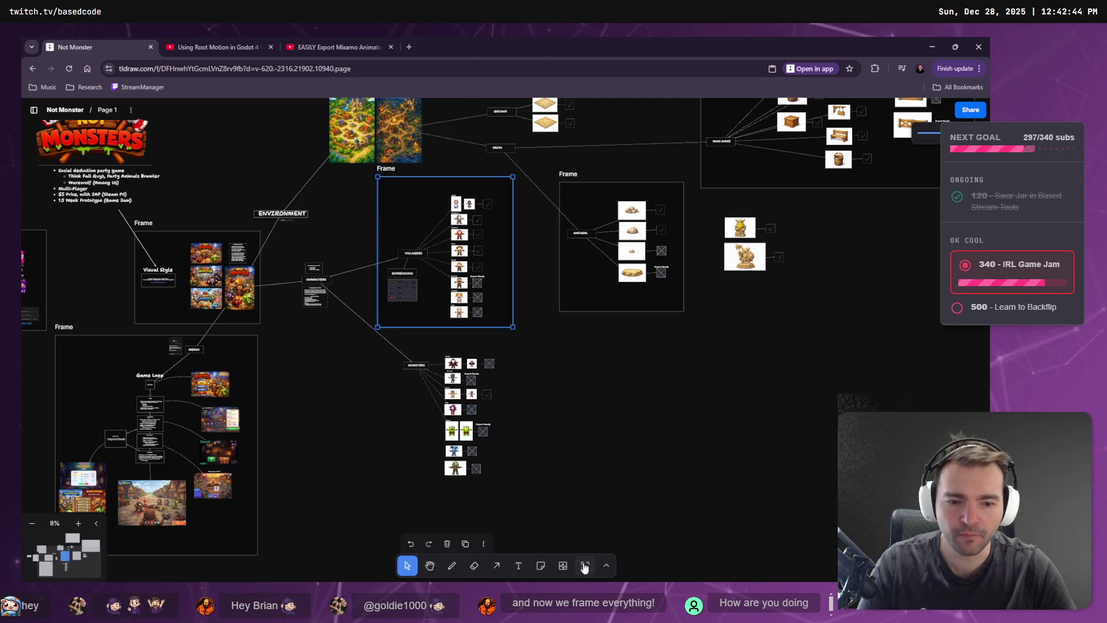
key("f")
left_click_drag(516, 340, 390, 489)
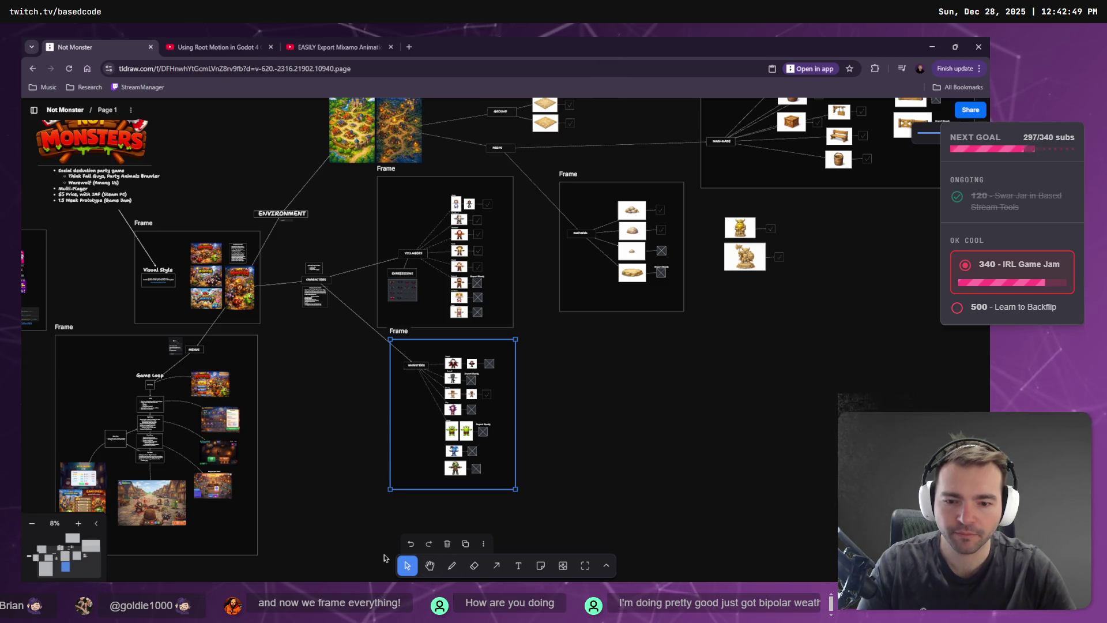
Space the frames apart: move MONSTERS lower, shift VILLAGERS down and right.
left_click_drag(497, 449, 497, 491)
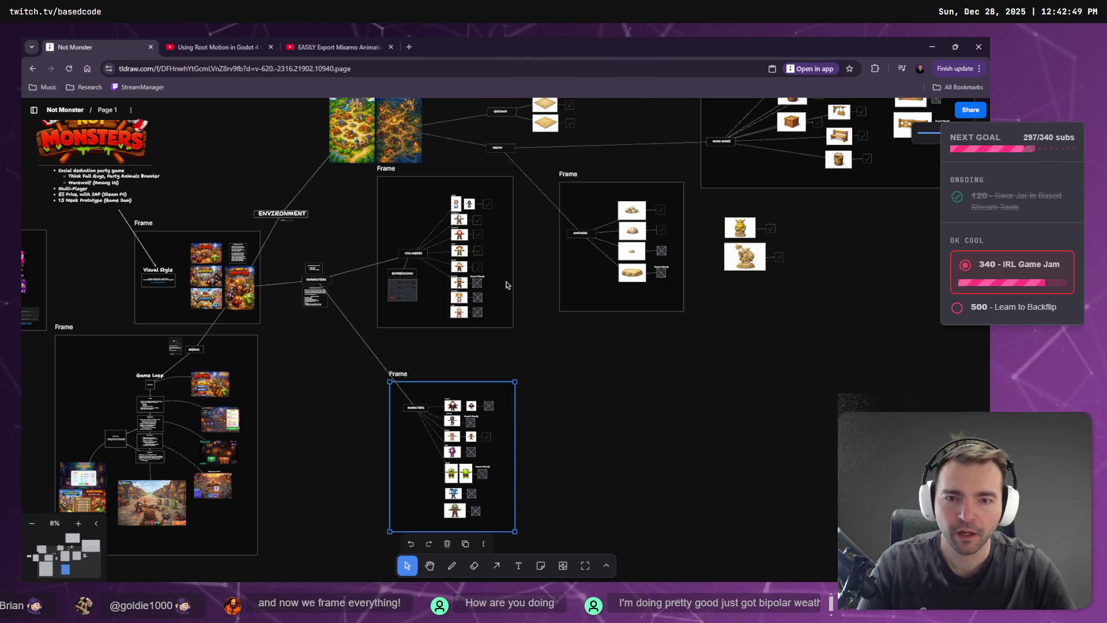
left_click_drag(499, 266, 503, 285)
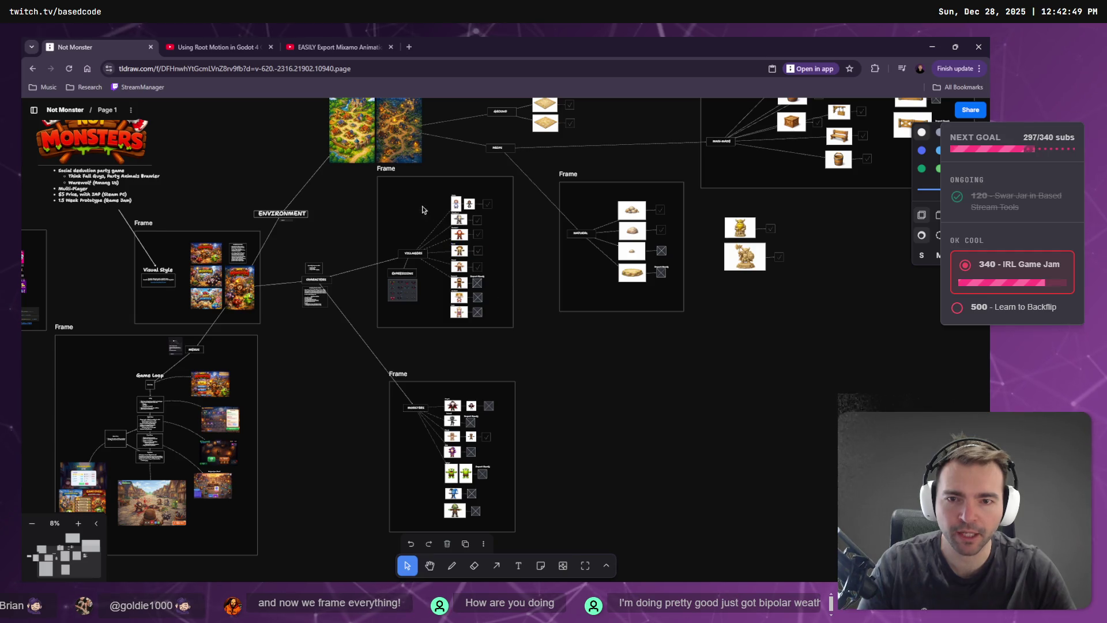
left_click(403, 184)
left_click_drag(404, 184, 420, 213)
Start a frame around the GROUND tile branch.
scroll(420, 214, "up", 10)
scroll(519, 259, "down", 8)
scroll(657, 260, "left", 2)
scroll(657, 260, "left", 1)
scroll(634, 257, "up", 1)
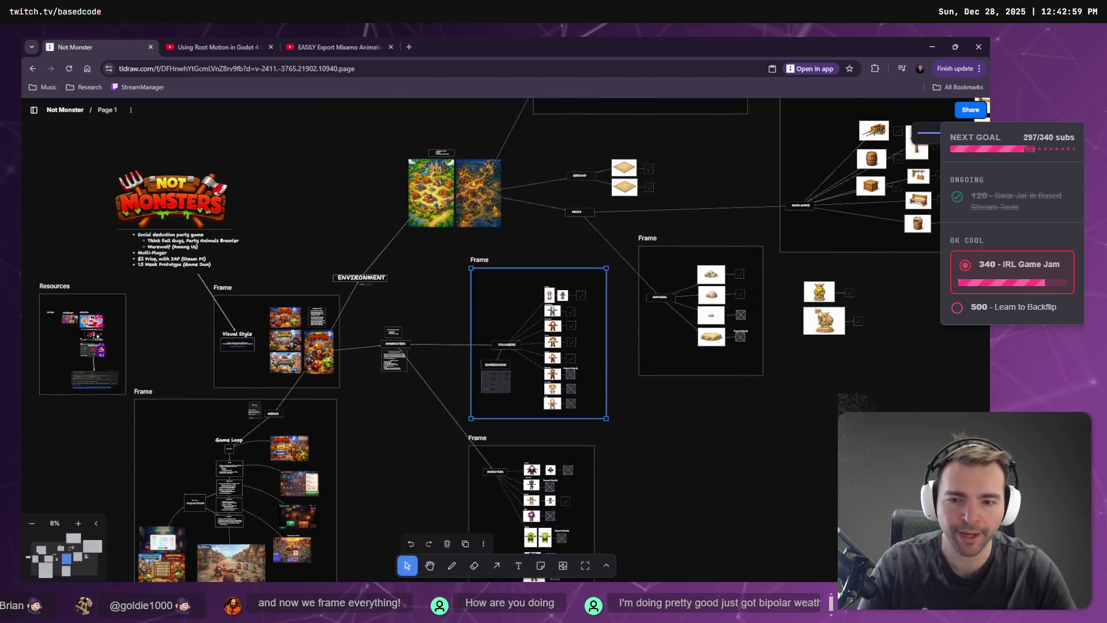
scroll(564, 252, "up", 3)
scroll(564, 252, "right", 3)
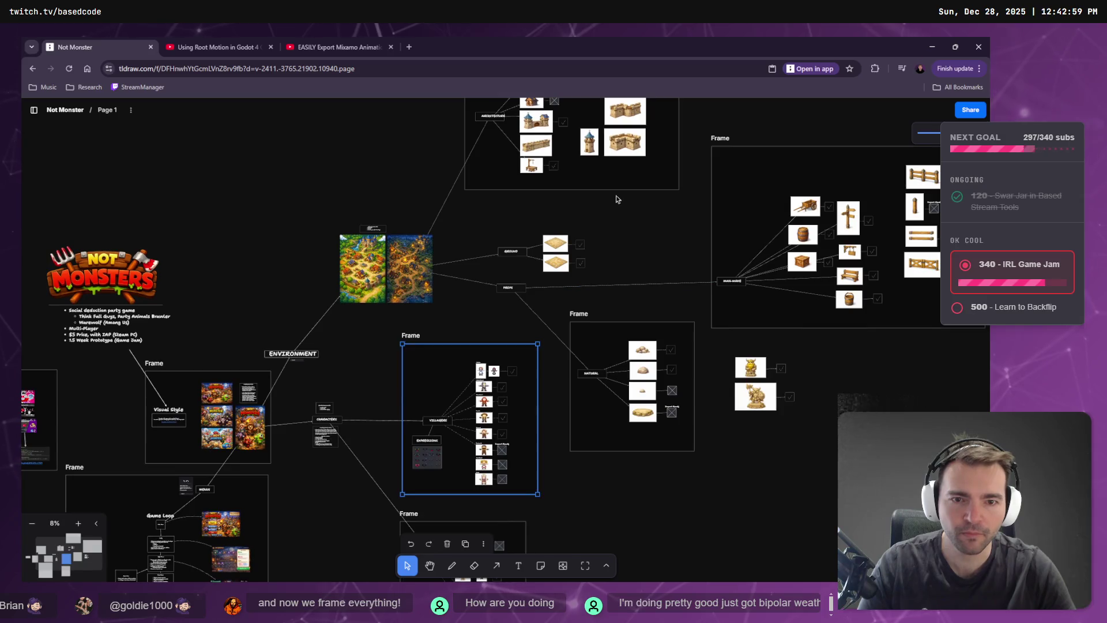
left_click_drag(617, 194, 483, 281)
left_click(618, 502)
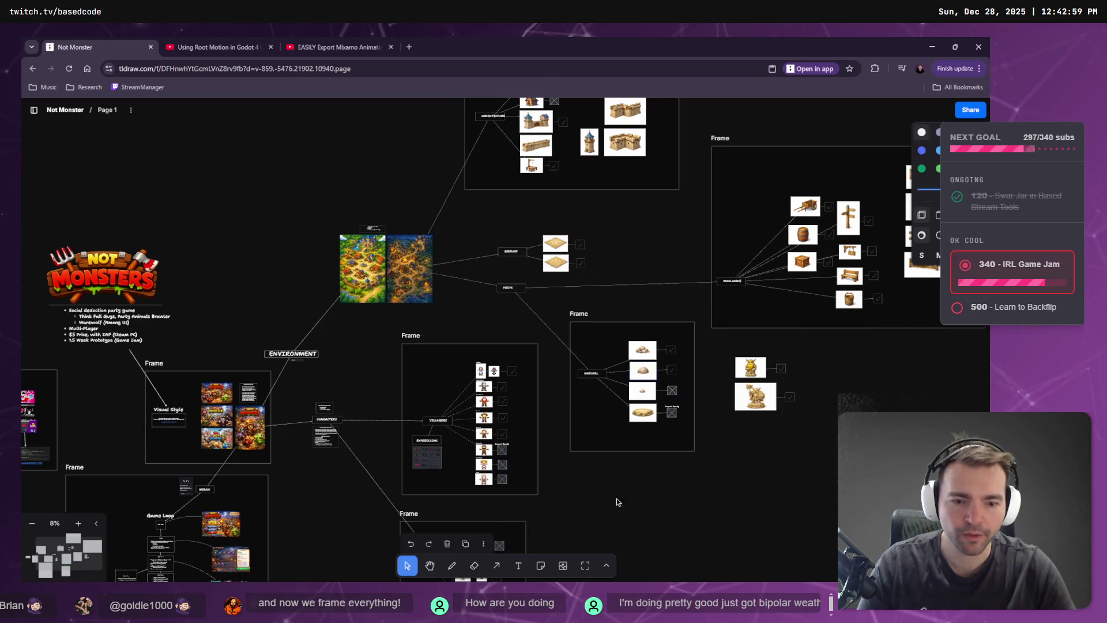
left_click(586, 564)
mouse_move(548, 259)
left_mouse_down()
mouse_move(495, 284)
mouse_move(548, 269)
left_mouse_up()
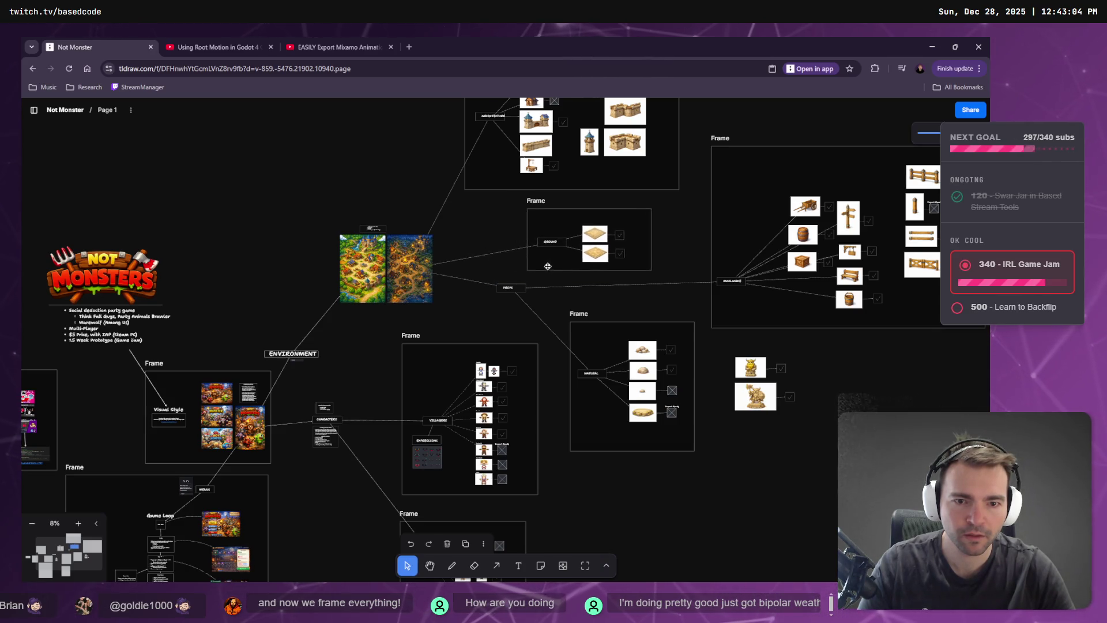
Add an AccuRig text label under the Rig step.
mouse_move(751, 424)
left_mouse_down()
mouse_move(512, 482)
mouse_move(575, 400)
mouse_move(783, 398)
left_mouse_up()
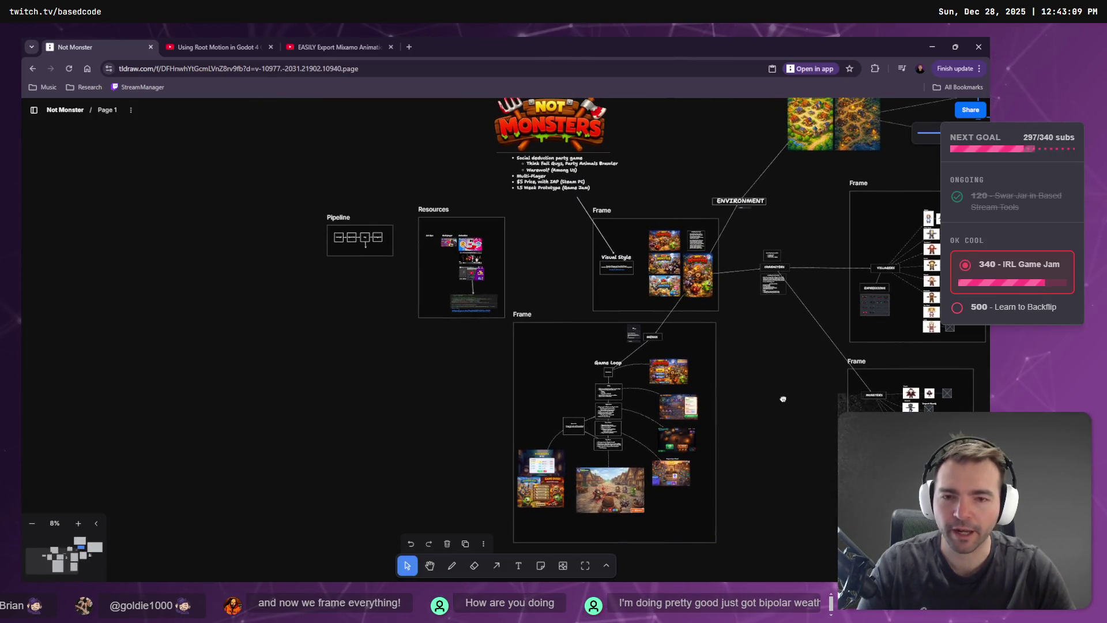
scroll(452, 306, "up", 10)
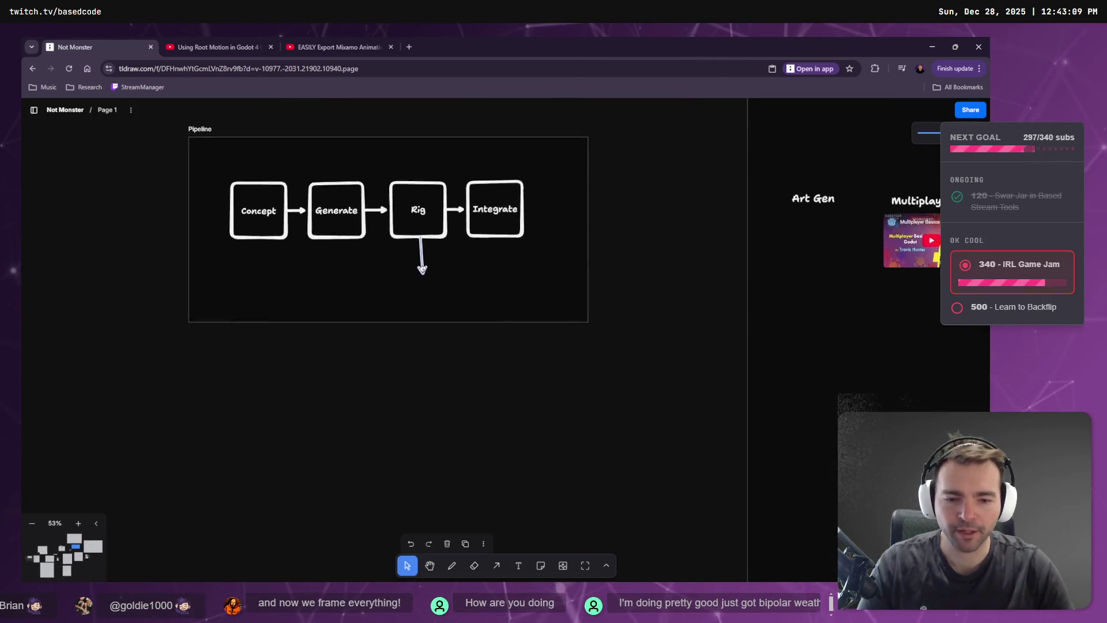
key("t")
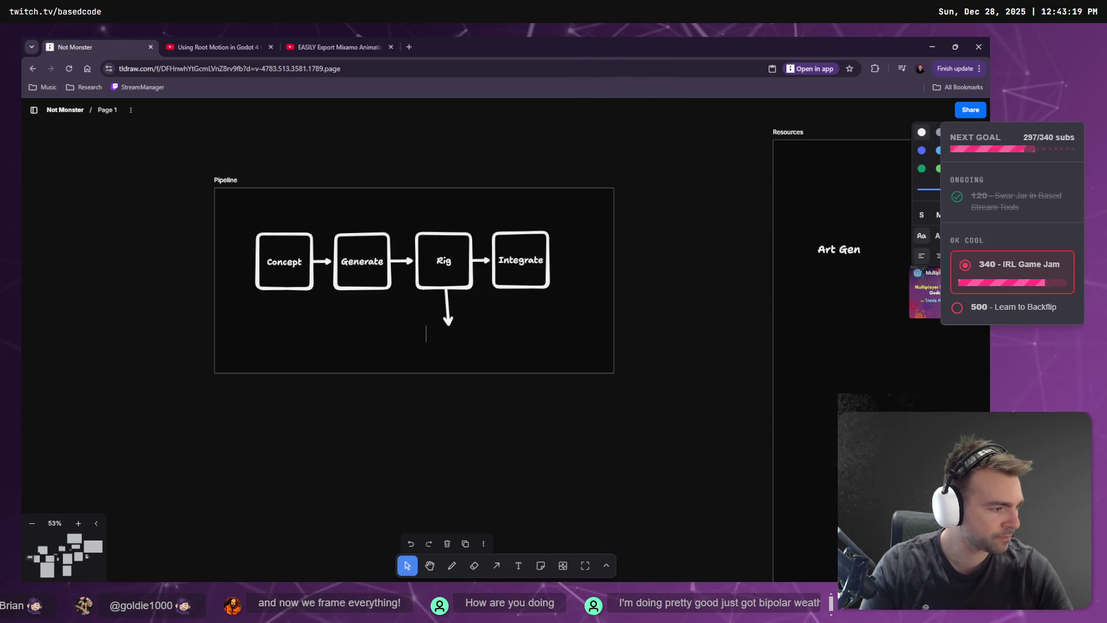
type("AccuRig")
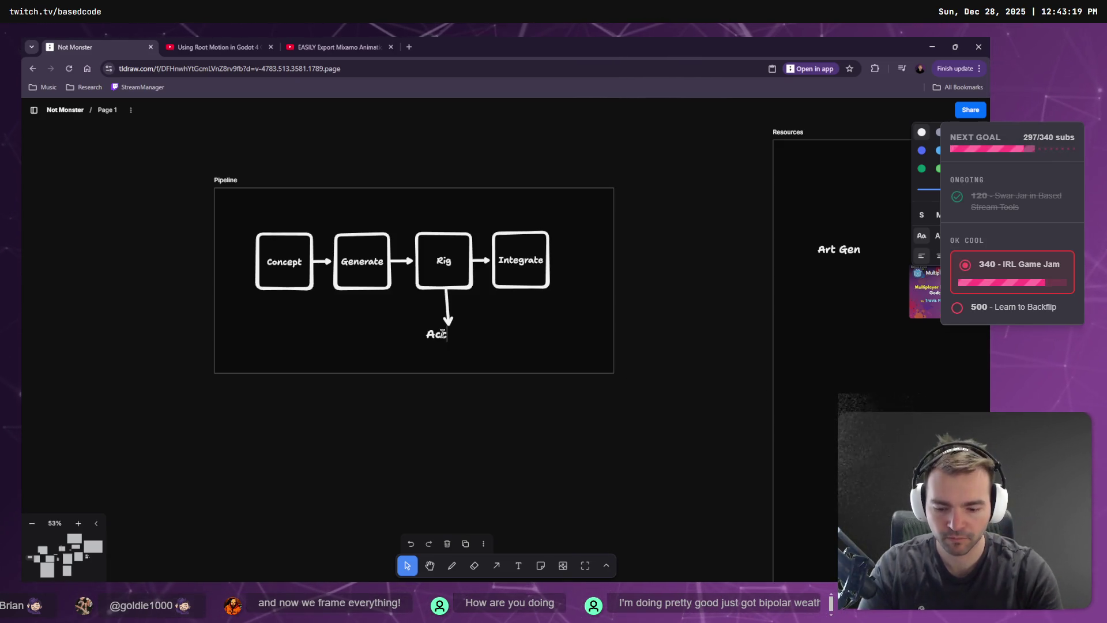
left_click(442, 306)
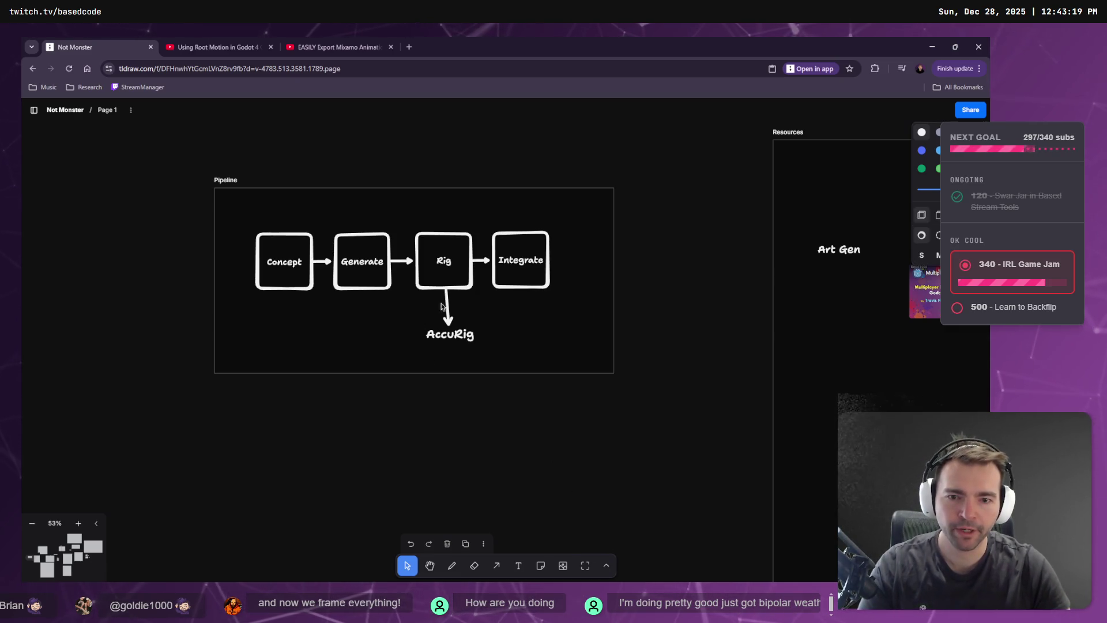
left_click_drag(448, 331, 446, 341)
Copy the Rig arrow and label under Integrate and relabel it Godot.
left_click(448, 319)
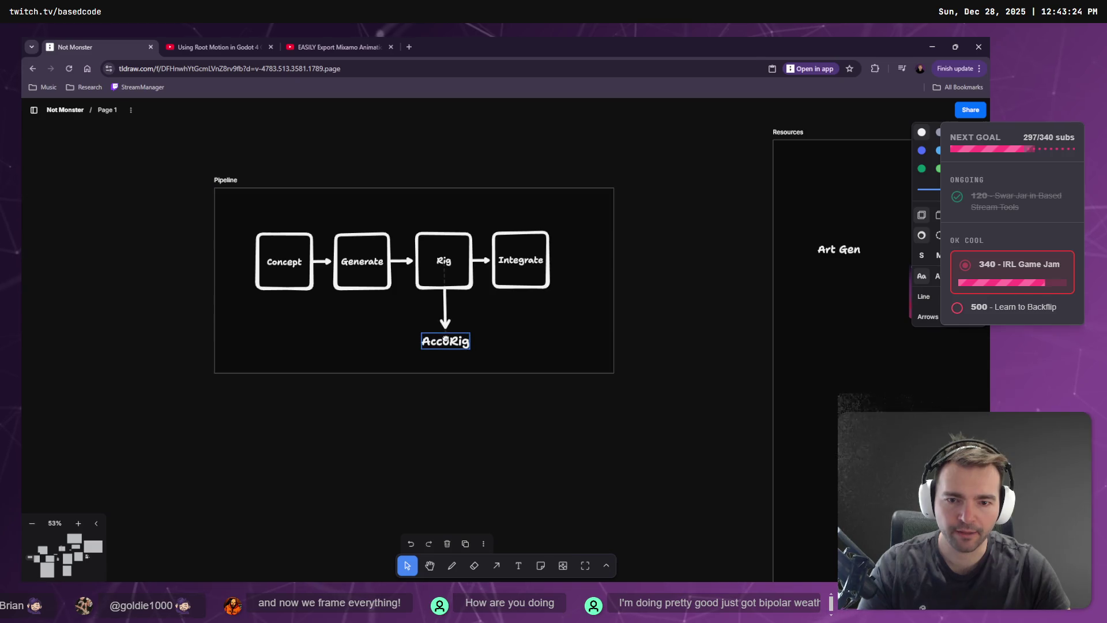
double_click(521, 258)
key("Escape")
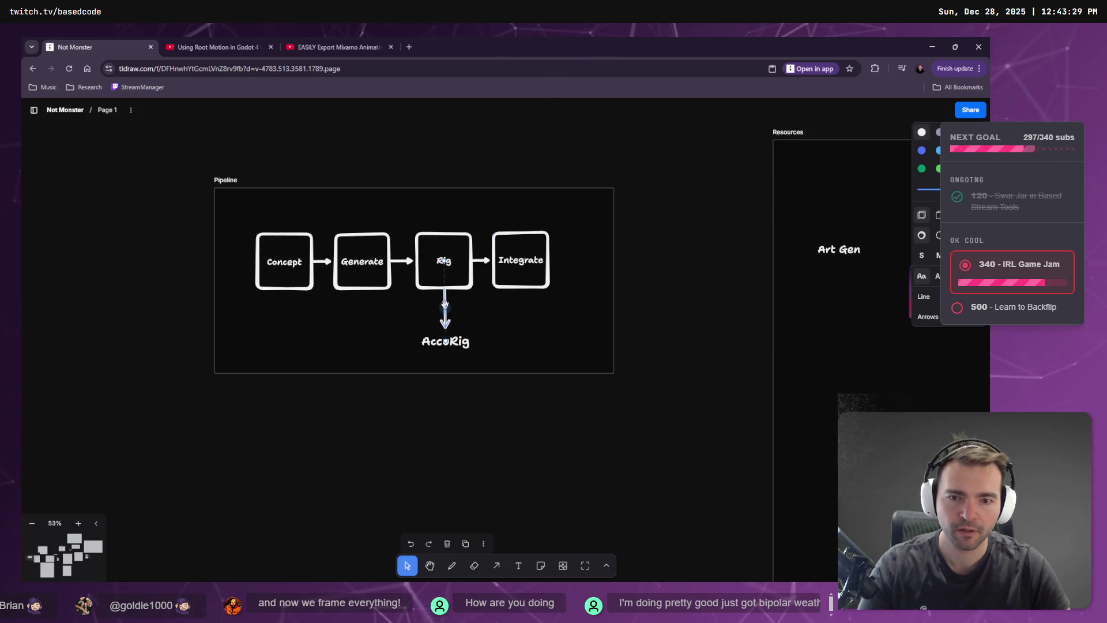
left_click_drag(520, 276, 524, 319)
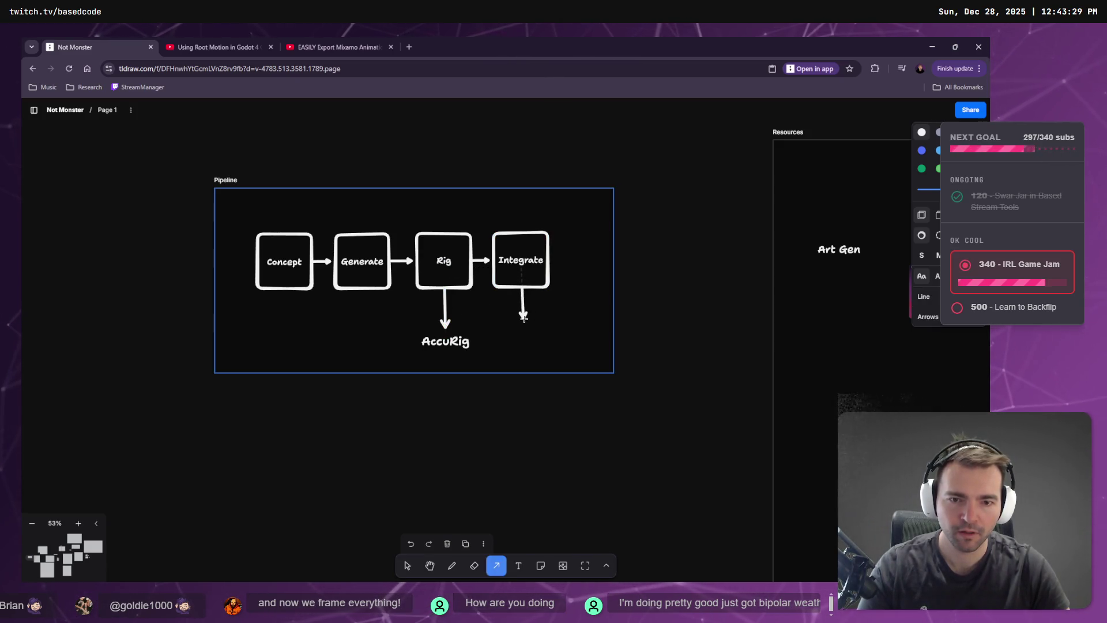
key("ctrl+z")
left_click(447, 340)
left_click(444, 312, "shift")
left_click_drag(444, 311, 522, 318)
double_click(519, 343)
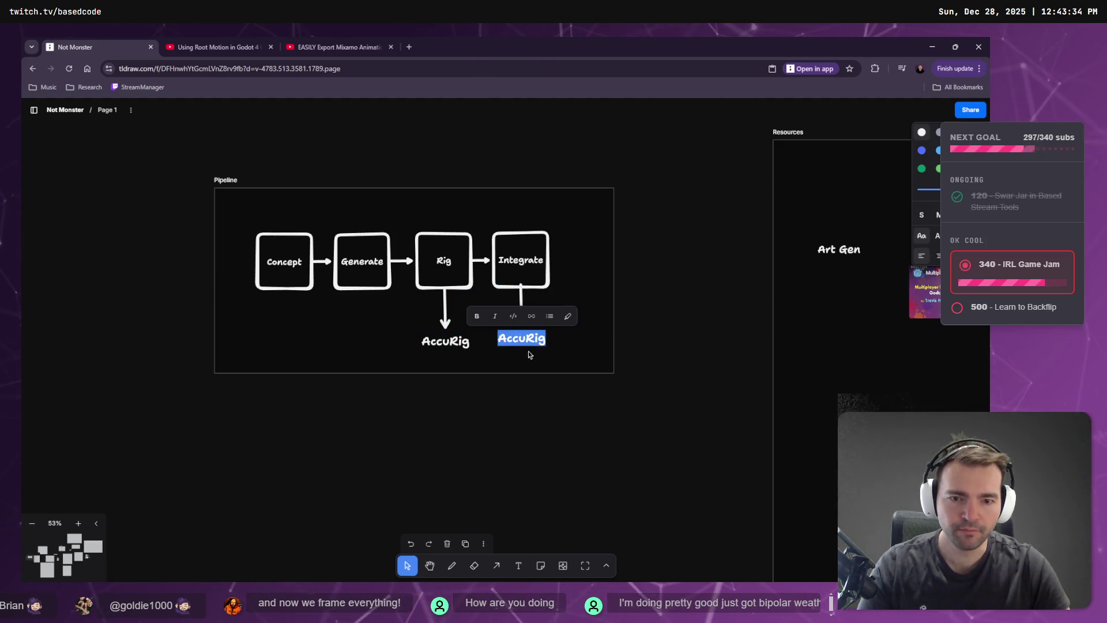
type("Godot")
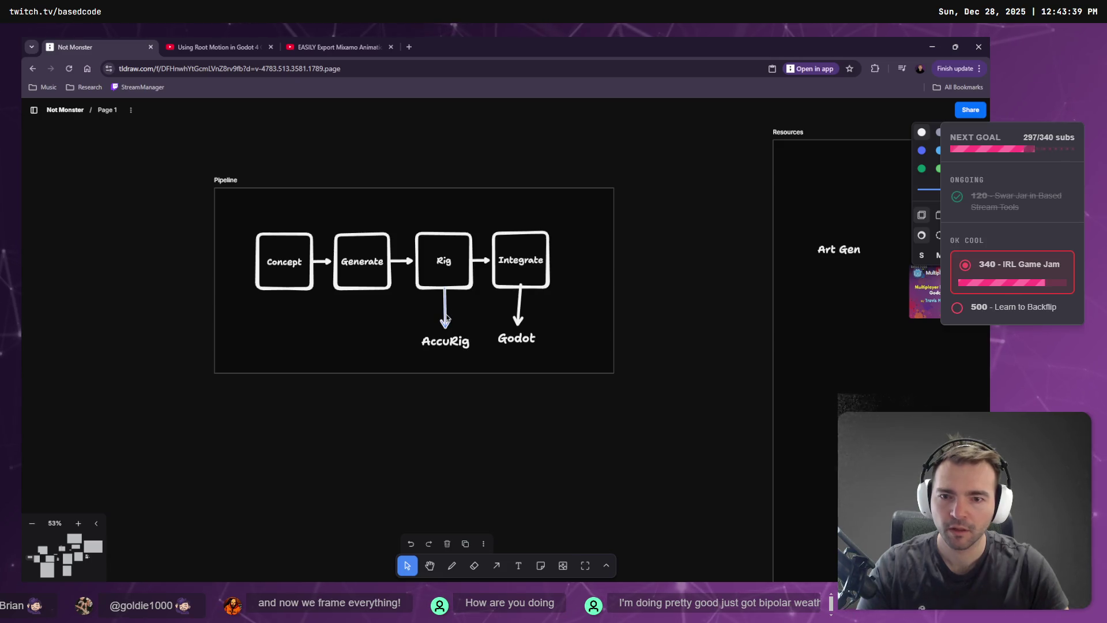
Copy the arrow and label under Generate and relabel it Hunyuan.
left_click(446, 339)
left_click_drag(431, 344, 354, 348)
double_click(357, 344)
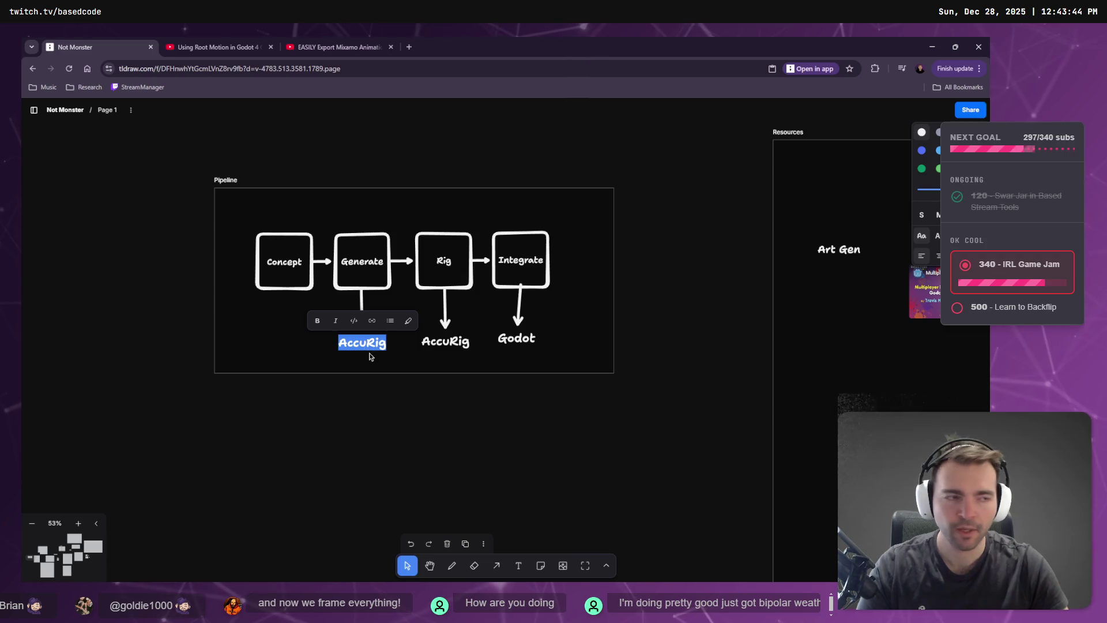
type("Huny")
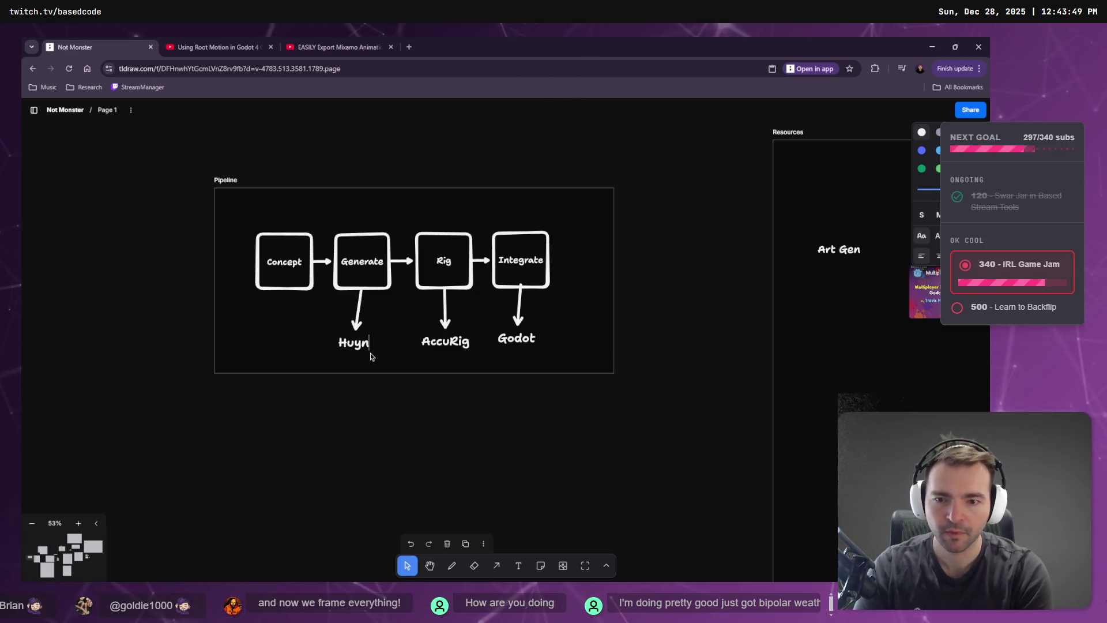
type("uan")
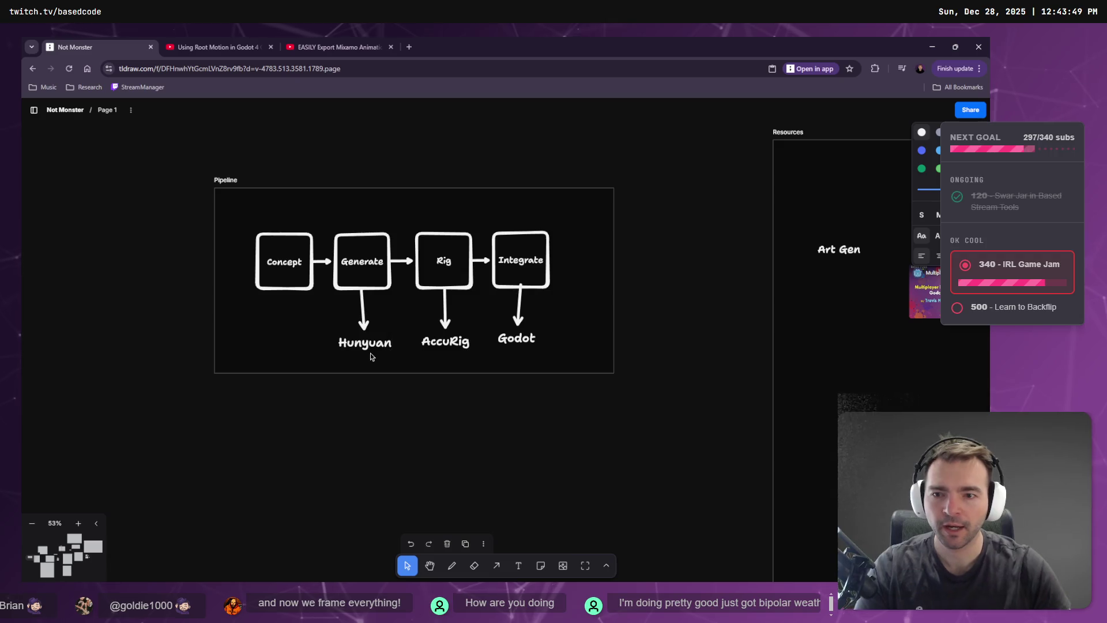
Copy the arrow and label under Concept as GPT, then resize the Pipeline frame.
left_click(365, 343)
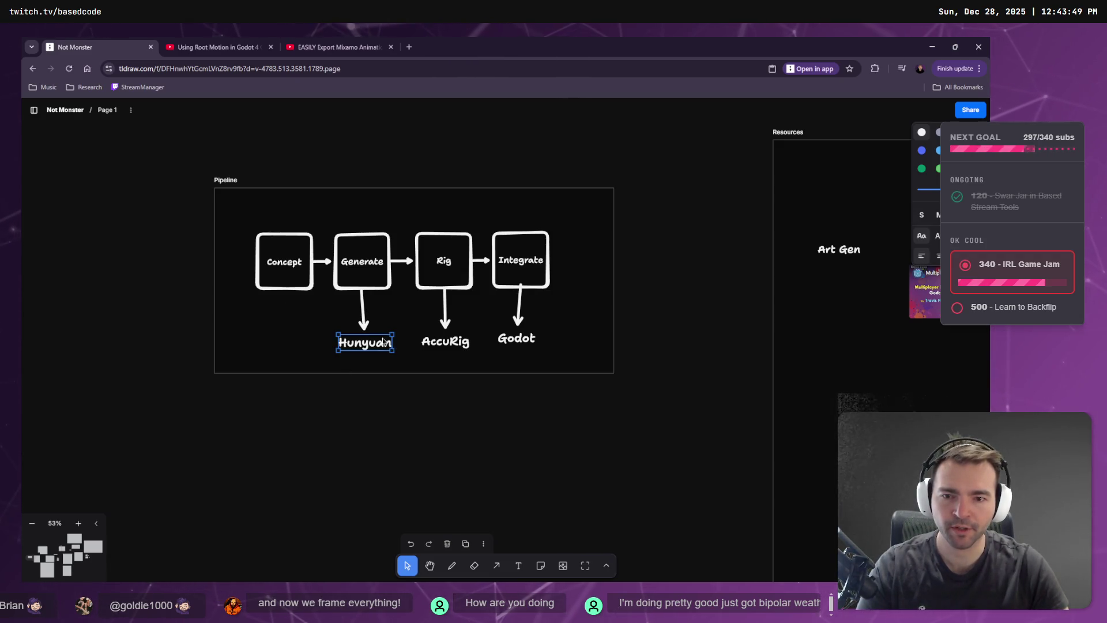
left_click(364, 317, "shift")
left_click_drag(363, 316, 278, 322)
double_click(278, 345)
type("GPT")
left_click(356, 451)
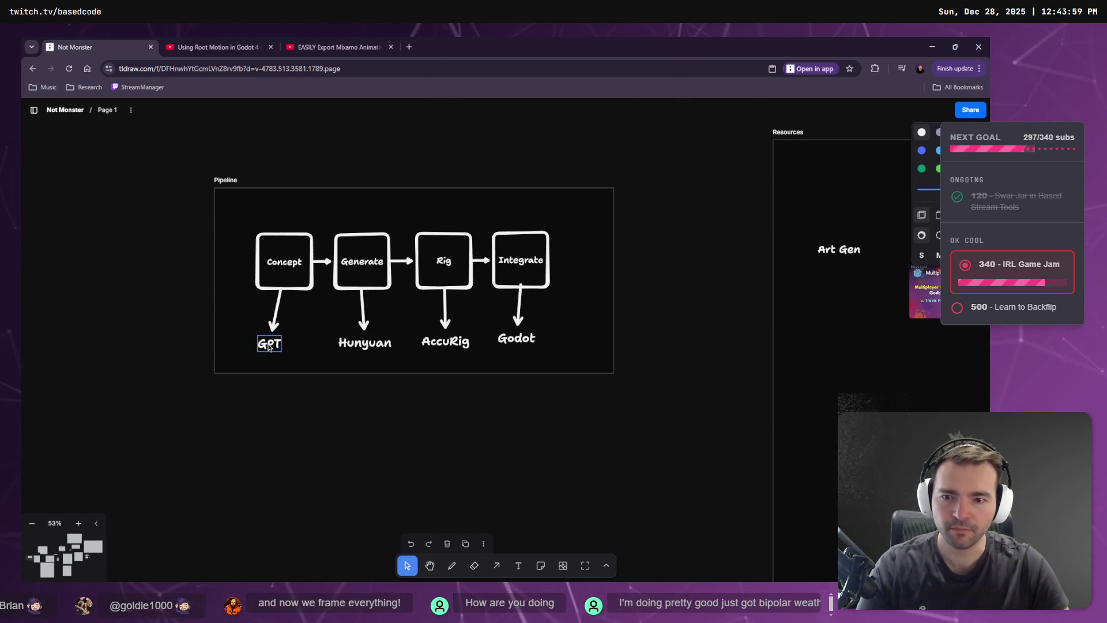
left_click_drag(268, 347, 278, 344)
left_click(645, 410)
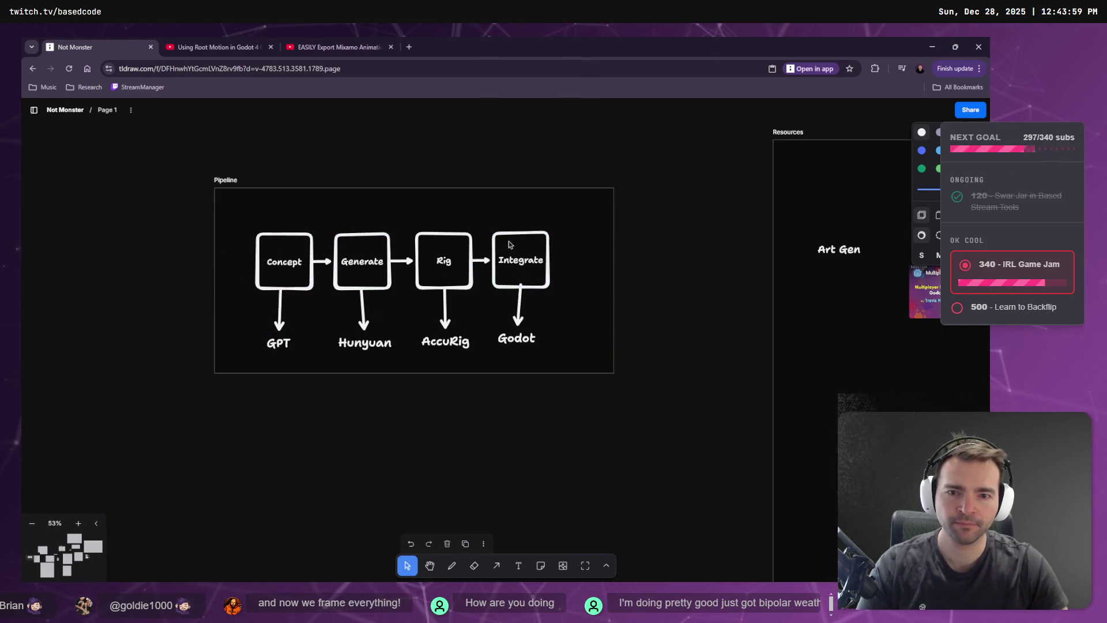
left_click_drag(615, 374, 620, 405)
left_click_drag(213, 188, 221, 209)
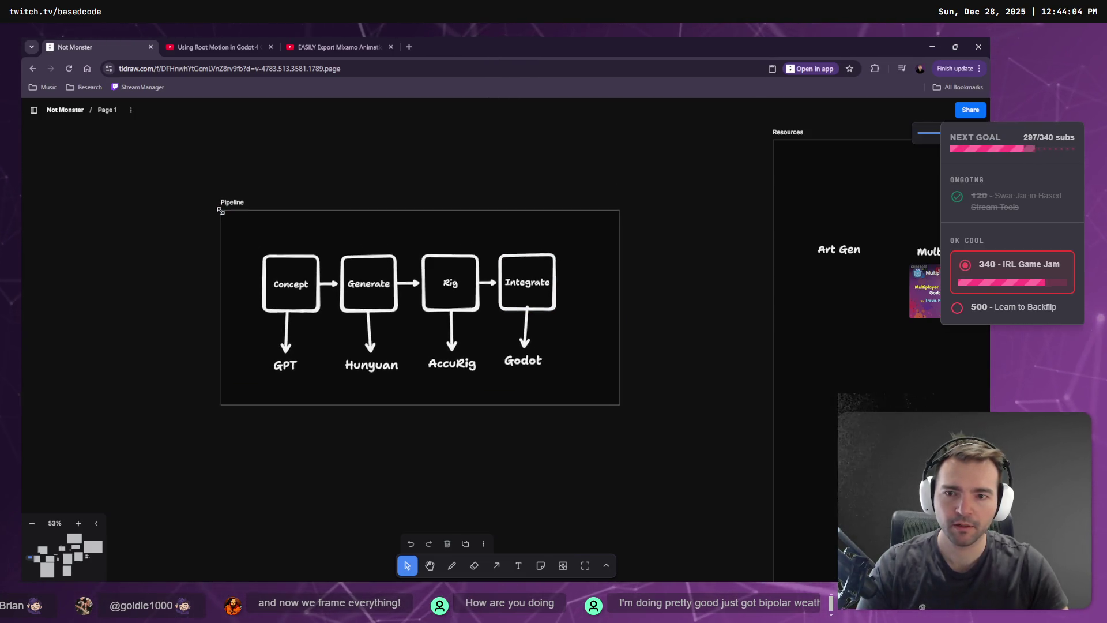
Move the pipeline diagram up-left and shrink the Pipeline frame around it.
left_click(289, 291)
left_click_drag(583, 250, 252, 377)
left_click_drag(295, 286, 274, 257)
left_click(593, 388)
left_click_drag(620, 404, 559, 360)
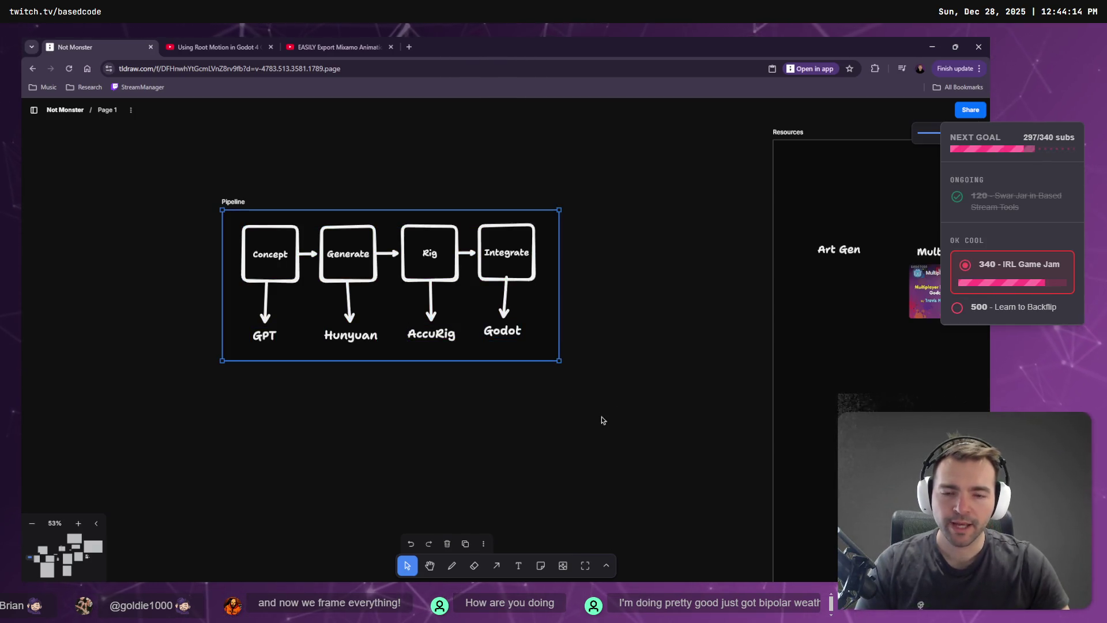
Enlarge and reposition the Pipeline frame, lowering the diagram shapes inside it.
left_click(348, 262)
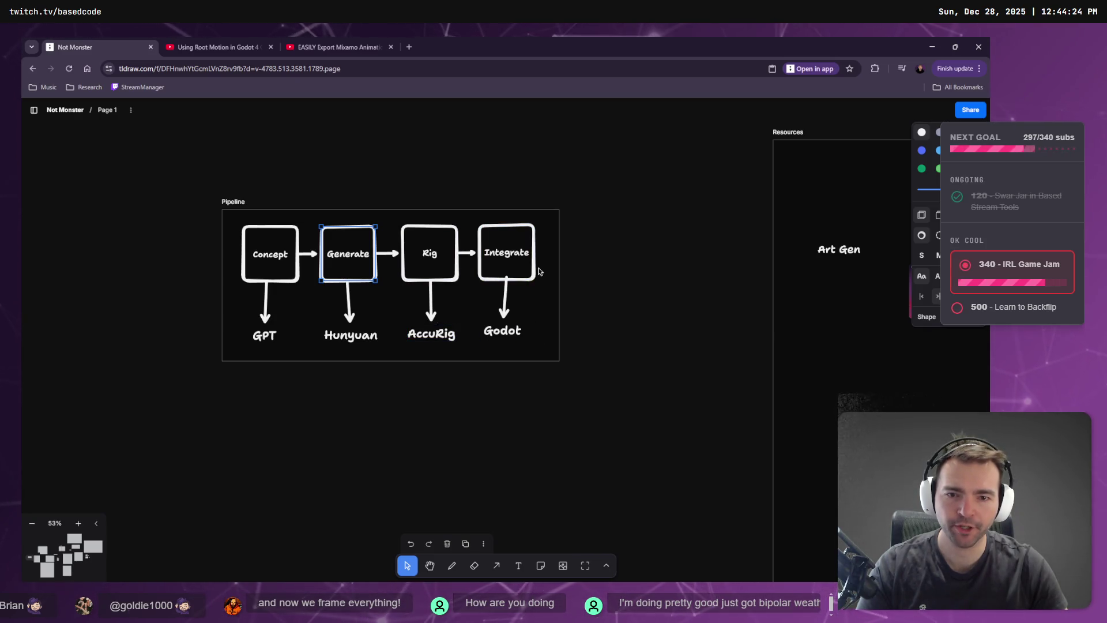
left_click(560, 361)
mouse_move(559, 361)
left_mouse_down()
mouse_move(594, 414)
mouse_move(623, 424)
left_mouse_up()
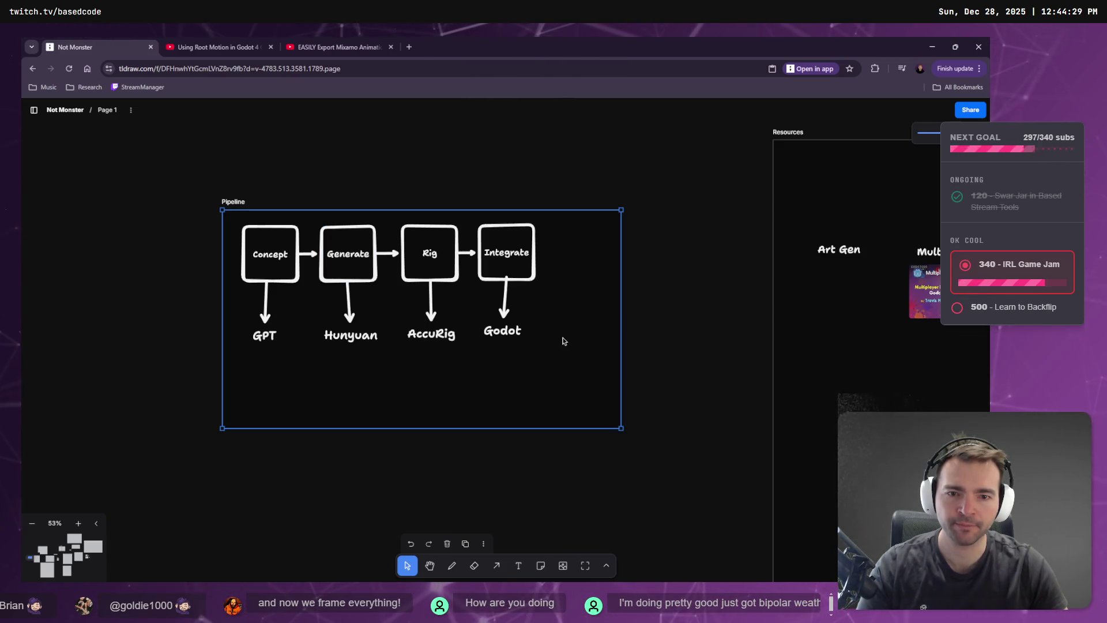
scroll(563, 340, "down", 5)
scroll(202, 202, "up", 5)
left_click_drag(281, 243, 653, 423)
left_click(372, 289)
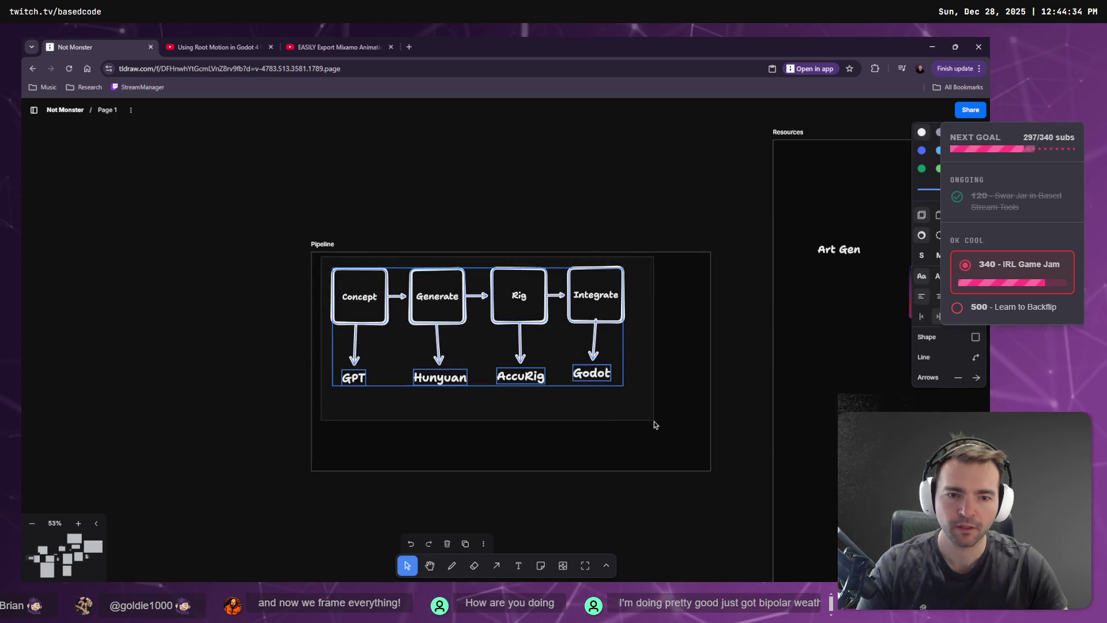
left_click_drag(598, 302, 604, 331)
Move the Art Gen text from Resources into the Pipeline frame and retitle it Character.
mouse_move(858, 231)
left_mouse_down()
mouse_move(340, 254)
mouse_move(827, 221)
left_mouse_up()
scroll(342, 191, "right", 5)
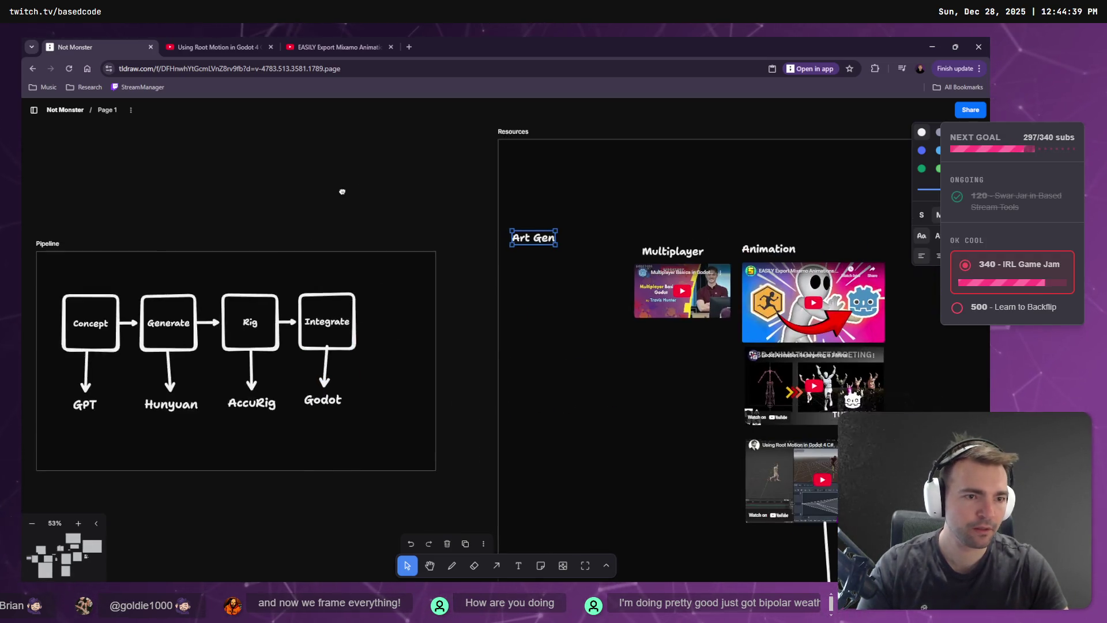
left_click_drag(342, 191, 380, 179)
mouse_move(592, 229)
left_mouse_down()
mouse_move(133, 249)
mouse_move(140, 260)
left_mouse_up()
scroll(139, 260, "left", 2)
double_click(238, 247)
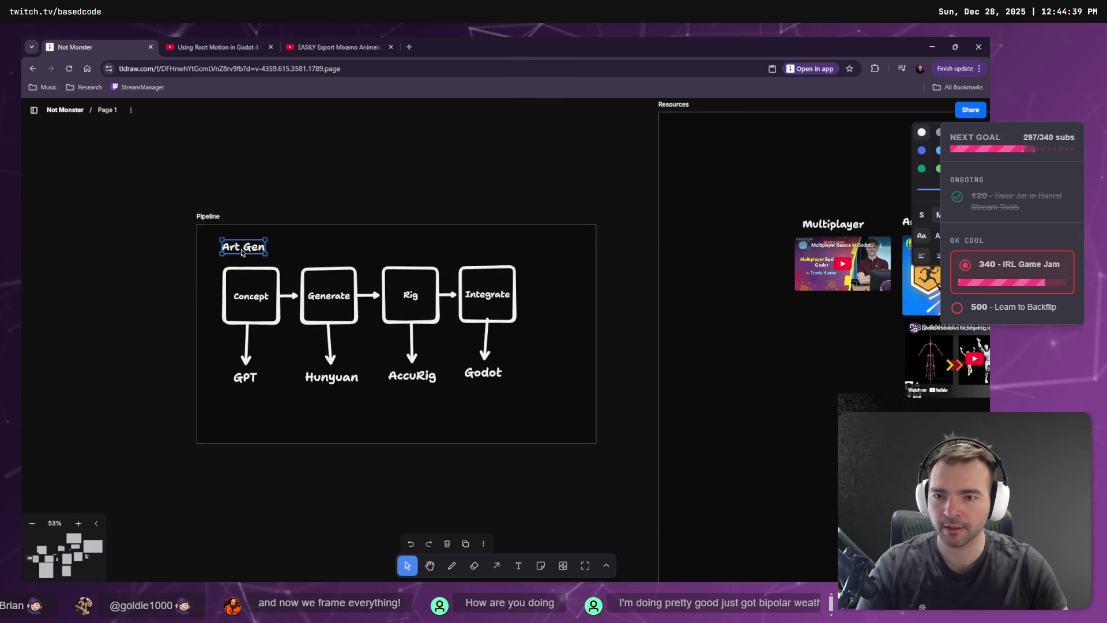
left_click(240, 247)
key("ctrl+a")
type("Character")
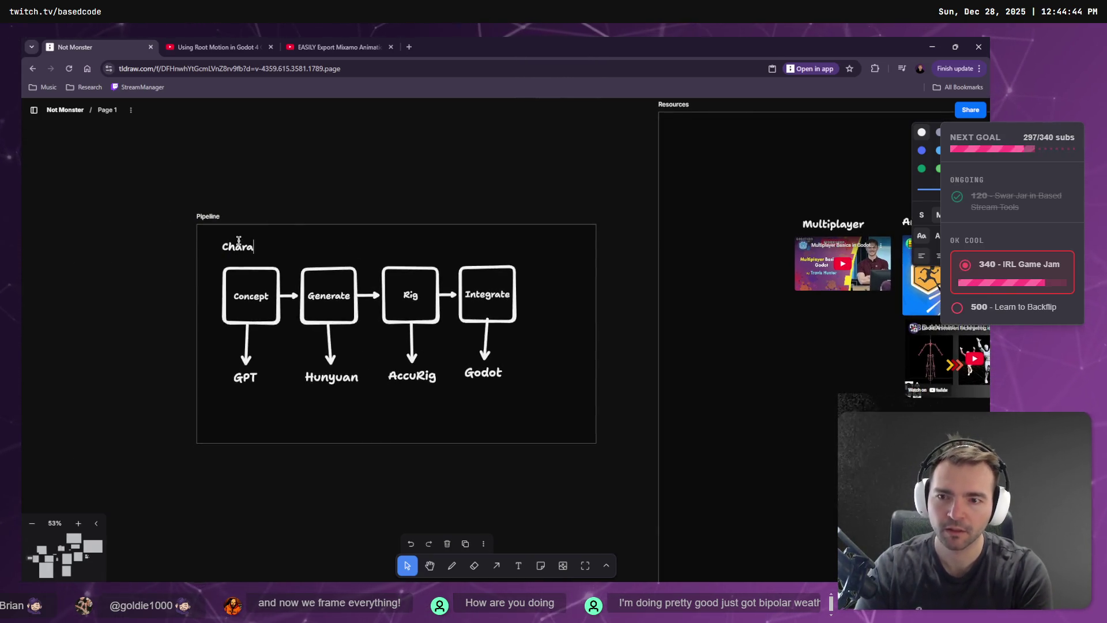
left_click(371, 197)
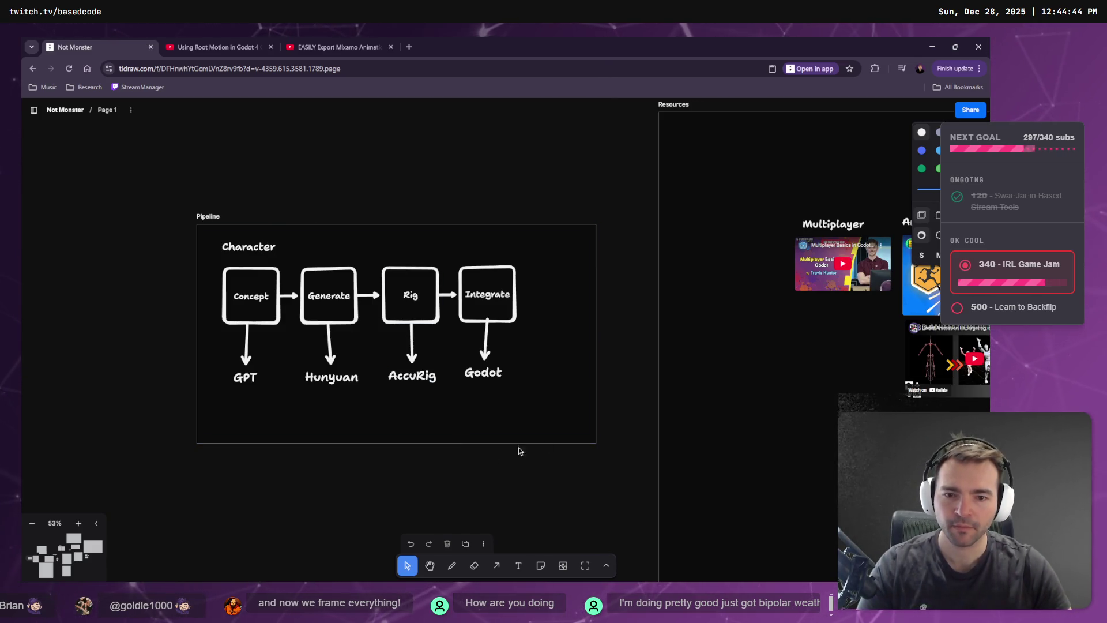
Drag the Pipeline frame's bottom edge down to make it taller.
left_click(600, 443)
left_click_drag(598, 445, 599, 516)
scroll(437, 432, "down", 2)
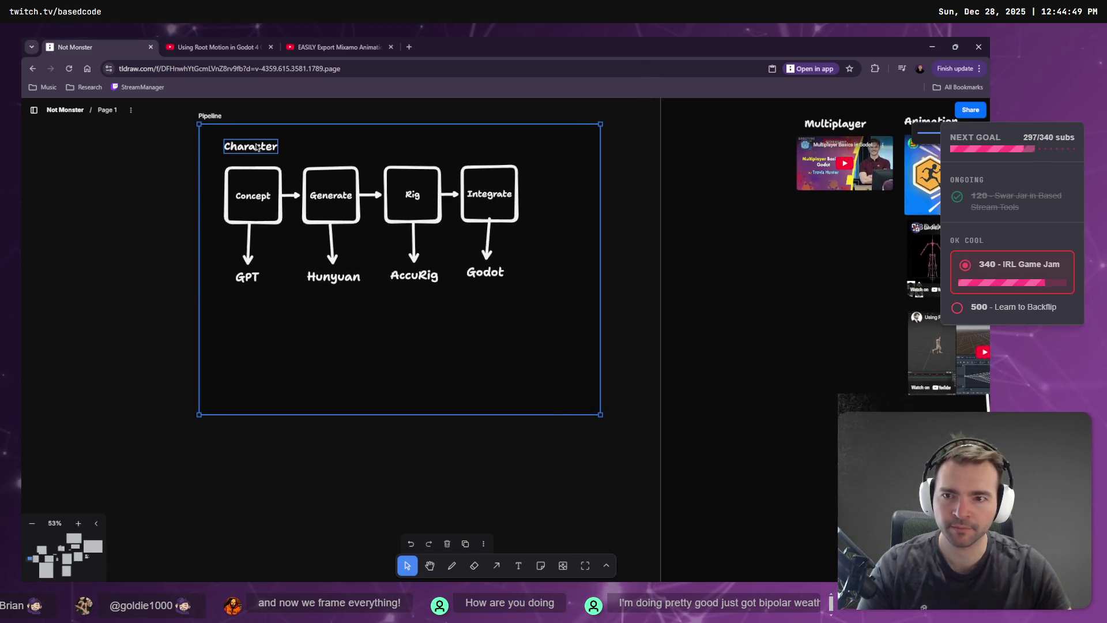
left_click_drag(258, 147, 254, 242)
key("Escape")
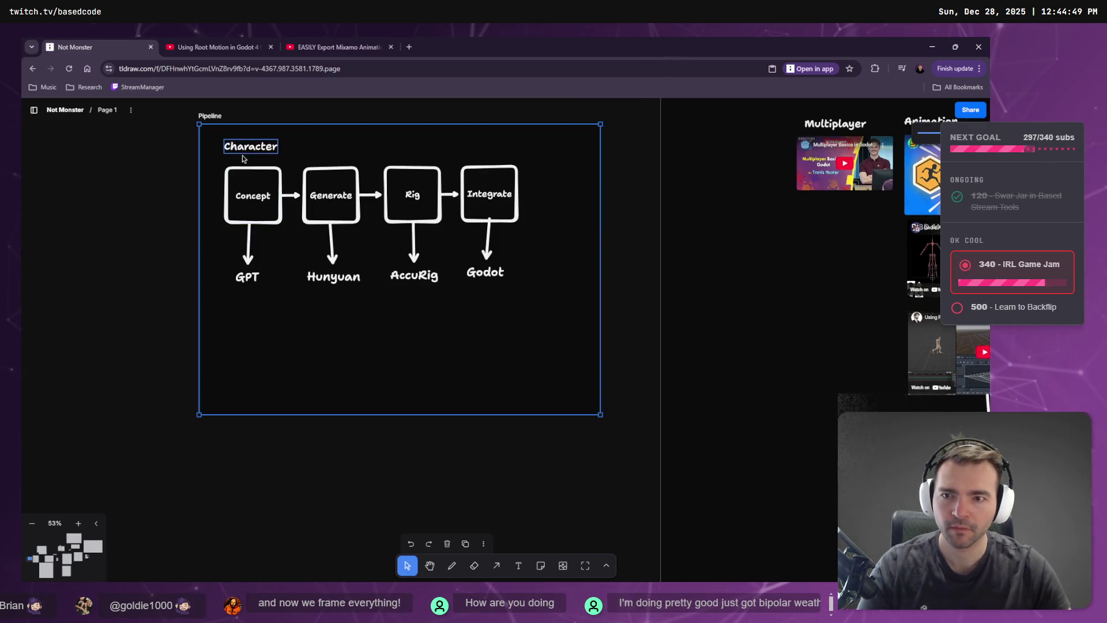
Copy the Character title lower in the frame and rename it Environment.
left_click(243, 156)
mouse_move(242, 156)
left_mouse_down()
mouse_move(243, 339)
mouse_move(244, 315)
left_mouse_up()
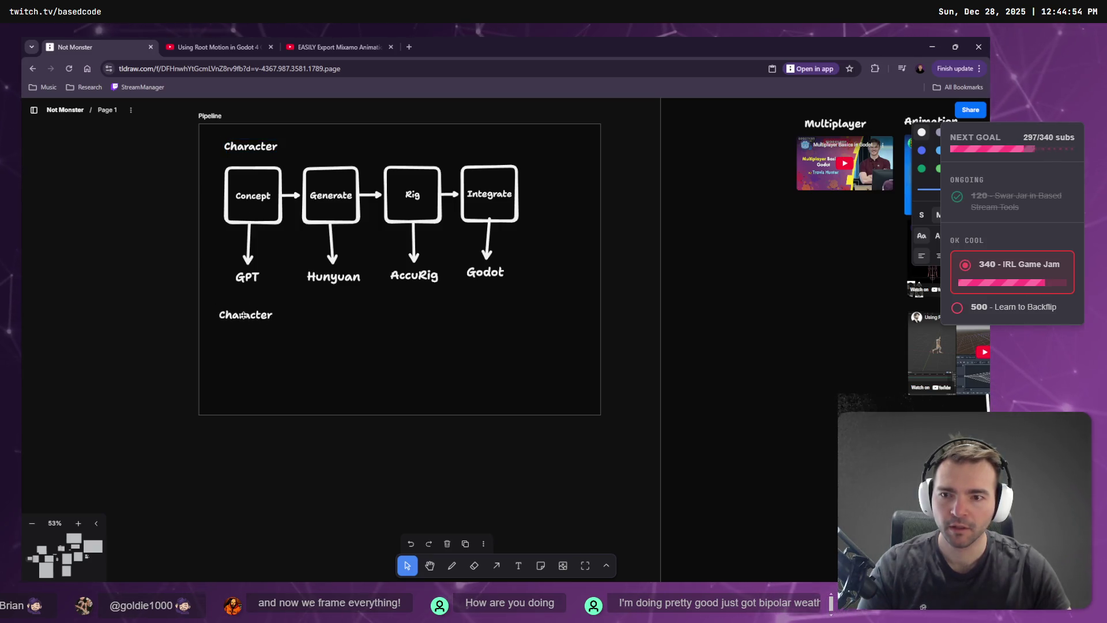
double_click(244, 315)
type("Environment")
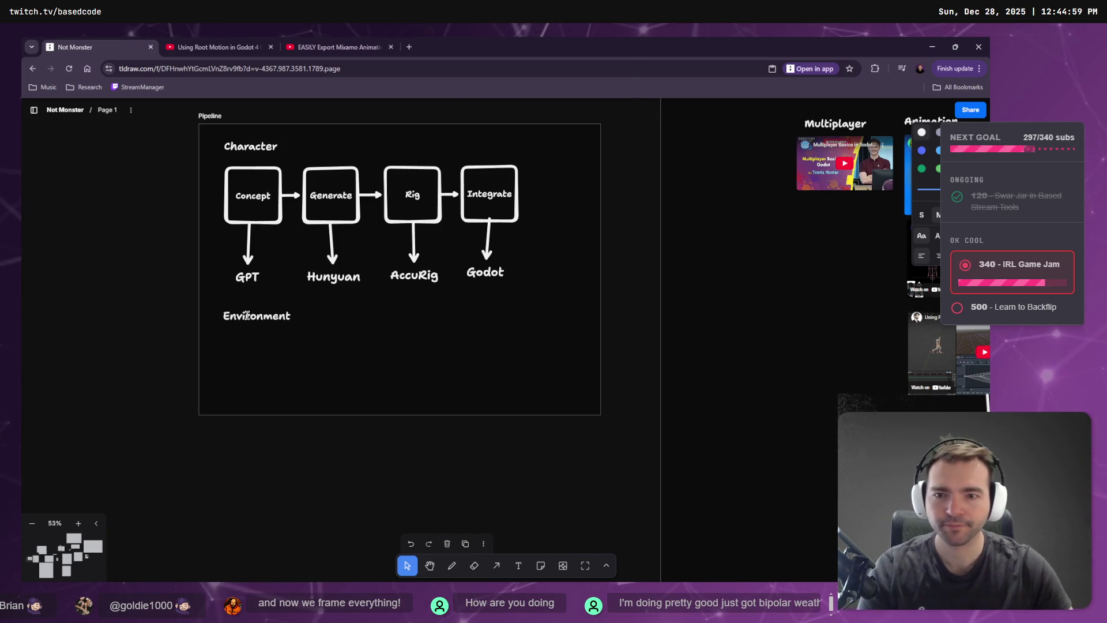
left_click(227, 169)
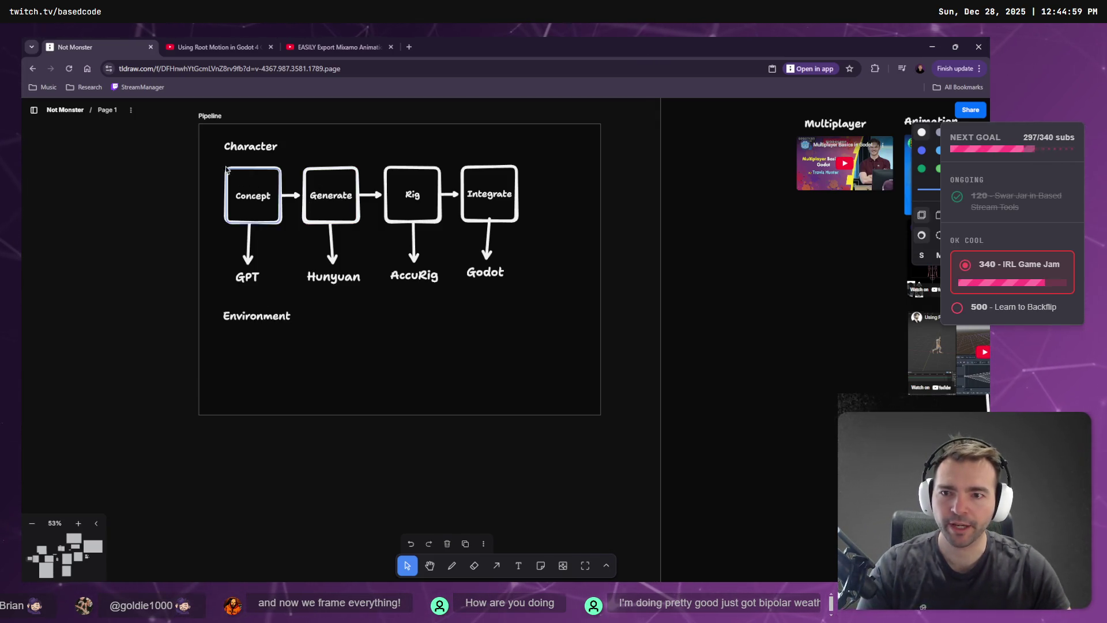
Duplicate the Character row below and extend the Pipeline frame to enclose both rows.
mouse_move(556, 291)
left_mouse_down()
mouse_move(257, 243)
mouse_move(260, 198)
mouse_move(257, 363)
left_mouse_up()
left_click(586, 415)
left_click_drag(600, 415, 602, 484)
left_click(606, 505)
Delete the Rig box, its arrow and the AccuRig label from the Environment row.
left_click(406, 375)
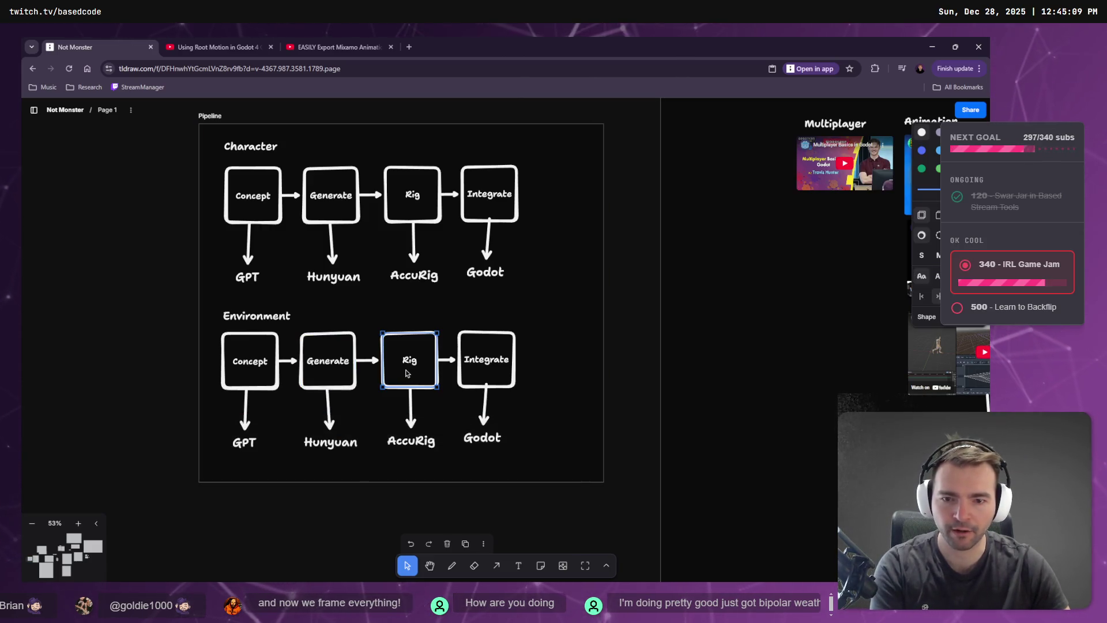
key("Delete")
left_click(409, 408)
key("Delete")
left_click(411, 440)
key("Delete")
Move Integrate with its arrow and Godot label left beside Generate.
left_click(457, 367)
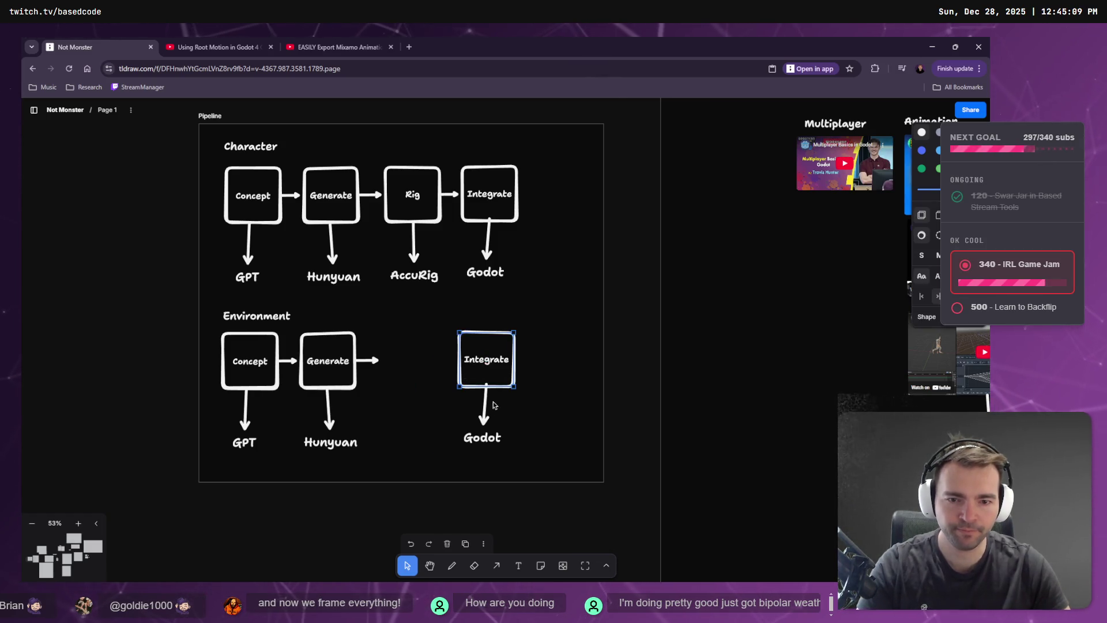
left_click(493, 402, "shift")
left_click(491, 439, "shift")
left_click_drag(494, 367, 415, 371)
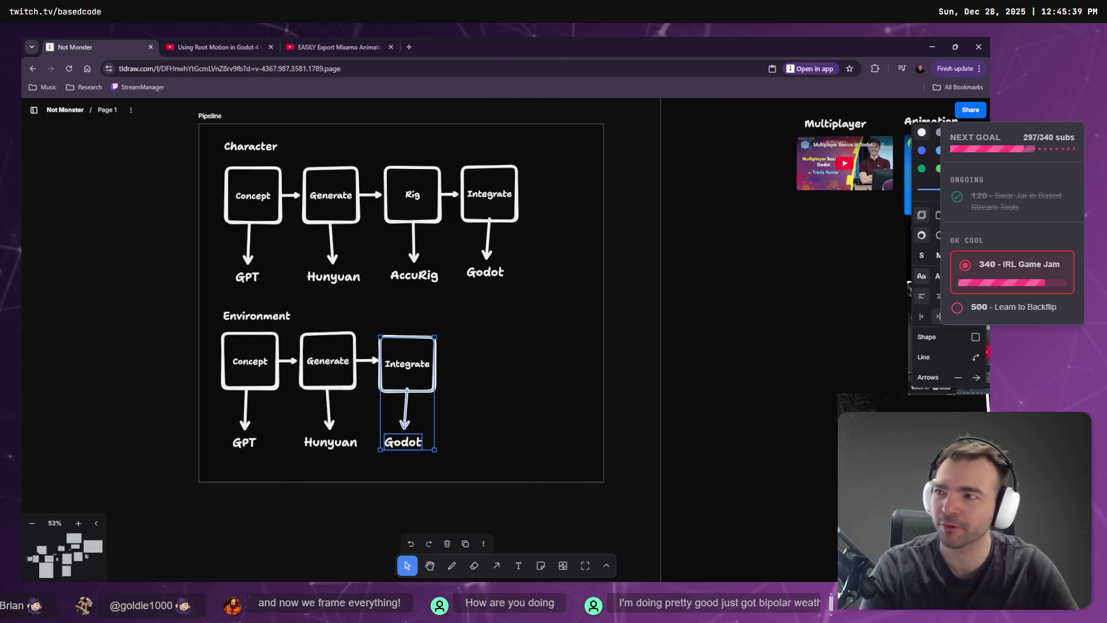
left_click(634, 282)
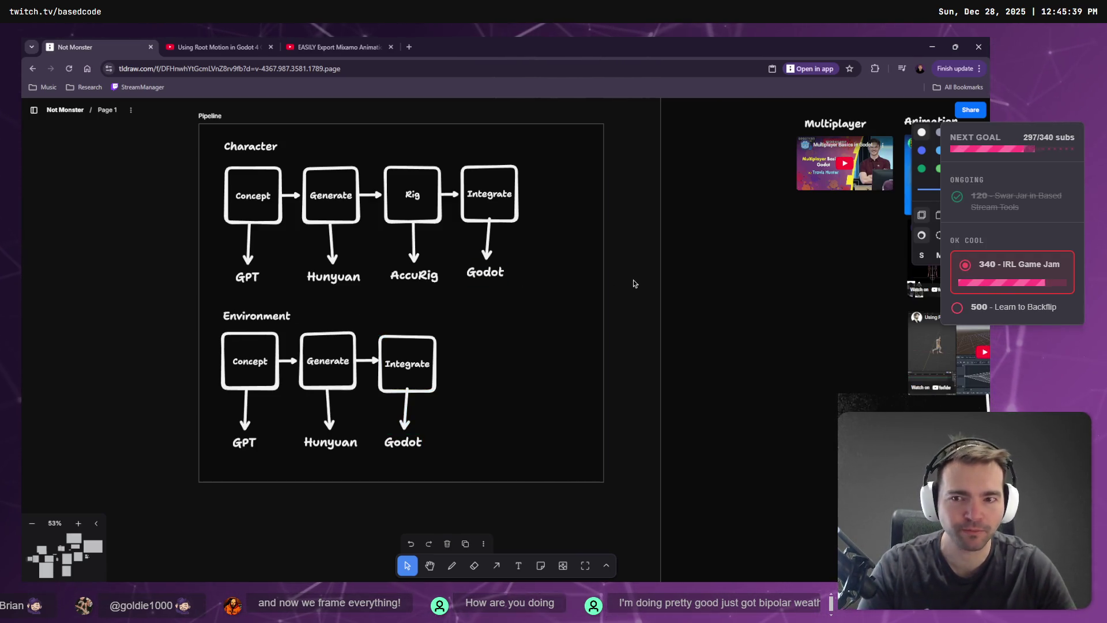
Try moving the Pipeline and Resources frames up-left, then undo the move.
scroll(502, 308, "down", 2)
scroll(503, 308, "down", 5)
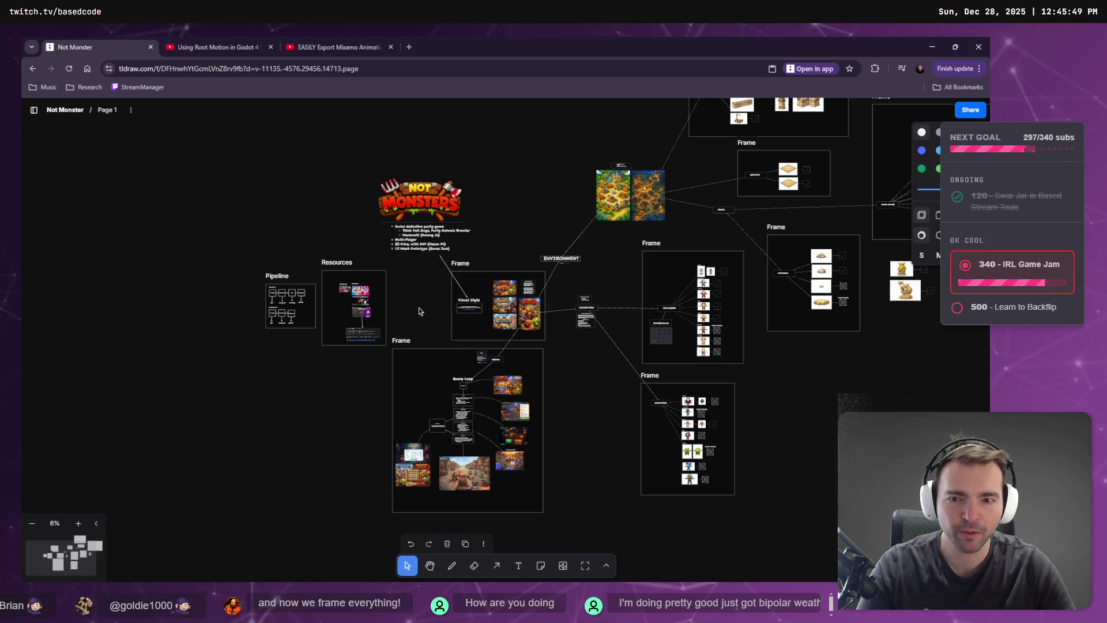
scroll(418, 311, "up", 2)
mouse_move(165, 228)
left_mouse_down()
mouse_move(346, 371)
mouse_move(376, 371)
mouse_move(355, 380)
left_mouse_up()
left_click(311, 258)
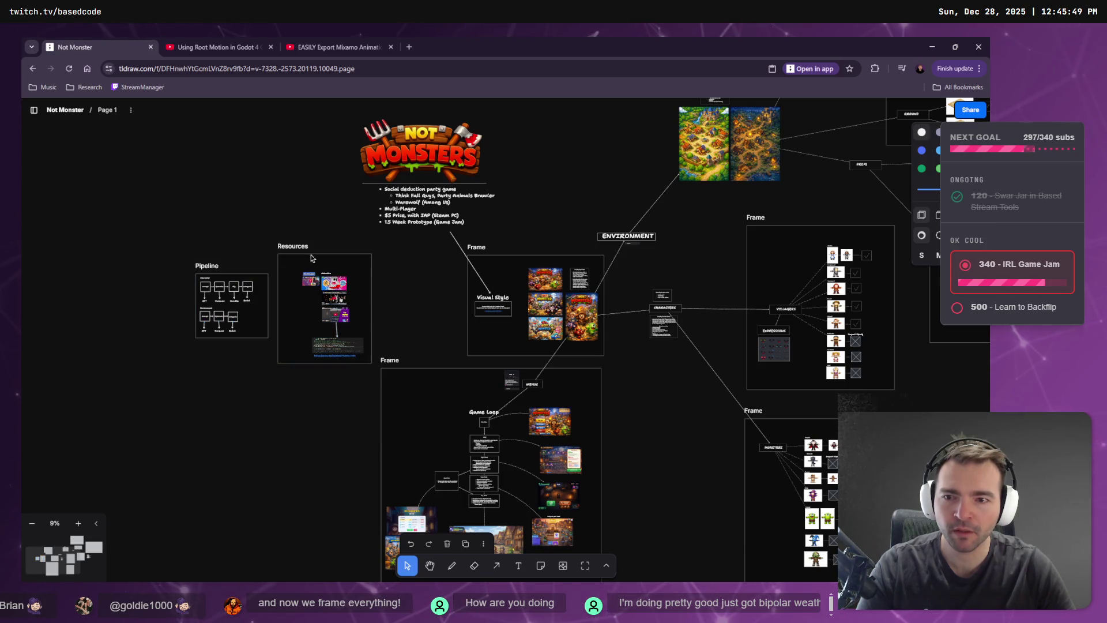
left_click(310, 259)
left_click_drag(247, 282, 193, 229)
key("ctrl+z")
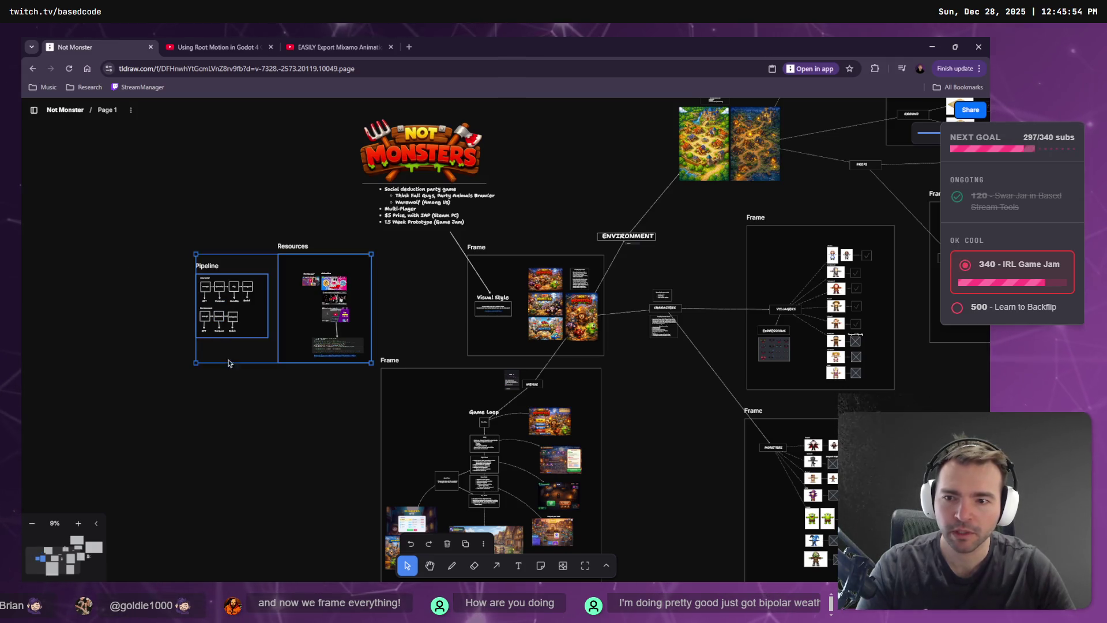
scroll(202, 334, "up", 5)
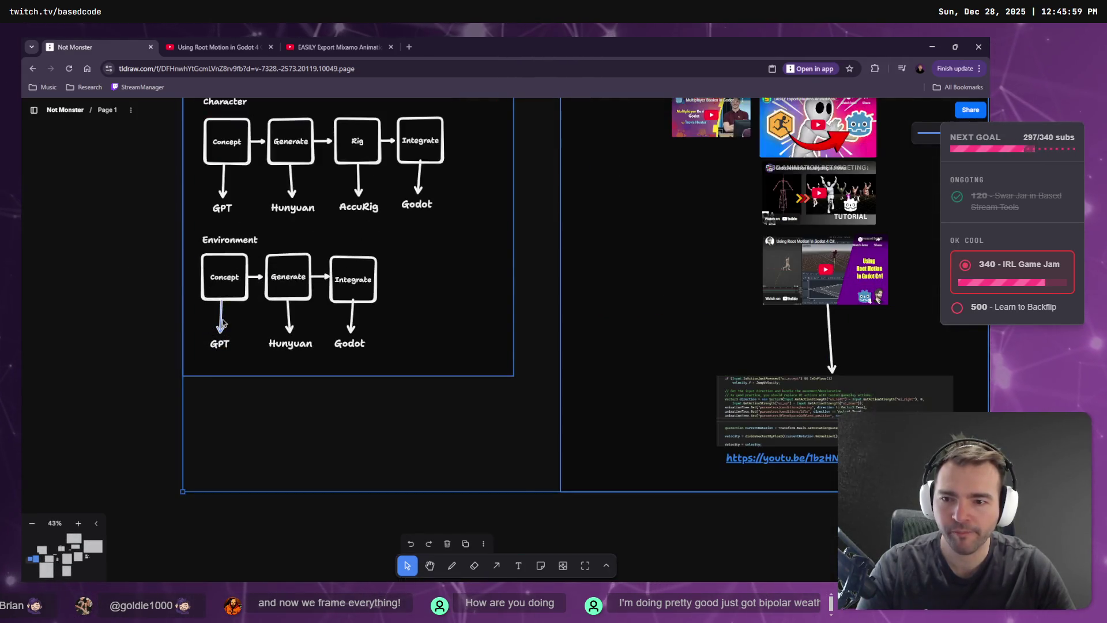
Reattach the Concept→GPT arrow between Concept and GPT and reposition the GPT label.
left_click(220, 323)
left_click_drag(221, 301, 225, 276)
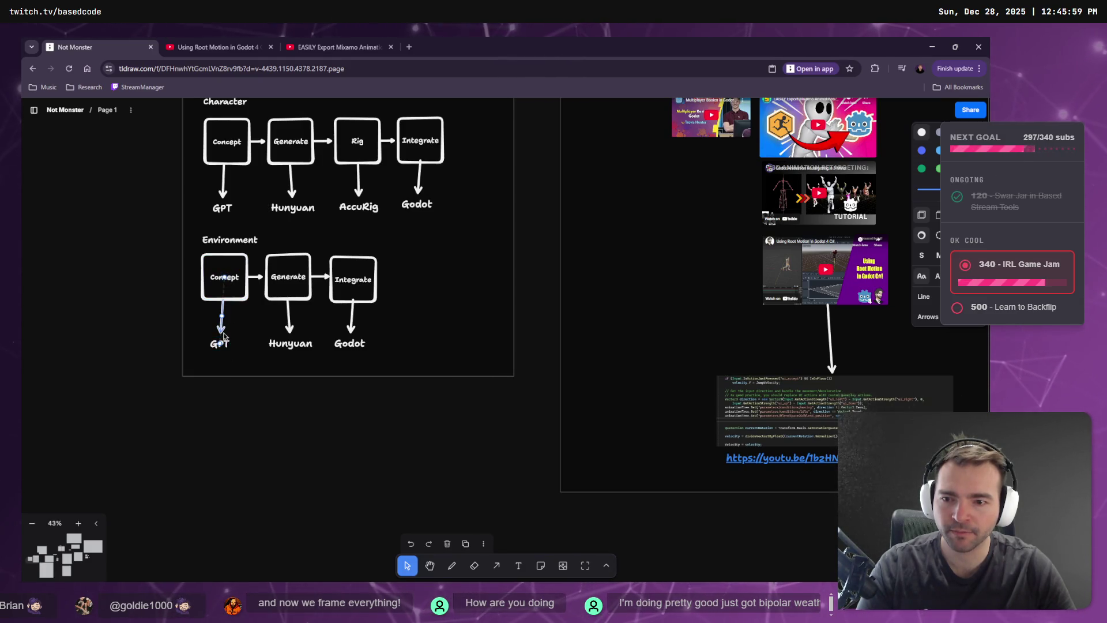
left_click_drag(220, 344, 219, 346)
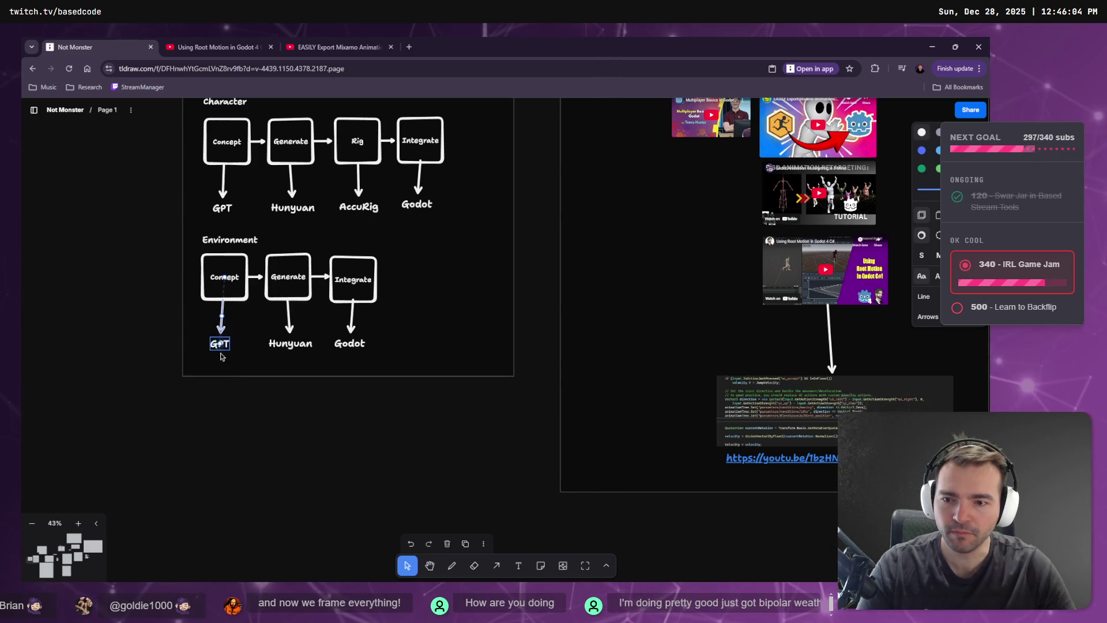
left_click(449, 335)
left_click_drag(478, 372, 295, 362)
key("Escape")
mouse_move(213, 353)
left_mouse_down()
mouse_move(224, 310)
mouse_move(305, 370)
mouse_move(333, 345)
mouse_move(224, 336)
left_mouse_up()
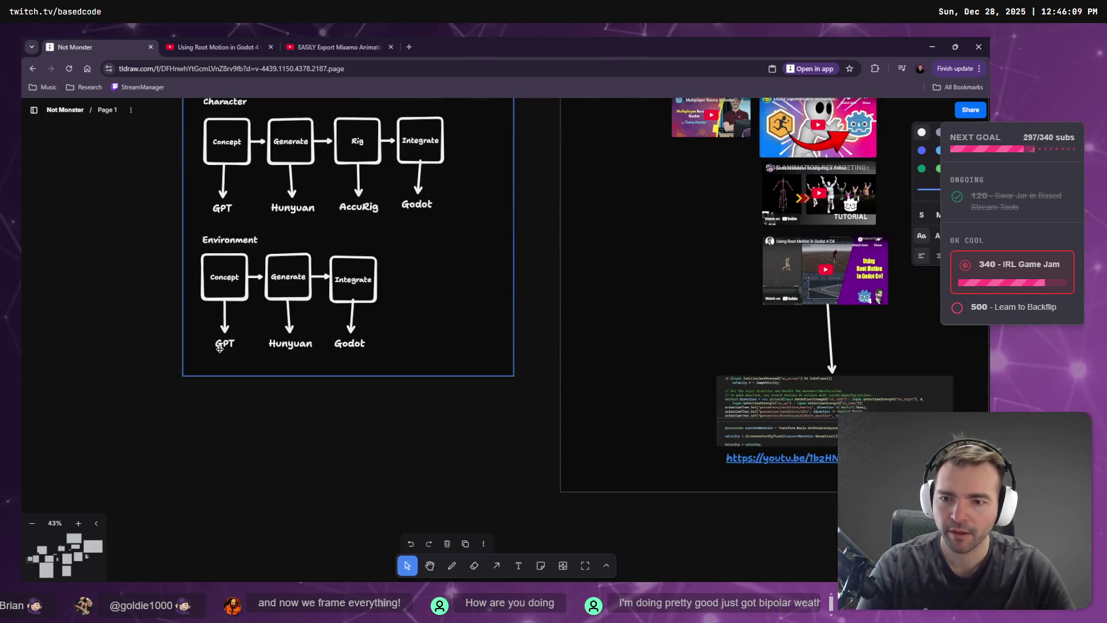
Shift the Pipeline frame and realign the Hunyuan and Godot labels with their arrows.
left_click(315, 374)
mouse_move(371, 374)
left_mouse_down()
mouse_move(344, 393)
mouse_move(382, 361)
left_mouse_up()
left_click(289, 318)
left_click(351, 328, "shift")
mouse_move(360, 349)
left_mouse_down()
mouse_move(522, 343)
mouse_move(518, 364)
mouse_move(192, 109)
mouse_move(346, 256)
mouse_move(359, 353)
left_mouse_up()
key("Escape")
Select the Generate–Rig arrow and glance at the Godot project before returning to the board.
scroll(453, 292, "up", 3)
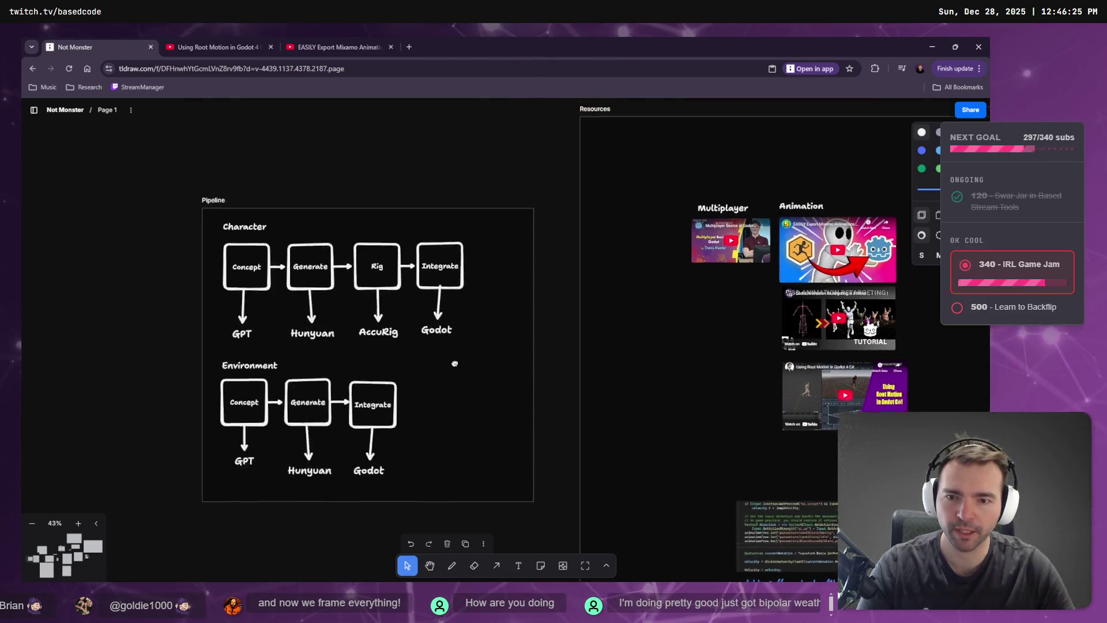
scroll(445, 292, "down", 1)
scroll(403, 315, "down", 1)
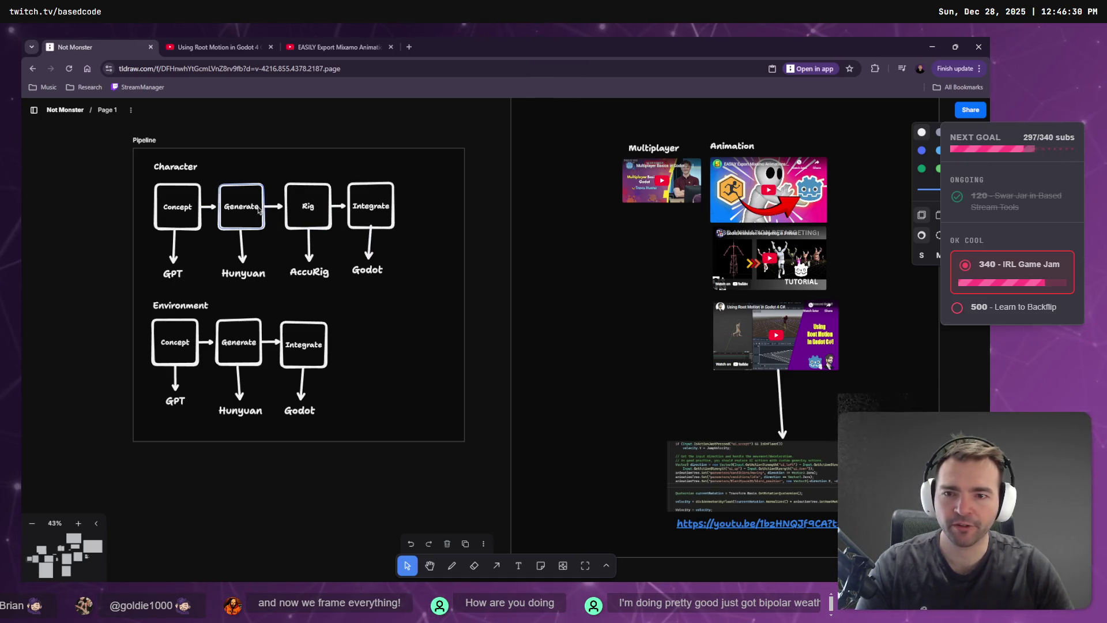
left_click(279, 206)
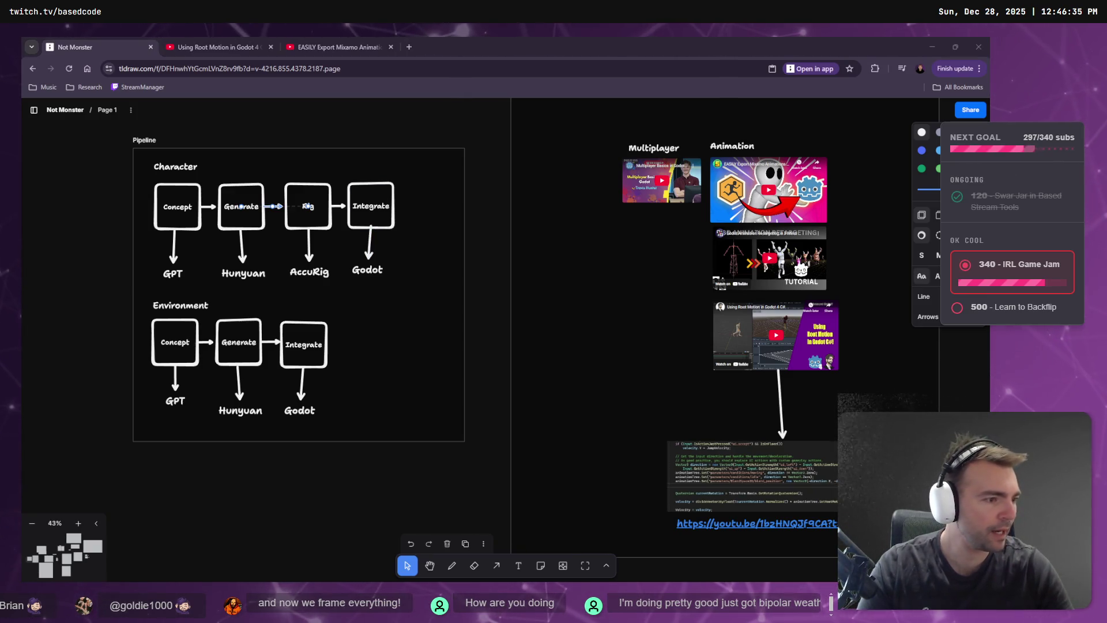
key("alt+Tab")
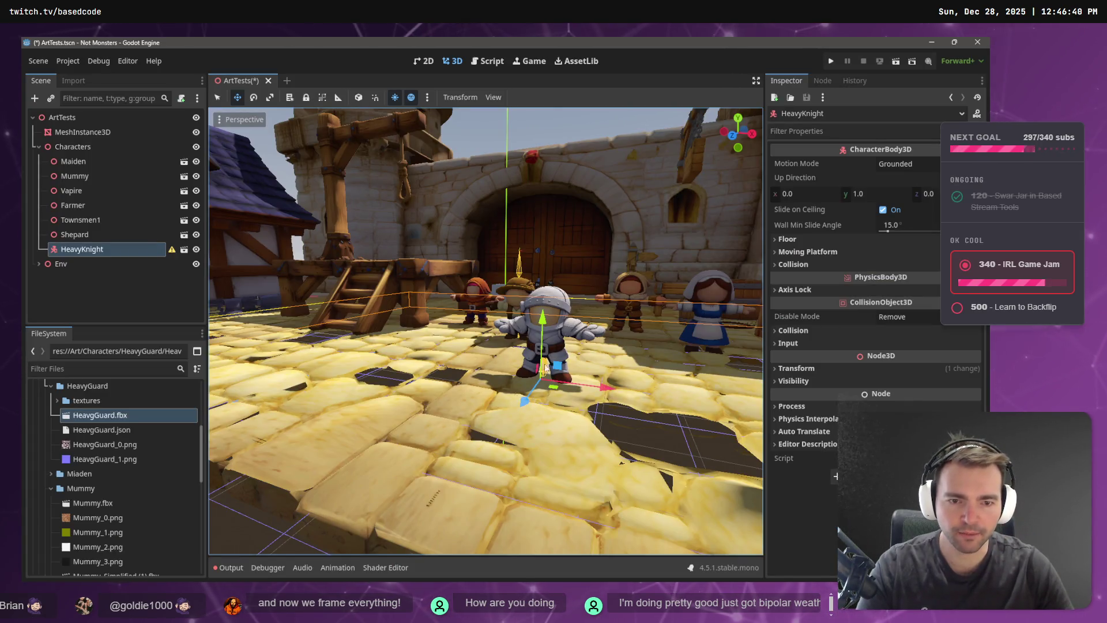
key("alt+Tab")
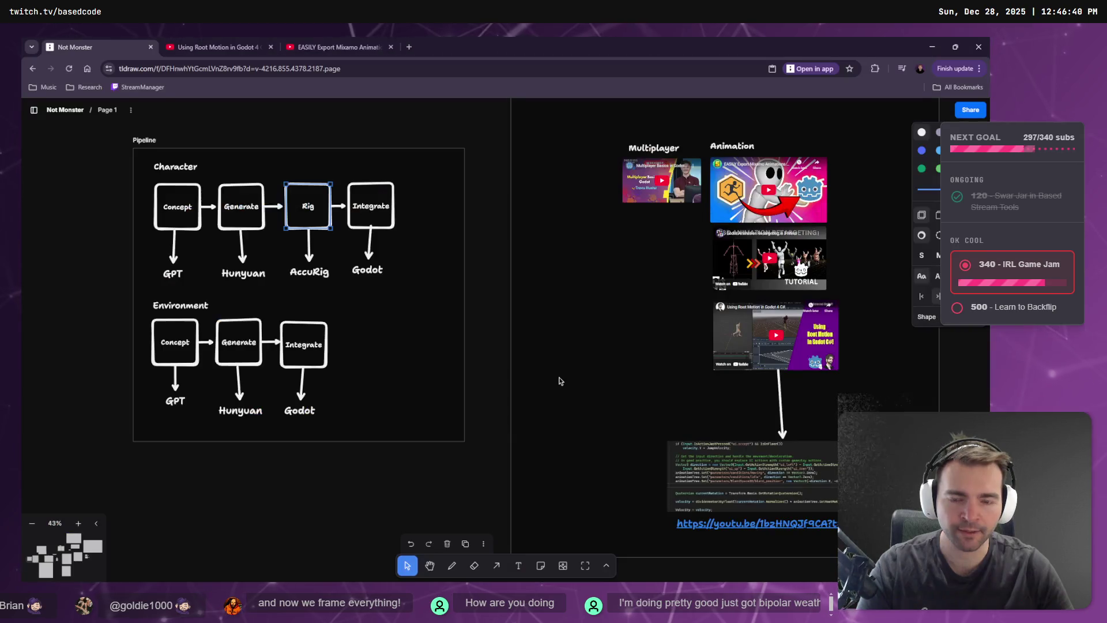
Select the AccuRig label on the board, then switch to the Godot ArtTests scene.
left_click(306, 275)
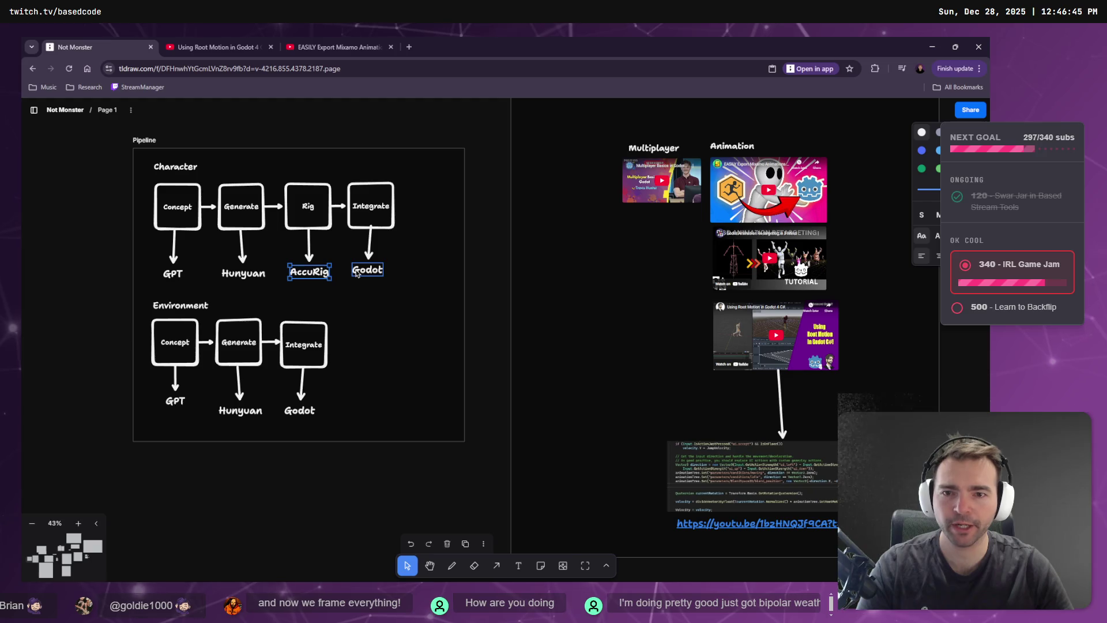
key("alt+Tab")
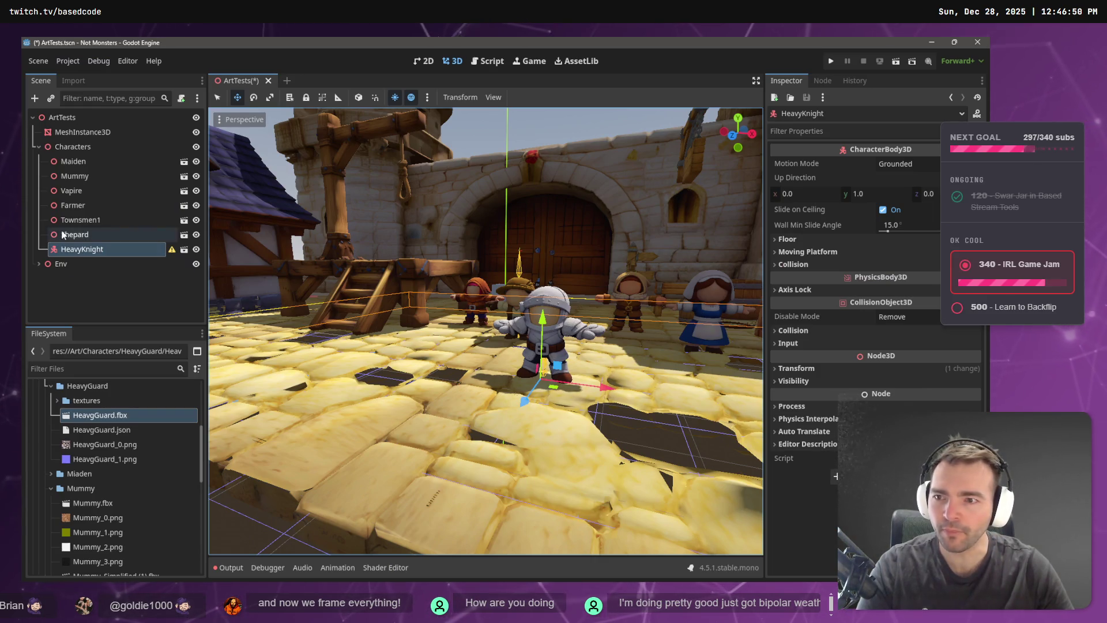
Select Townsmen1 and HeavyKnight, then collapse the _Animation and Farmer folders under Art/Characters.
left_click(109, 222)
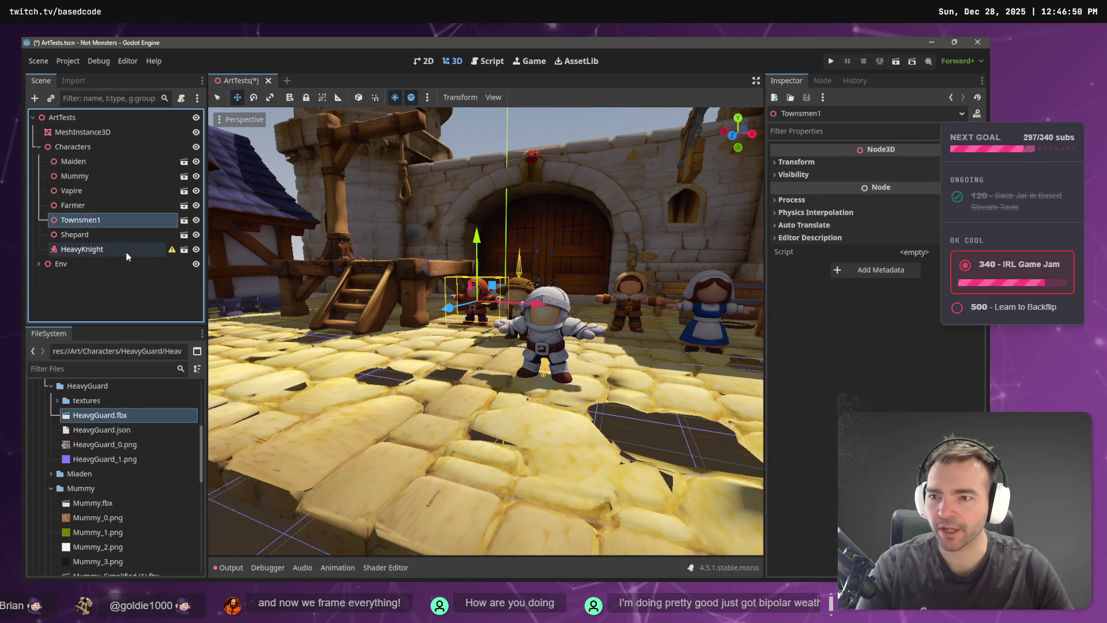
left_click(127, 253)
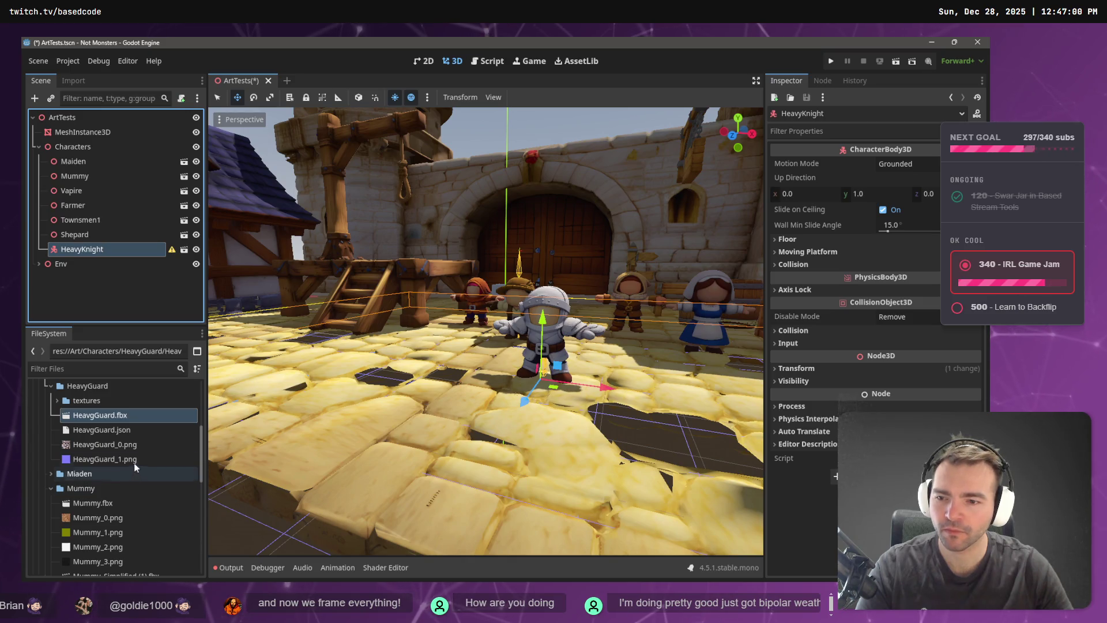
scroll(130, 428, "up", 2)
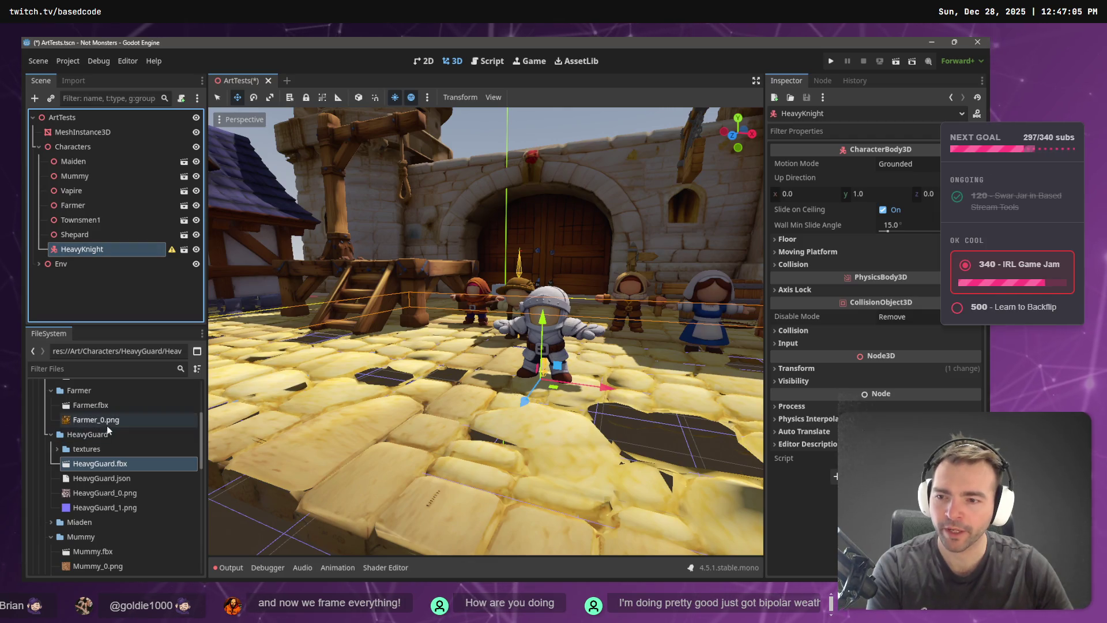
scroll(102, 447, "up", 5)
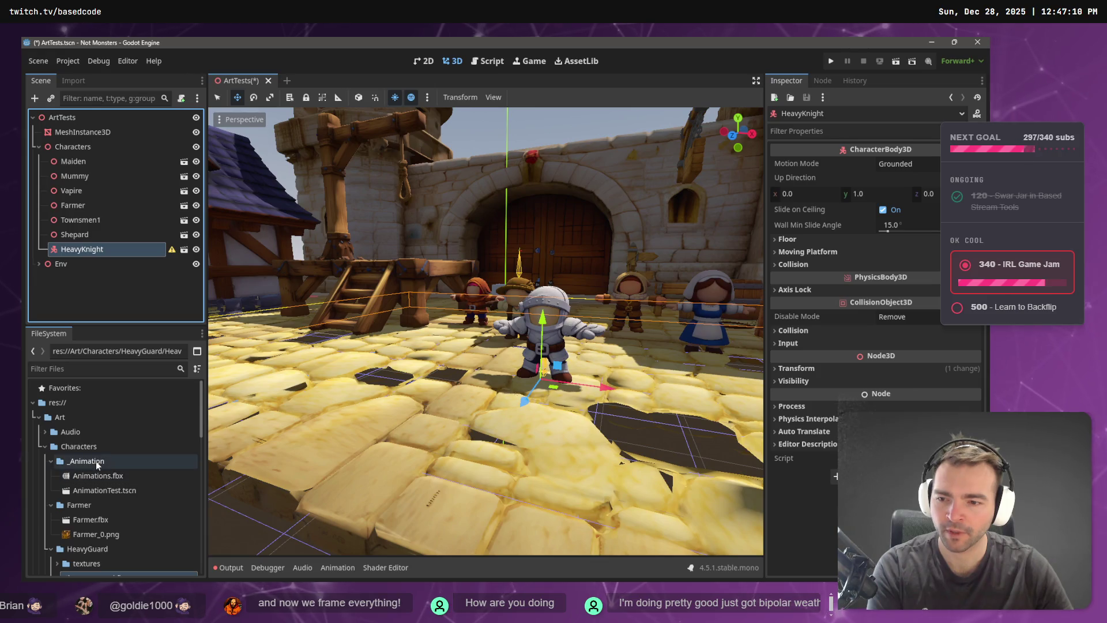
left_click(51, 461)
left_click(51, 475)
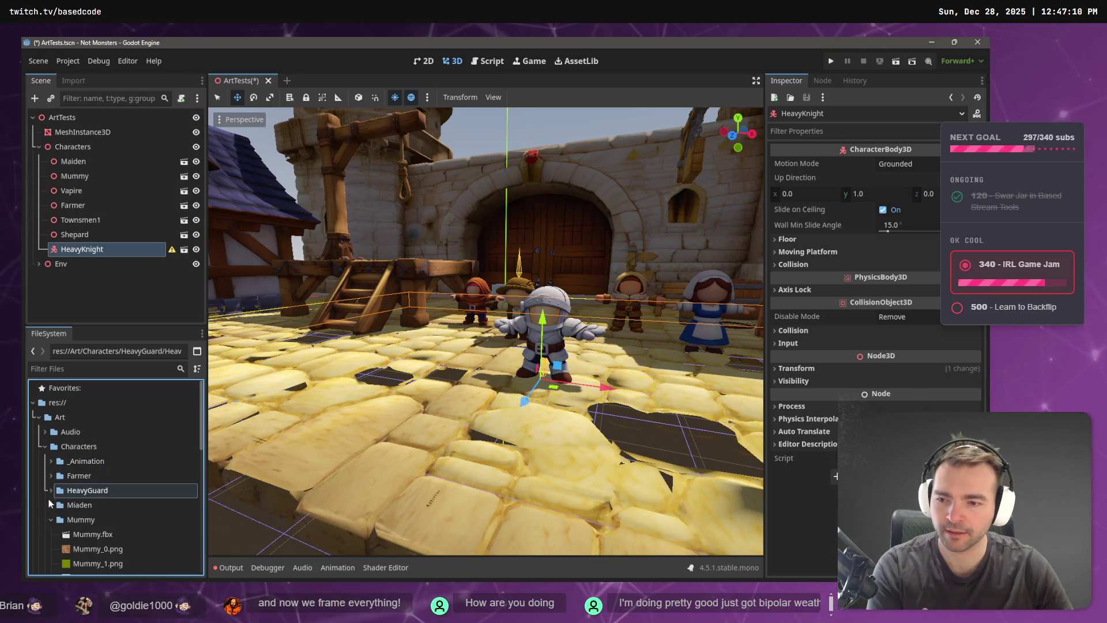
scroll(48, 534, "down", 5)
scroll(71, 500, "up", 5)
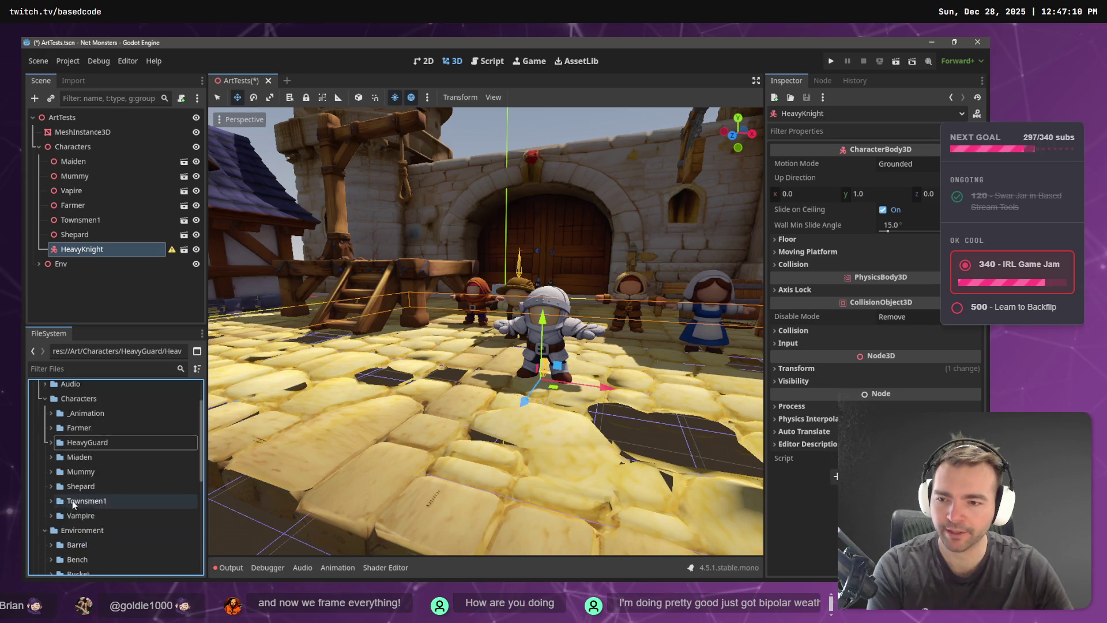
right_click(74, 424)
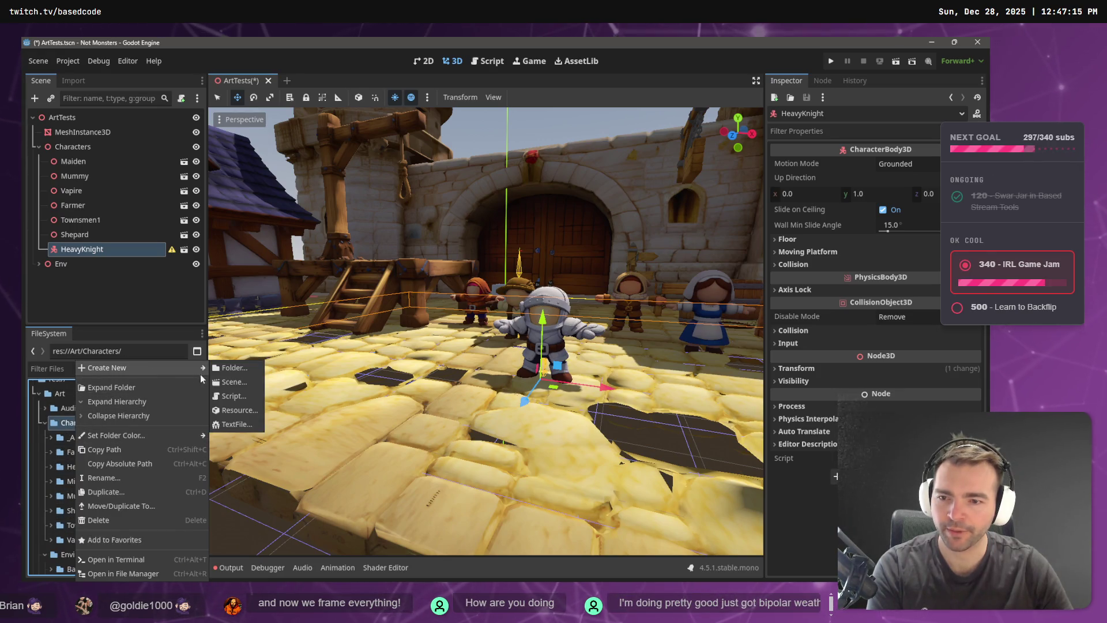
Create Character.tscn in Art/Characters with a CharacterBody3D root named Character.
mouse_move(114, 438)
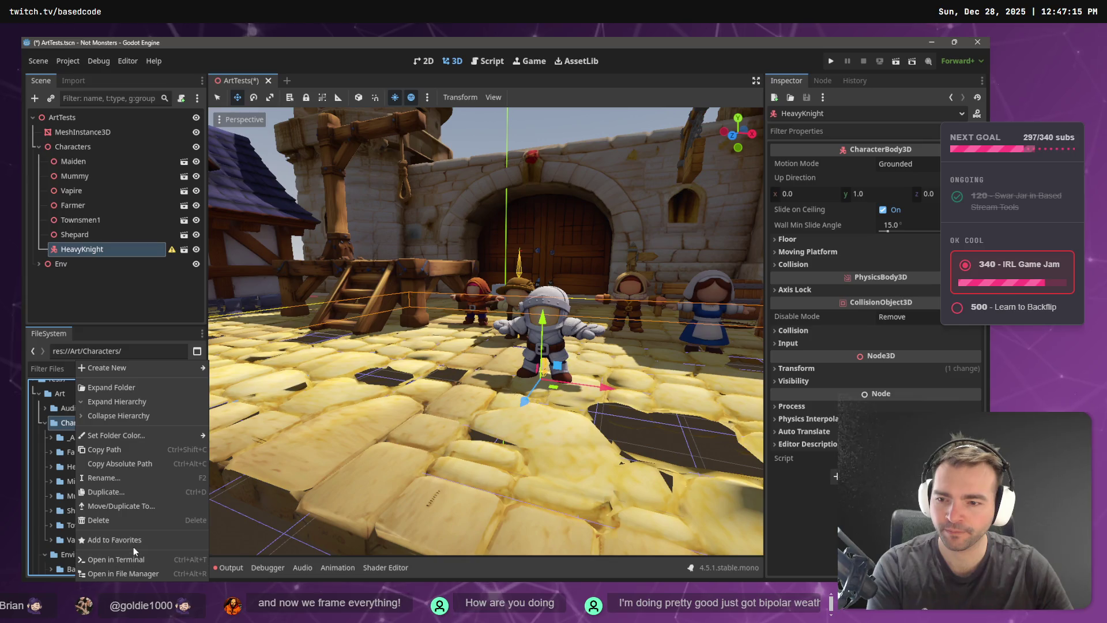
mouse_move(126, 366)
left_click(233, 382)
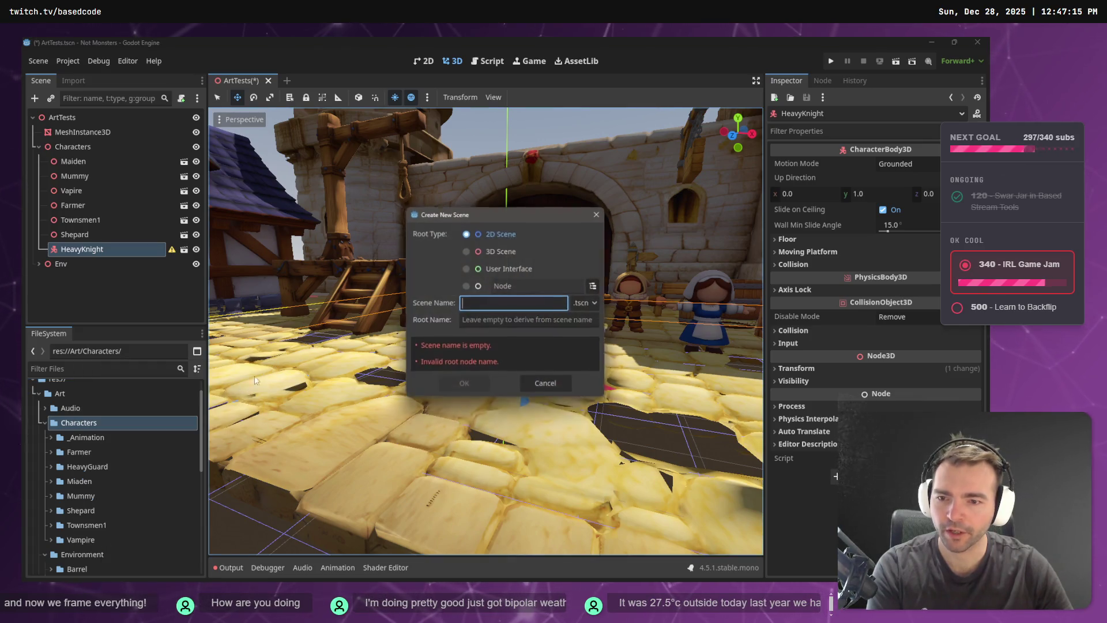
left_click(466, 286)
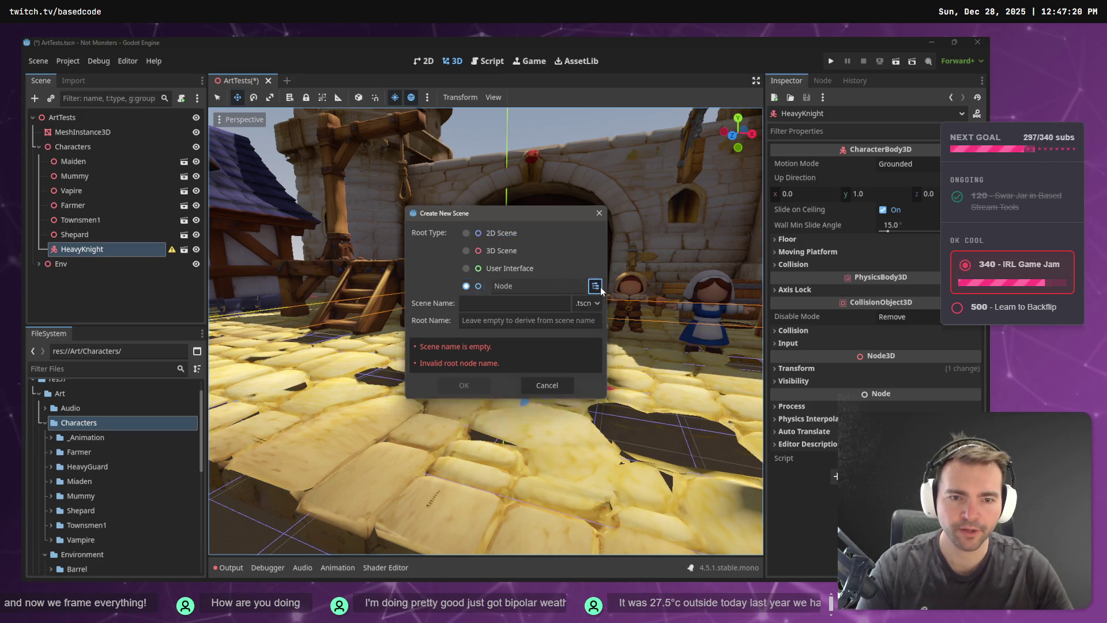
left_click(597, 286)
type("Char")
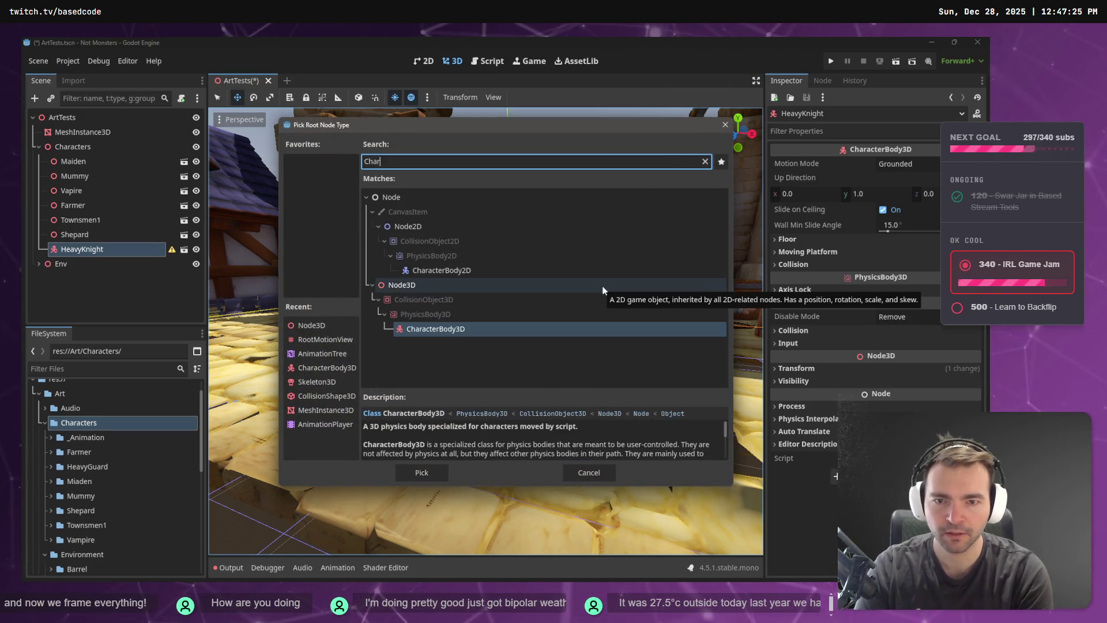
type("acter")
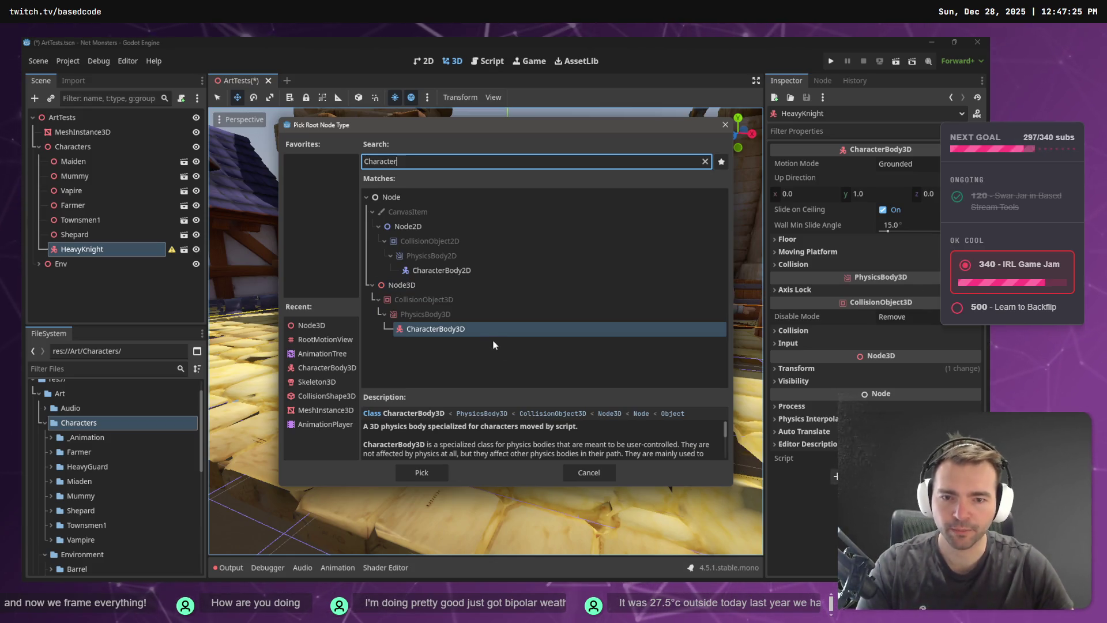
double_click(459, 330)
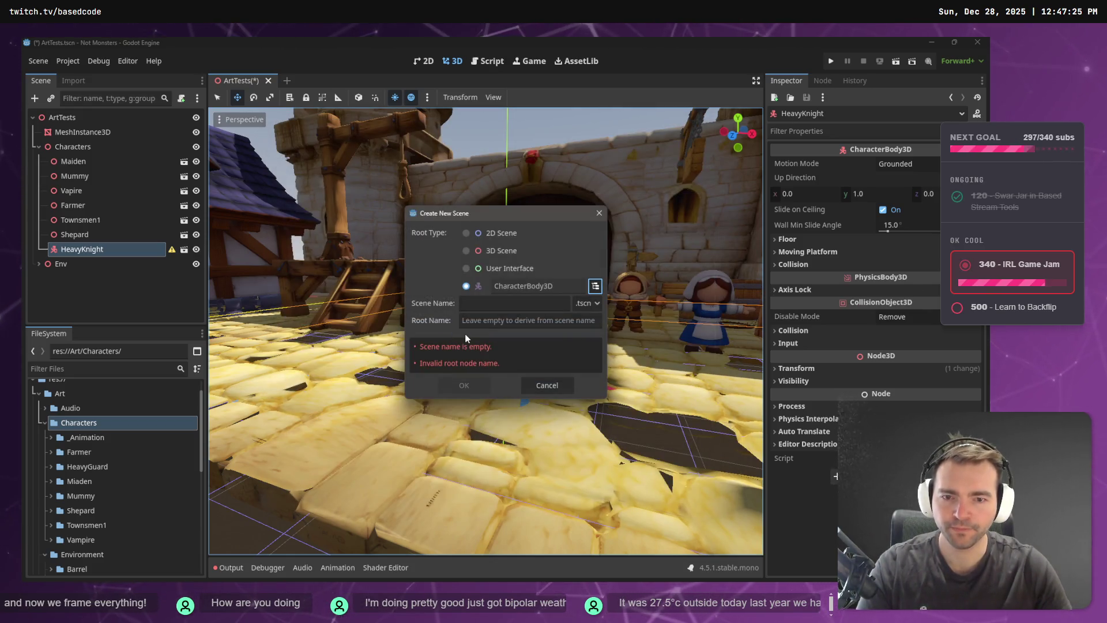
left_click(500, 304)
type("Character")
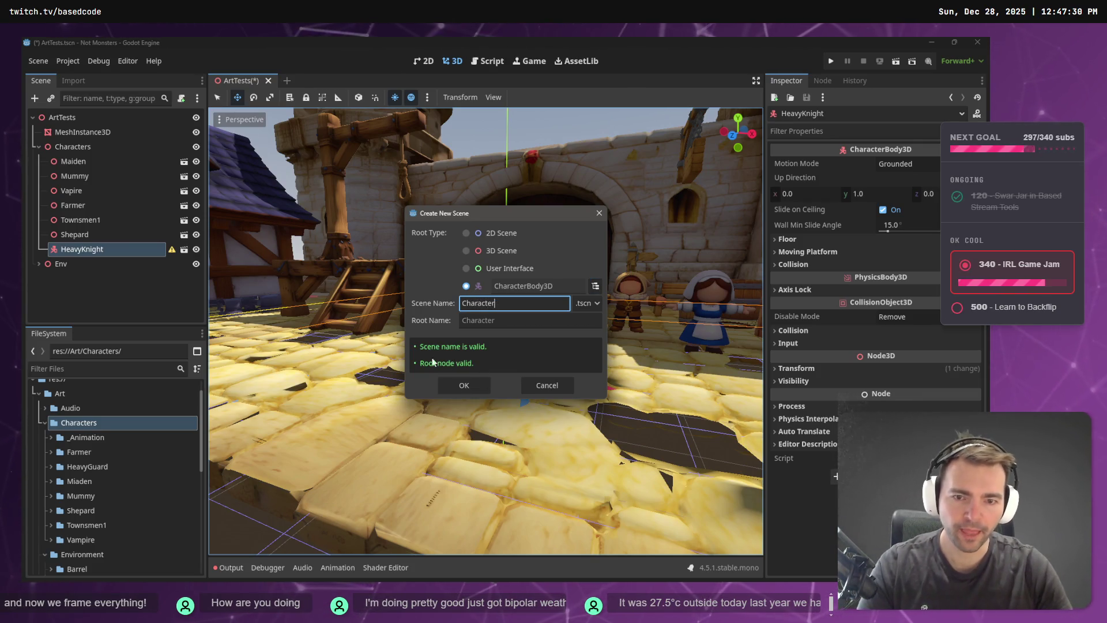
key("Return")
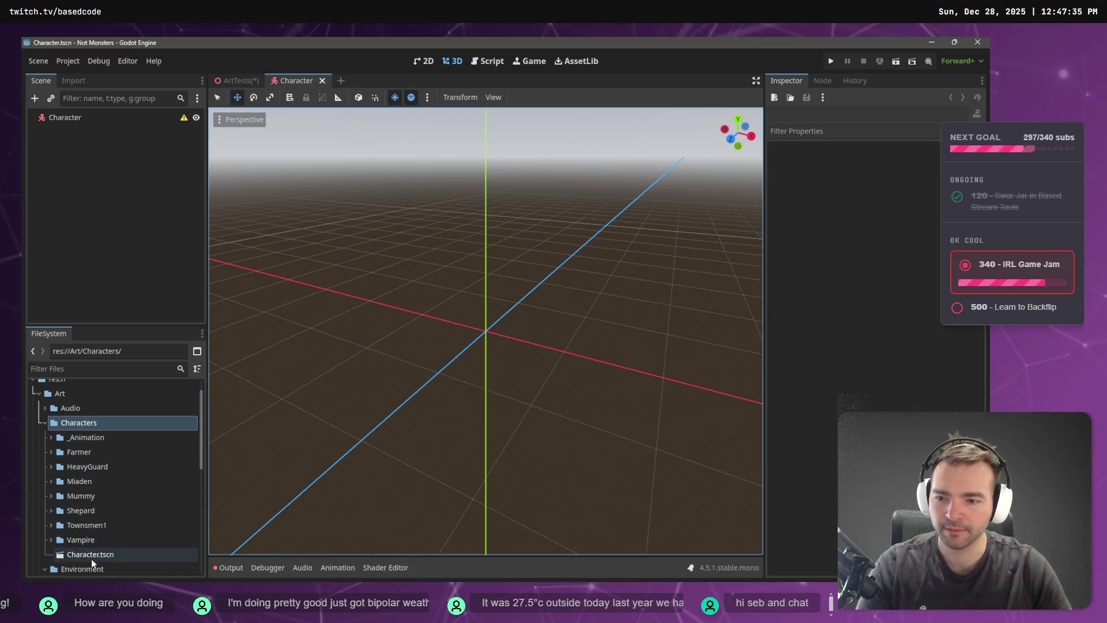
Expand HeavyGuard and _Animation, open the AnimationTest scene and dismiss its loading error.
left_click(48, 466)
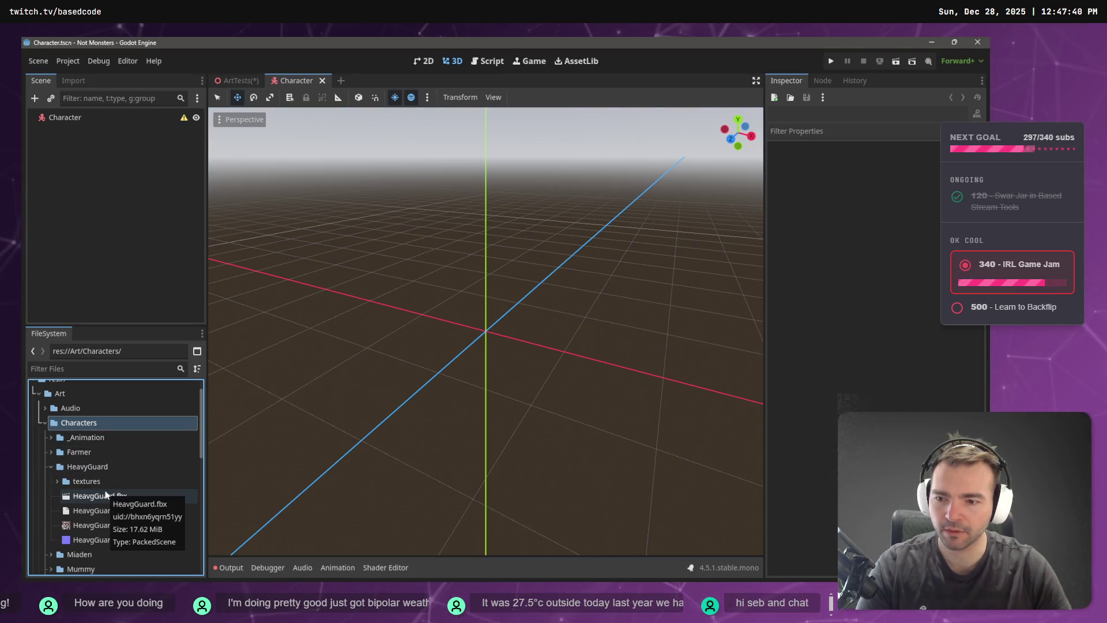
scroll(99, 431, "up", 2)
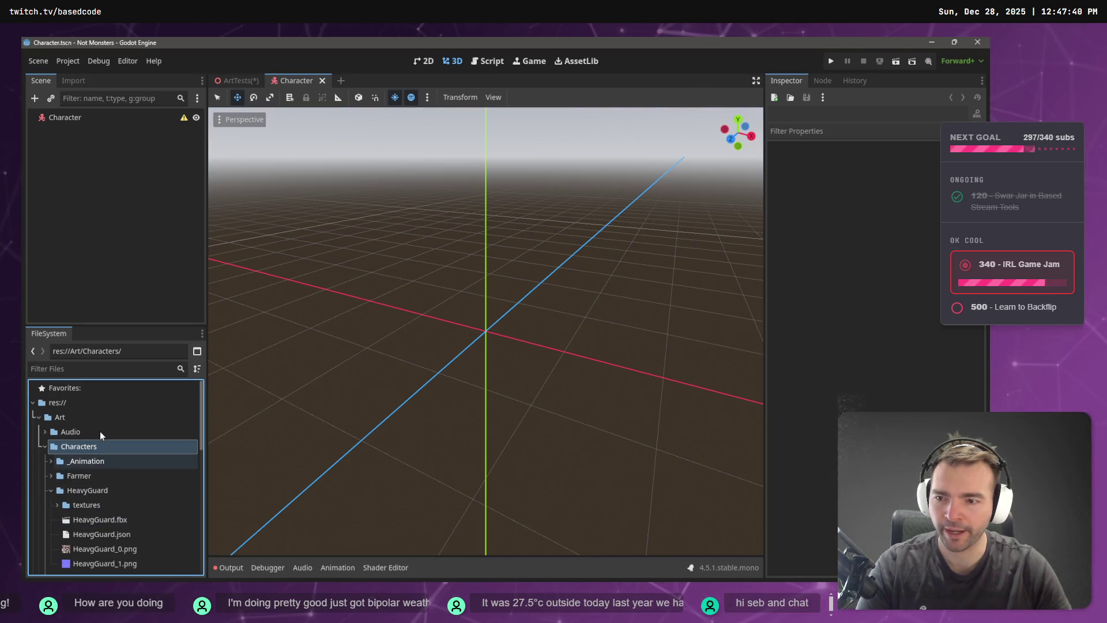
left_click(50, 462)
double_click(96, 489)
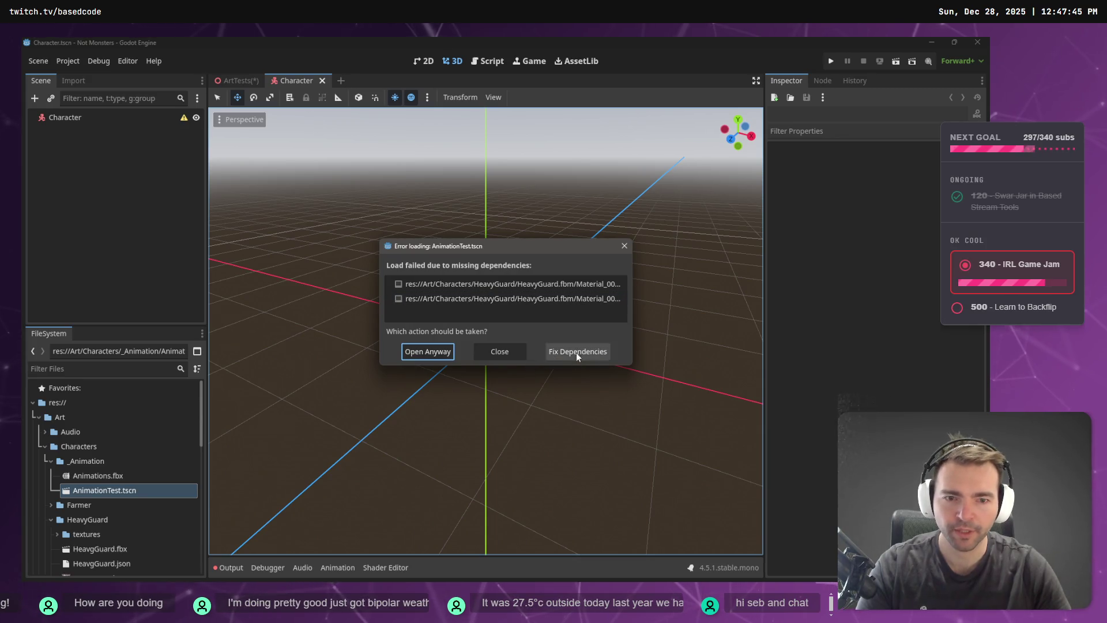
left_click(623, 247)
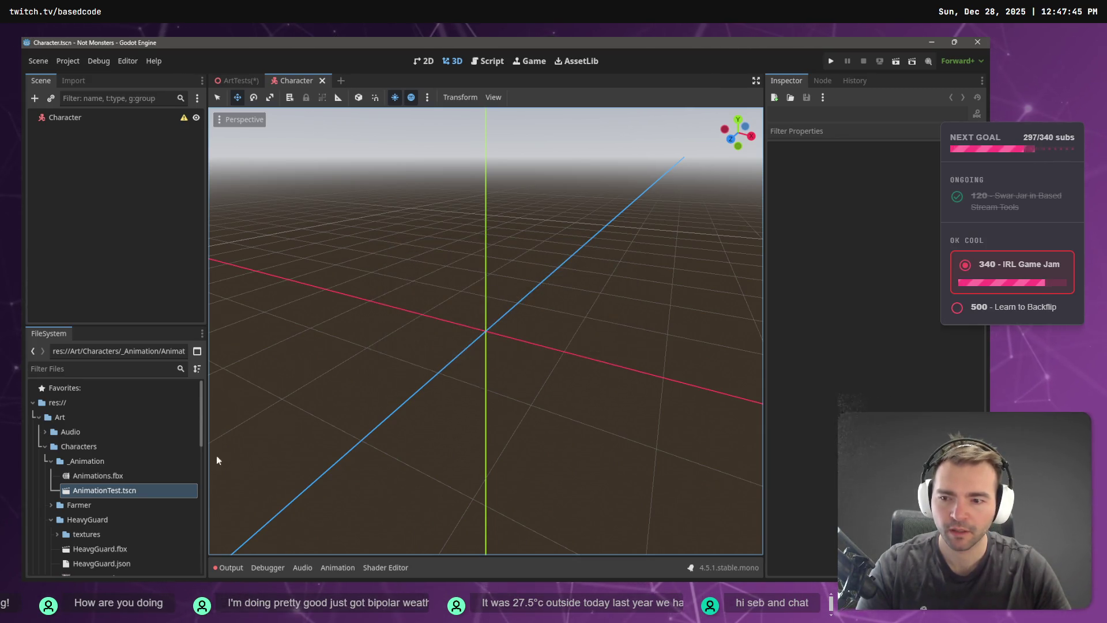
Delete the HeavyGuard files through HeavgGuard_1.png, then go to the tldraw board.
scroll(99, 431, "down", 3)
left_click(100, 433)
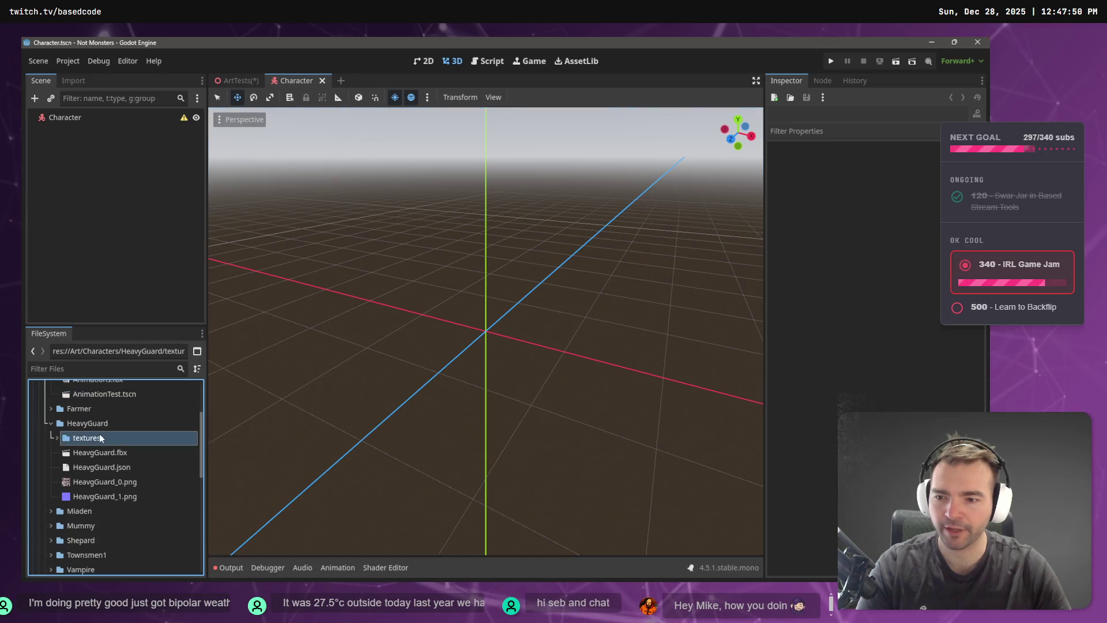
left_click(106, 495, "shift")
key("Delete")
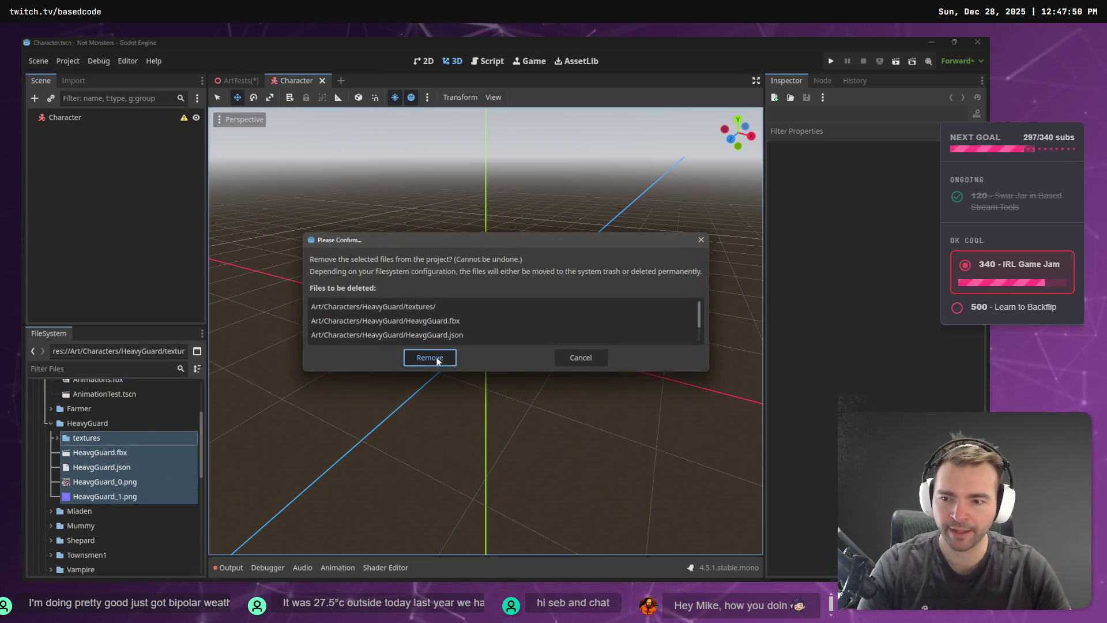
left_click(428, 287)
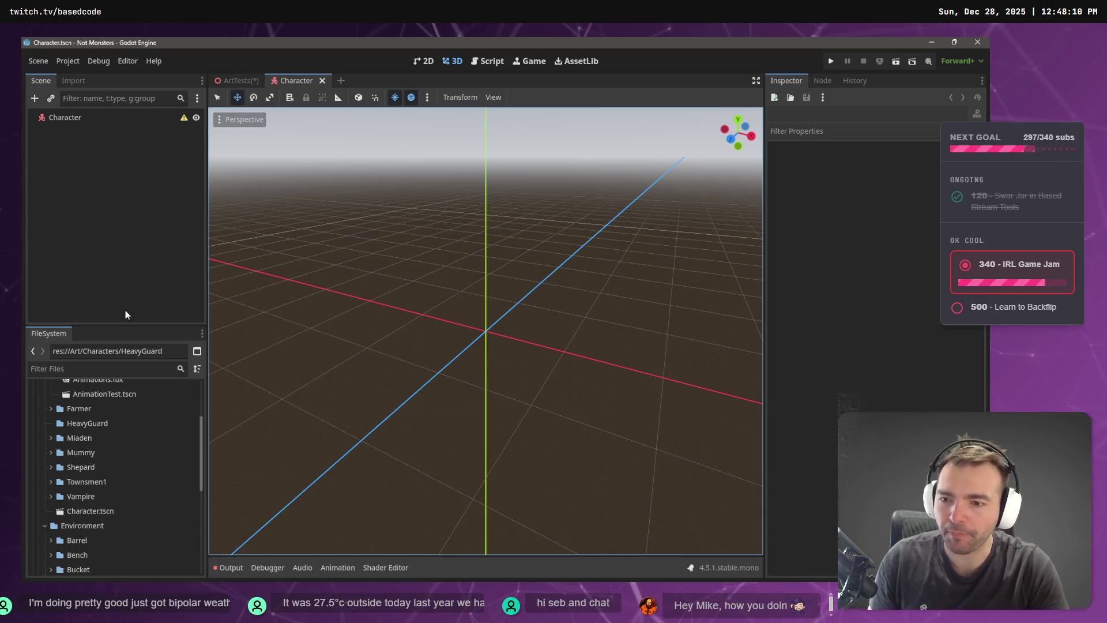
key("alt+Tab")
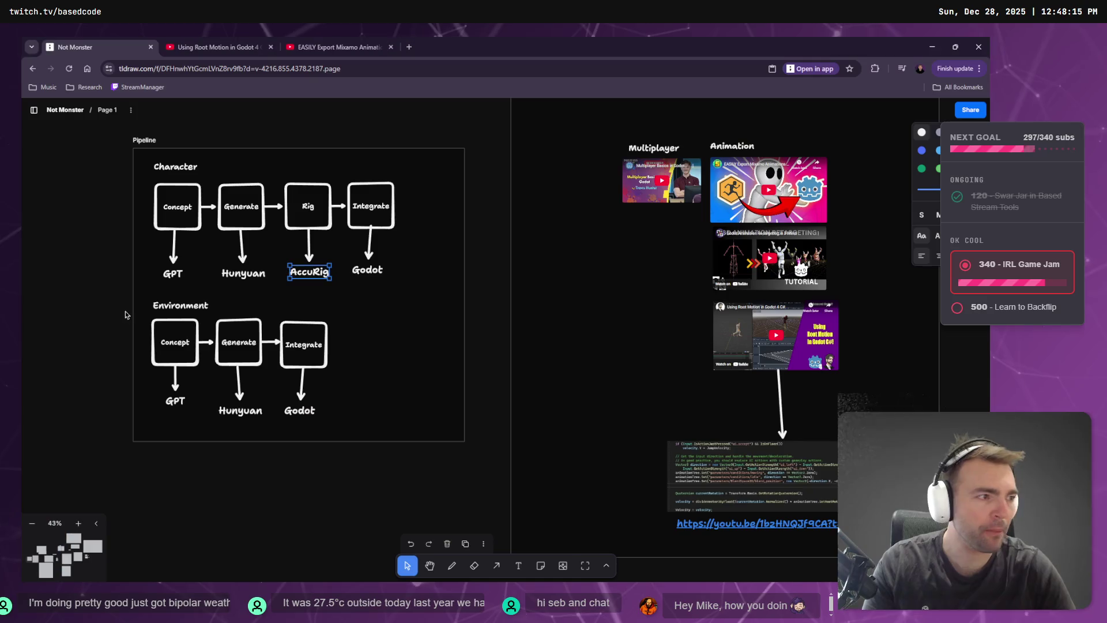
left_click(92, 199)
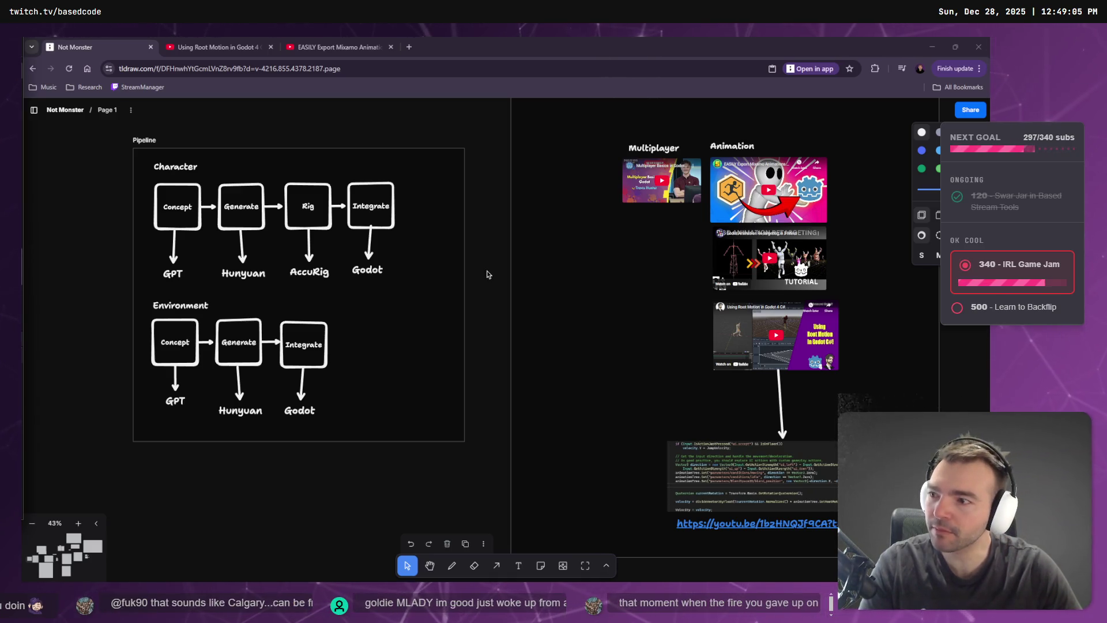
scroll(376, 290, "right", 6)
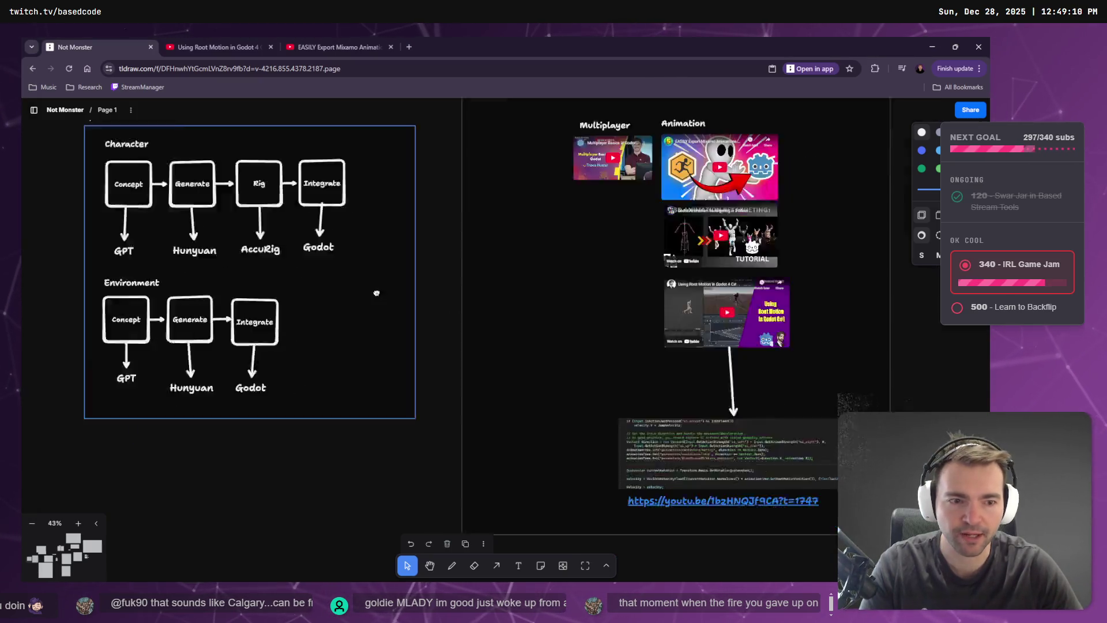
Move the Pipeline and Resources frames together up and to the left.
scroll(241, 284, "down", 6)
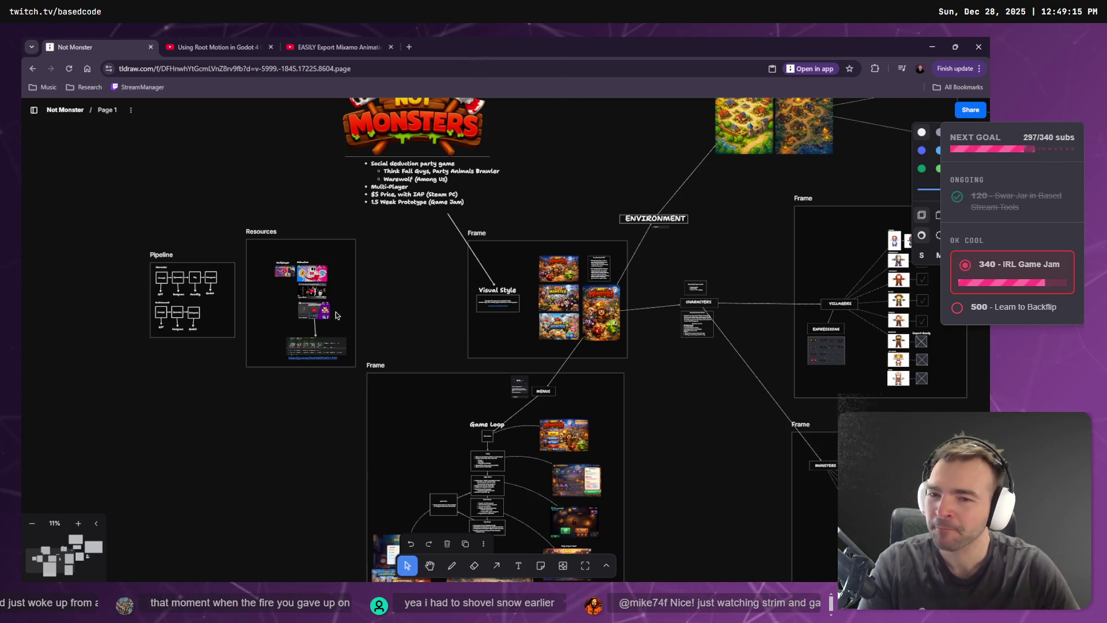
mouse_move(406, 275)
left_mouse_down()
mouse_move(164, 352)
mouse_move(179, 357)
left_mouse_up()
left_click(228, 306)
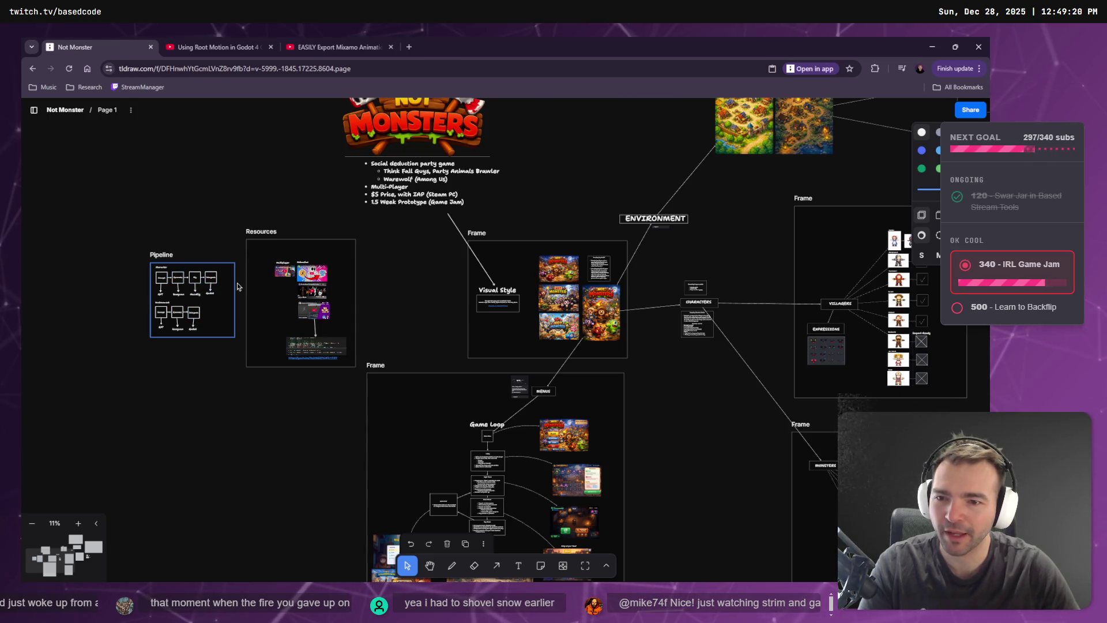
left_click(325, 248, "shift")
left_click_drag(325, 248, 265, 218)
left_click(375, 289)
Recentre the board on Pipeline, select the Rig–Integrate arrow, and return to Godot.
mouse_move(372, 297)
left_mouse_down()
mouse_move(584, 296)
mouse_move(255, 279)
mouse_move(753, 352)
left_mouse_up()
scroll(540, 320, "up", 5)
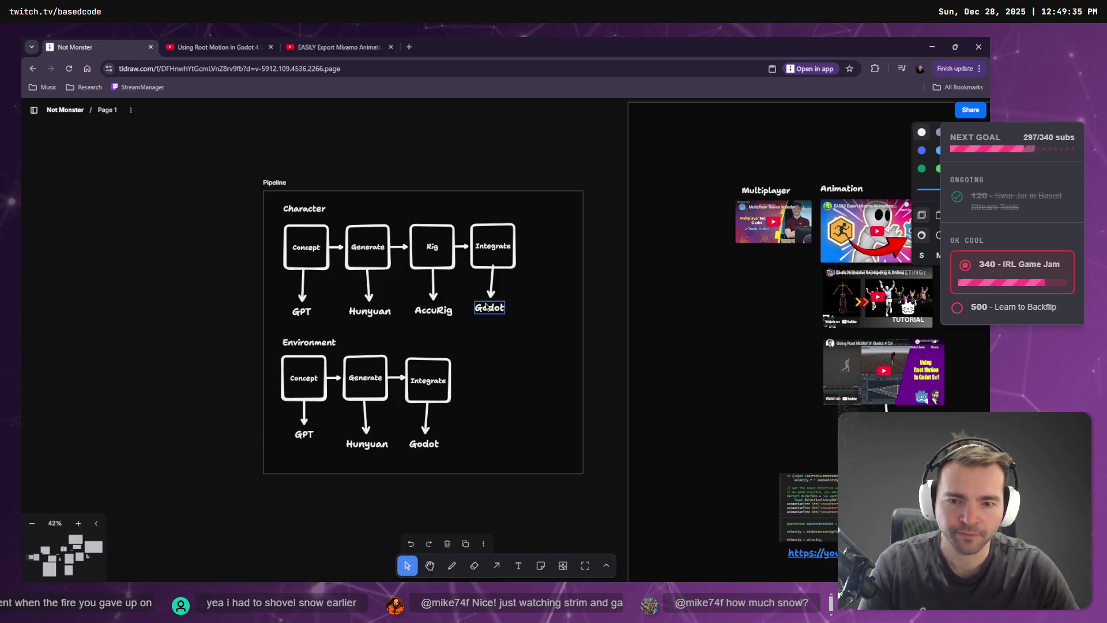
left_click(463, 247)
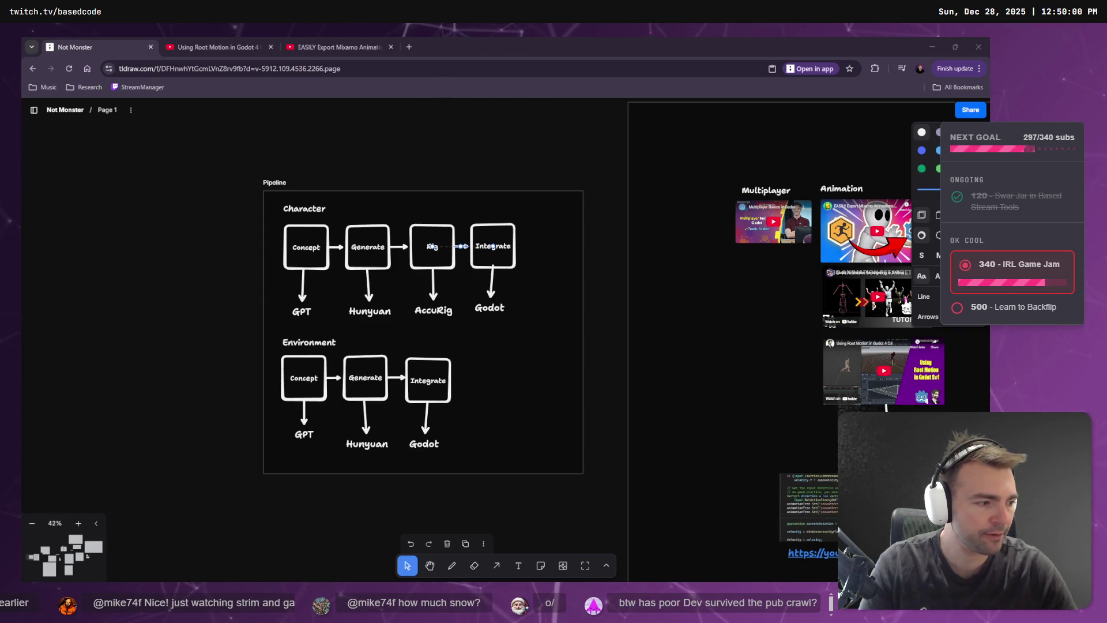
key("alt+Tab")
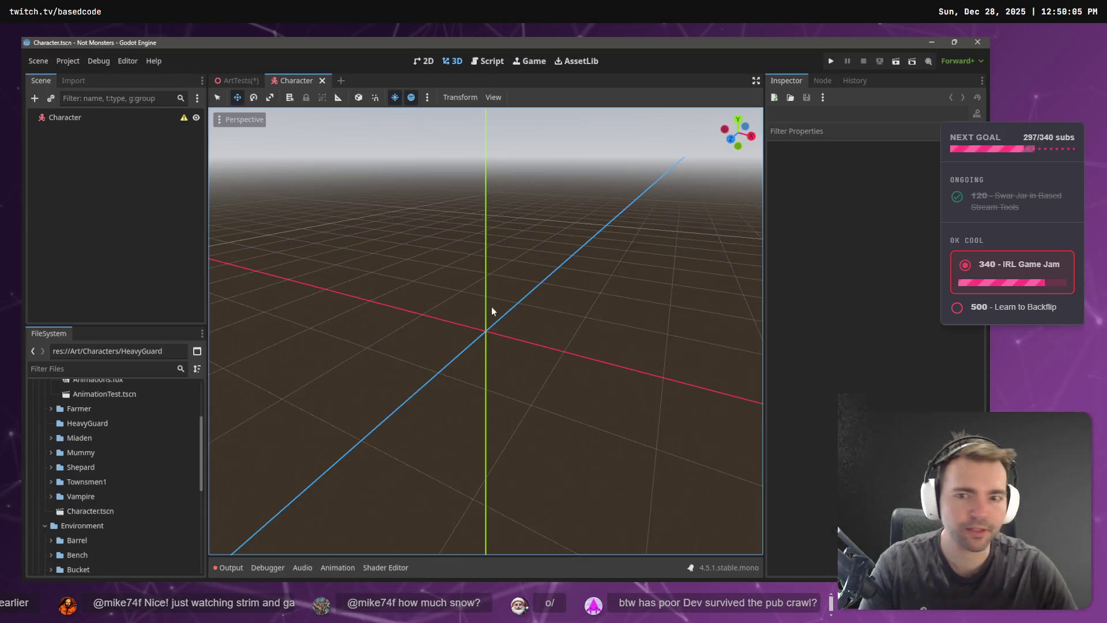
Collapse Characters and Environment, browse Farmer and Miaden, ending with only Farmer expanded.
scroll(115, 450, "up", 3)
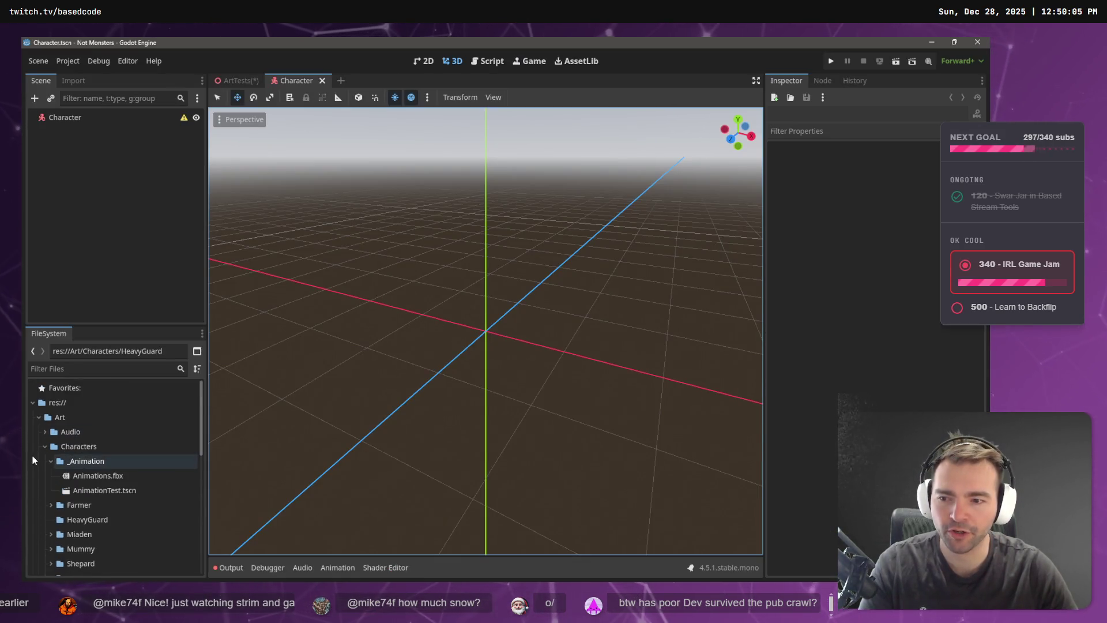
left_click(44, 447)
left_click(43, 460)
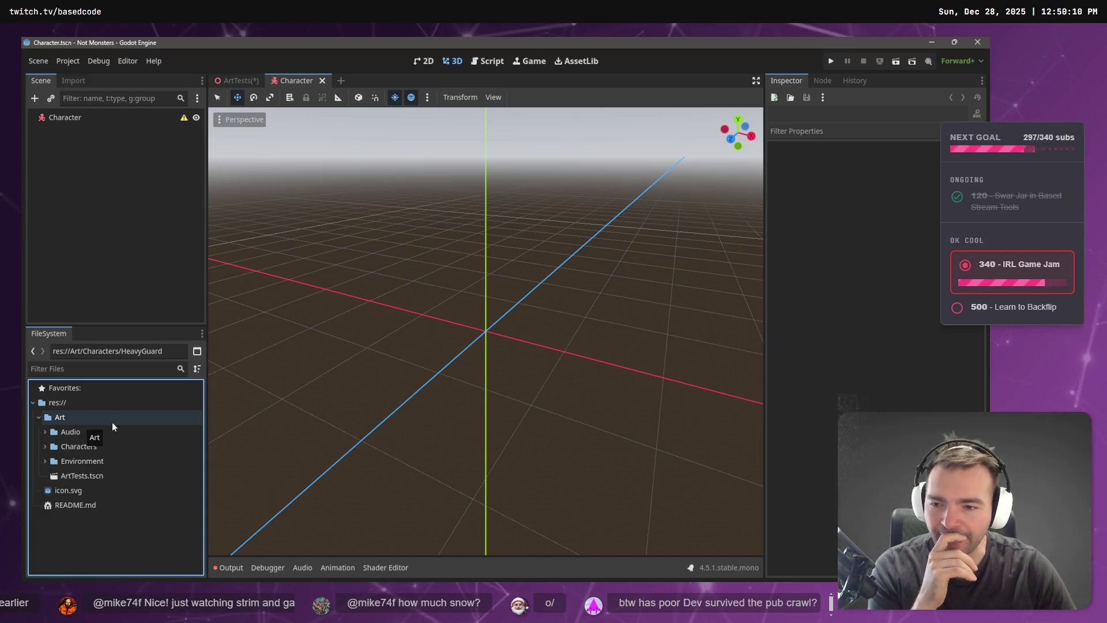
left_click(44, 447)
left_click(51, 505)
scroll(69, 496, "down", 1)
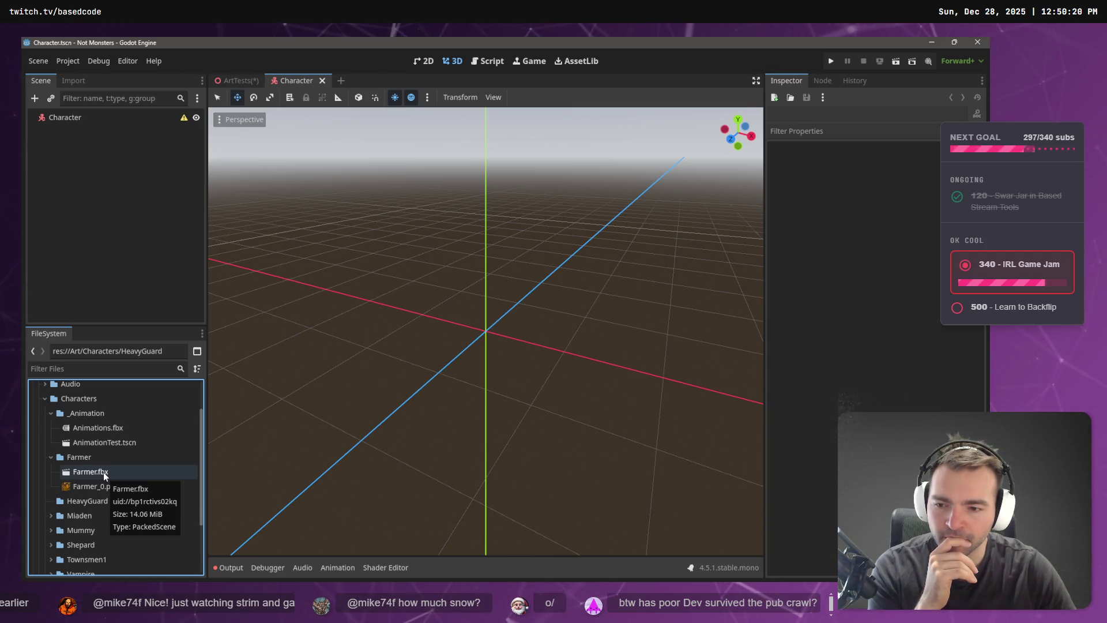
left_click(50, 514)
scroll(83, 500, "down", 2)
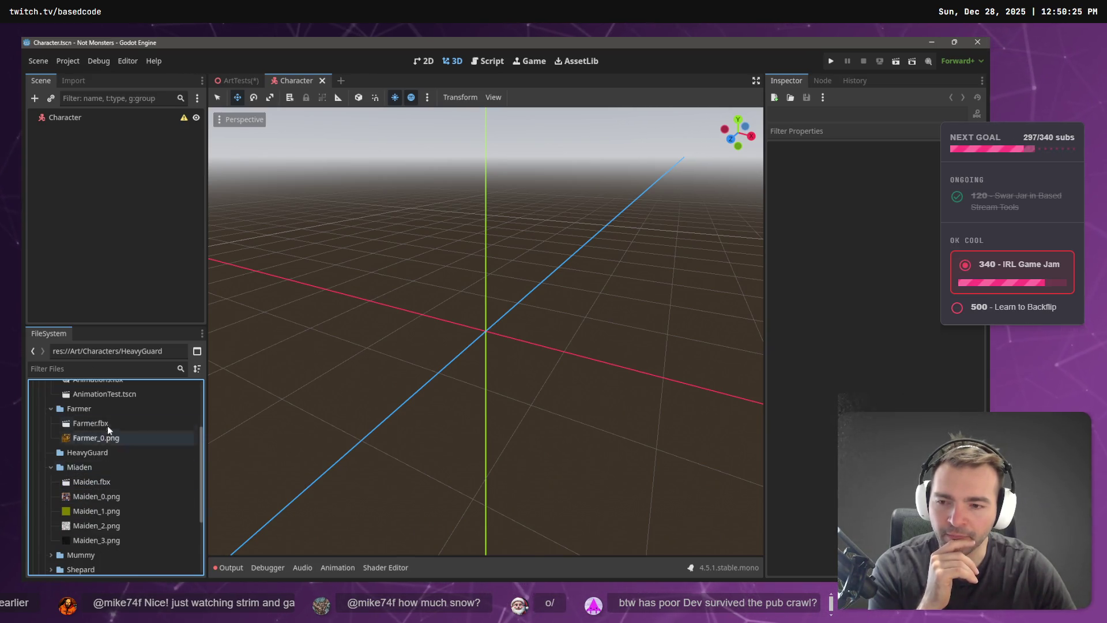
left_click(51, 408)
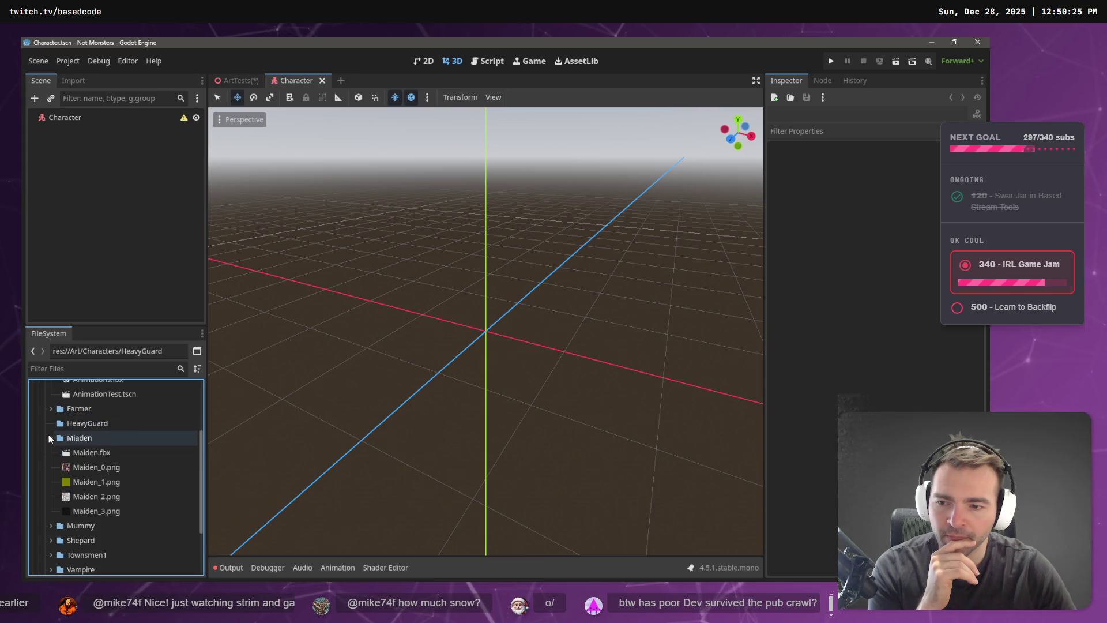
left_click(50, 438)
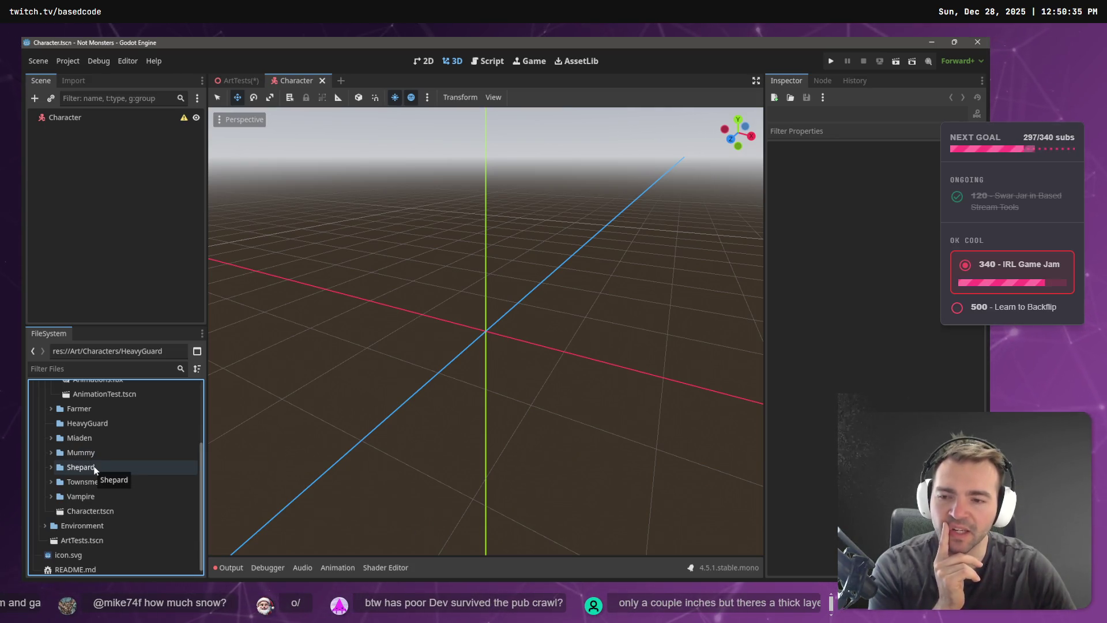
left_click(51, 410)
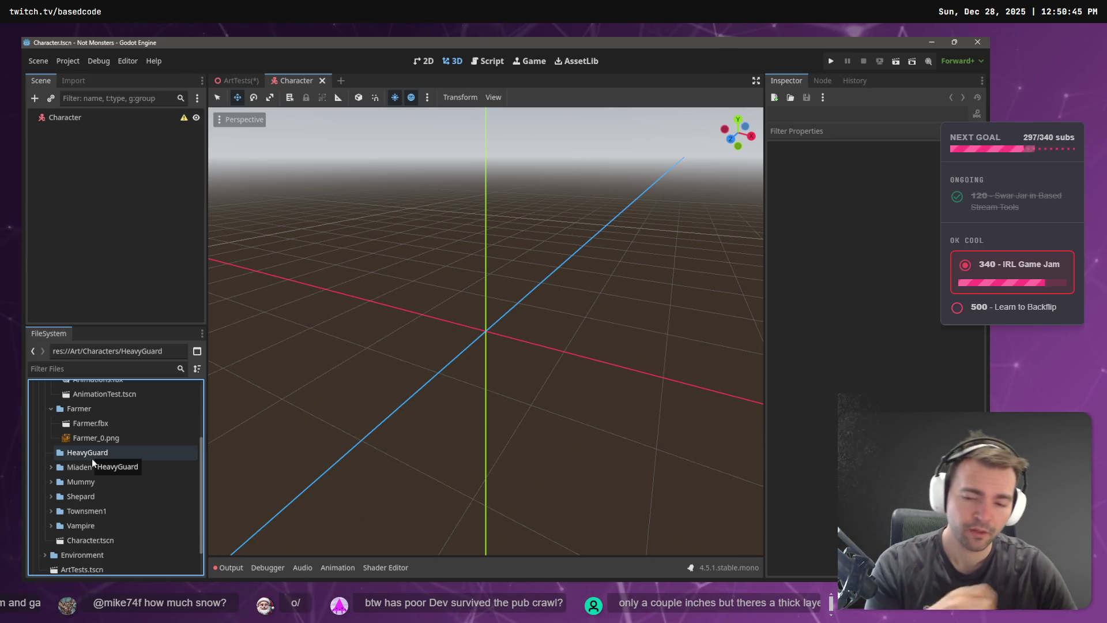
Open C:\Work in a new File Explorer window, peeking into Based.NotMonster.
key("super+e")
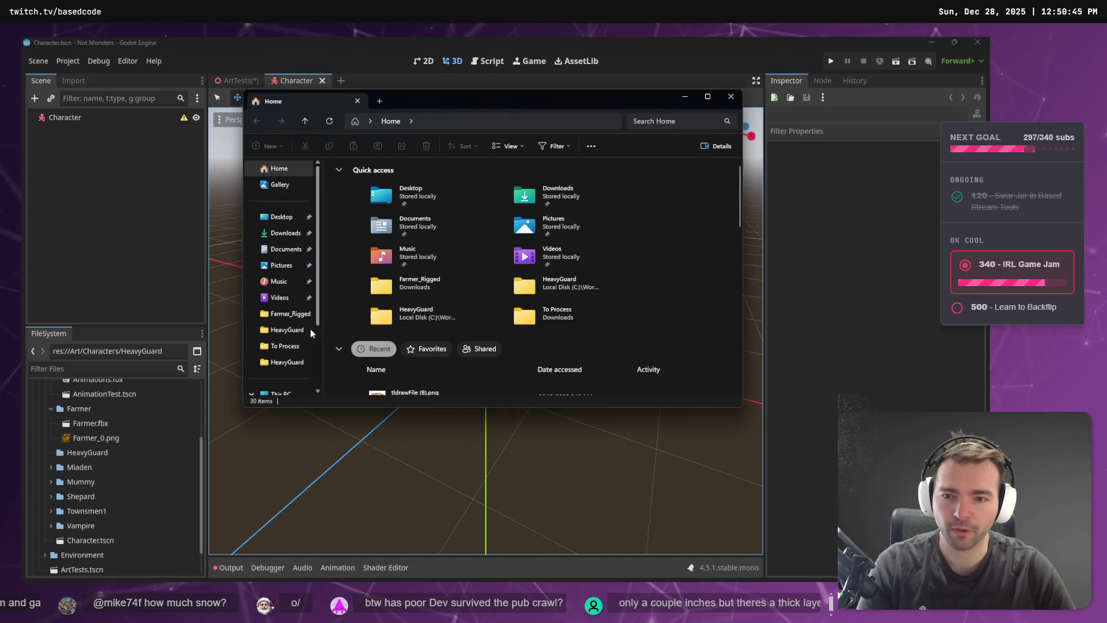
scroll(305, 329, "down", 2)
left_click(293, 326)
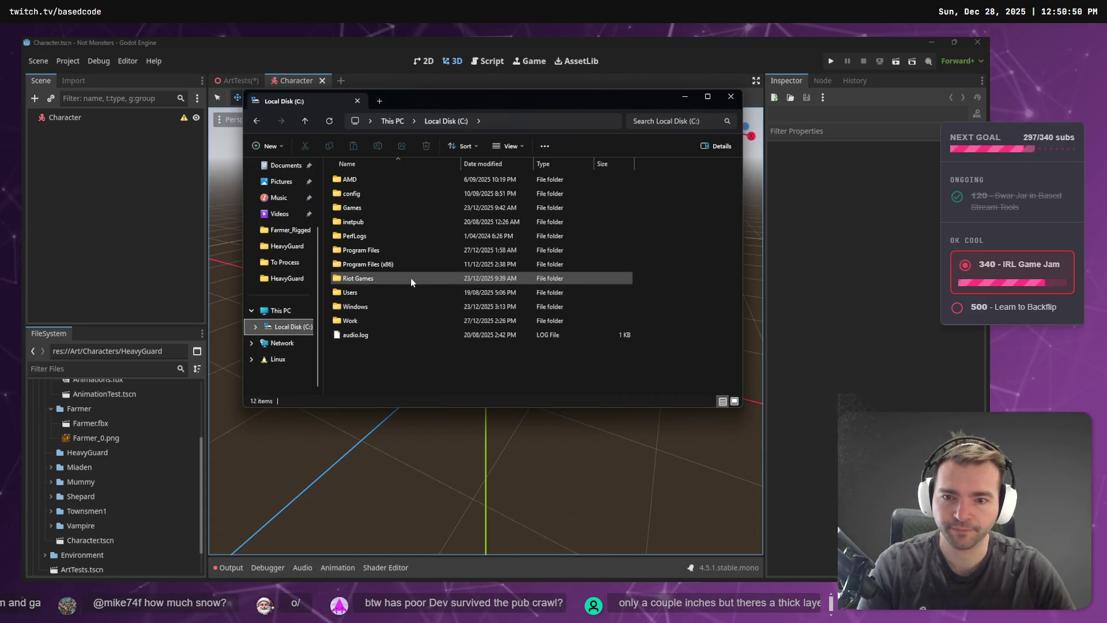
double_click(362, 320)
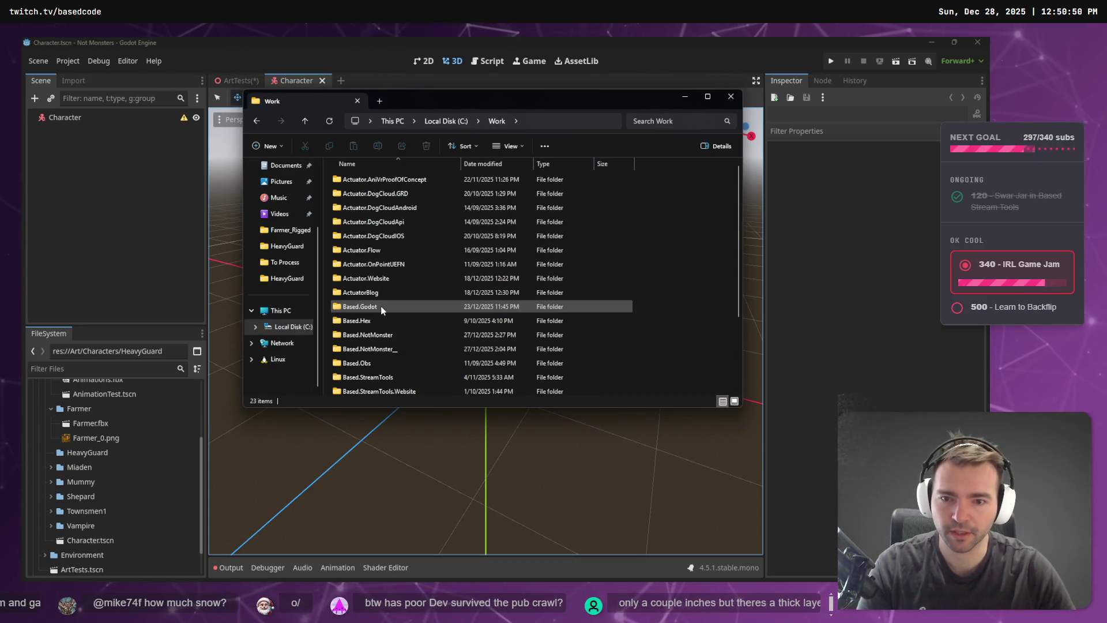
scroll(381, 310, "down", 3)
double_click(380, 234)
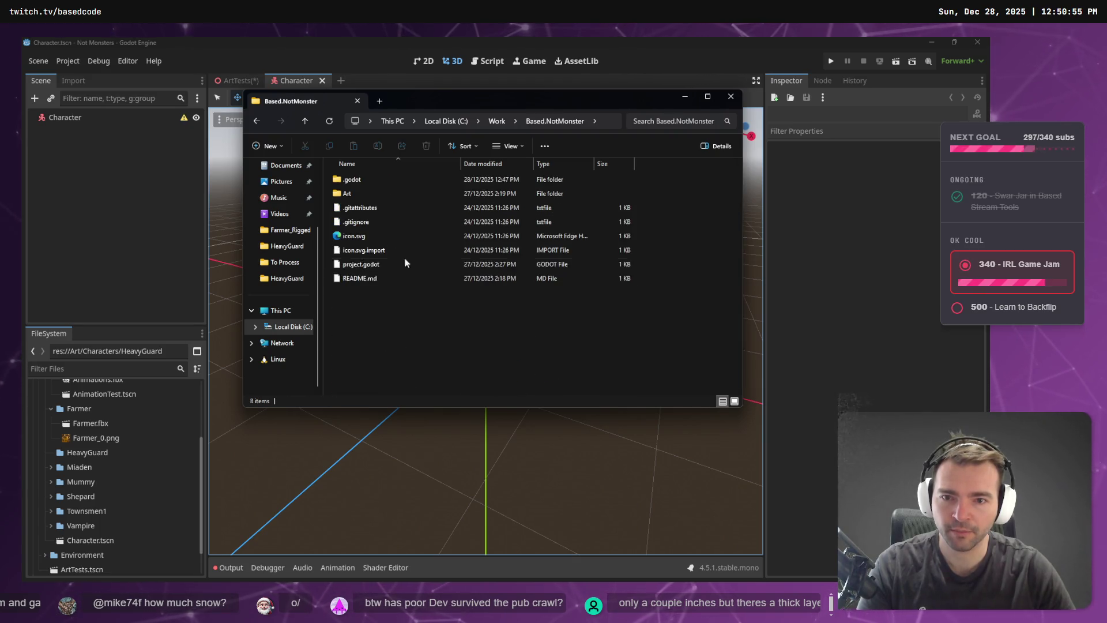
left_click(497, 121)
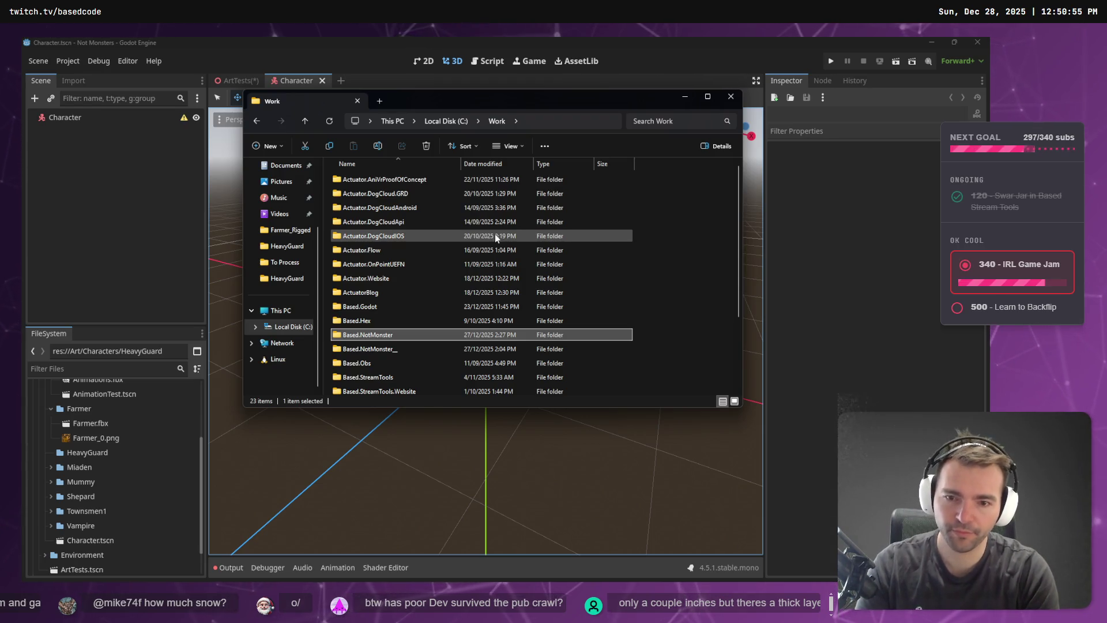
Create the Based.NotMoster.Art folder in Work and delete the old Based.NotMonster_ folder.
key("ctrl+shift+n")
type("Based.Not")
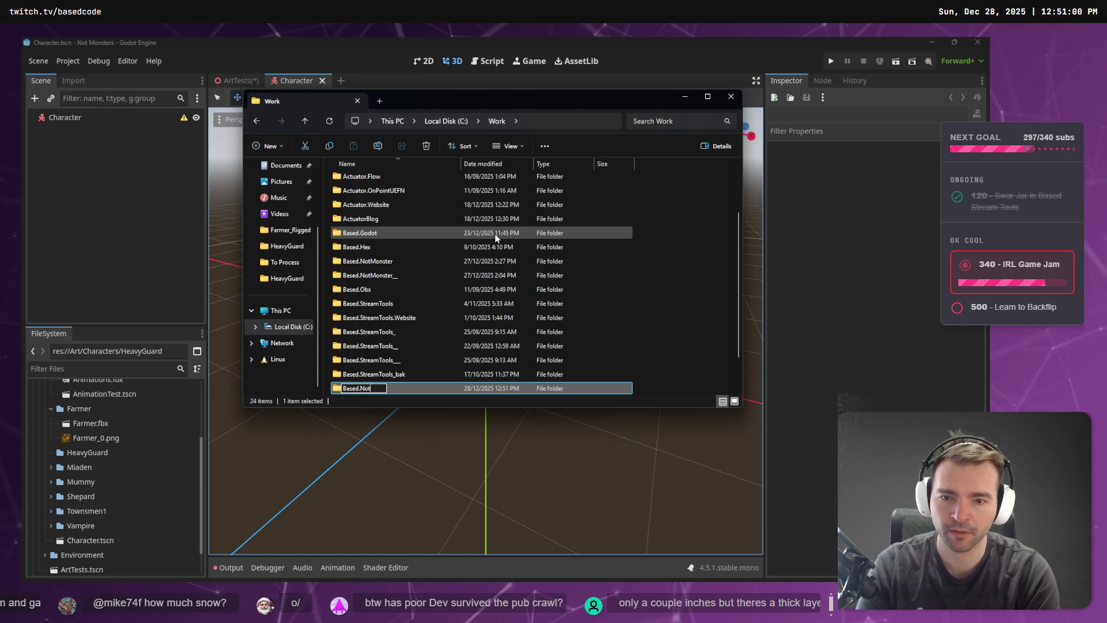
type("Moster.Art")
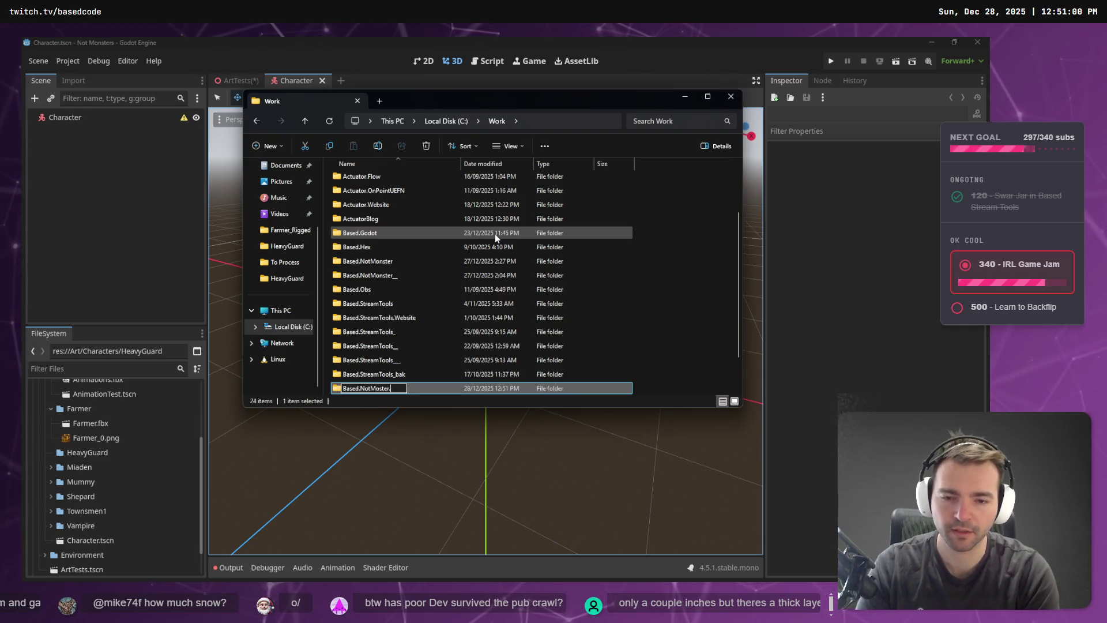
key("Return")
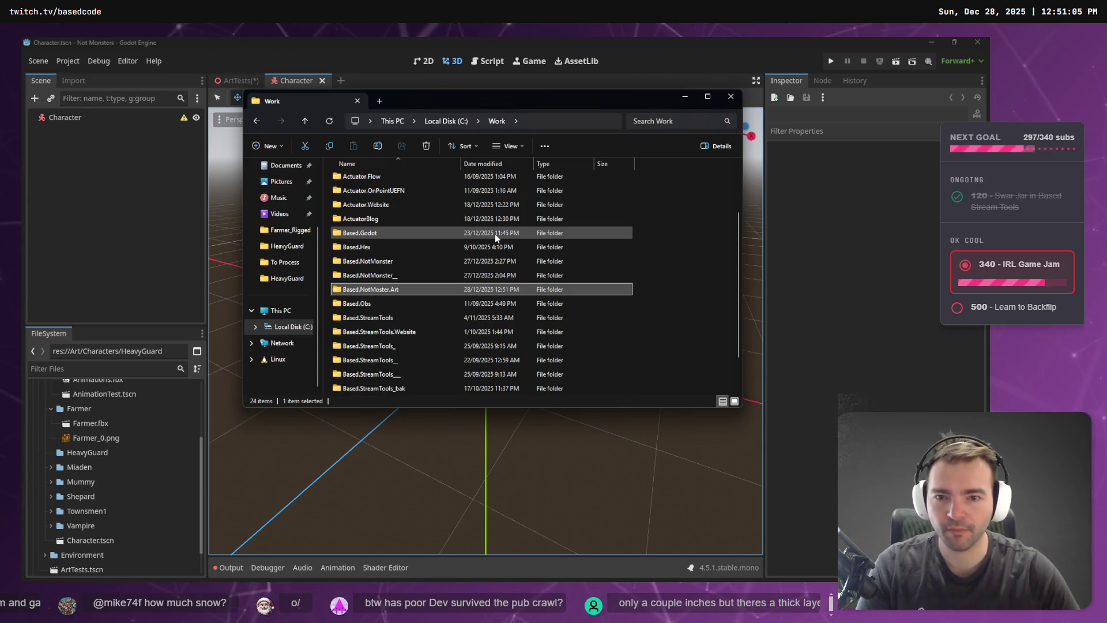
left_click(351, 276)
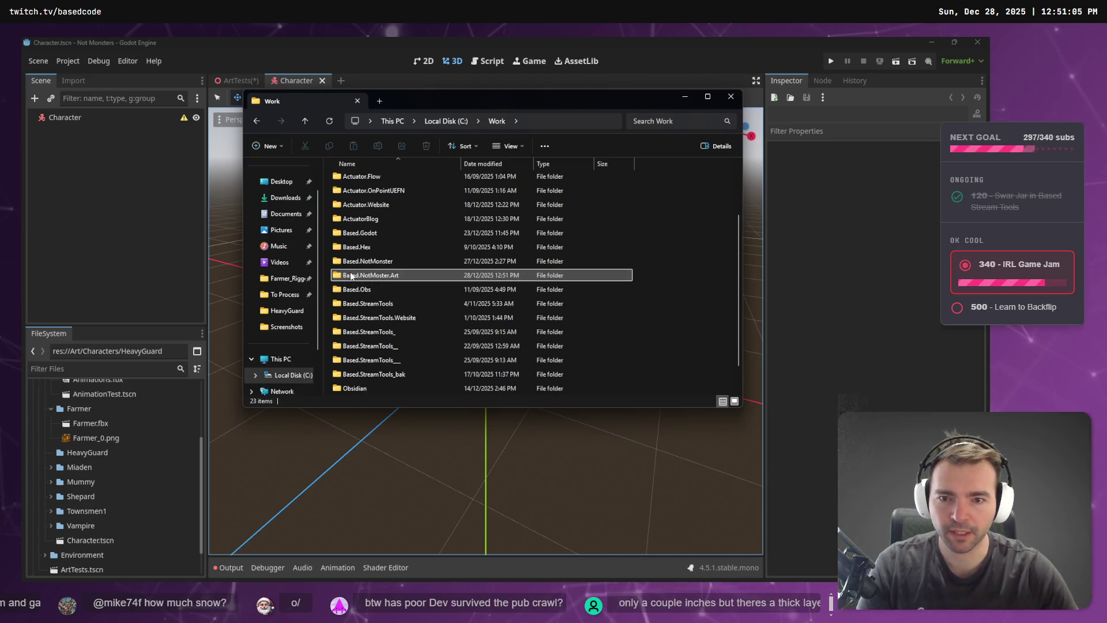
key("Delete")
Open Based.NotMonster\Art and dock that window to the left half.
double_click(367, 262)
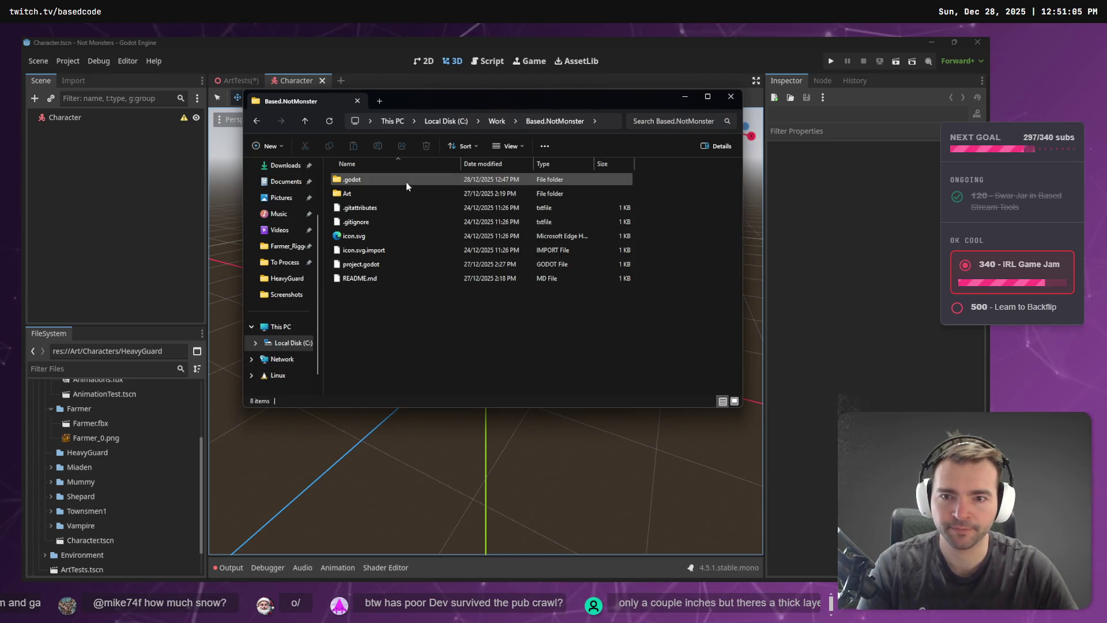
double_click(389, 193)
key("super+Left")
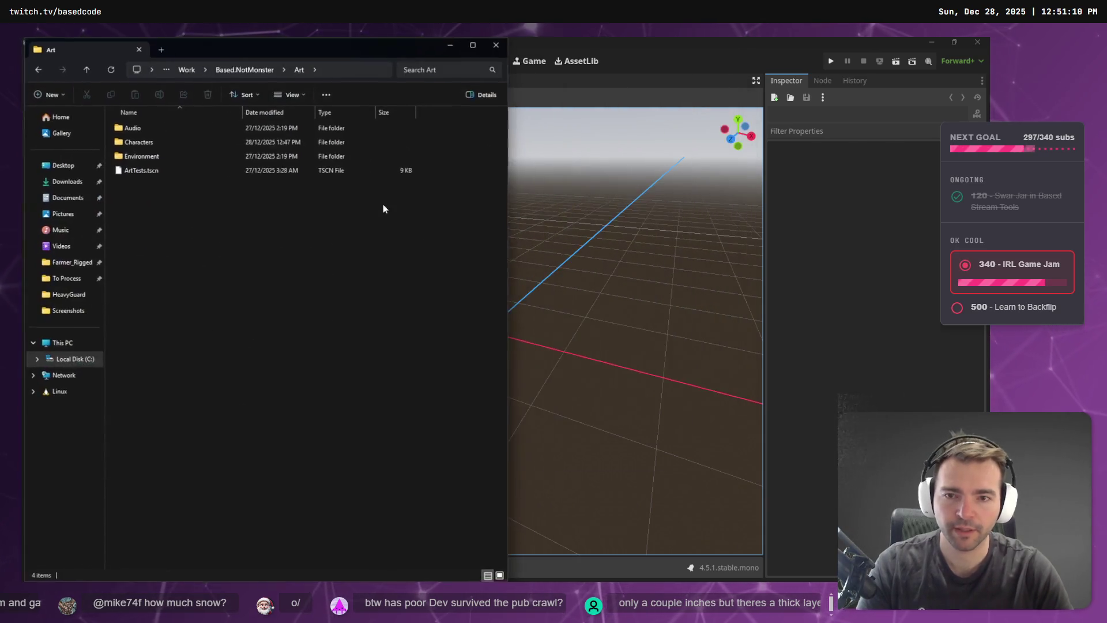
Open a second Explorer window on the right half showing Art\Characters.
key("Escape")
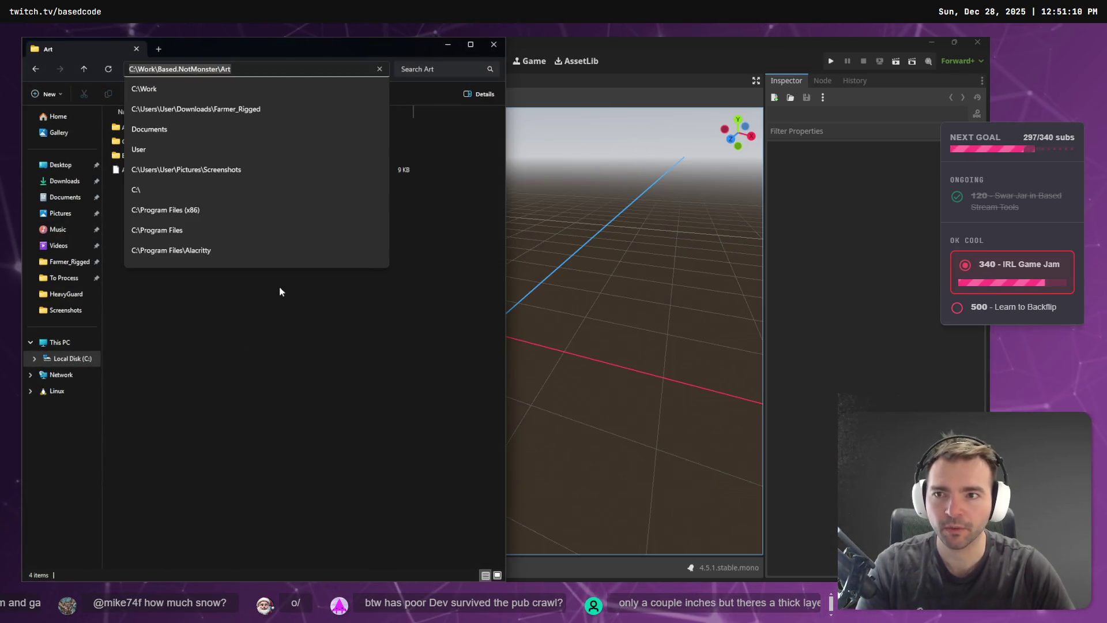
key("super+e")
key("super+Right")
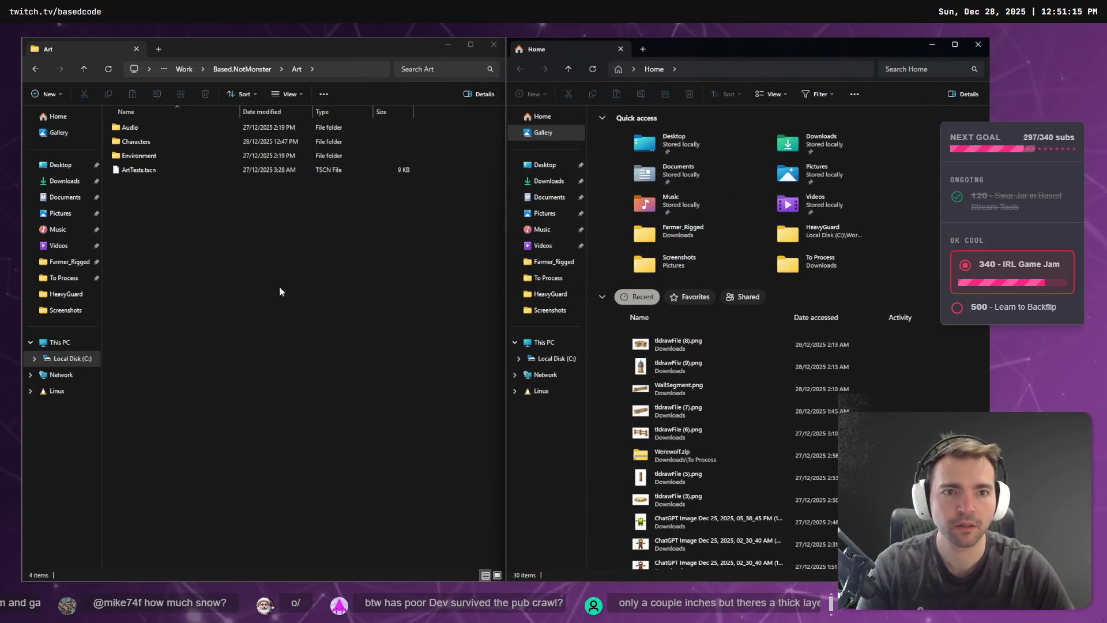
left_click(721, 69)
type("C:\\Work\\Based.NotMonster\\Art")
key("Return")
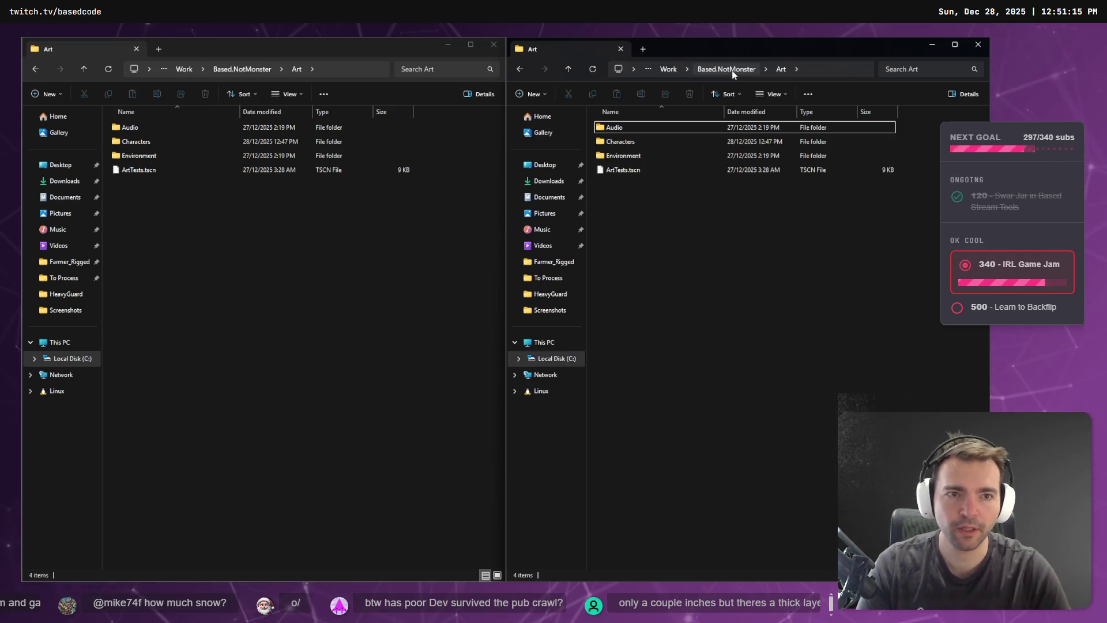
double_click(673, 142)
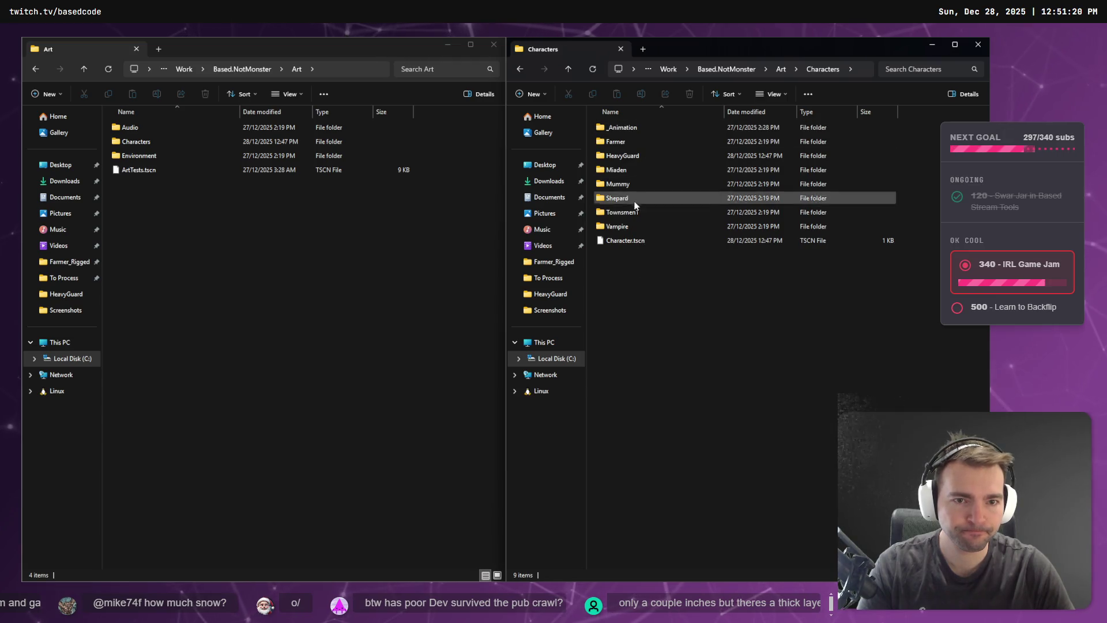
Select the Farmer, Miaden, Mummy, Shepard, Townsmen1 and Vampire character folders.
left_click(635, 154)
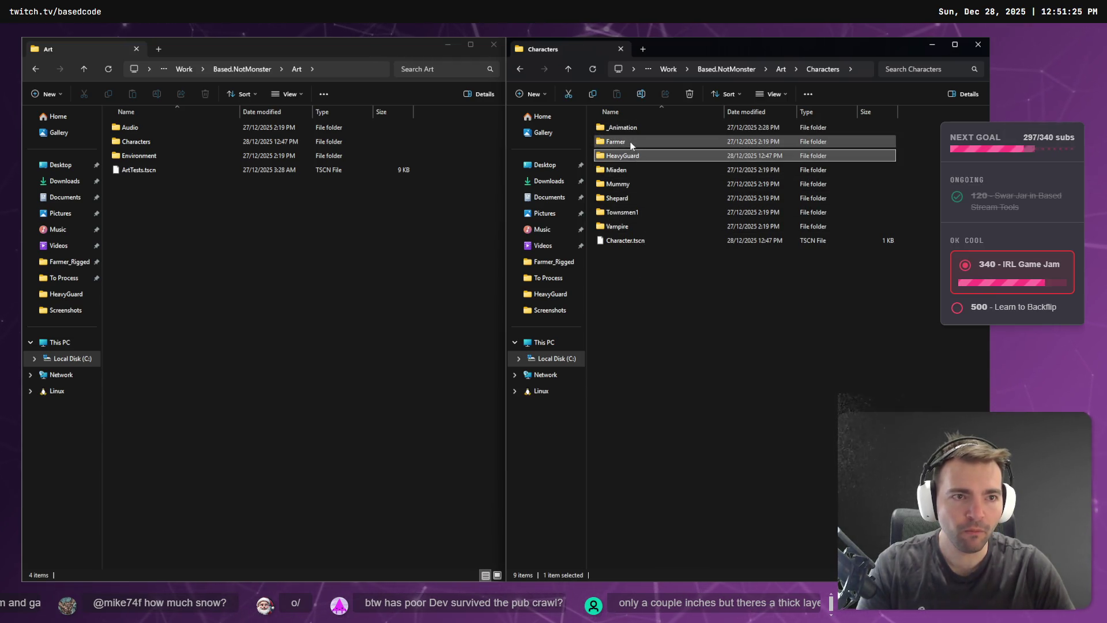
left_click(391, 209)
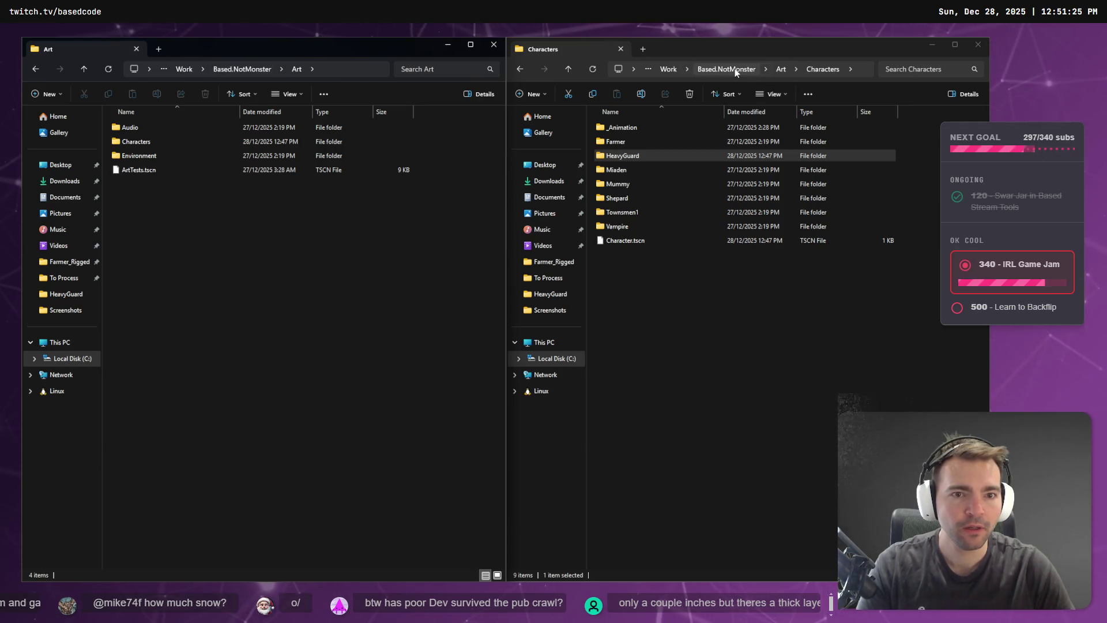
left_click(642, 141)
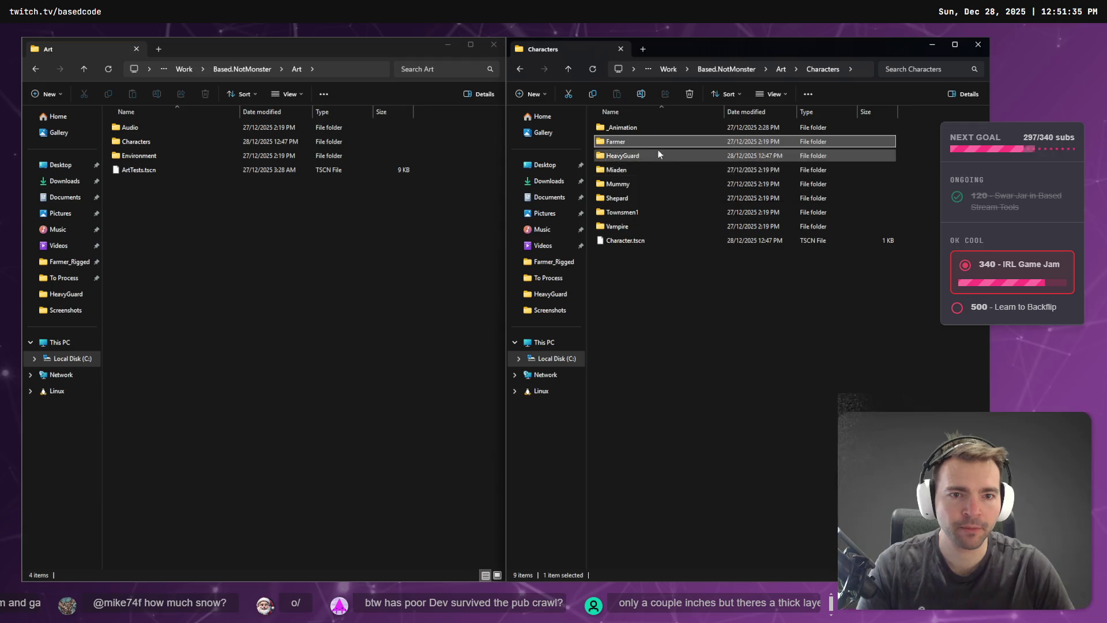
left_click(655, 170, "ctrl")
left_click(649, 184, "ctrl")
left_click(646, 197, "ctrl")
left_click(640, 212, "ctrl")
left_click(637, 225, "ctrl")
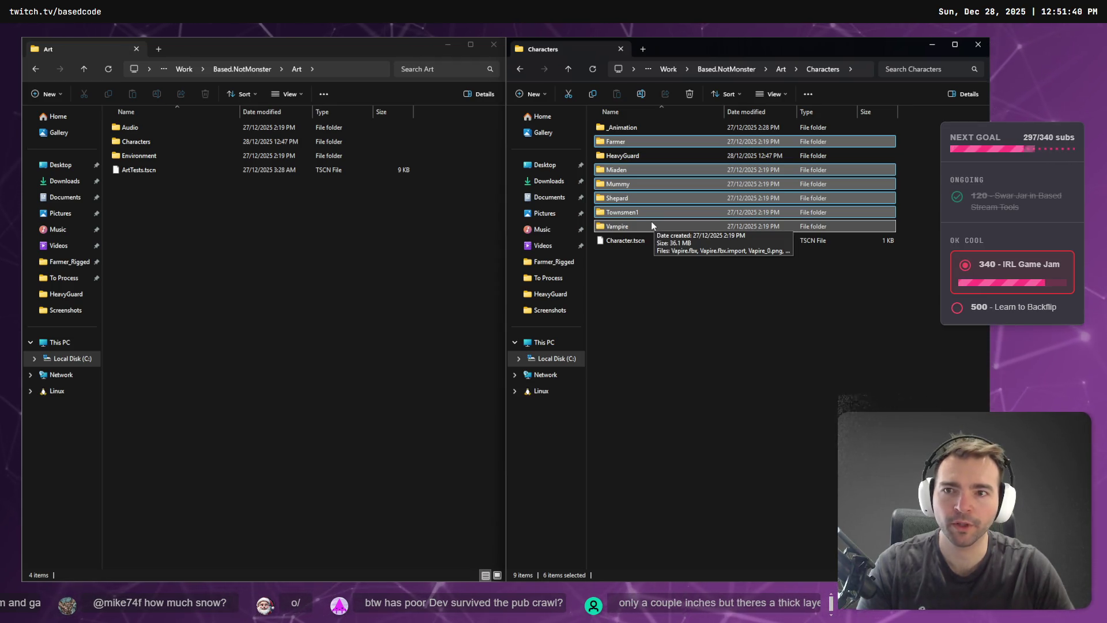
Move the left window up to the Based.NotMonster project folder.
left_click(353, 71)
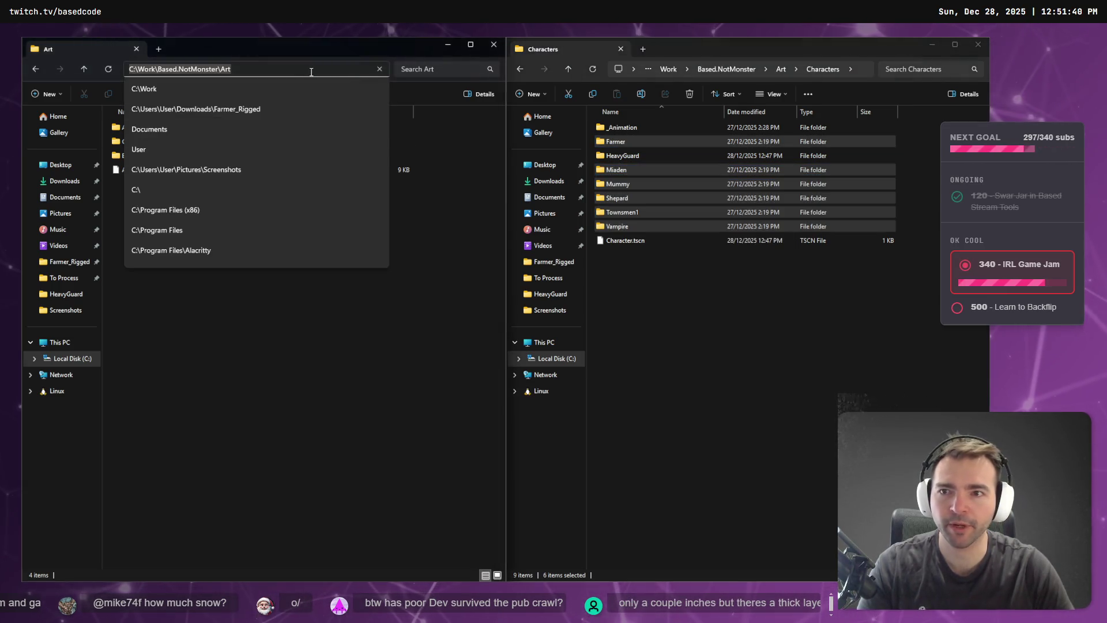
left_click(219, 68)
key("Escape")
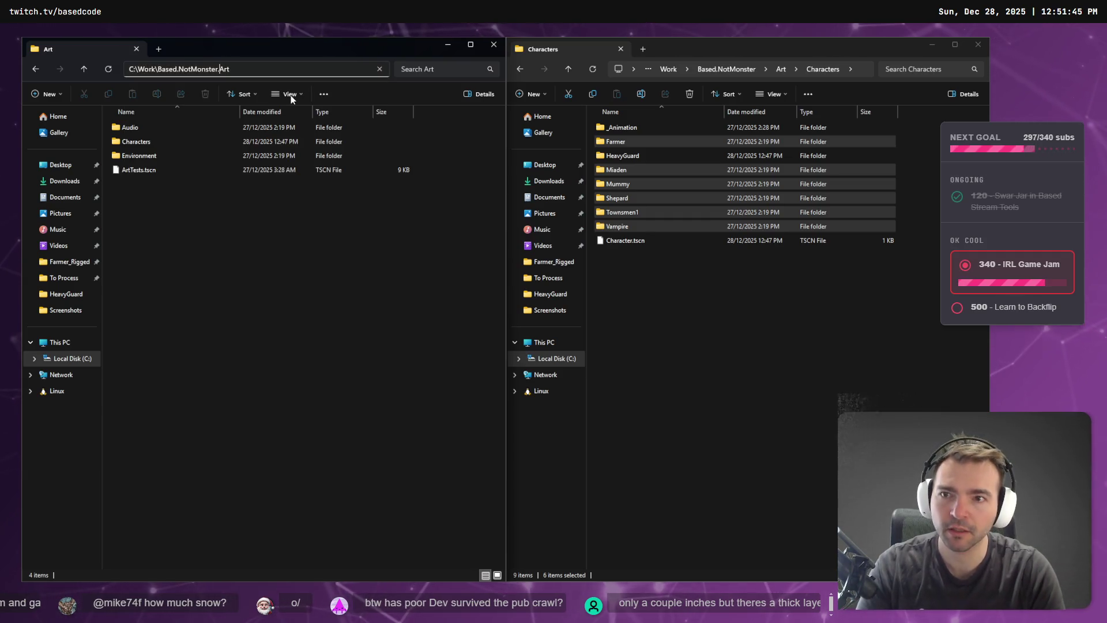
key("Return")
key("Return")
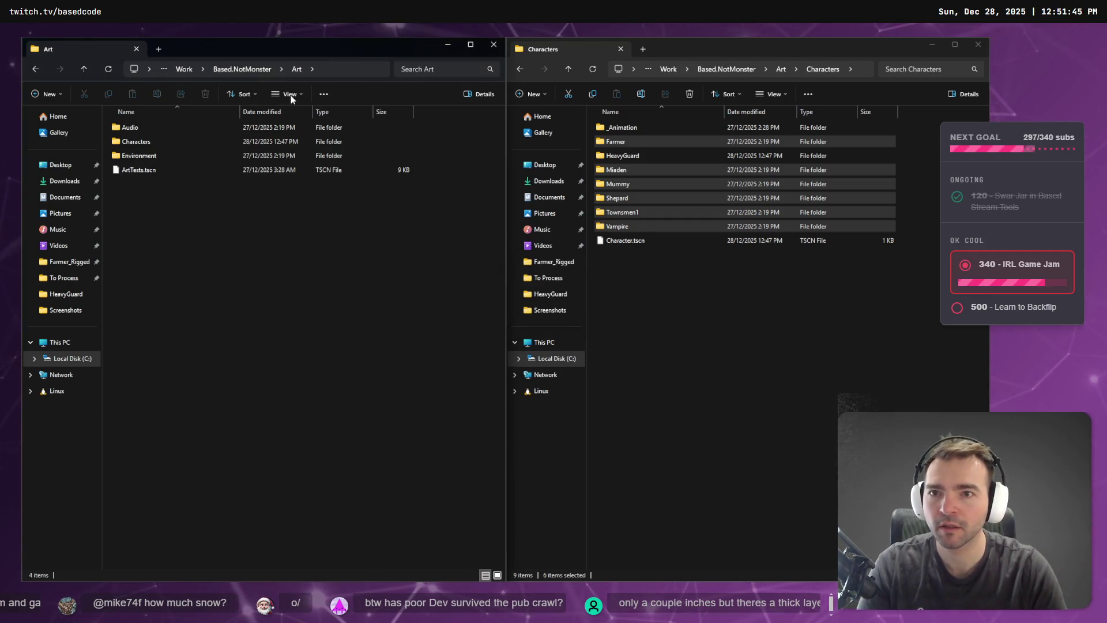
left_click(239, 69)
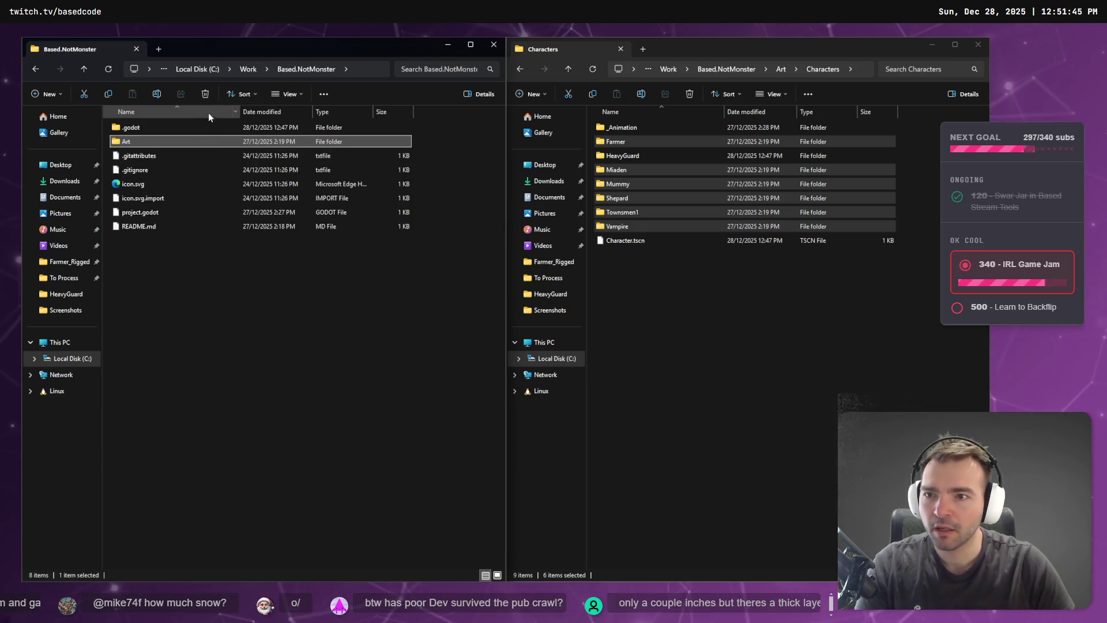
Open Work > Based.NotMoster.Art, create a 'Characters' folder there, then delete it again.
left_click(248, 69)
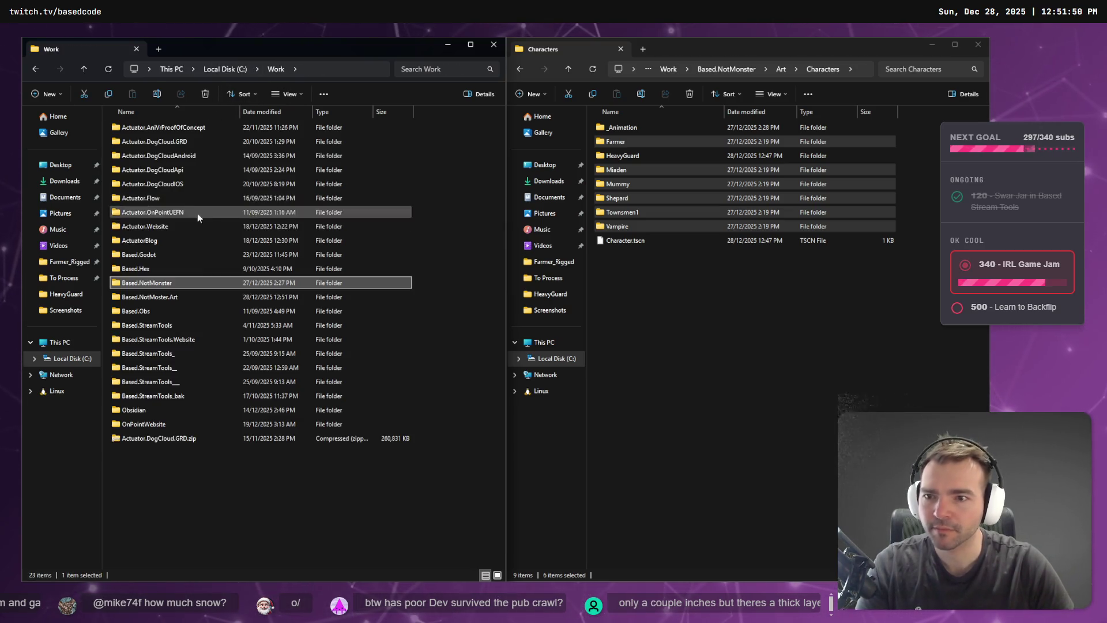
double_click(184, 301)
key("ctrl+shift+n")
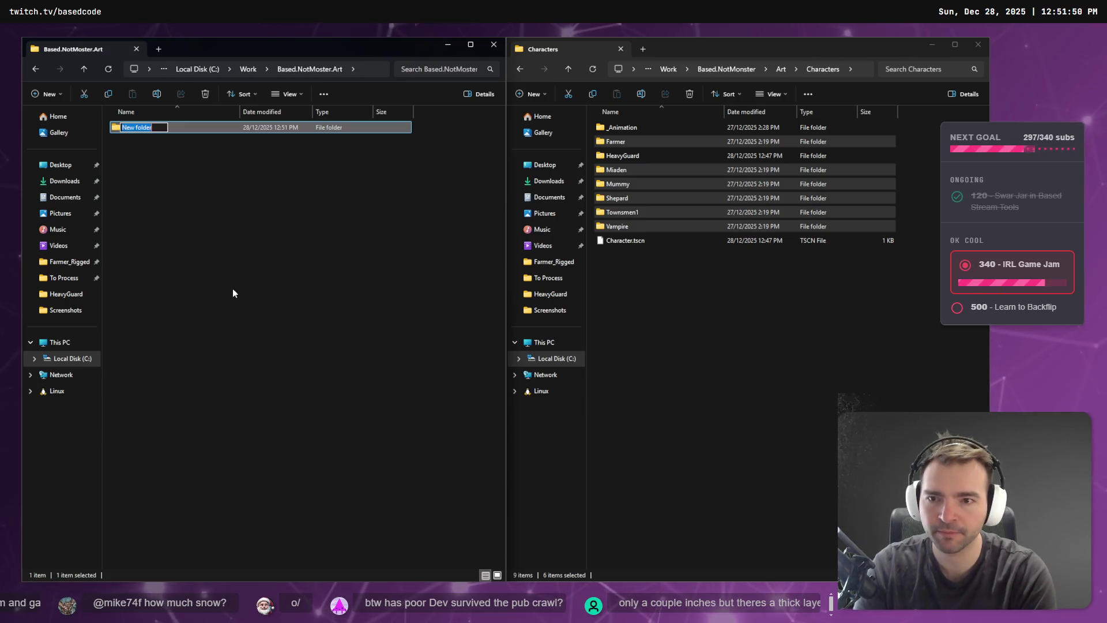
type("Characters")
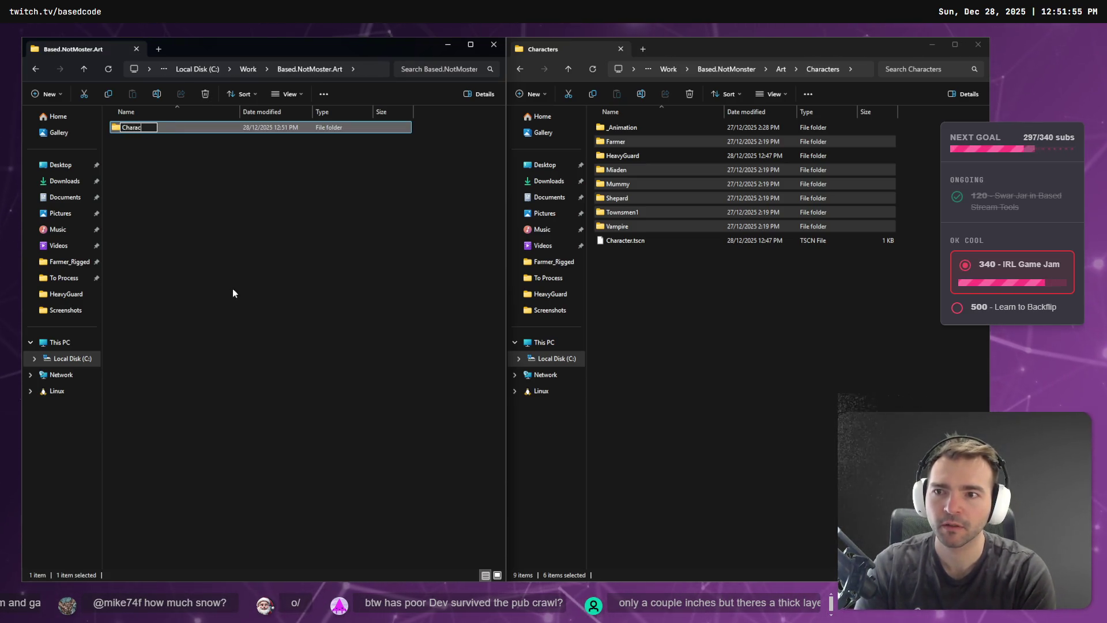
key("Return")
key("Delete")
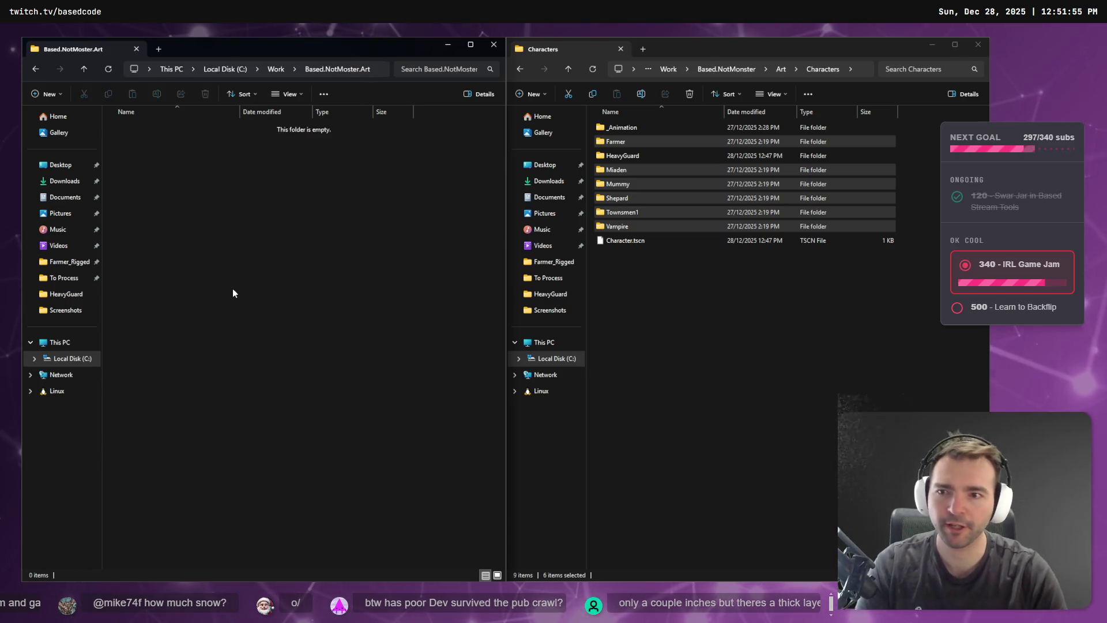
Copy the six selected character folders from Characters into Based.NotMoster.Art.
left_click_drag(694, 196, 374, 218)
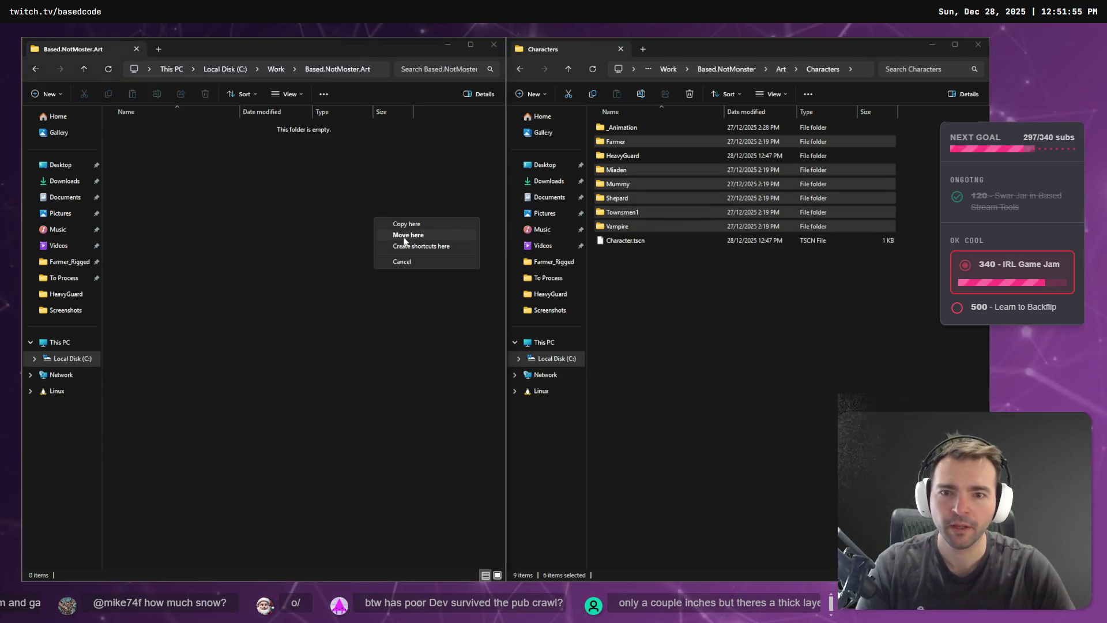
left_click(447, 224)
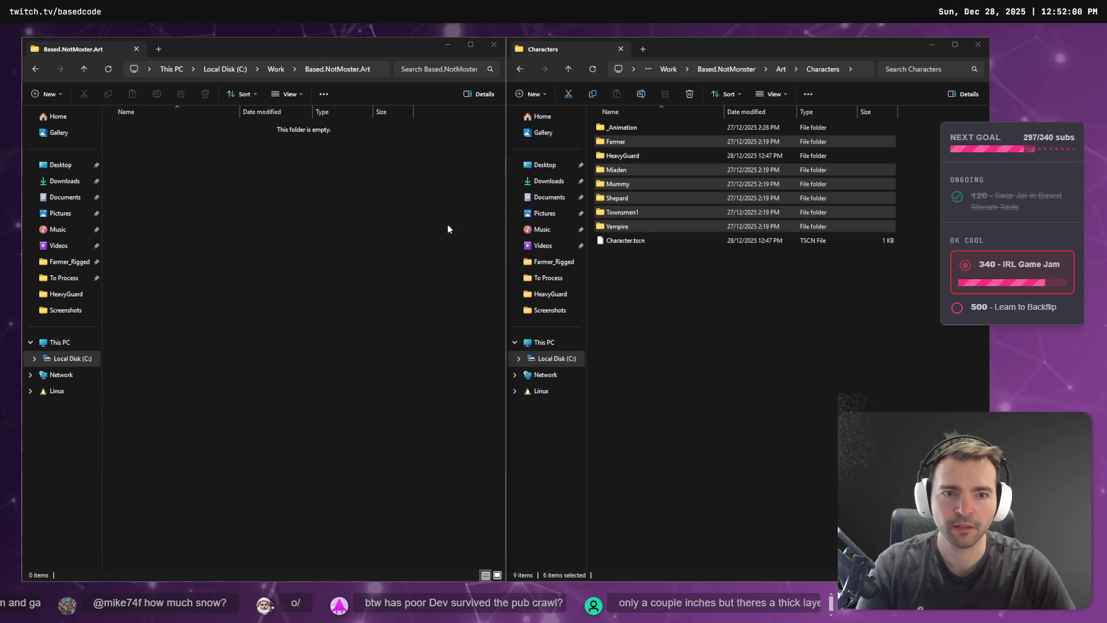
left_click(611, 156)
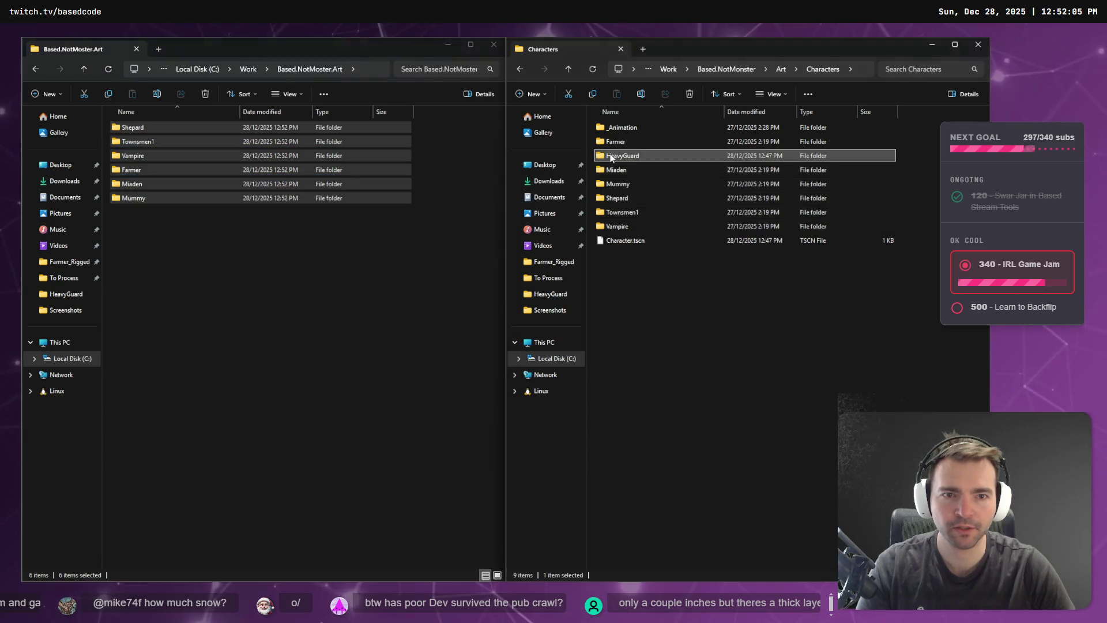
Open the copied Shepard folder and delete all its files, including Shepard.fbx.
double_click(611, 157)
left_click(706, 77)
left_click(286, 251)
double_click(152, 125)
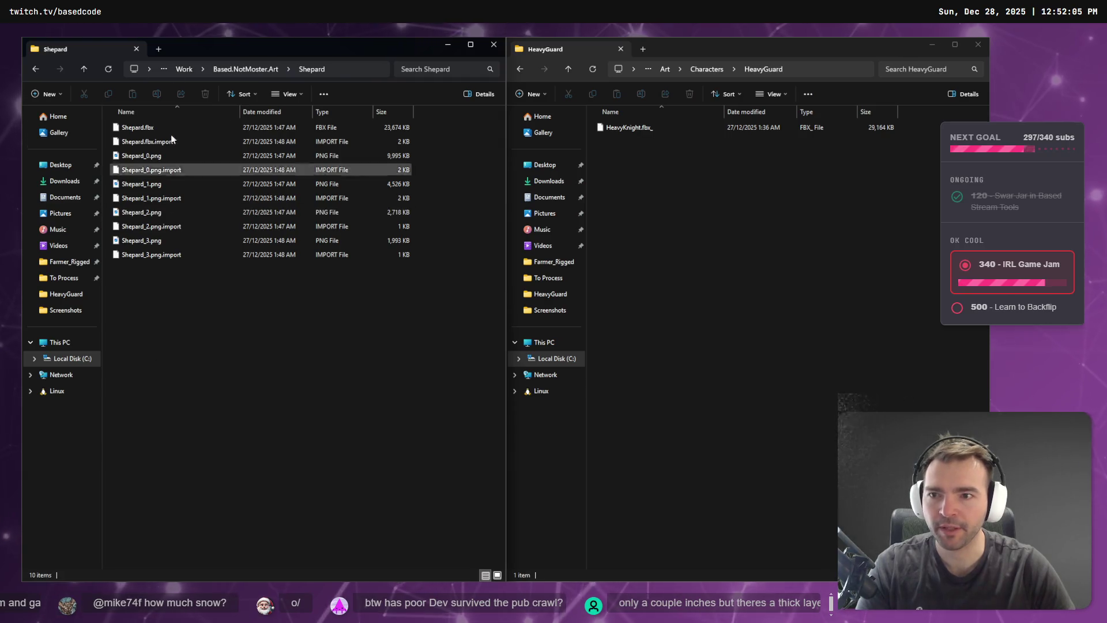
left_click(267, 71)
left_click(294, 378)
mouse_move(240, 383)
left_mouse_down()
mouse_move(188, 248)
mouse_move(125, 134)
left_mouse_up()
key("Delete")
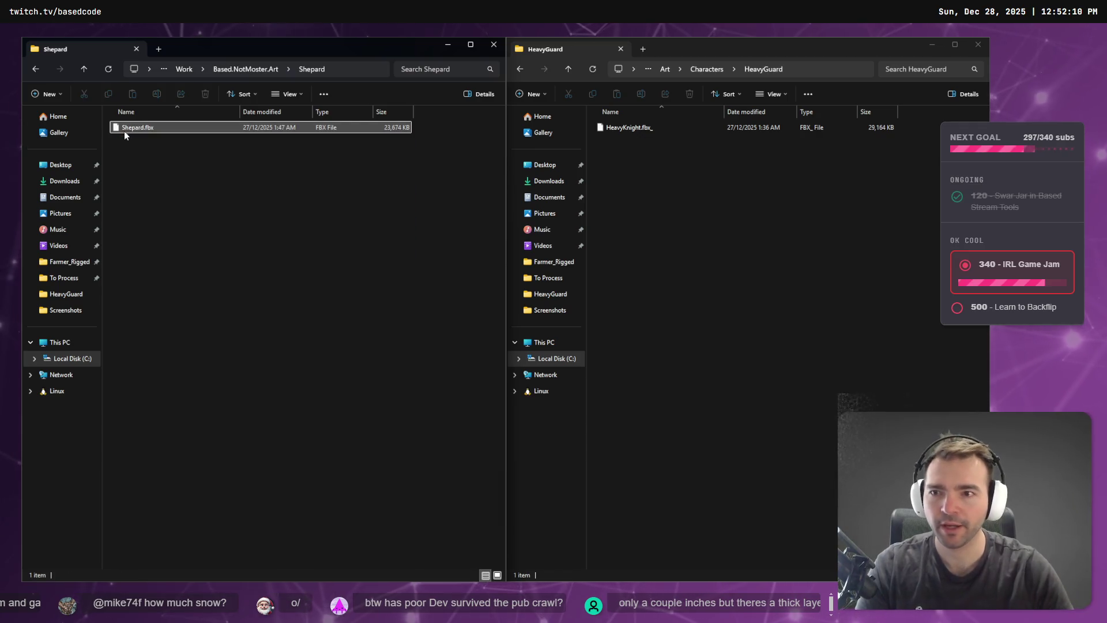
left_click(158, 130)
key("Delete")
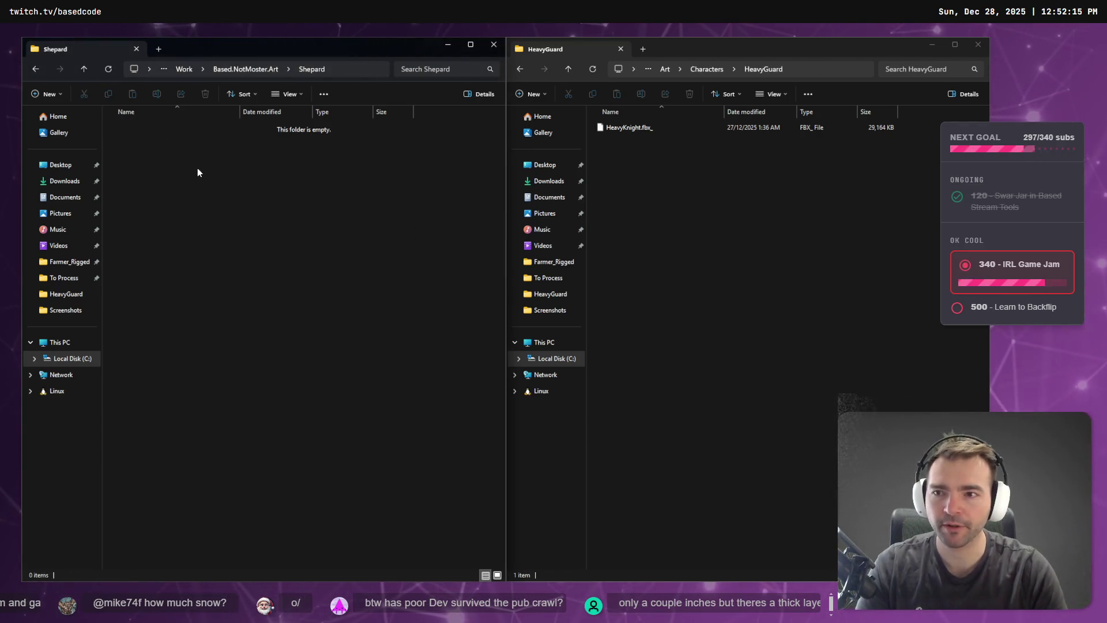
Move Shepard.zip from Downloads into the empty Shepard folder, then go back to Based.NotMoster.Art.
key("super+e")
left_click(311, 259)
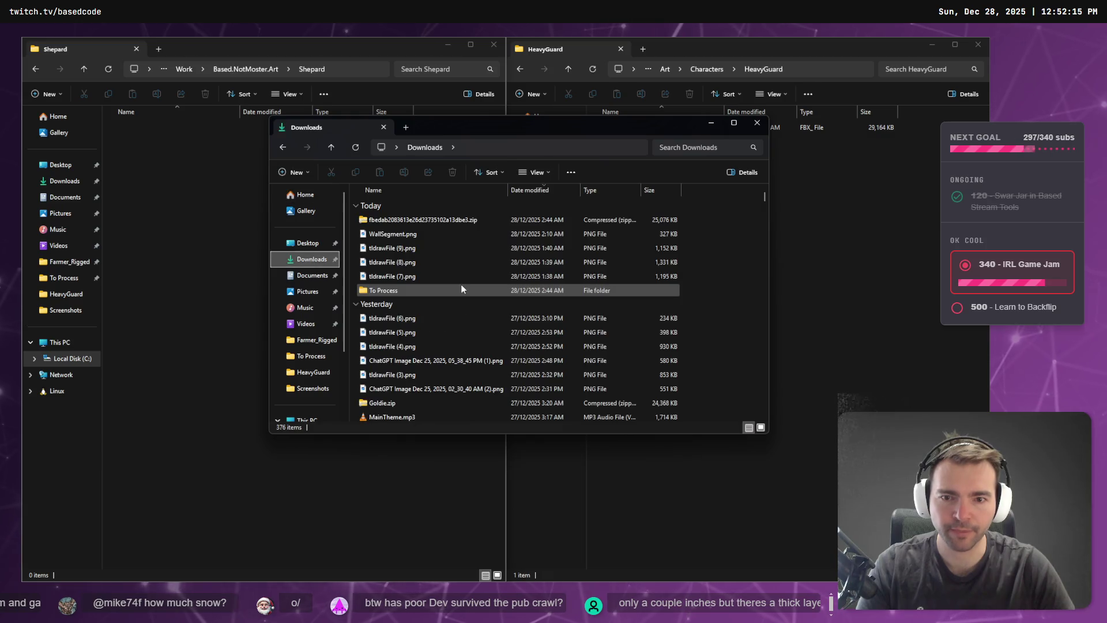
left_click(458, 288)
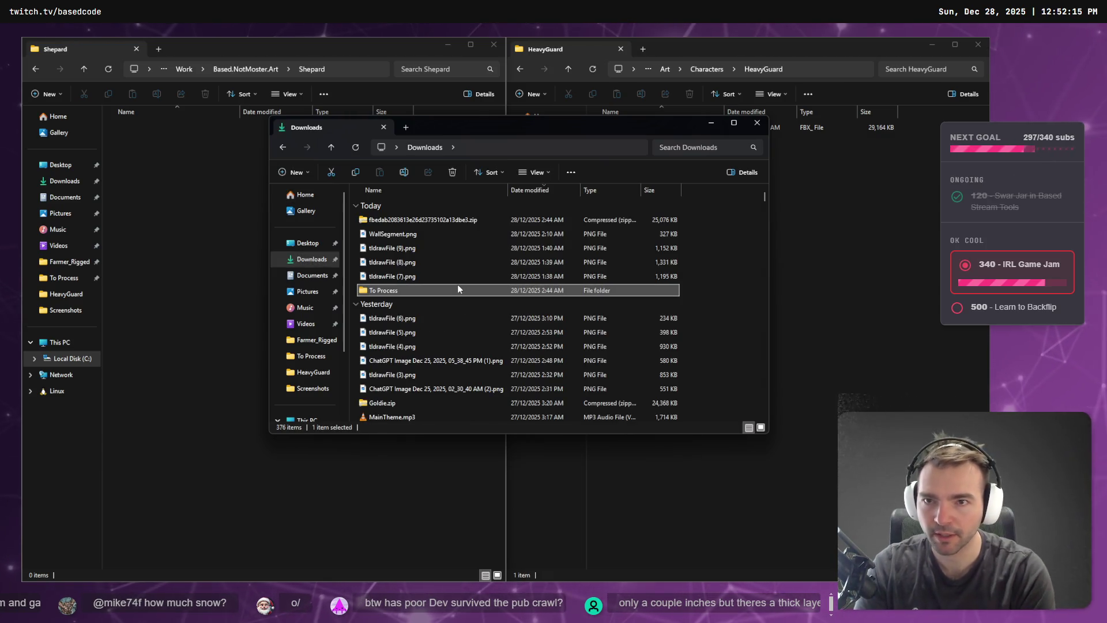
type("shep")
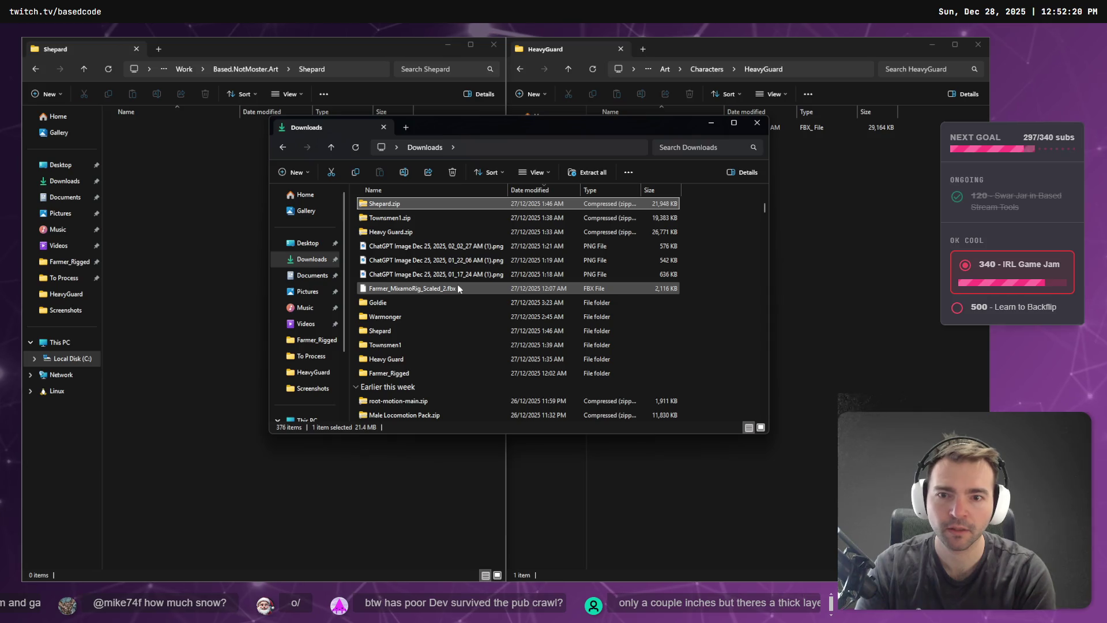
mouse_move(418, 214)
left_mouse_down()
mouse_move(271, 214)
mouse_move(224, 188)
left_mouse_up()
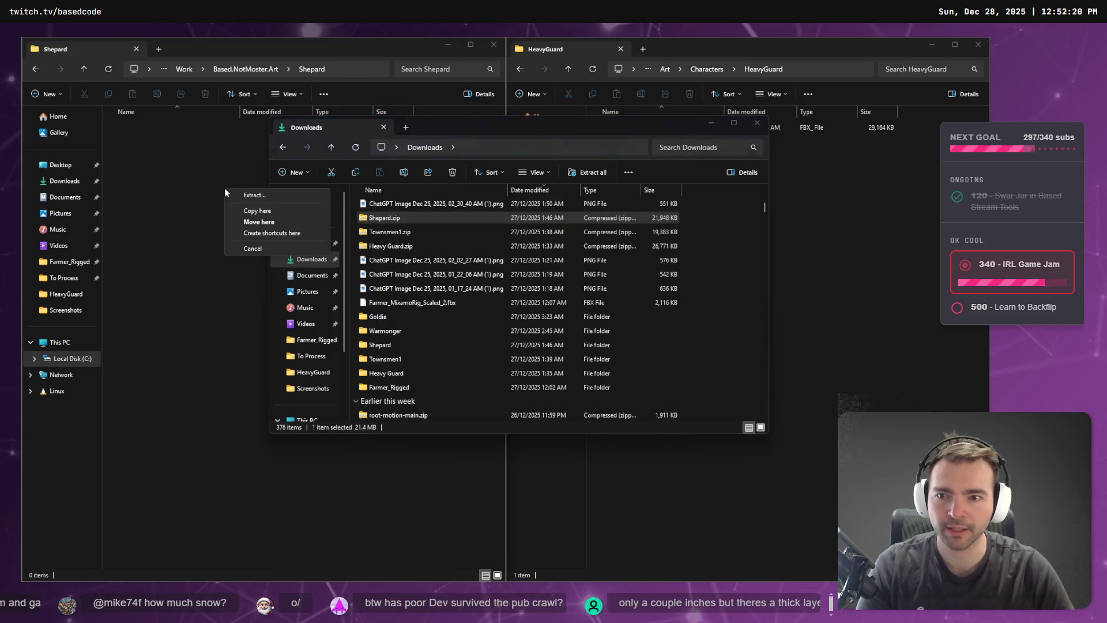
left_click(264, 221)
left_click(253, 69)
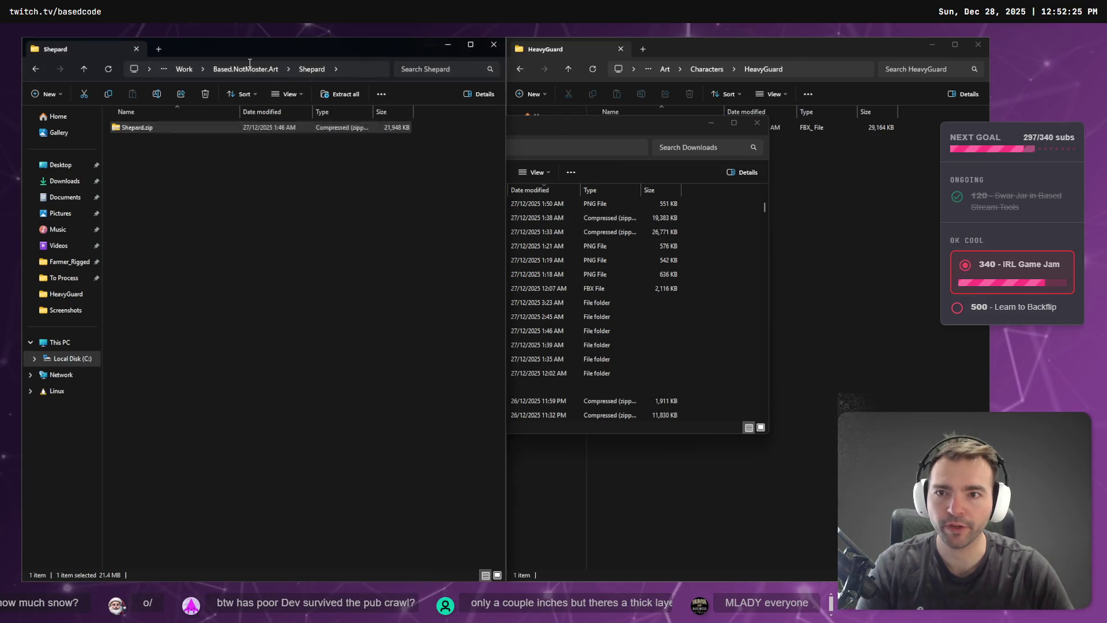
key("Escape")
left_click(254, 71)
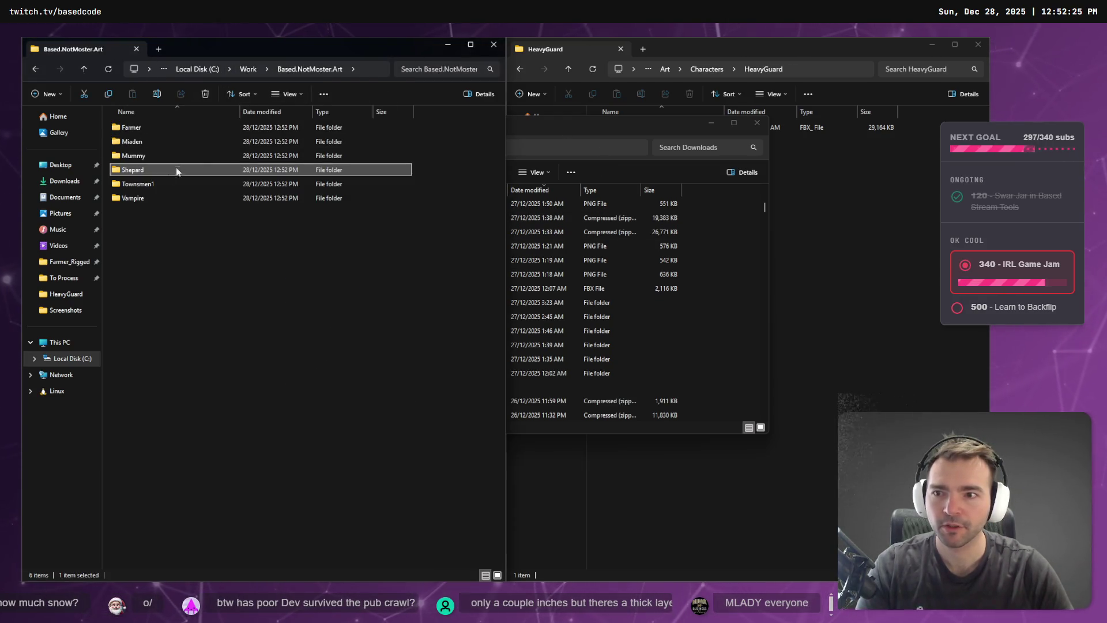
Open the copied Mummy folder and locate the Mummy files in the Downloads window.
double_click(147, 152)
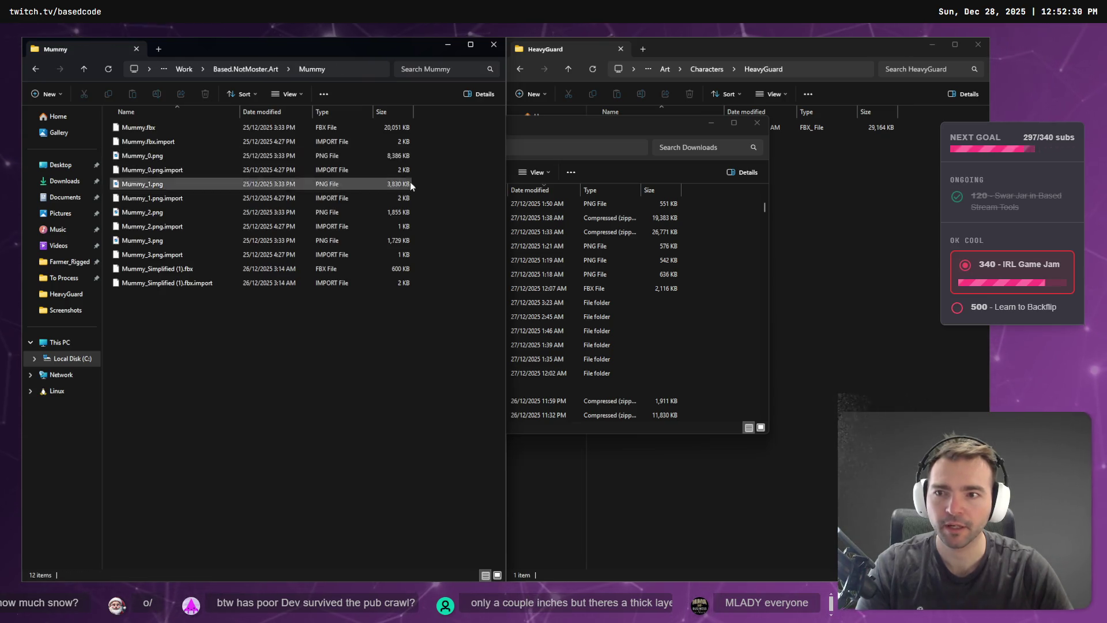
left_click(582, 133)
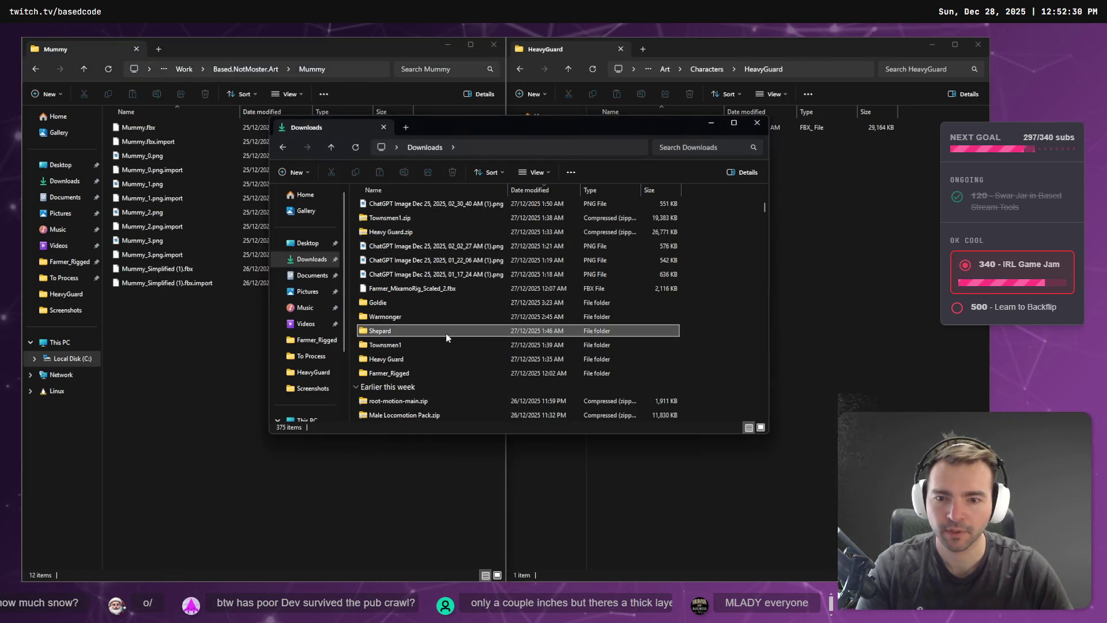
type("mummy")
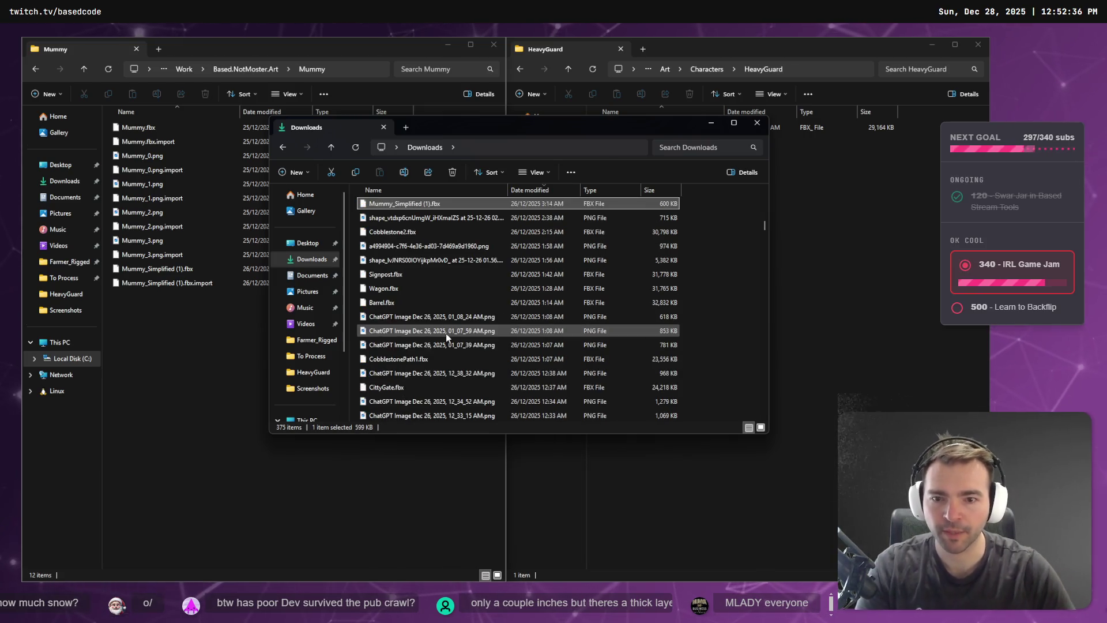
scroll(446, 333, "up", 3)
scroll(528, 358, "down", 10)
scroll(533, 362, "down", 10)
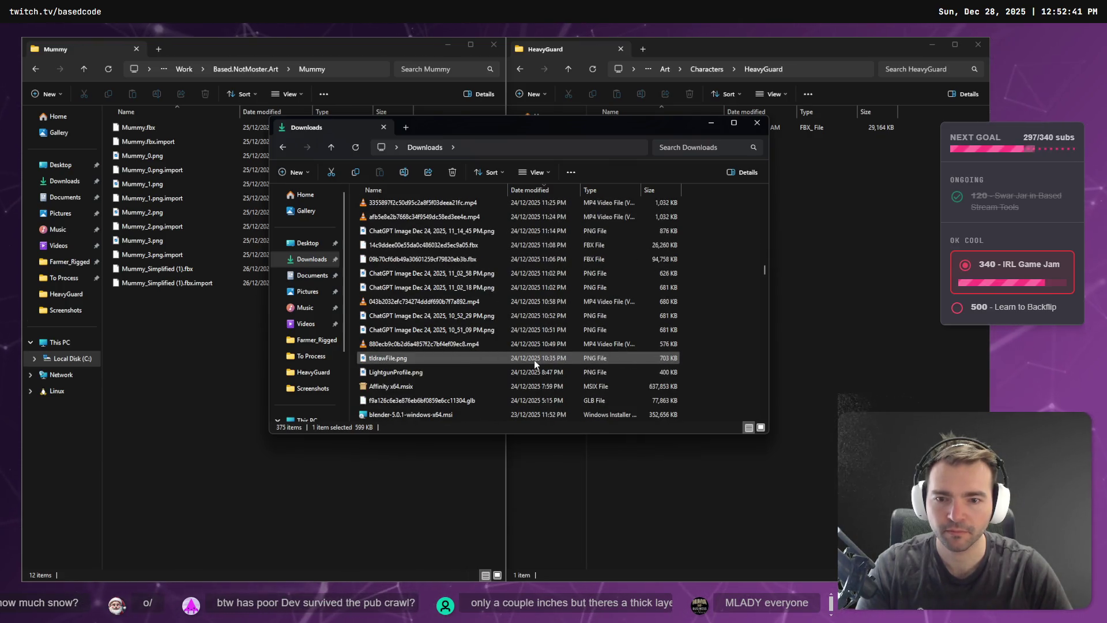
scroll(534, 360, "up", 10)
scroll(560, 332, "up", 5)
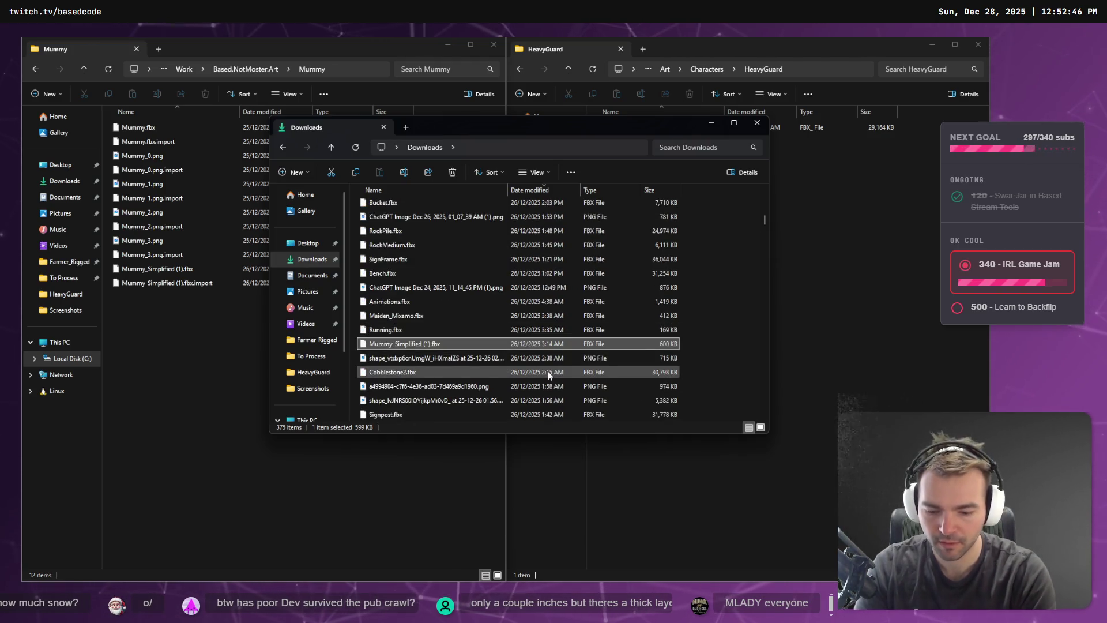
key("m")
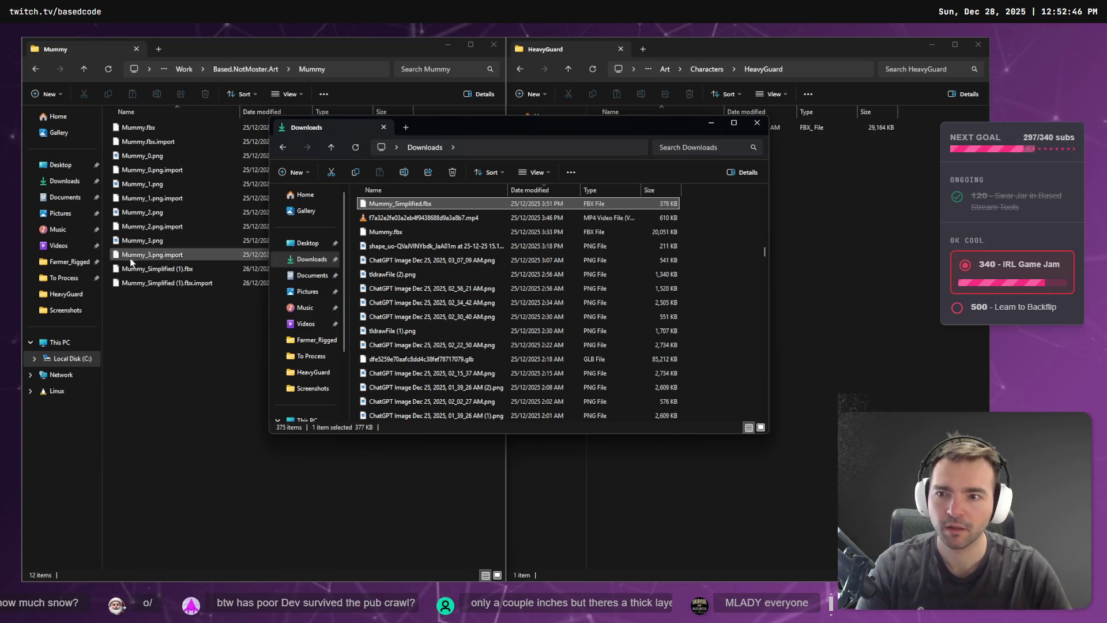
Delete every .import and .png file in Mummy, leaving only Mummy.fbx.
left_click(140, 366)
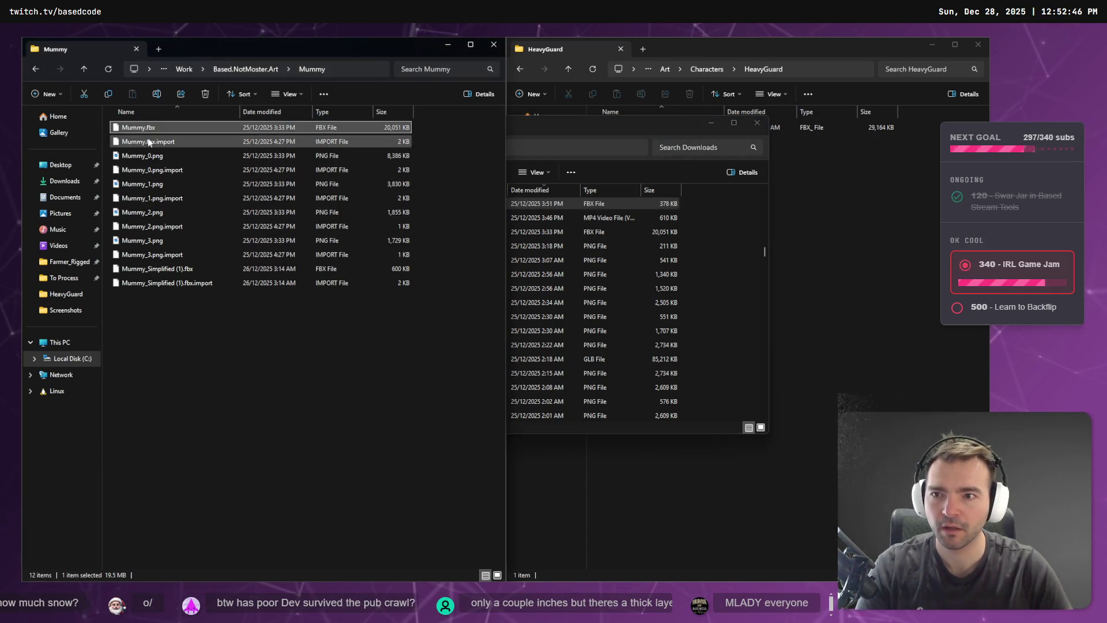
left_click(153, 156)
left_click(164, 145)
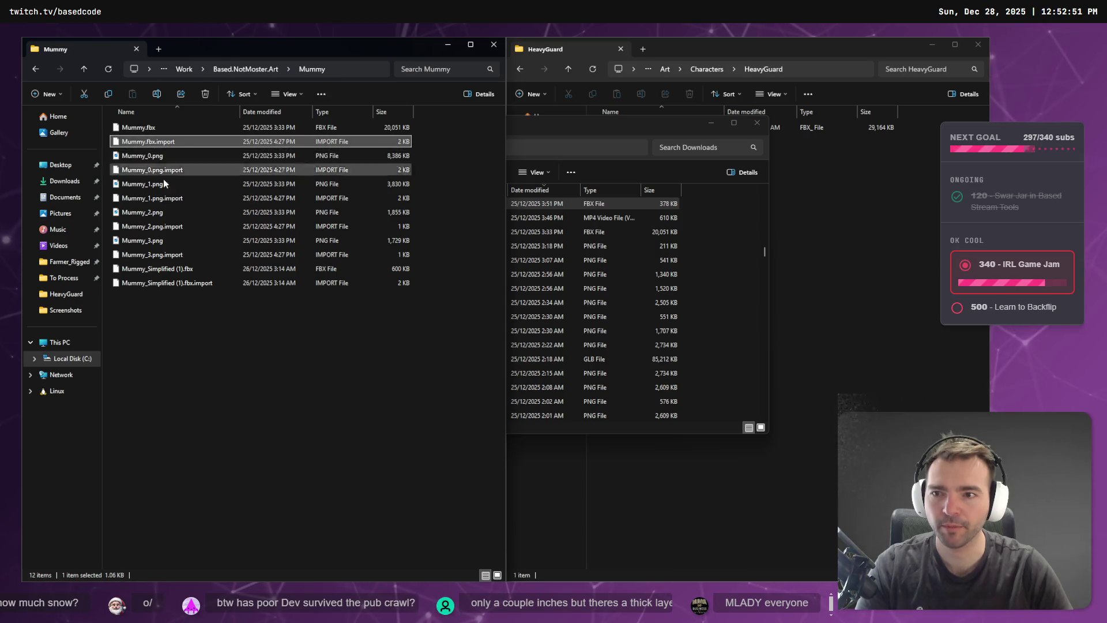
left_click(157, 283, "shift")
key("Delete")
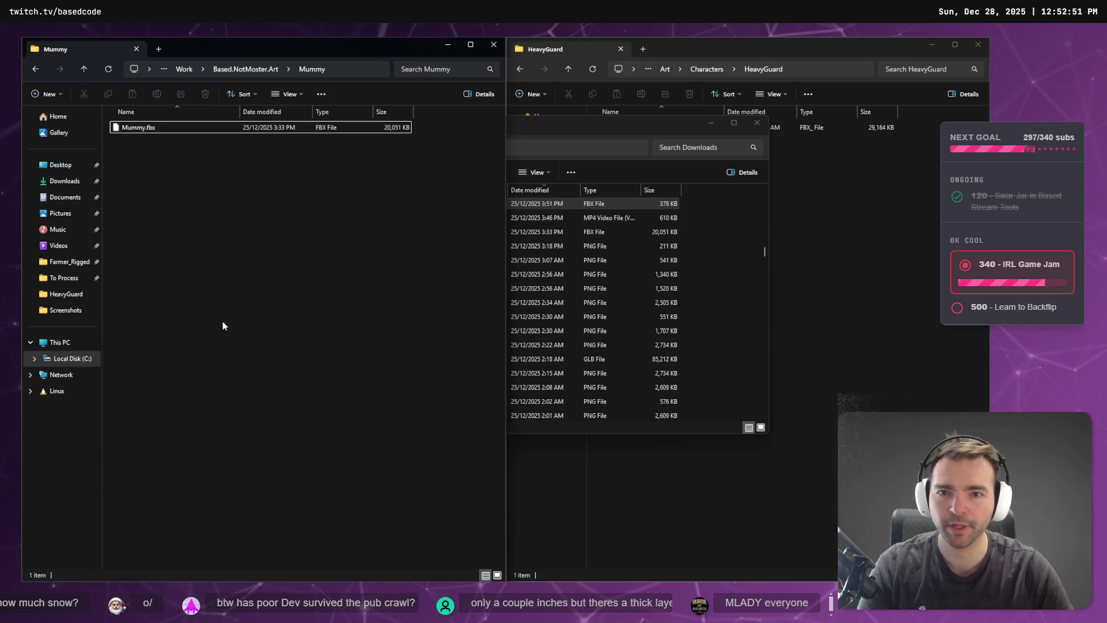
left_click(202, 132)
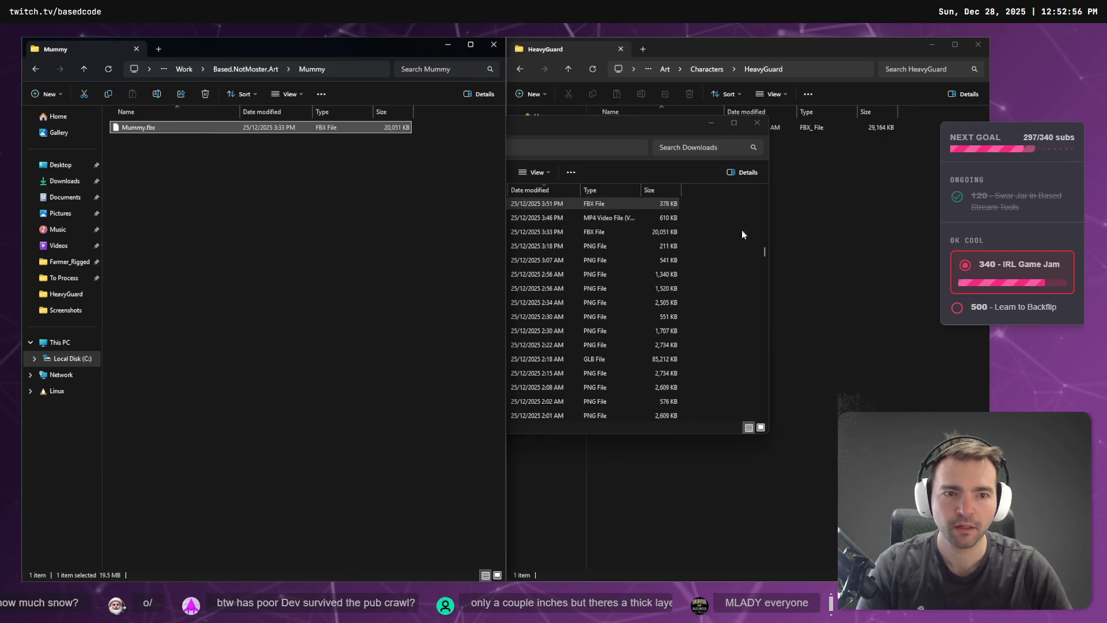
Copy Mummy.fbx from Downloads into Mummy, replacing the existing file, and return to Based.NotMoster.Art.
left_click(727, 233)
left_click(419, 231)
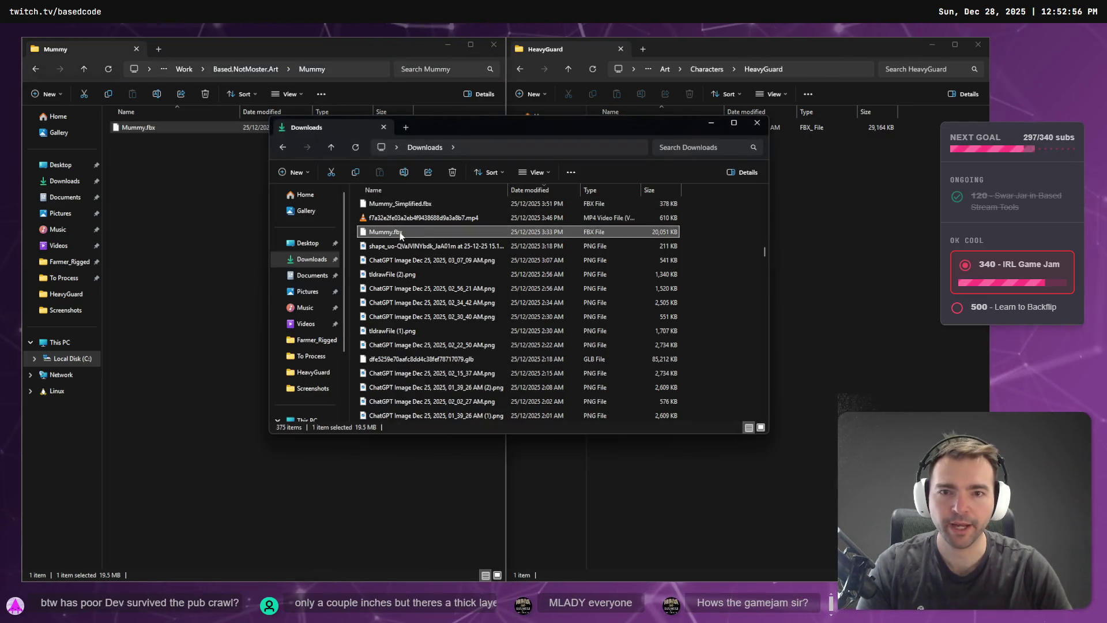
mouse_move(400, 232)
left_mouse_down()
mouse_move(292, 231)
mouse_move(206, 254)
mouse_move(211, 209)
left_mouse_up()
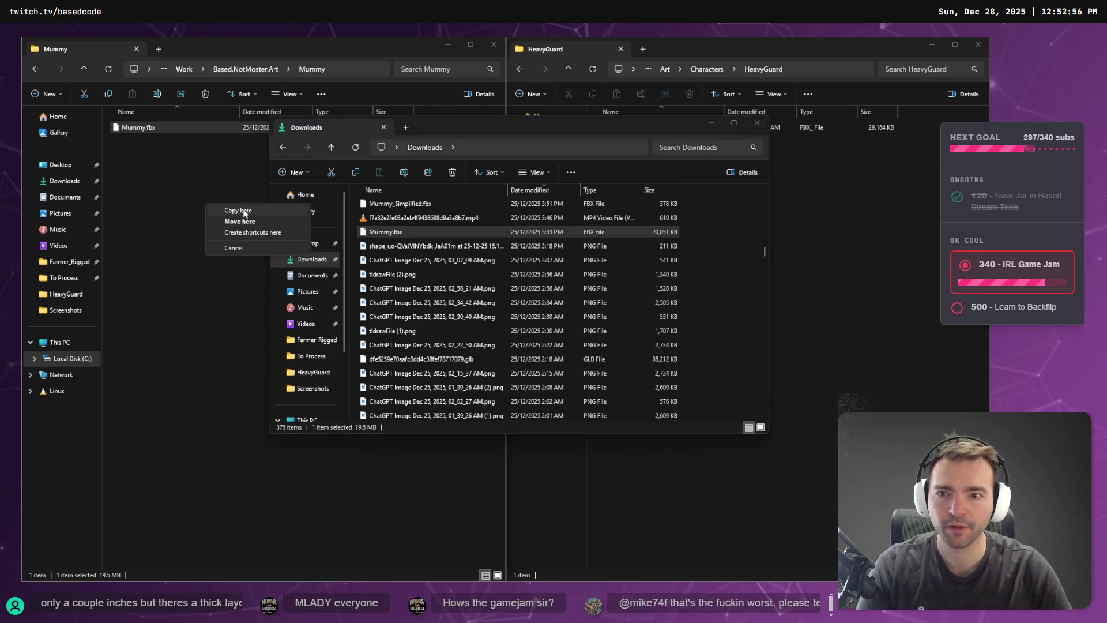
left_click(254, 215)
left_click(494, 233)
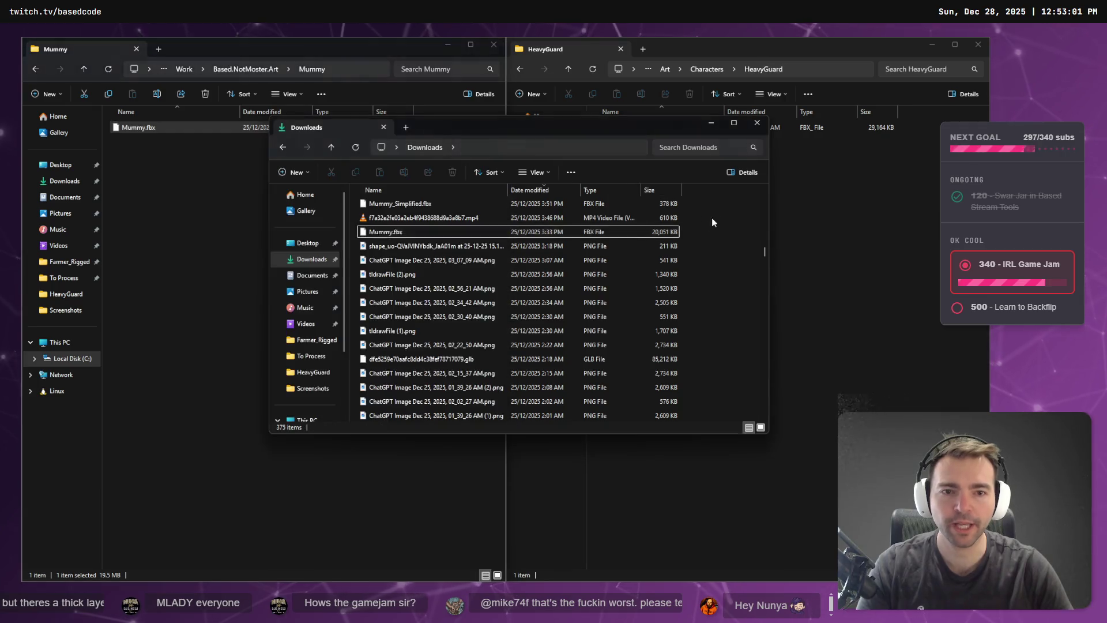
left_click(248, 69)
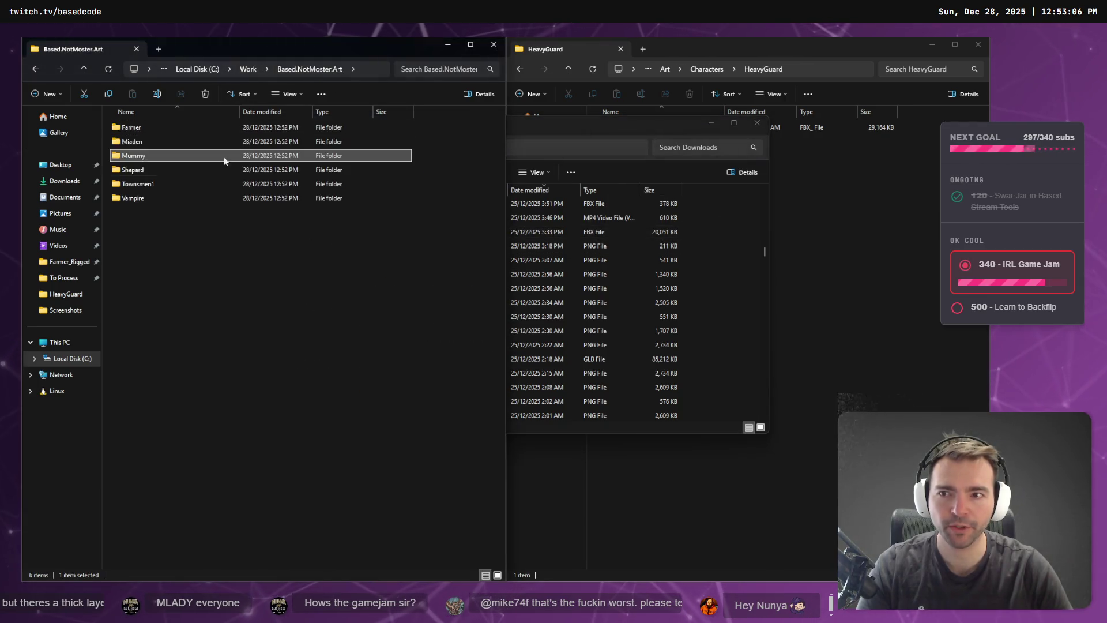
Open the Miaden folder, check Maiden_Mixamo.fbx in Downloads, and close the Downloads window.
double_click(151, 140)
left_click(721, 206)
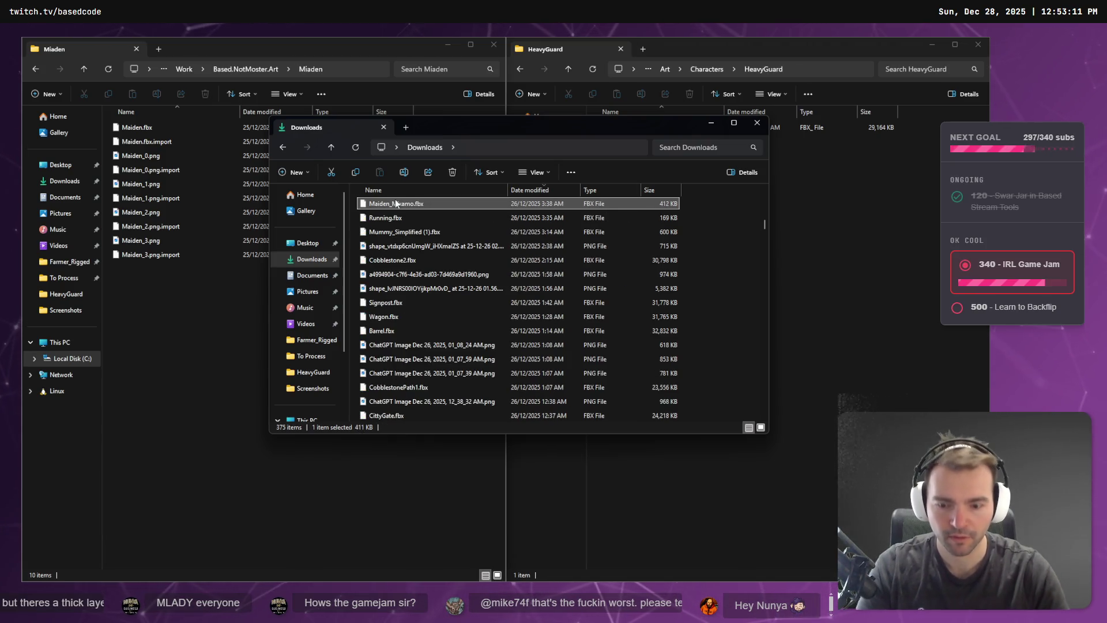
key("Down")
key("Down")
key("Down")
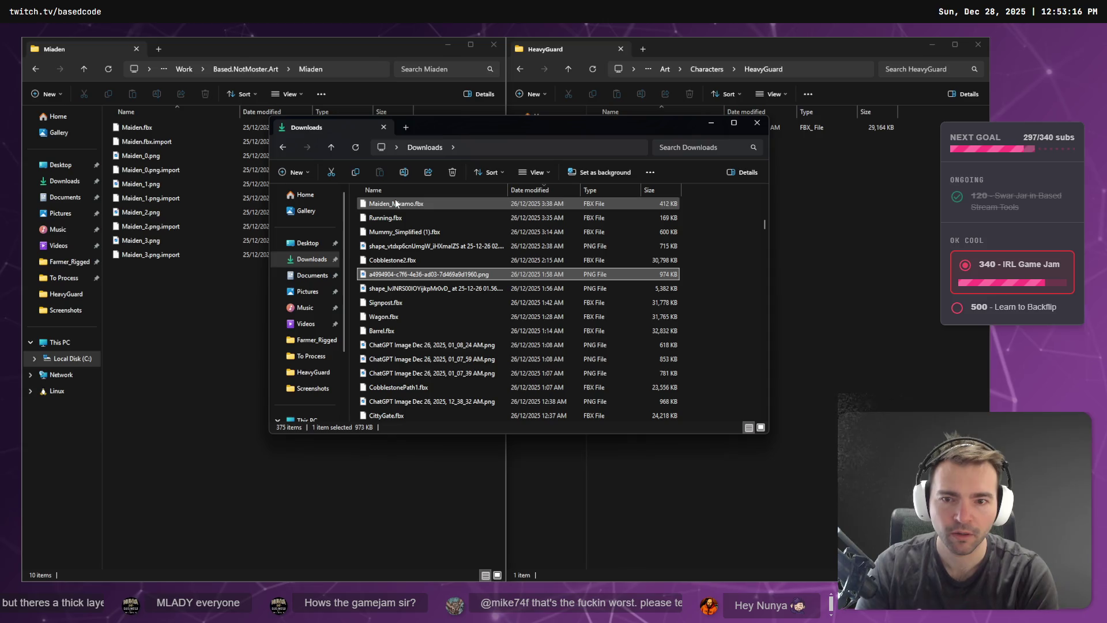
key("Up")
key("Up")
key("Up")
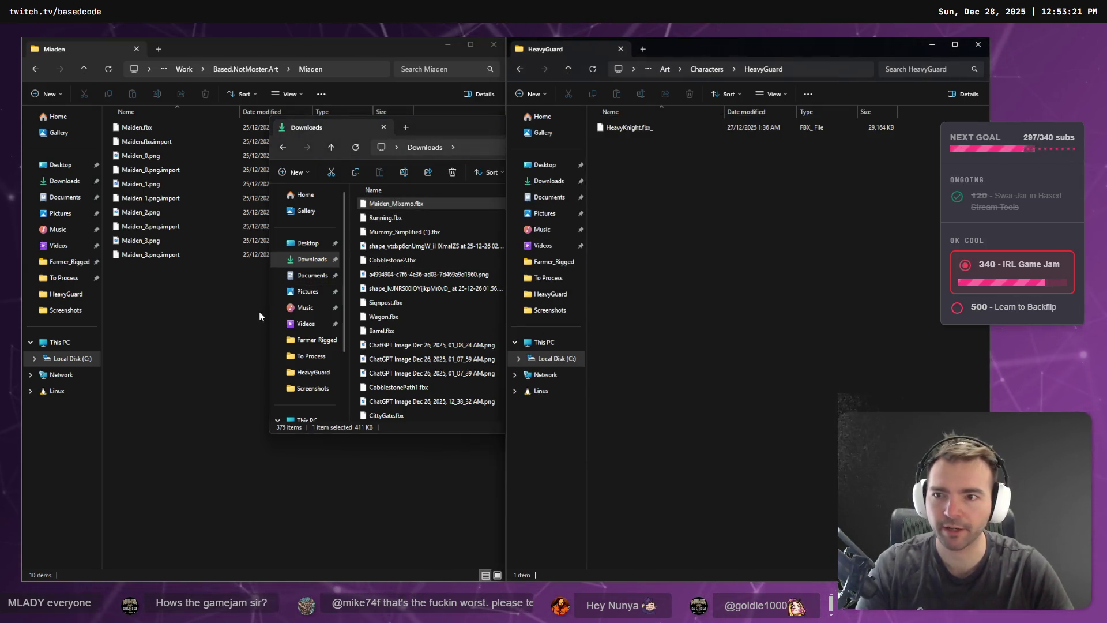
key("ctrl+w")
Delete Maiden.fbx.import through Maiden_3.png.import, keeping only Maiden.fbx, and go back up.
left_click(168, 141)
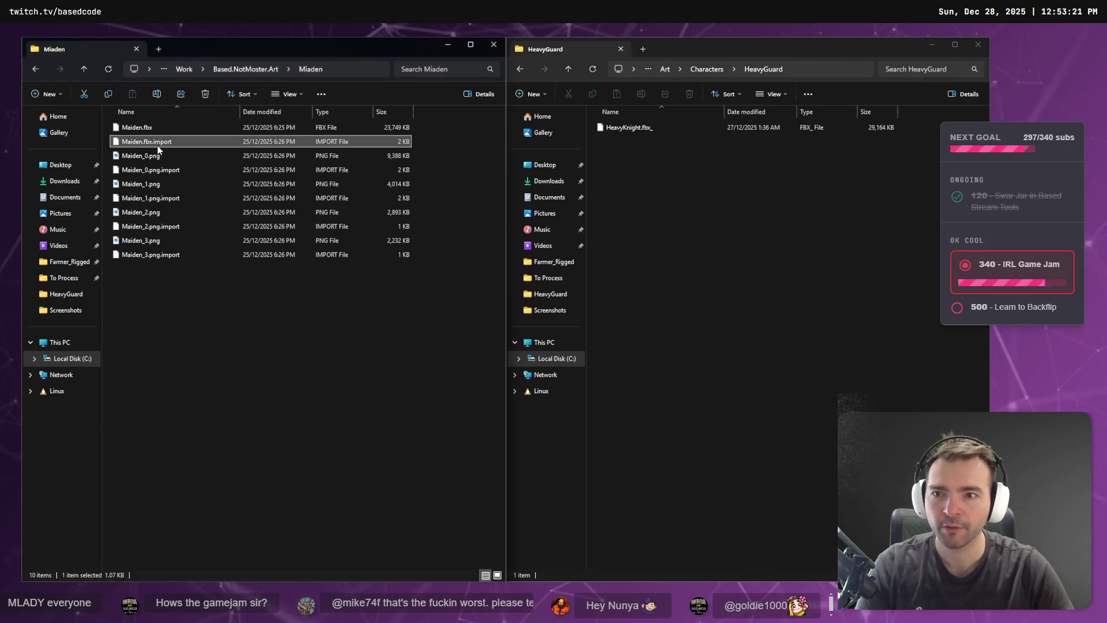
left_click(157, 252, "shift")
key("Delete")
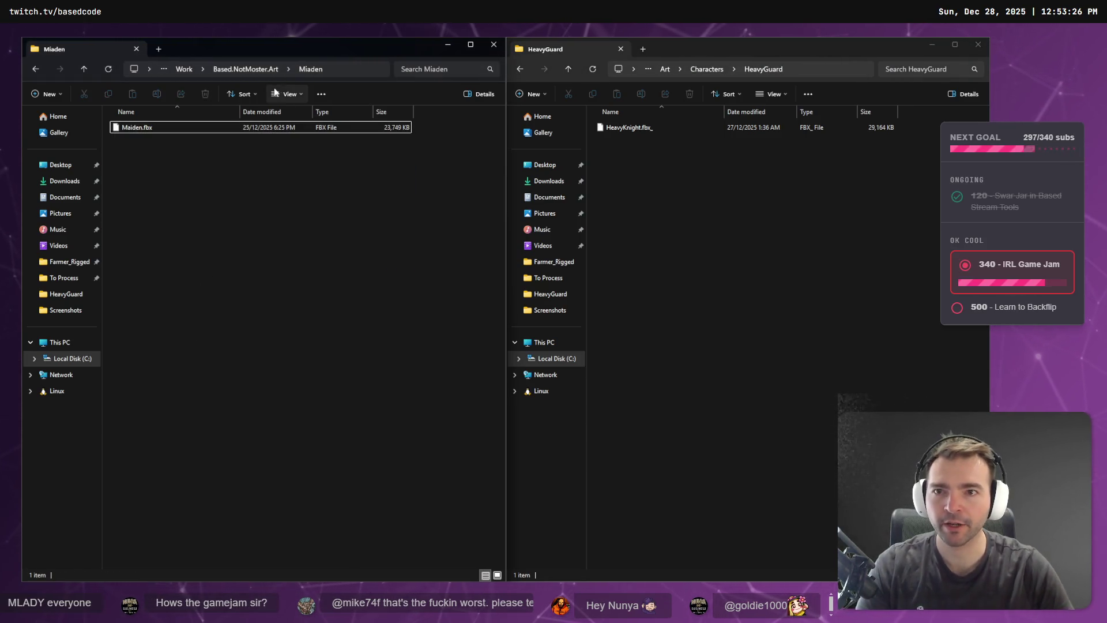
left_click(261, 69)
Check that the Mummy folder holds only Mummy.fbx, then return to Based.NotMoster.Art.
double_click(142, 158)
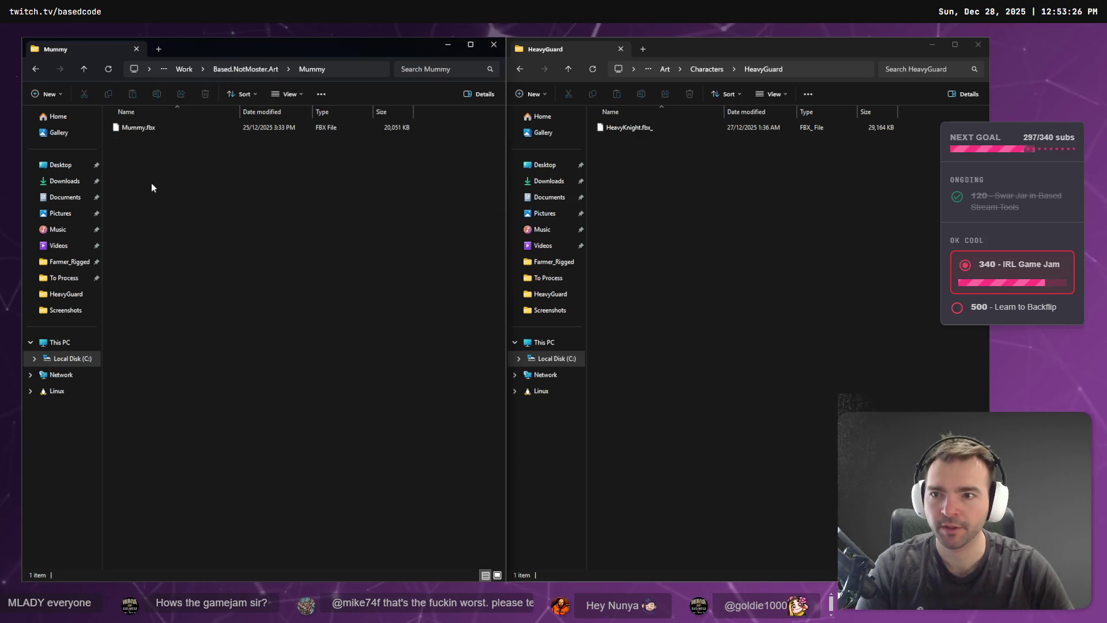
left_click(159, 124)
left_click(249, 69)
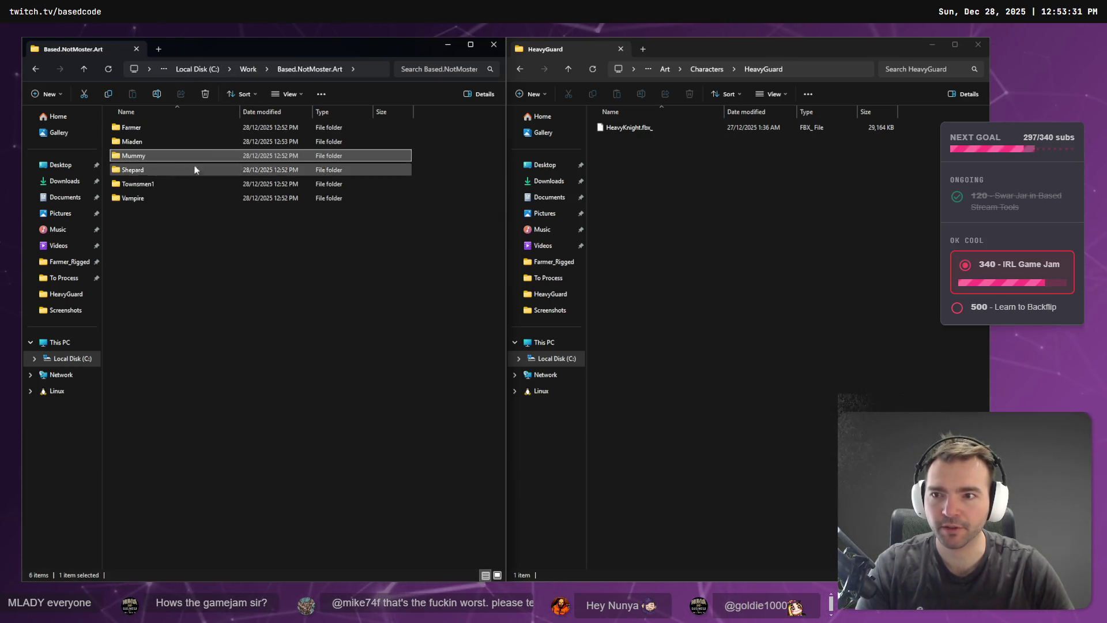
Inspect the six files inside Shepard.zip in the Shepard folder.
double_click(175, 170)
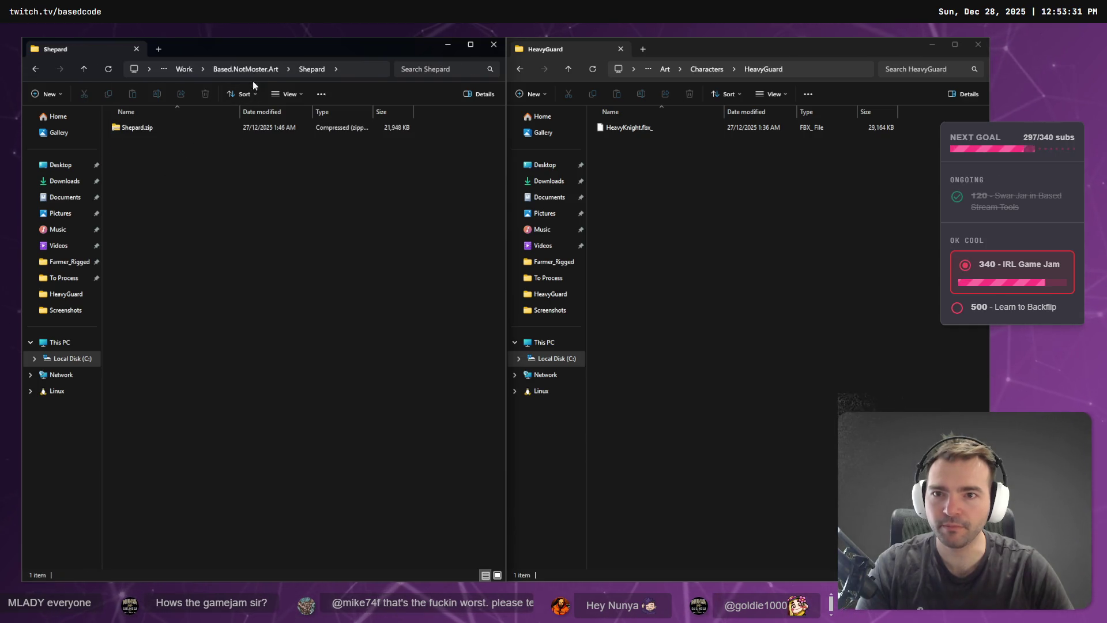
double_click(149, 128)
mouse_move(182, 252)
left_mouse_down()
mouse_move(173, 138)
mouse_move(274, 79)
left_mouse_up()
left_click(280, 69)
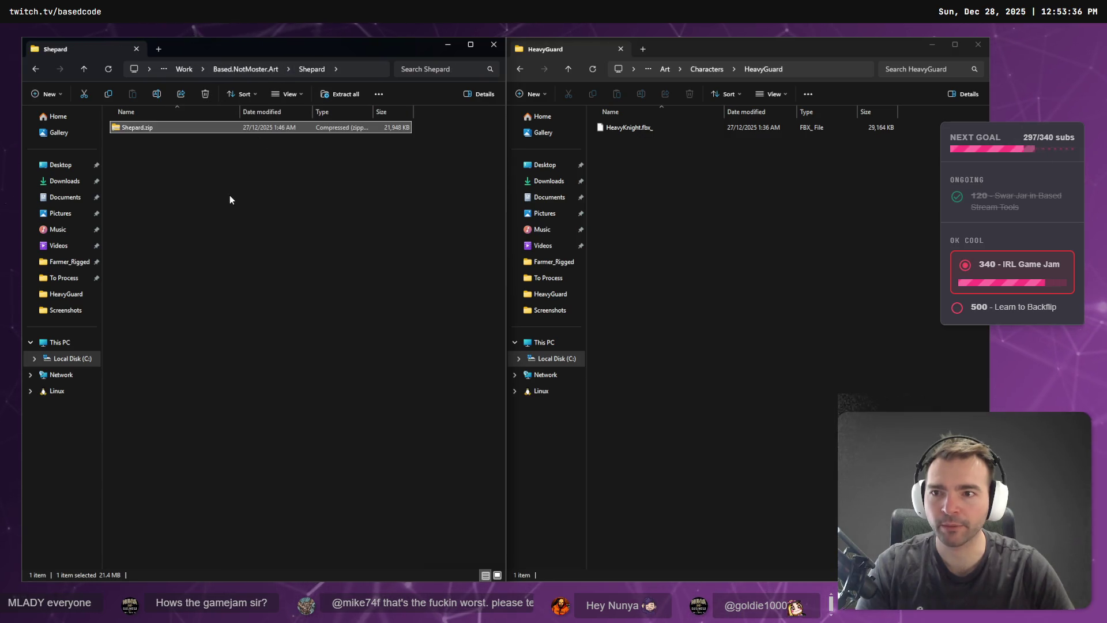
right_click(175, 128)
left_click(154, 199)
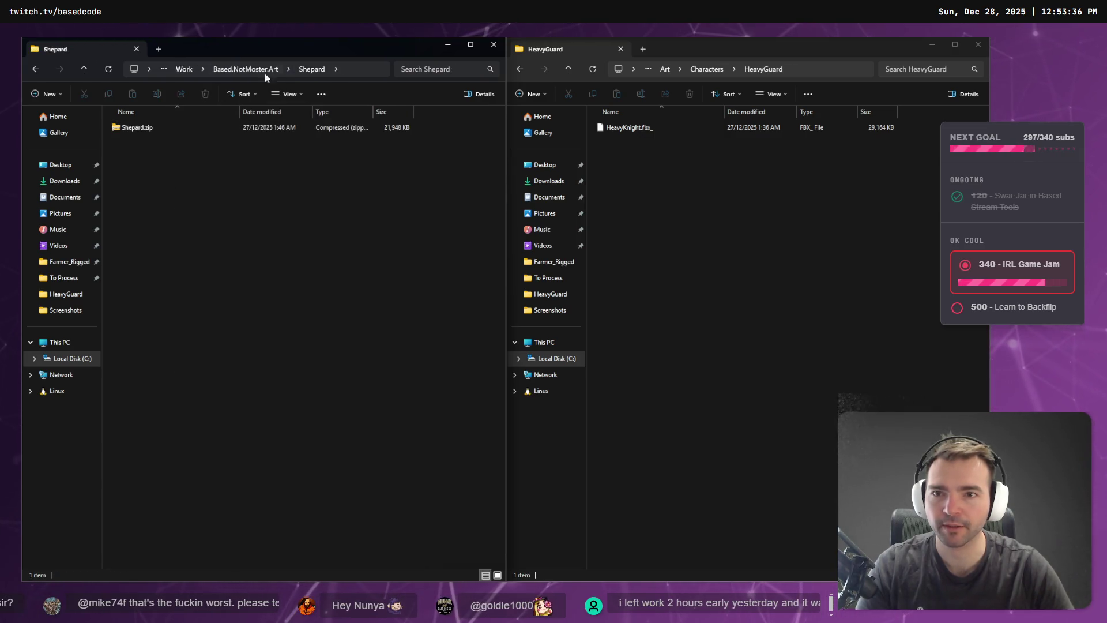
Return to Based.NotMoster.Art and open the Townsmen1 folder.
left_click(656, 212)
left_click(718, 70)
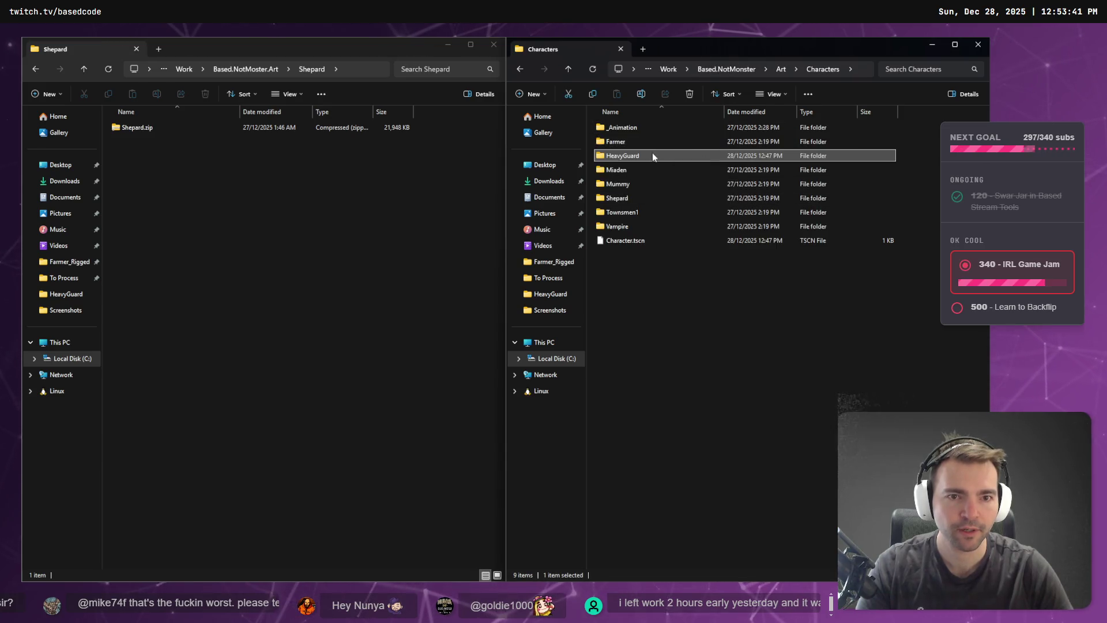
left_click(246, 69)
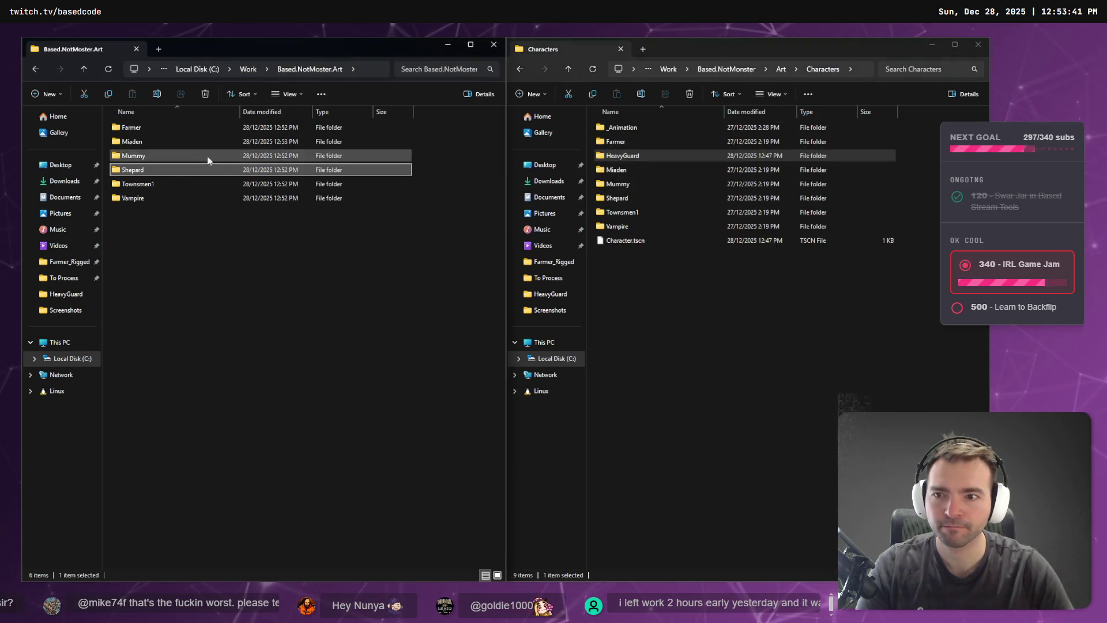
double_click(151, 187)
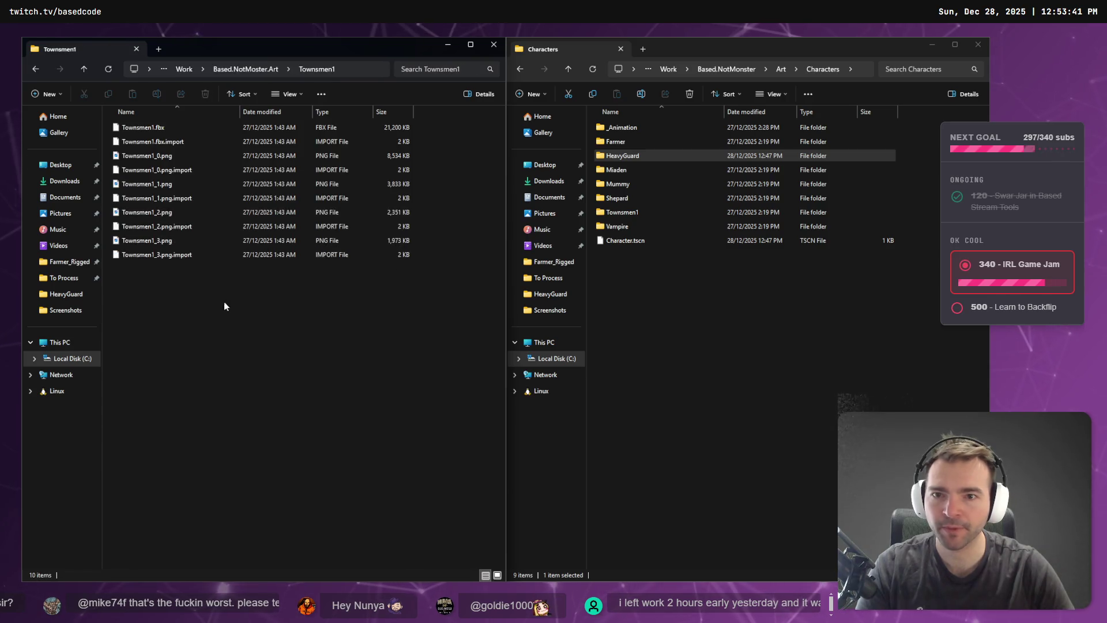
Navigate the second Explorer window through the project folders back to HeavyGuard.
left_click(726, 233)
key("alt+Up")
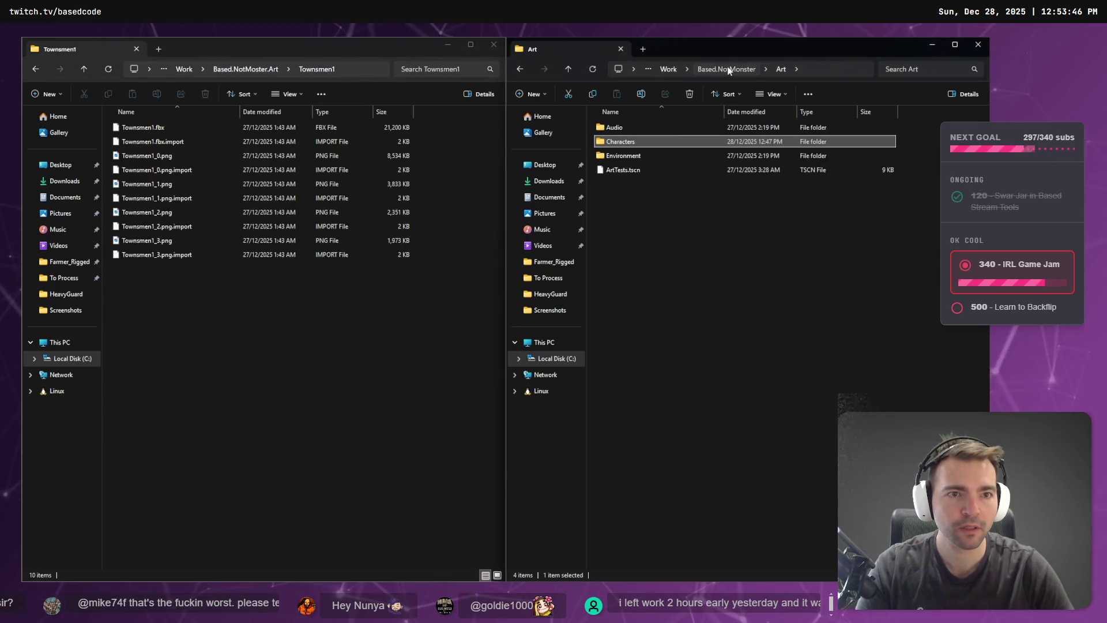
left_click(729, 70)
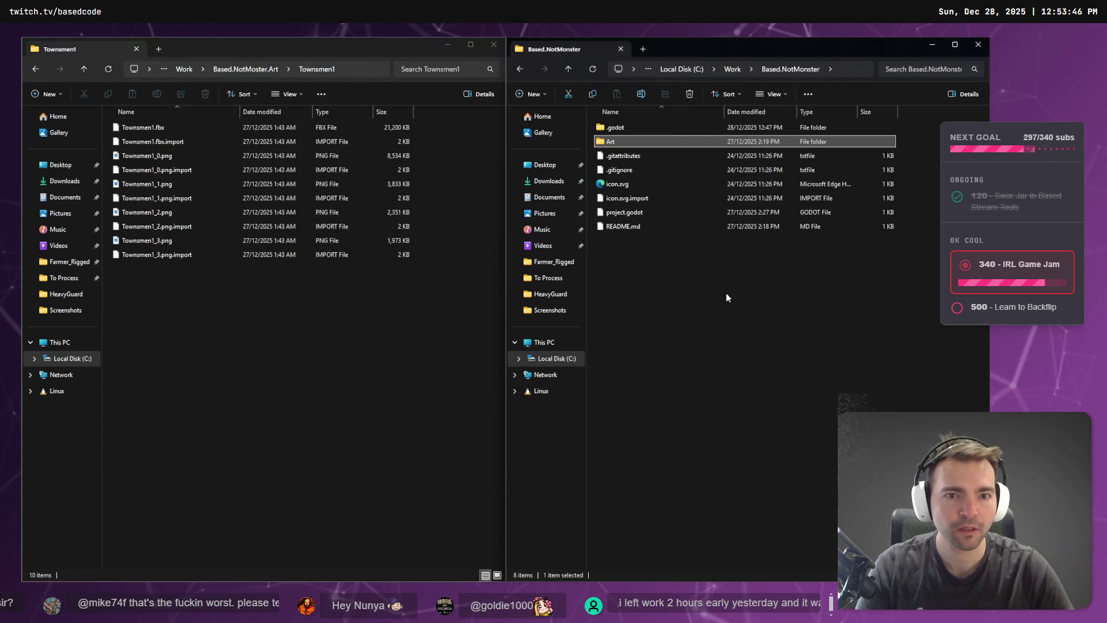
left_click(522, 70)
left_click(523, 70)
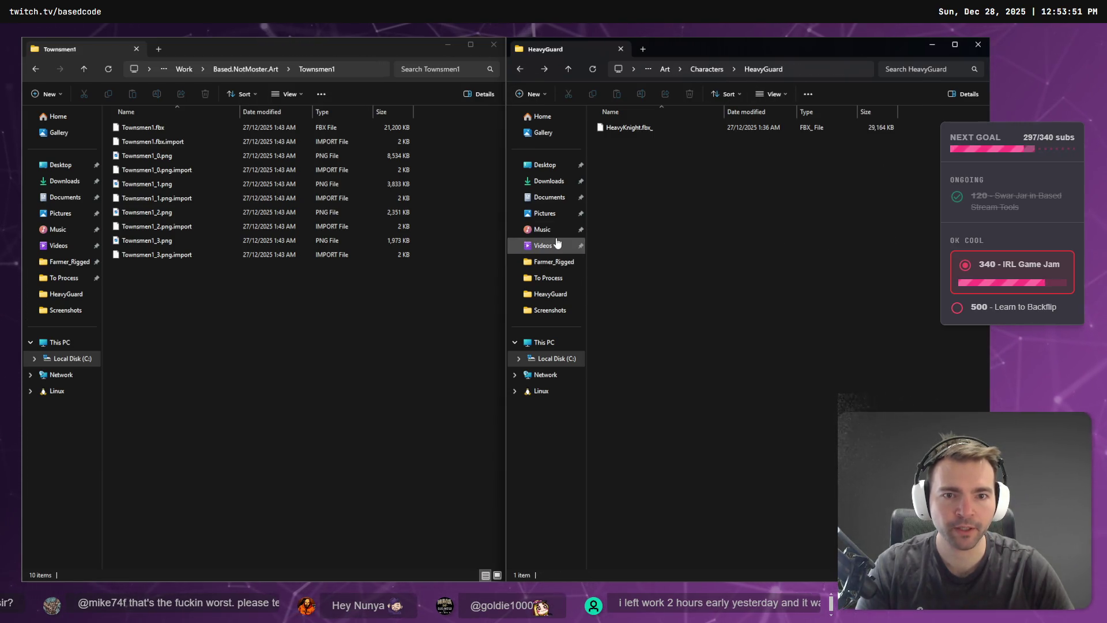
Open Downloads in a new window and drag Townsmen1.zip into the Townsmen1 folder.
key("super+e")
left_click(325, 273)
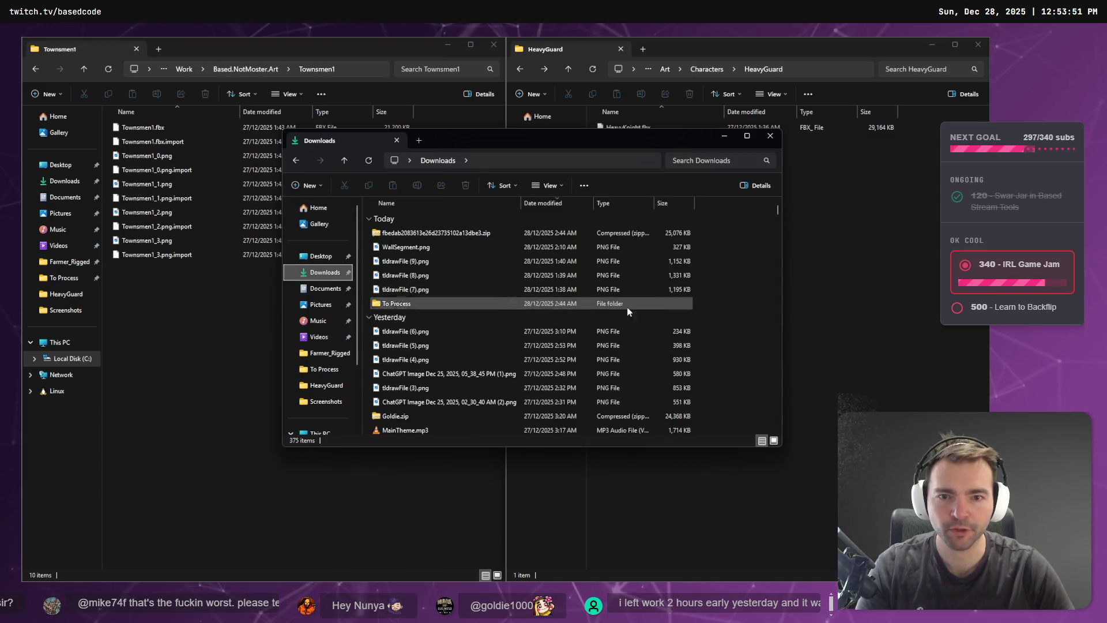
type("tow")
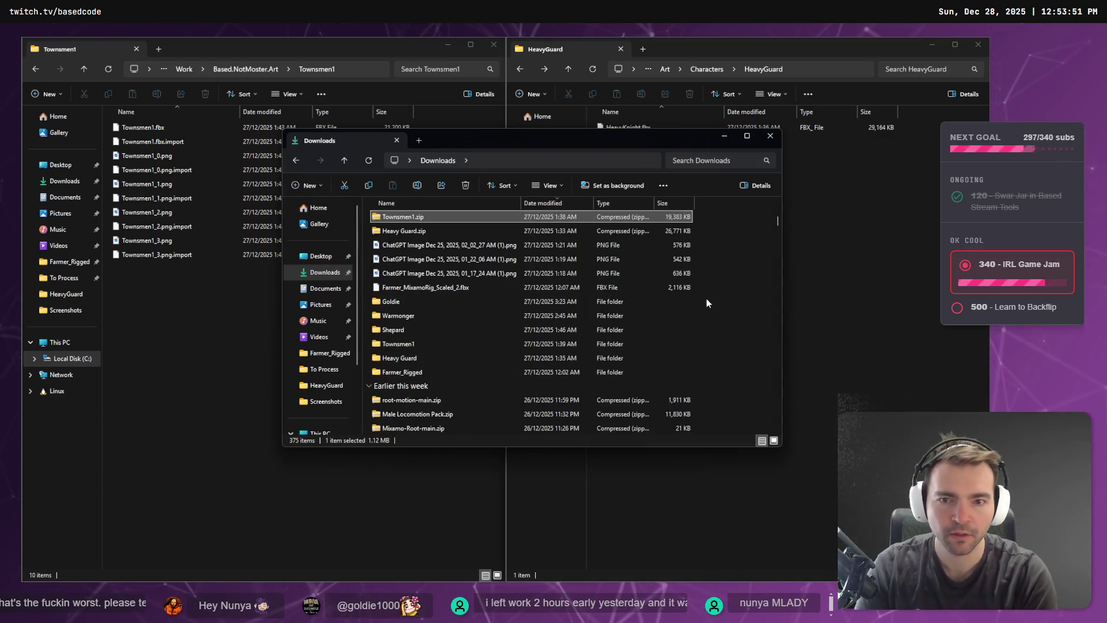
scroll(439, 256, "up", 1)
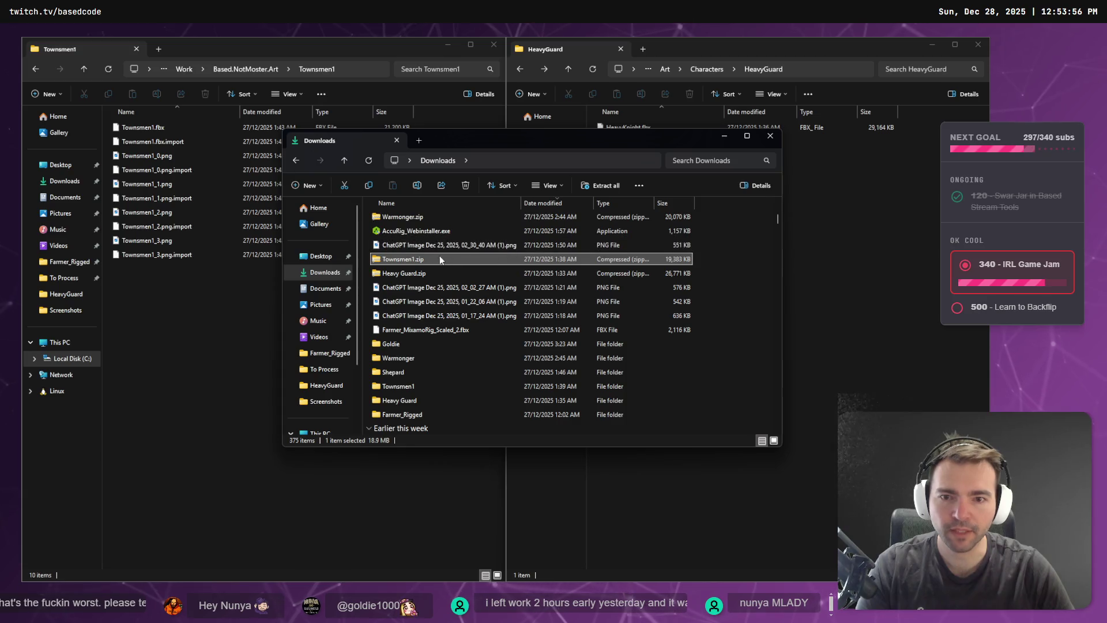
mouse_move(434, 261)
left_mouse_down()
mouse_move(449, 253)
mouse_move(212, 345)
left_mouse_up()
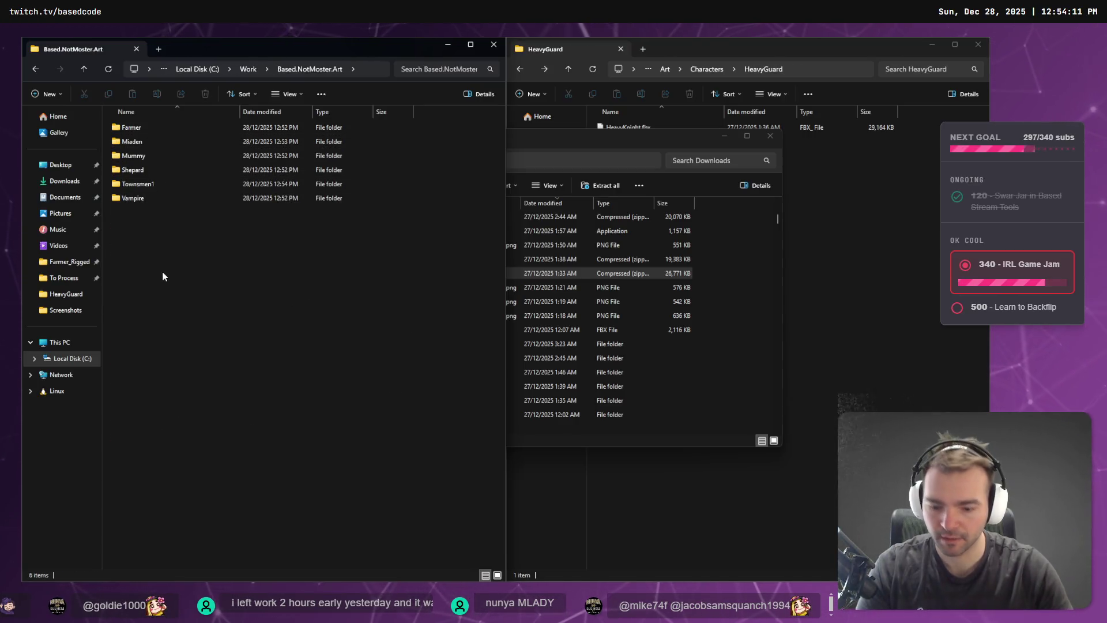
Create a 'HeavyGuard' folder among the character folders and pin Based.NotMoster.Art to Quick access.
key("ctrl+shift+n")
type("Heavy")
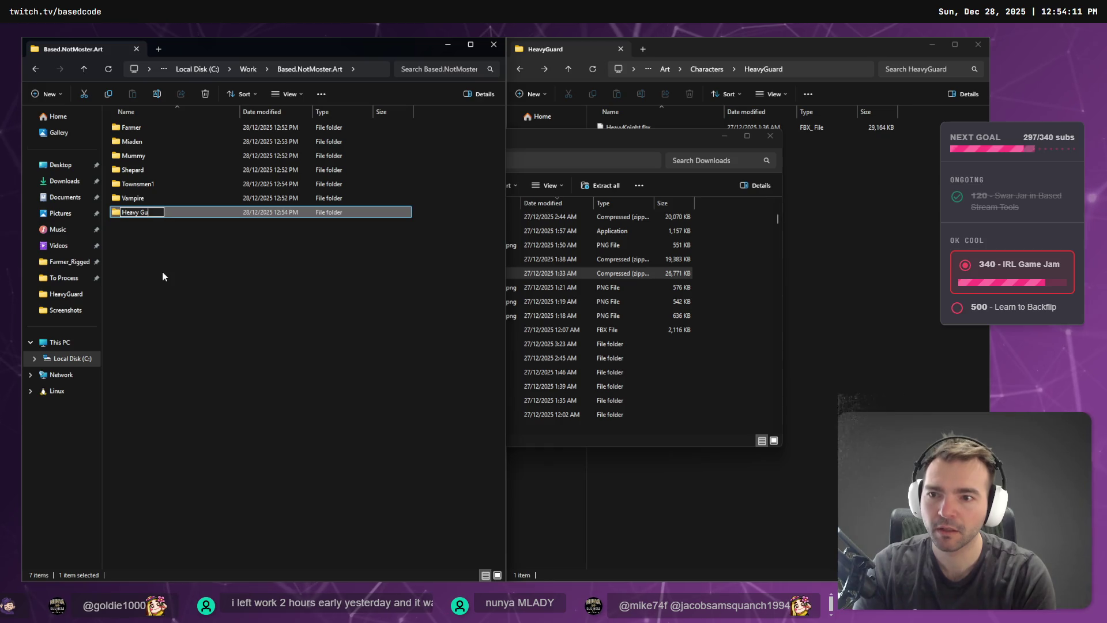
type("Guard")
key("Return")
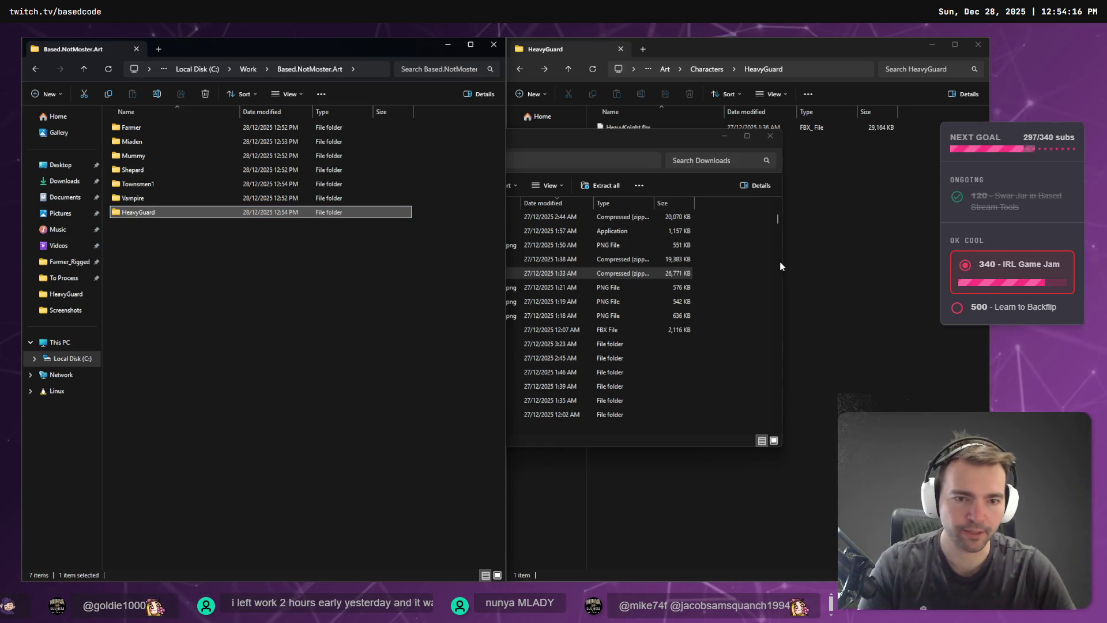
left_click_drag(139, 212, 211, 234)
left_click(232, 241)
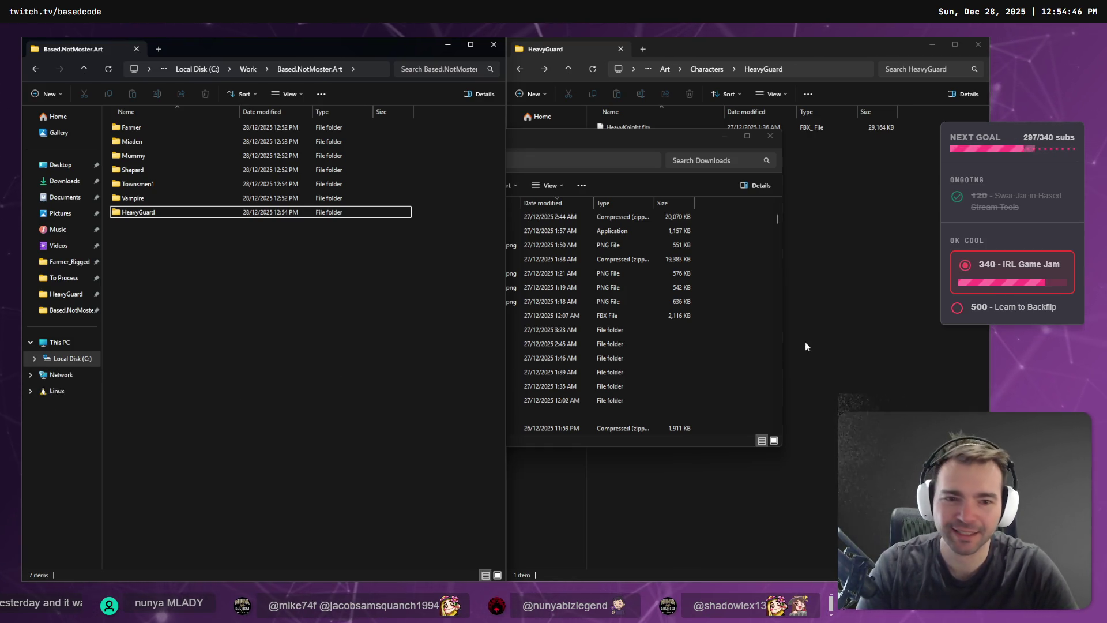
Select Townsmen1.zip in Downloads and open the Townsmen1 folder to verify its contents.
left_click(720, 293)
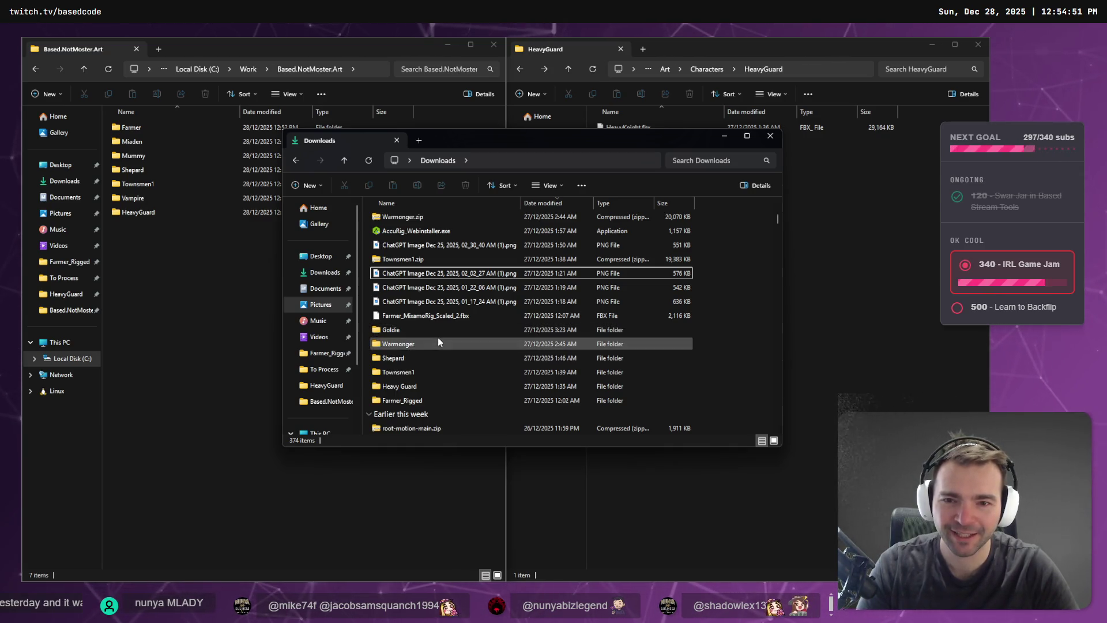
left_click(449, 262)
double_click(150, 188)
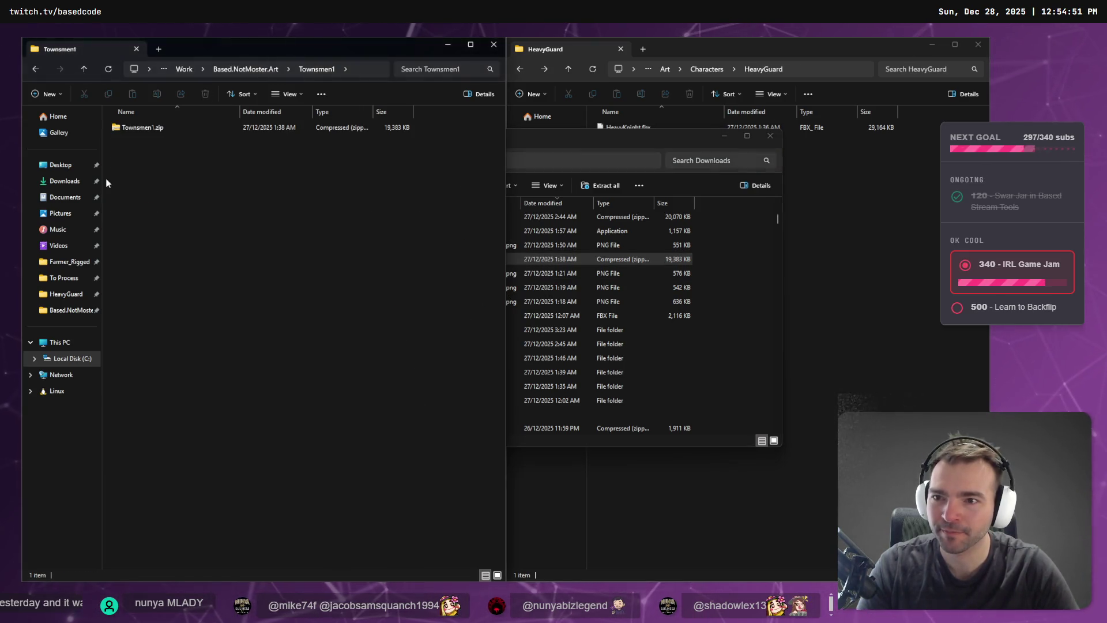
Review the Miaden, Mummy, Shepard and Vampire folders' contents from Based.NotMoster.Art.
left_click(240, 62)
left_click(273, 399)
left_click(242, 69)
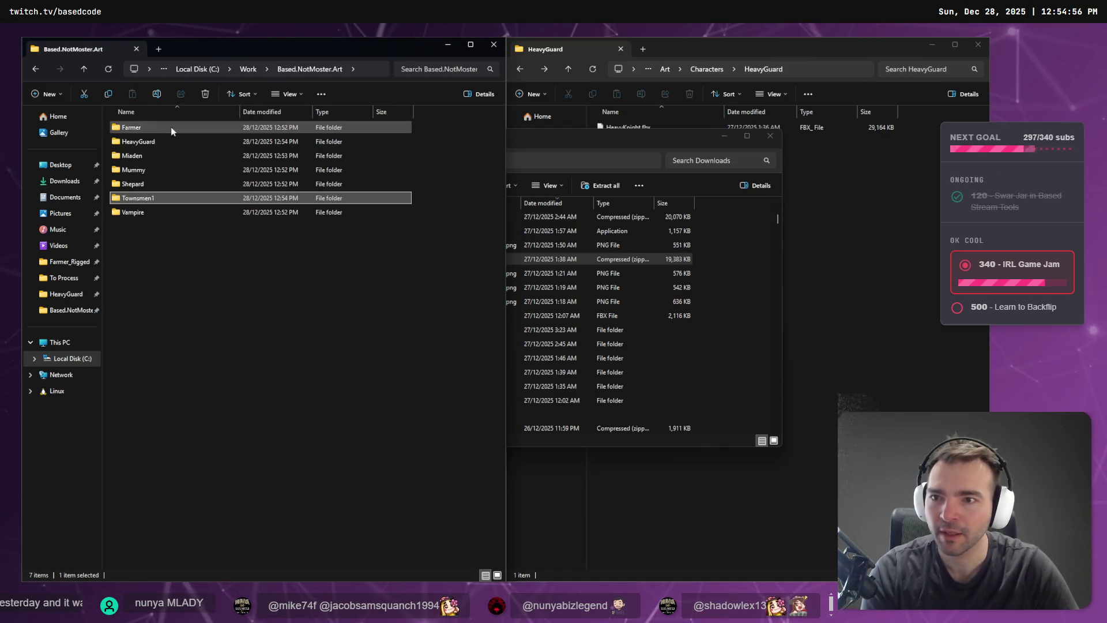
double_click(157, 156)
left_click(246, 68)
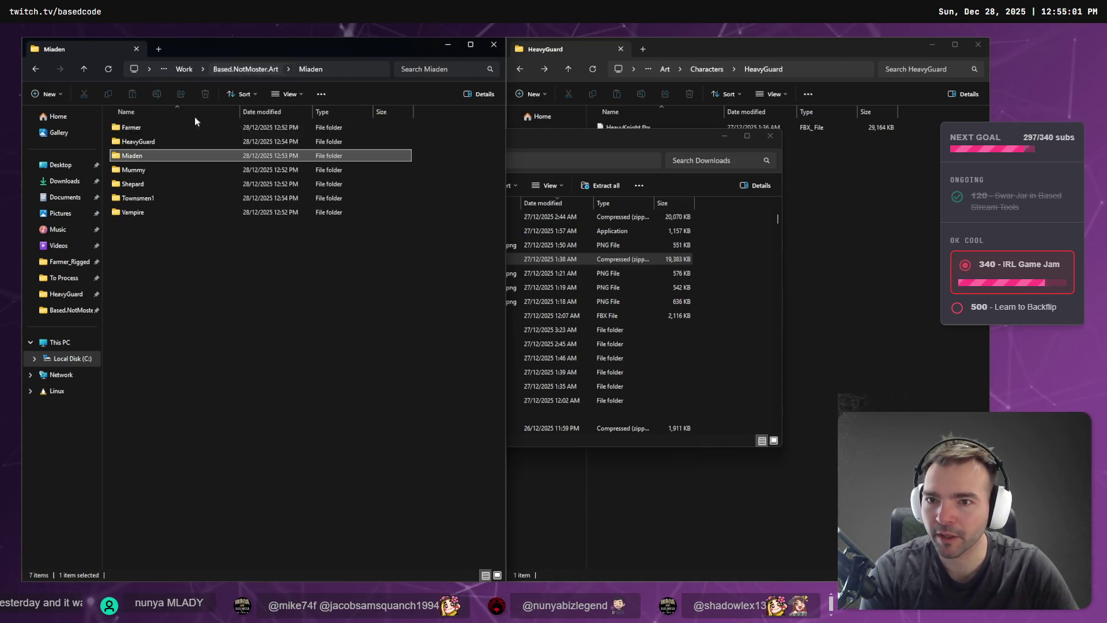
double_click(165, 168)
left_click(238, 69)
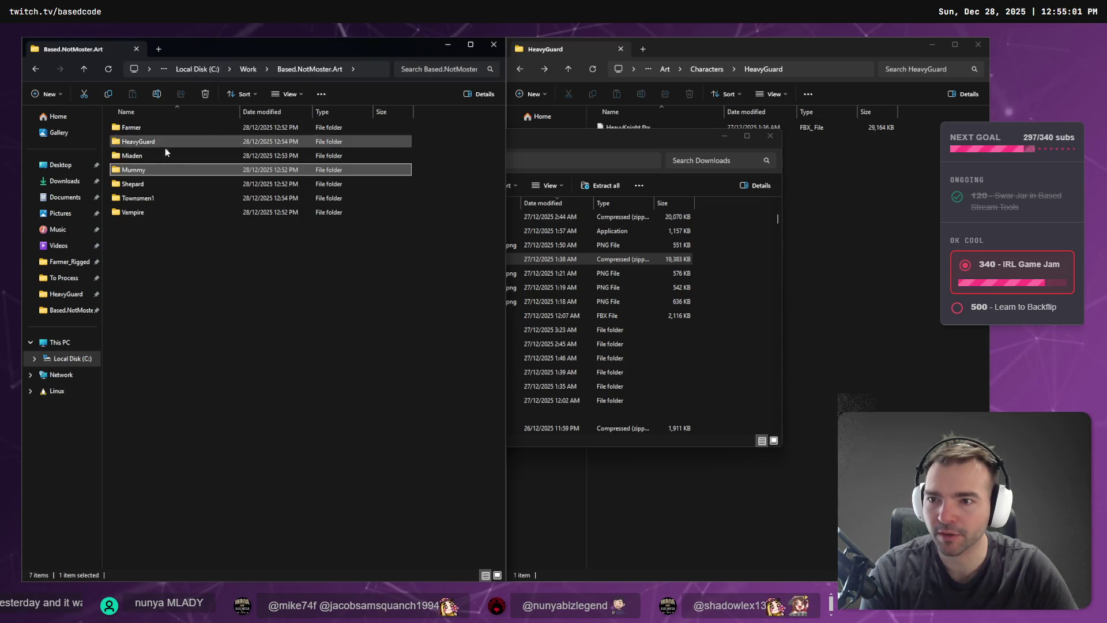
double_click(139, 183)
left_click(240, 74)
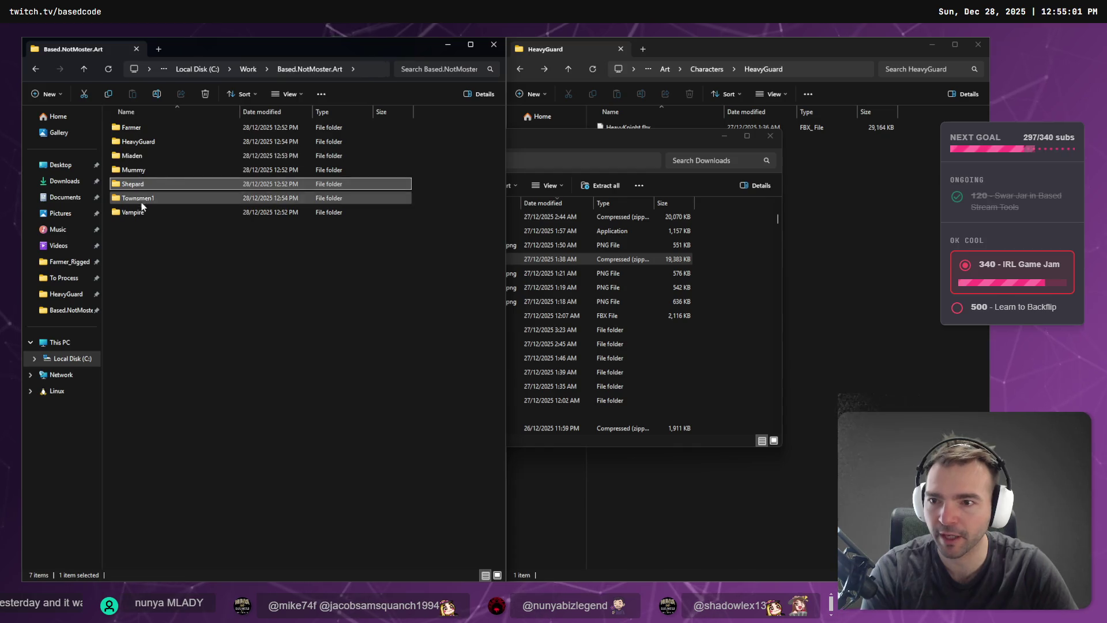
double_click(140, 214)
left_click(237, 74)
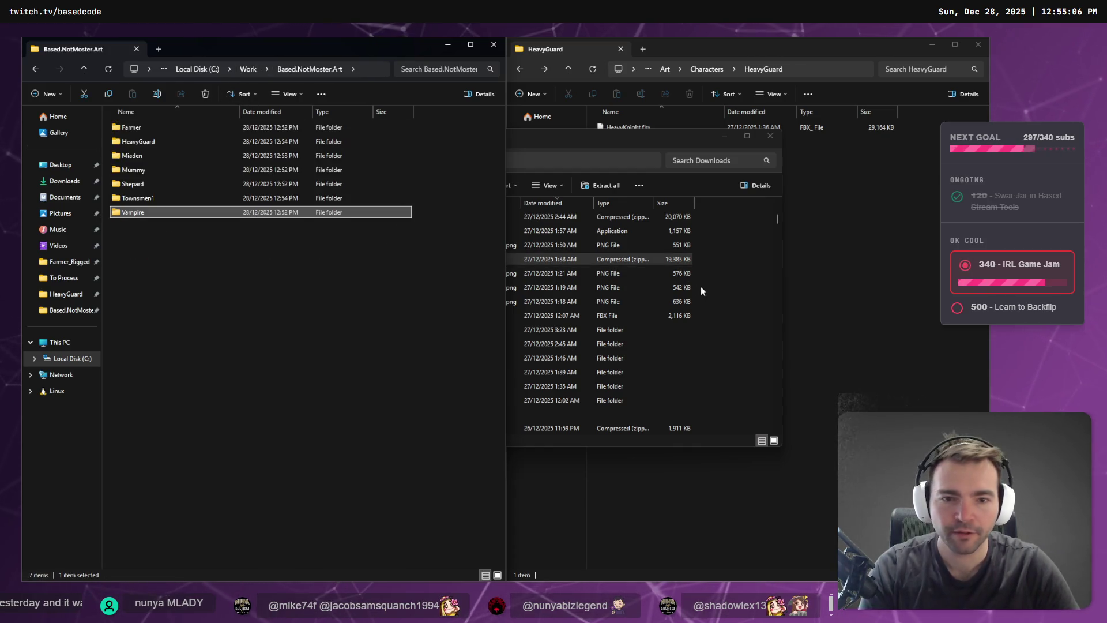
Delete every file in the Vampire folder and return to Based.NotMoster.Art.
left_click(729, 286)
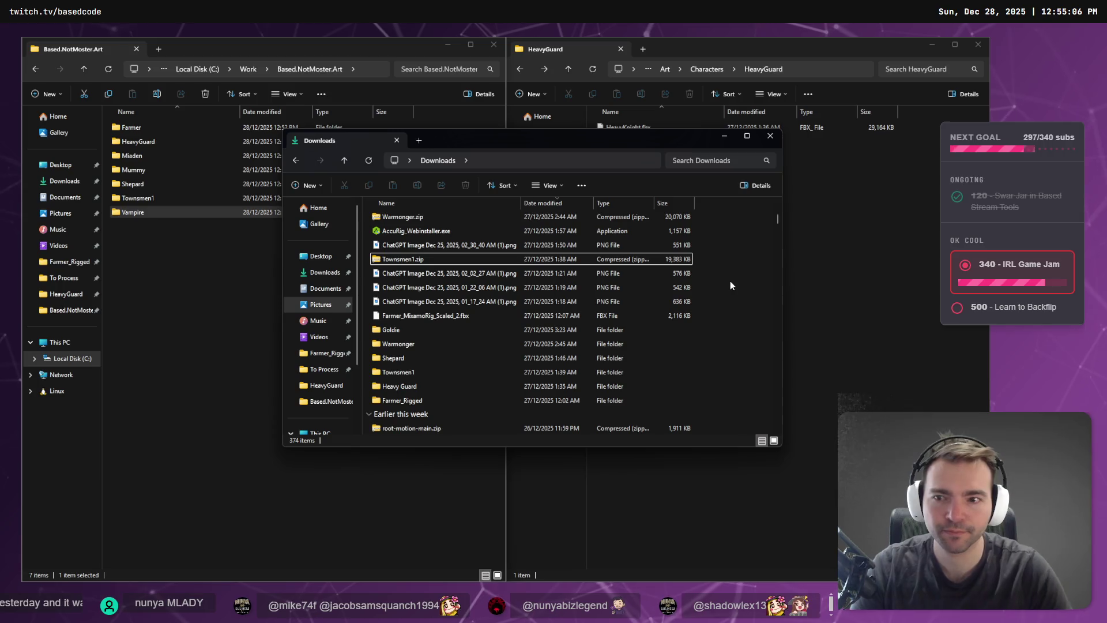
left_click(218, 213)
double_click(216, 216)
left_click_drag(196, 344, 155, 110)
key("Delete")
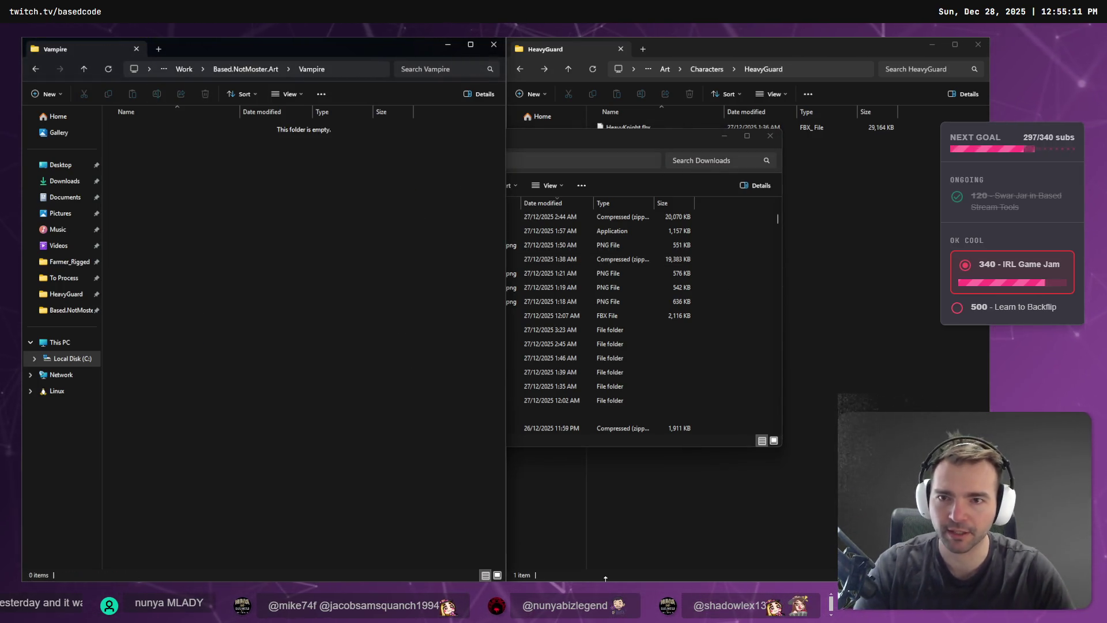
left_click(230, 71)
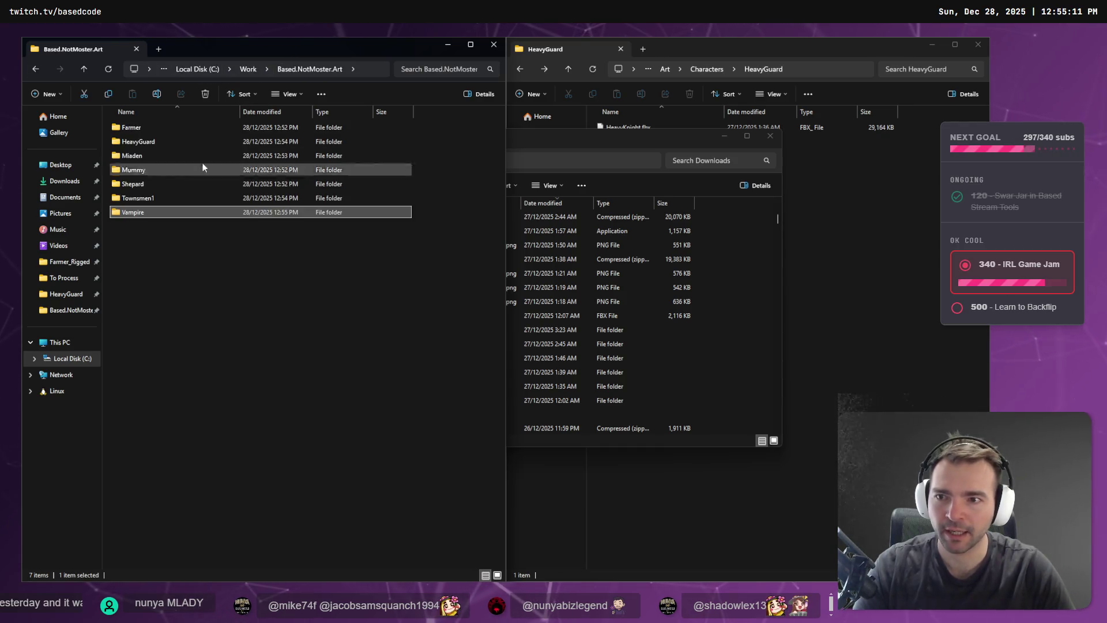
Replace the Farmer folder's four old files with Farmer.fbx copied from Downloads.
double_click(177, 127)
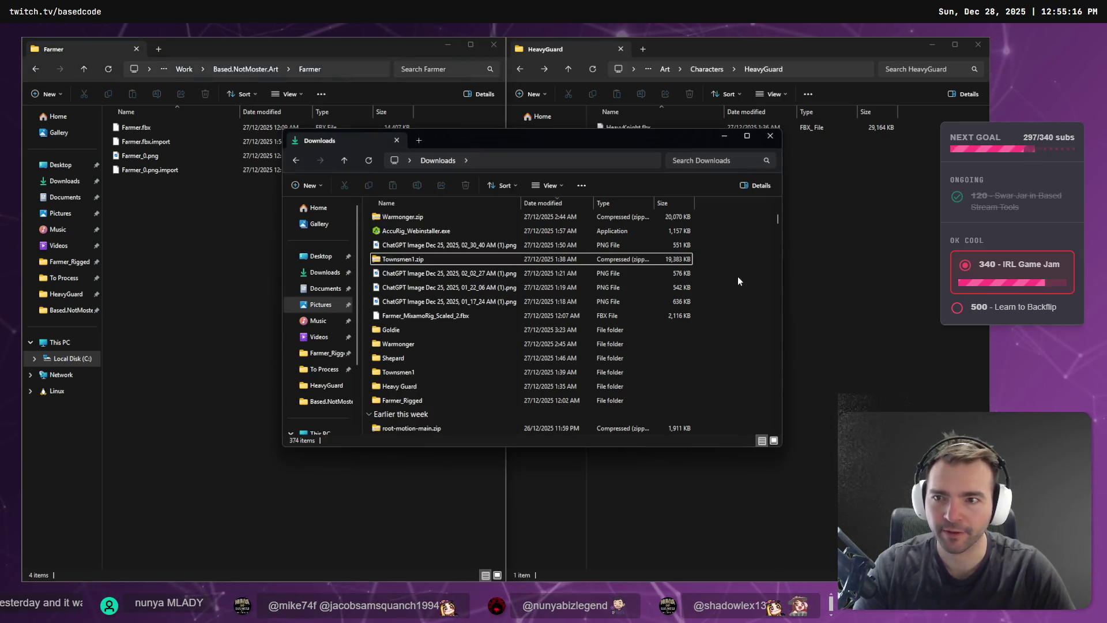
key("f")
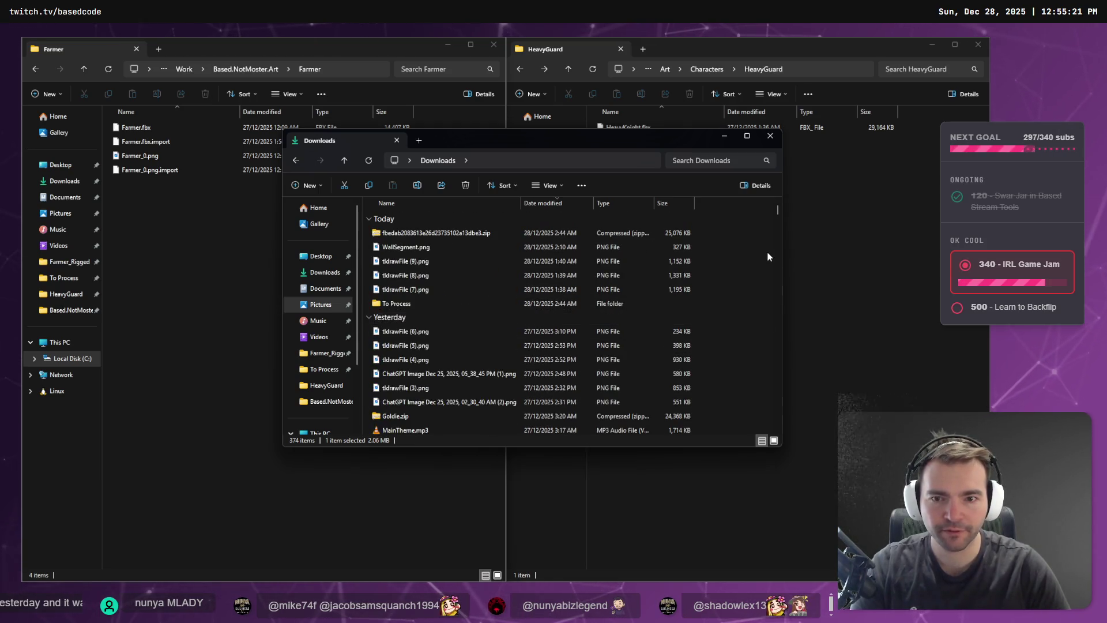
key("f")
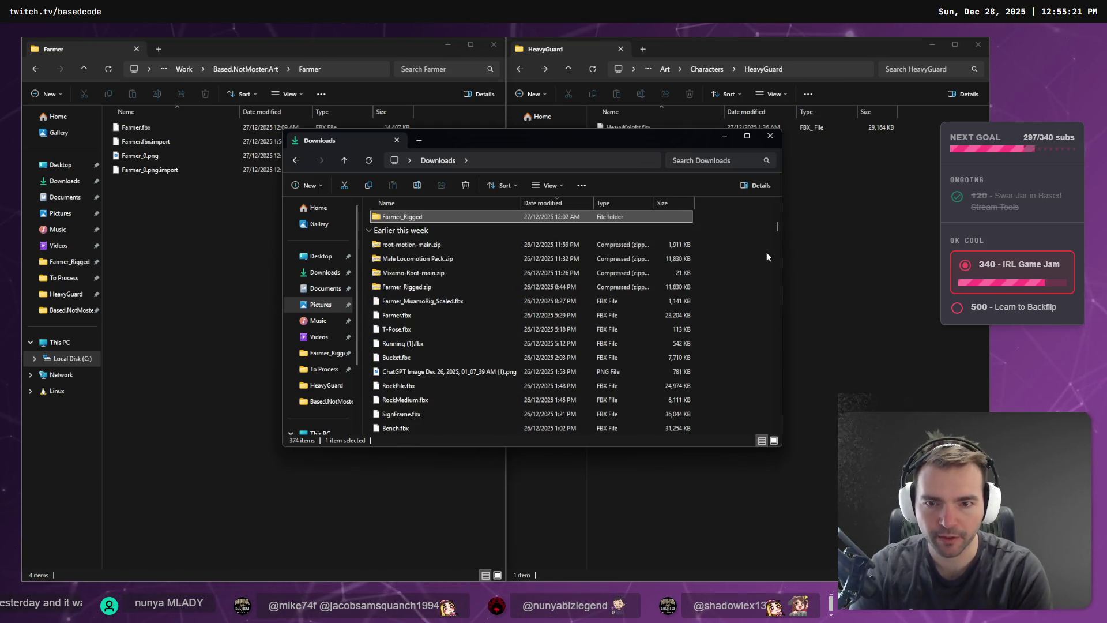
key("Down")
key("Down")
key("Down")
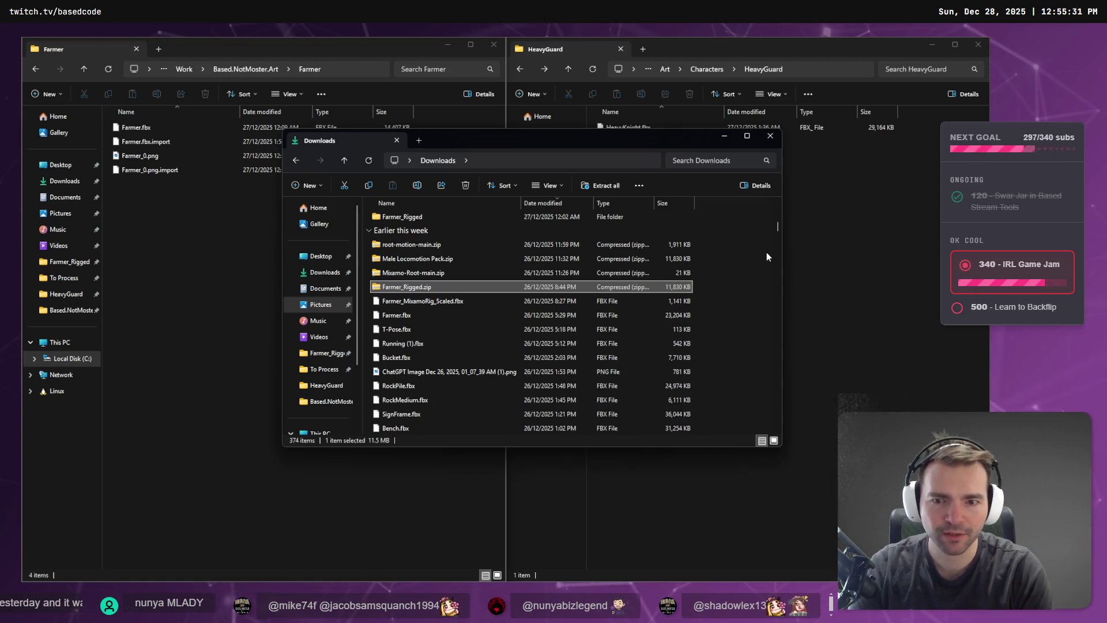
key("Down")
key("Down")
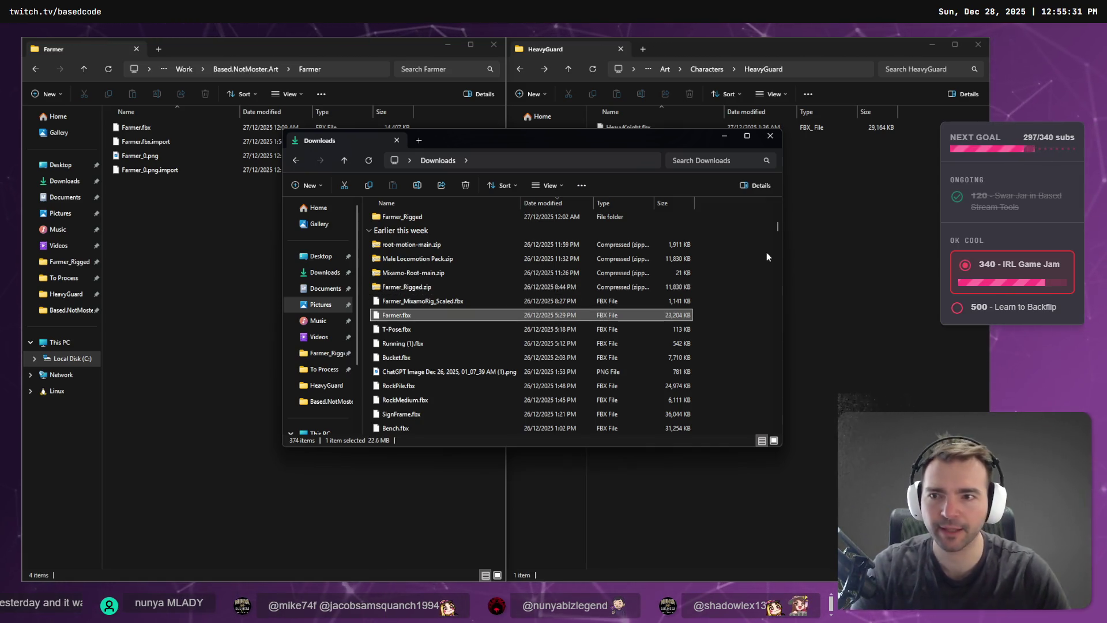
left_click_drag(156, 226, 193, 123)
key("Delete")
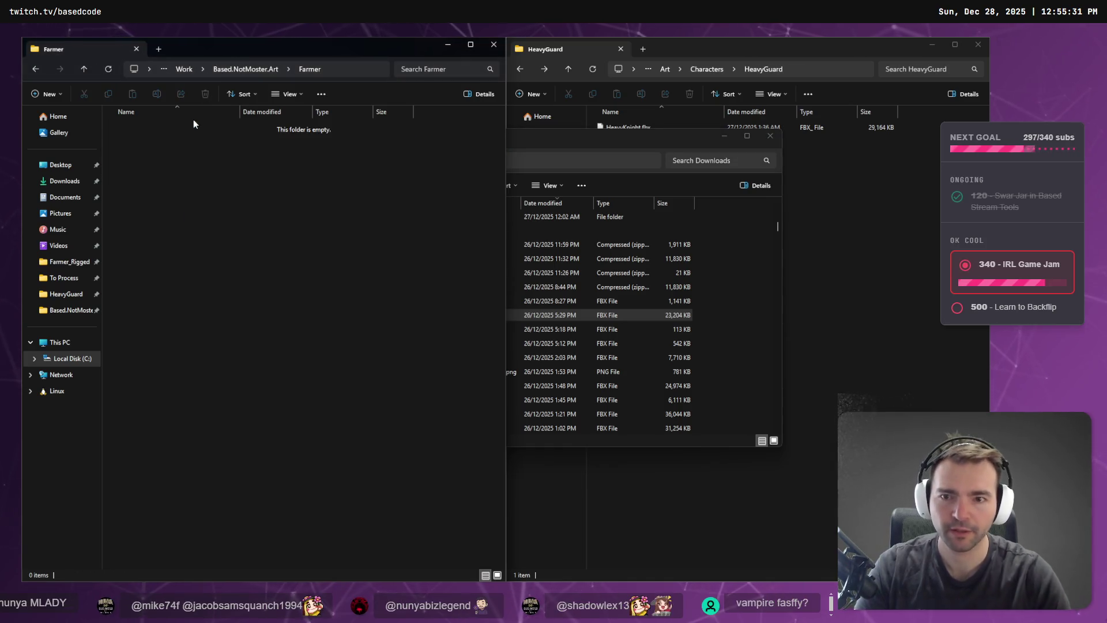
left_click_drag(638, 315, 310, 257)
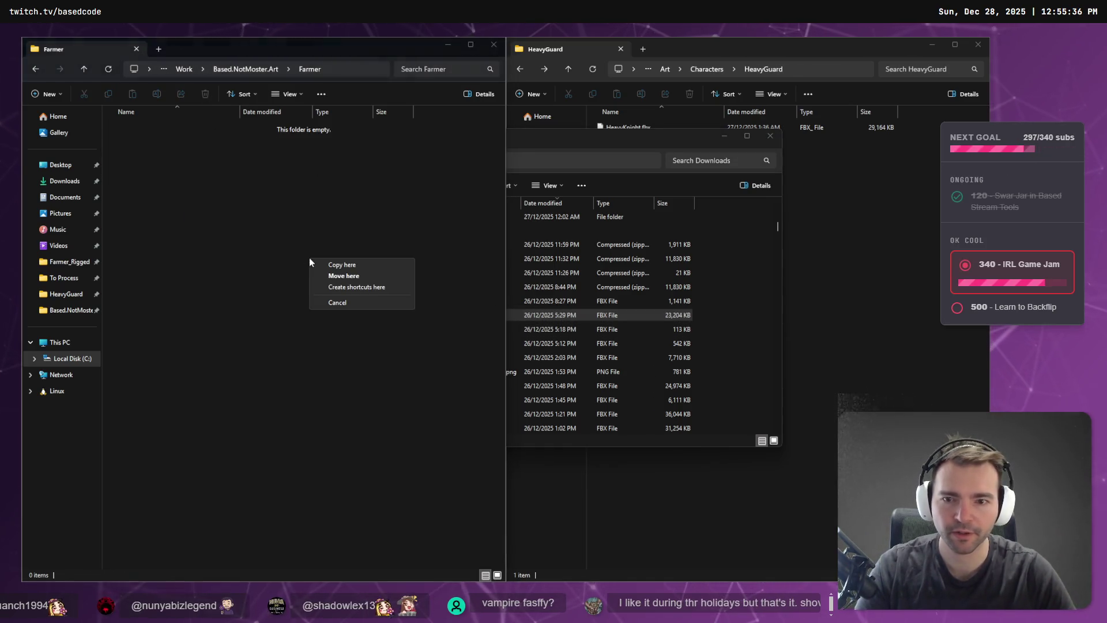
left_click(386, 265)
Close the Downloads window and switch to the tldraw pipeline board.
left_click(531, 318)
key("ctrl+w")
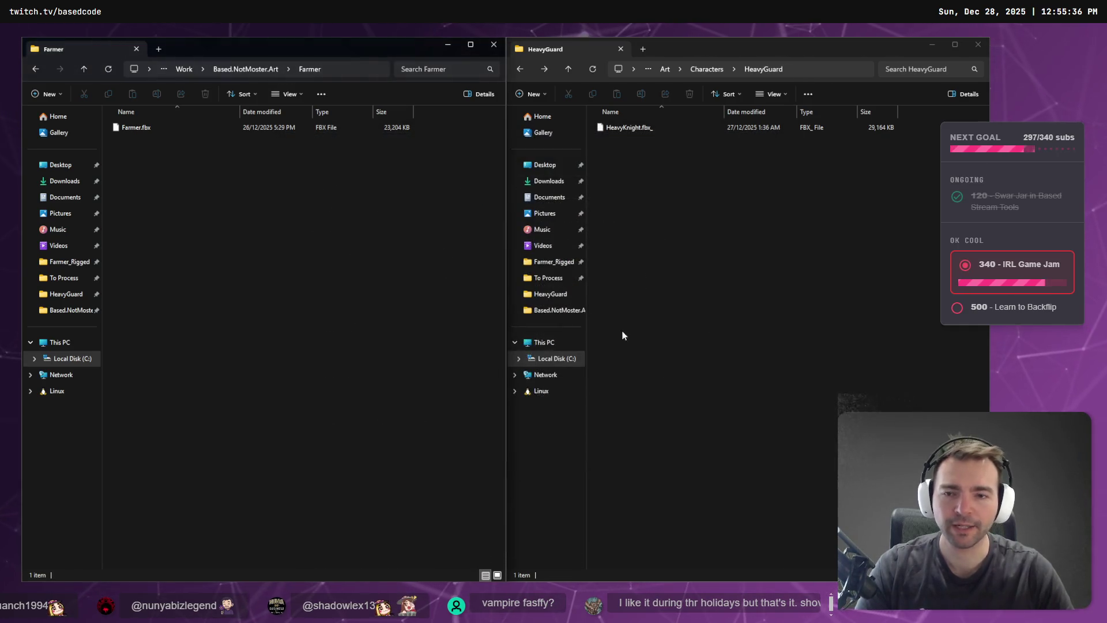
left_click(250, 264)
key("alt+Tab")
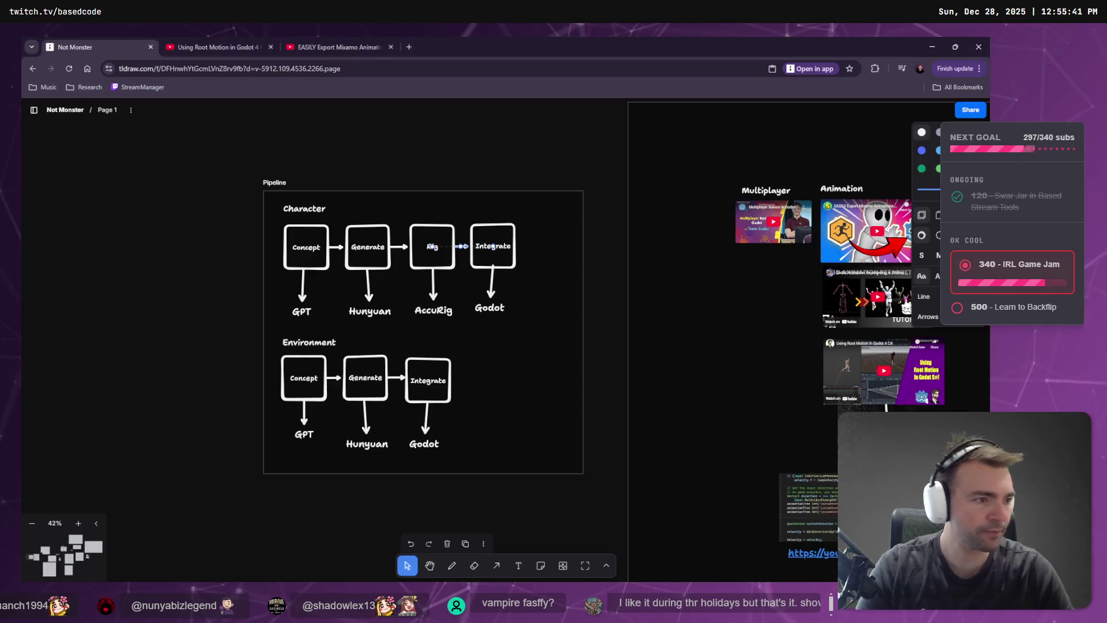
left_click(441, 267)
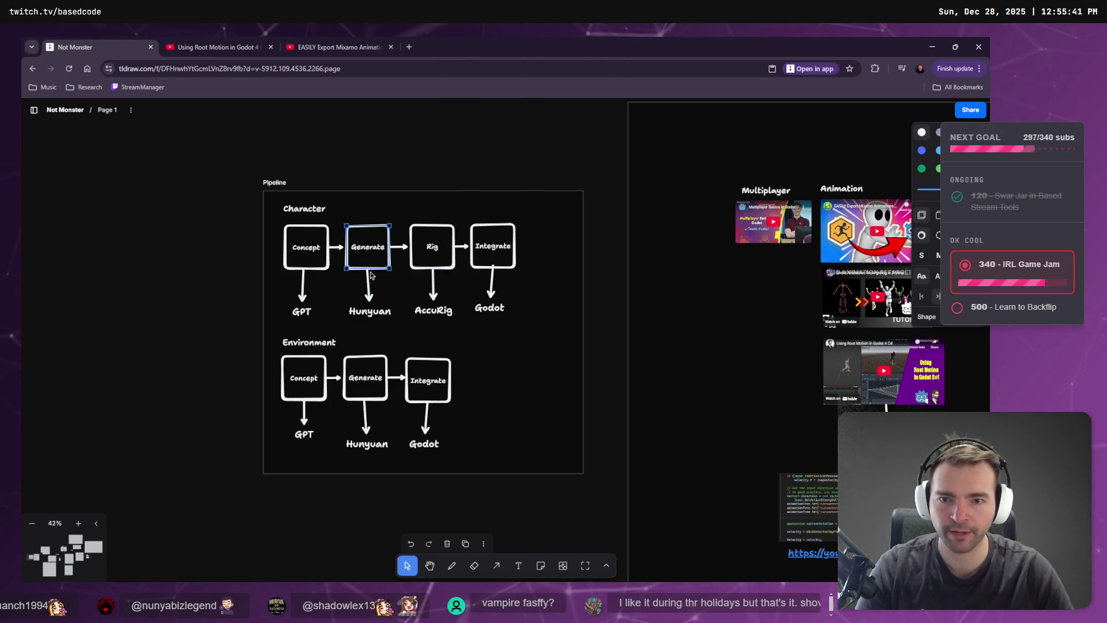
left_click(400, 249)
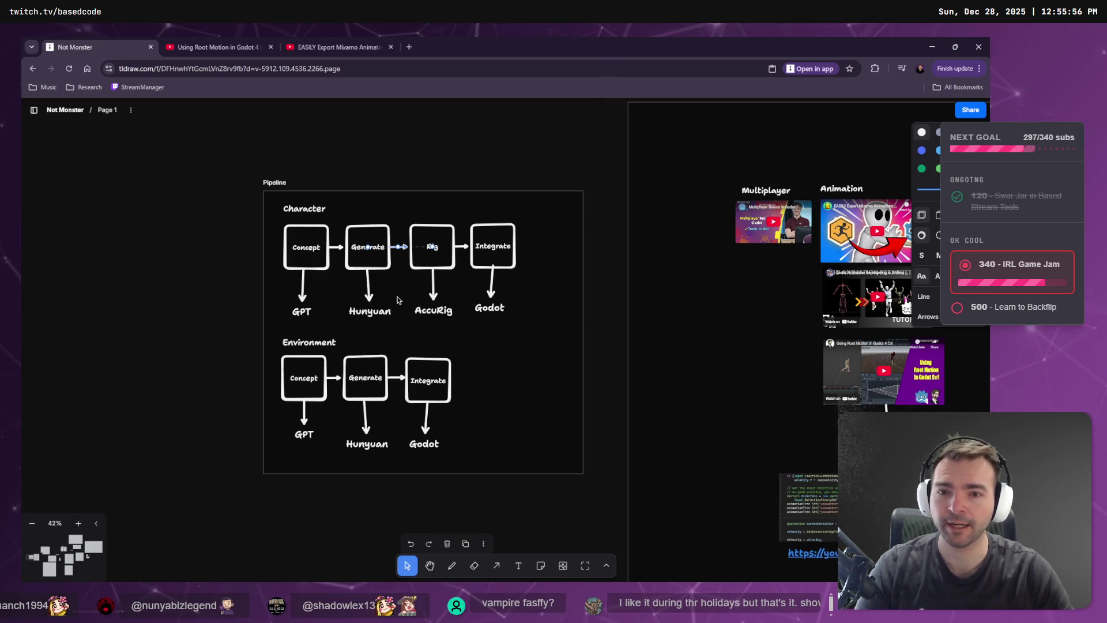
left_click(433, 310)
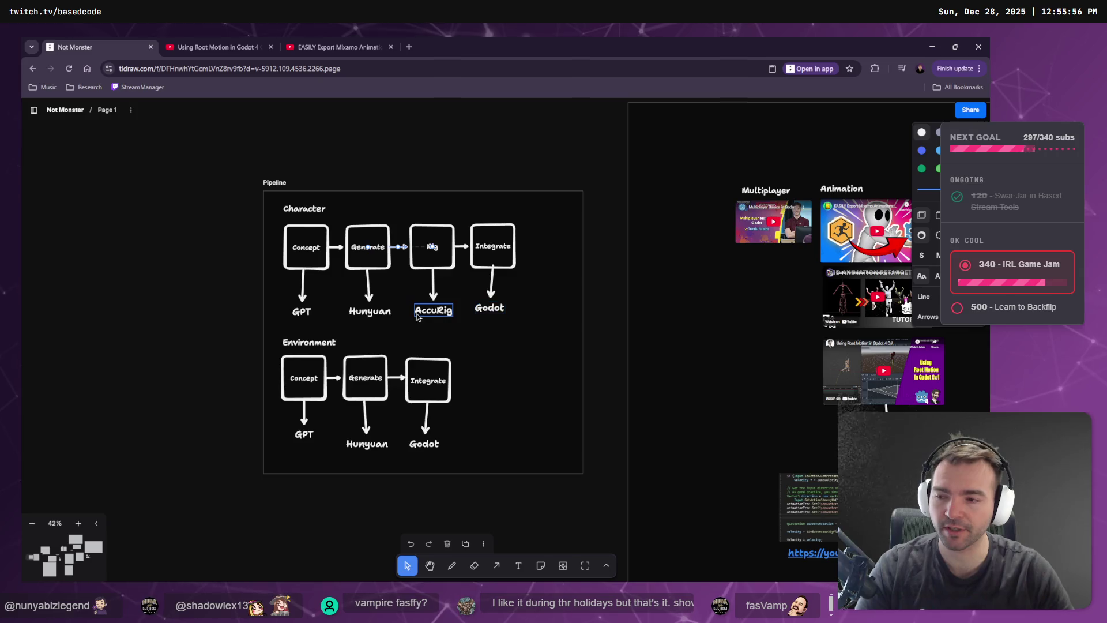
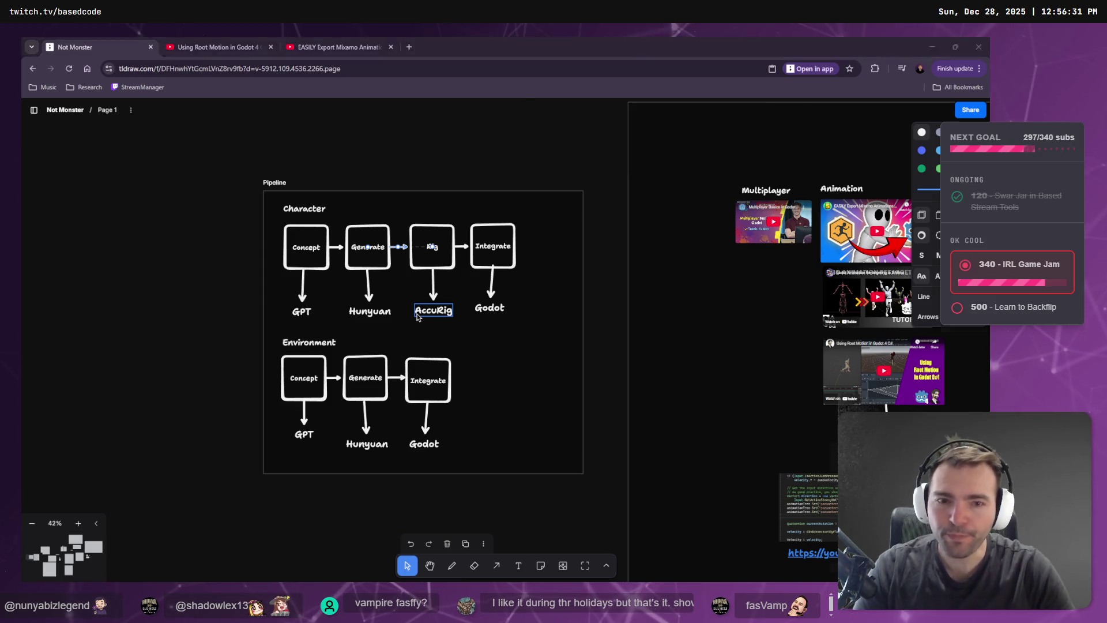
Check the HeavyGuard folder's full path in File Explorer, then return to the tldraw board.
key("alt+Tab")
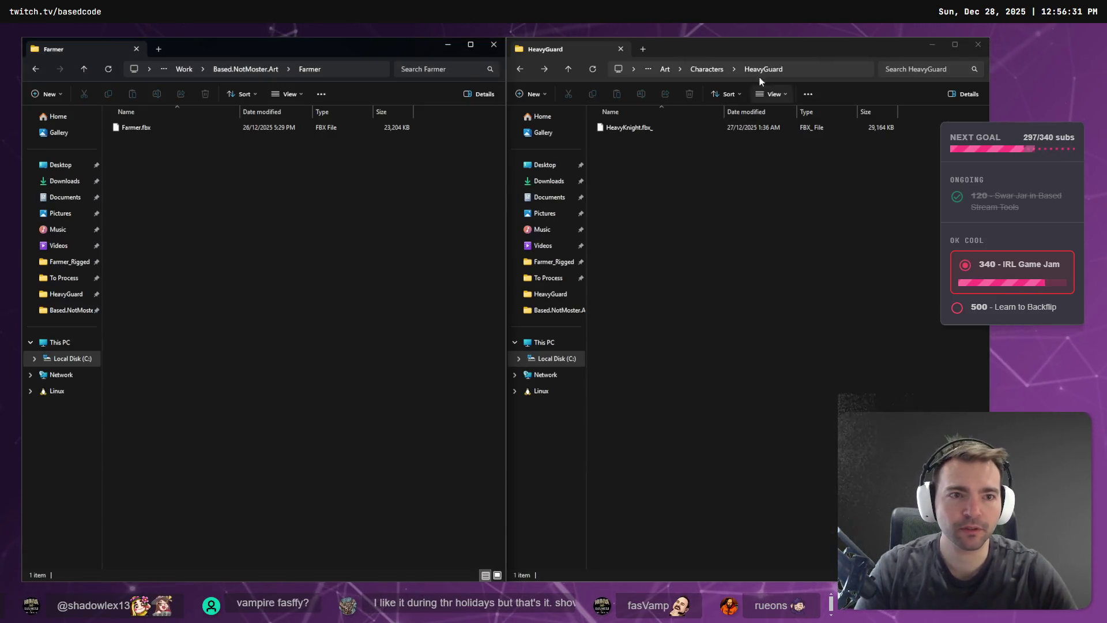
left_click(718, 69)
key("Escape")
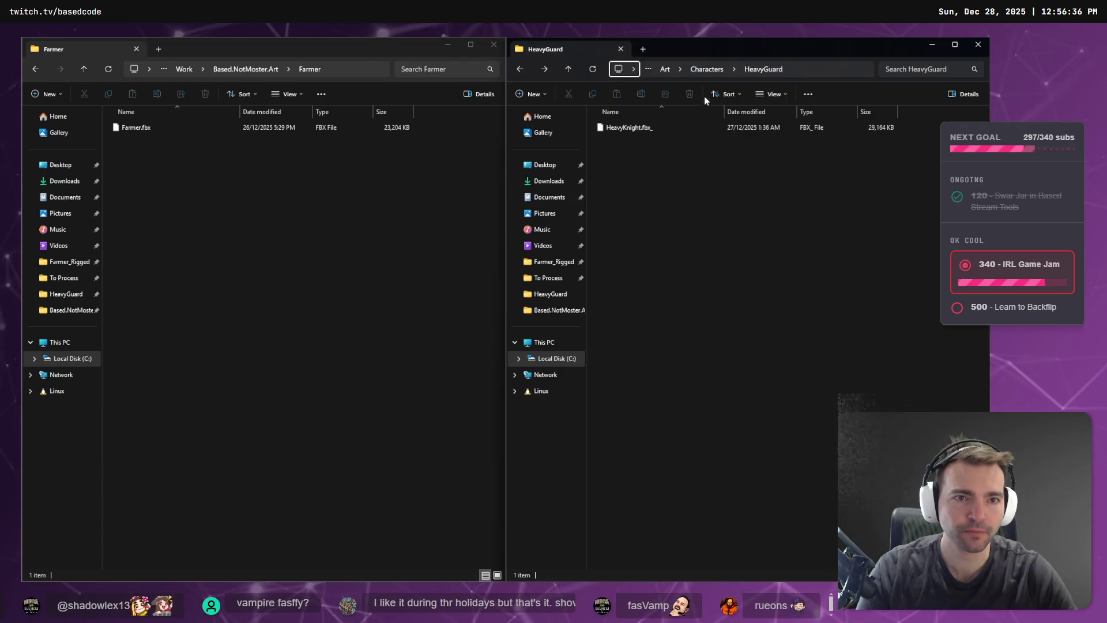
key("alt+Tab")
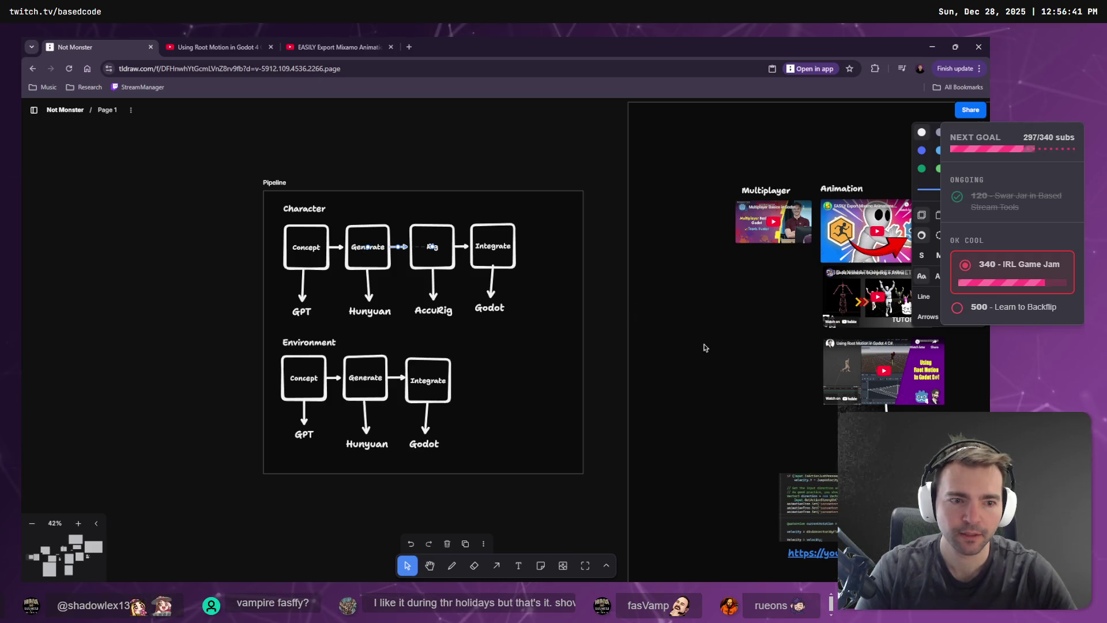
Zoom out over the whole Not Monster board, back in on the Pipeline frame, and open a new tab.
scroll(704, 347, "down", 10)
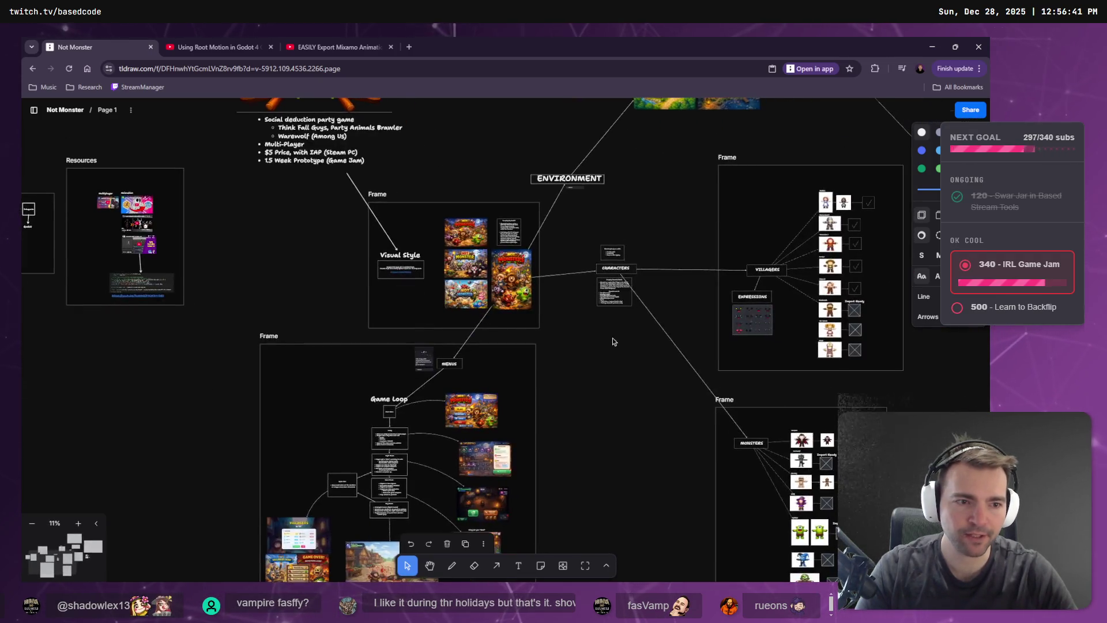
scroll(613, 341, "down", 3)
scroll(692, 358, "left", 5)
scroll(404, 288, "up", 10)
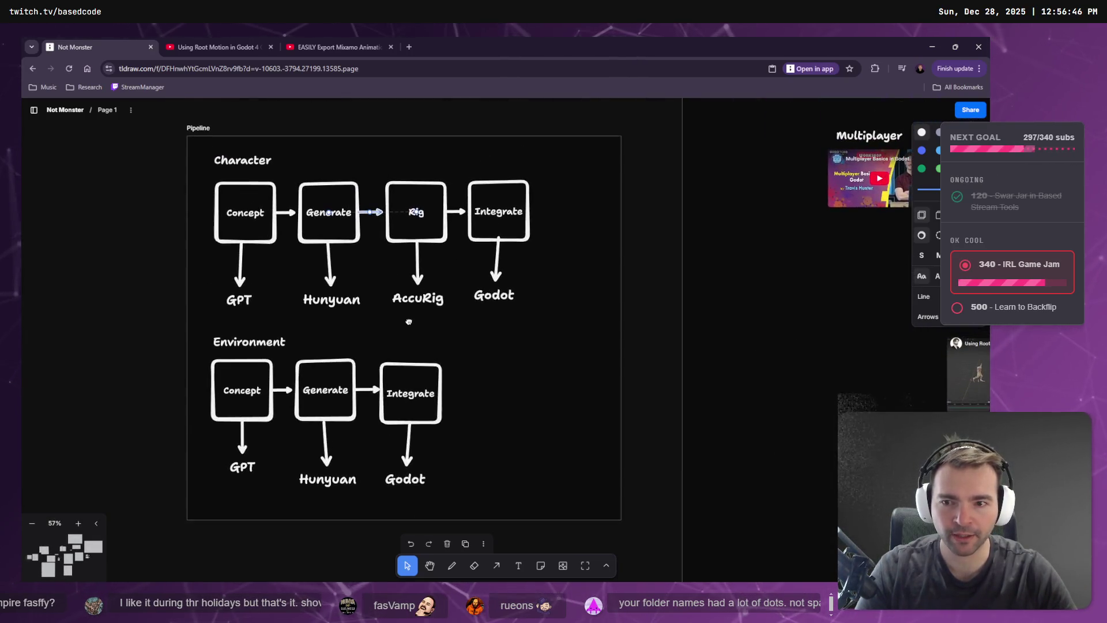
scroll(409, 322, "down", 1)
left_click(411, 47)
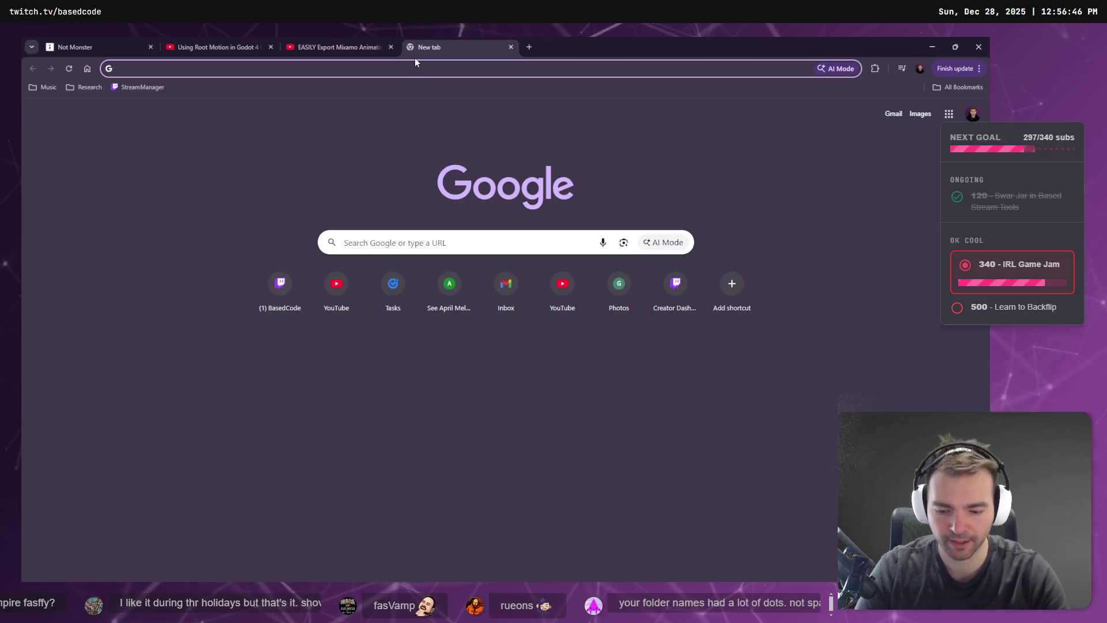
Search Google for 'icon search', skim the results, and go back to the start page.
type("i")
key("BackSpace")
key("BackSpace")
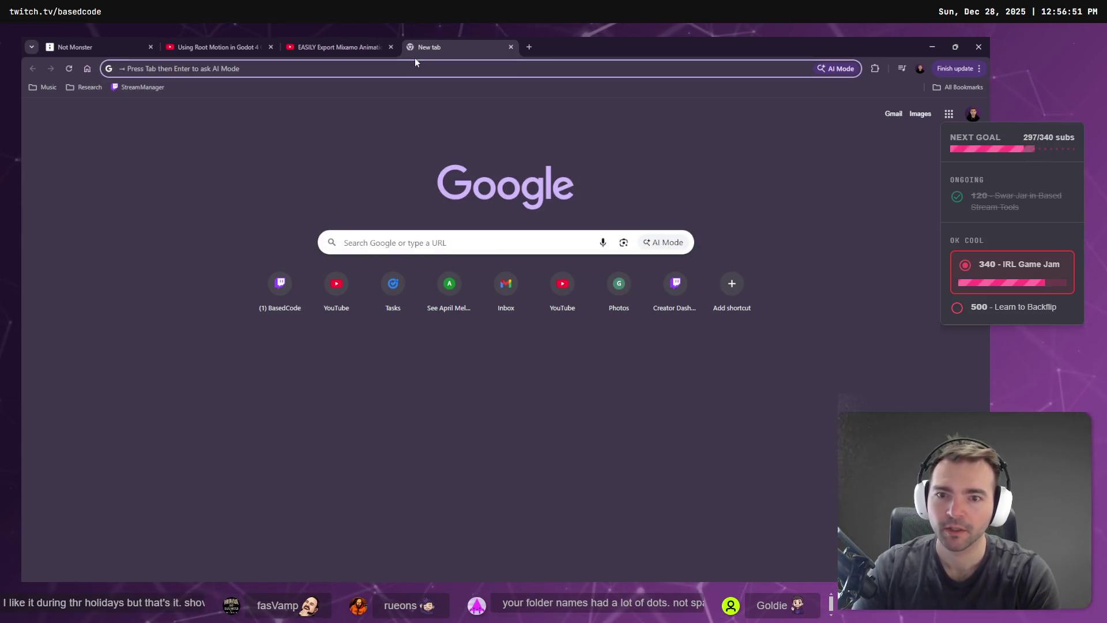
type("icon search")
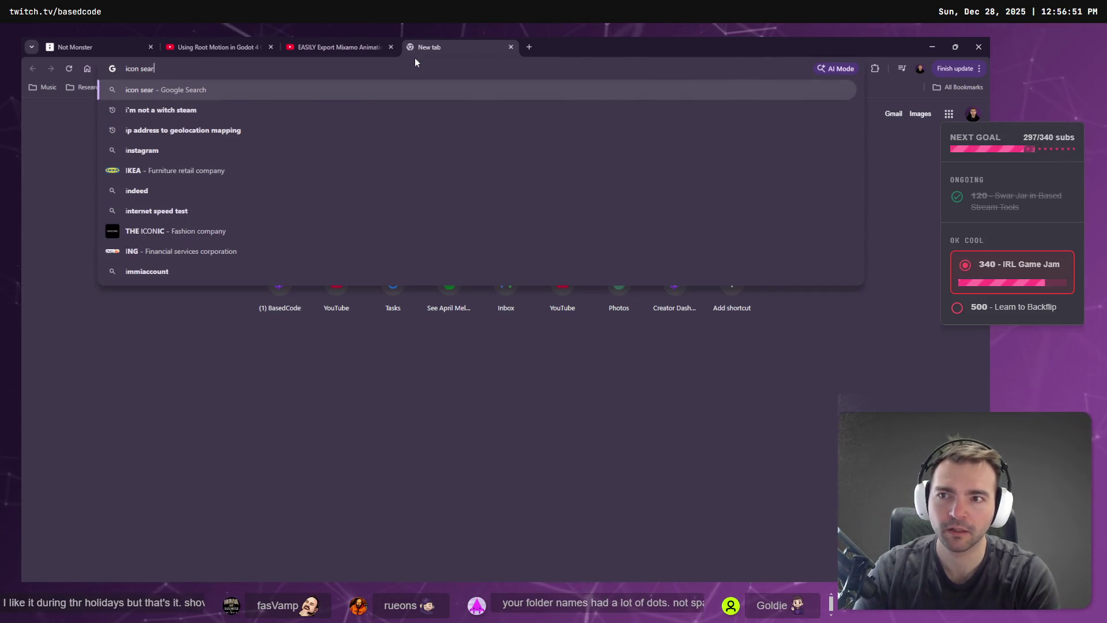
key("Return")
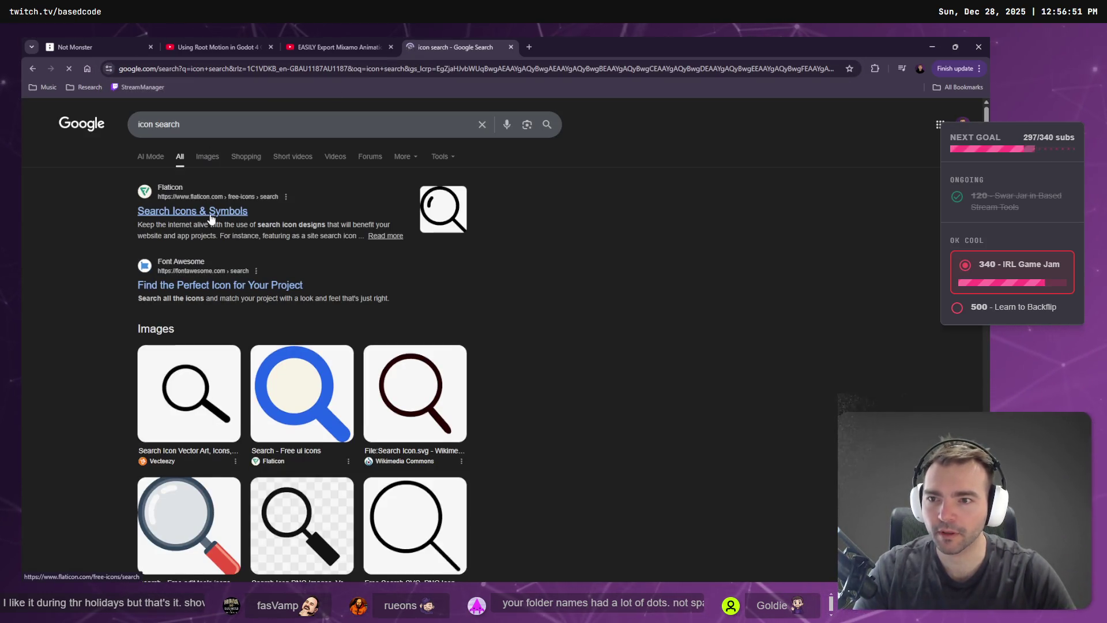
scroll(244, 211, "down", 2)
scroll(258, 198, "down", 5)
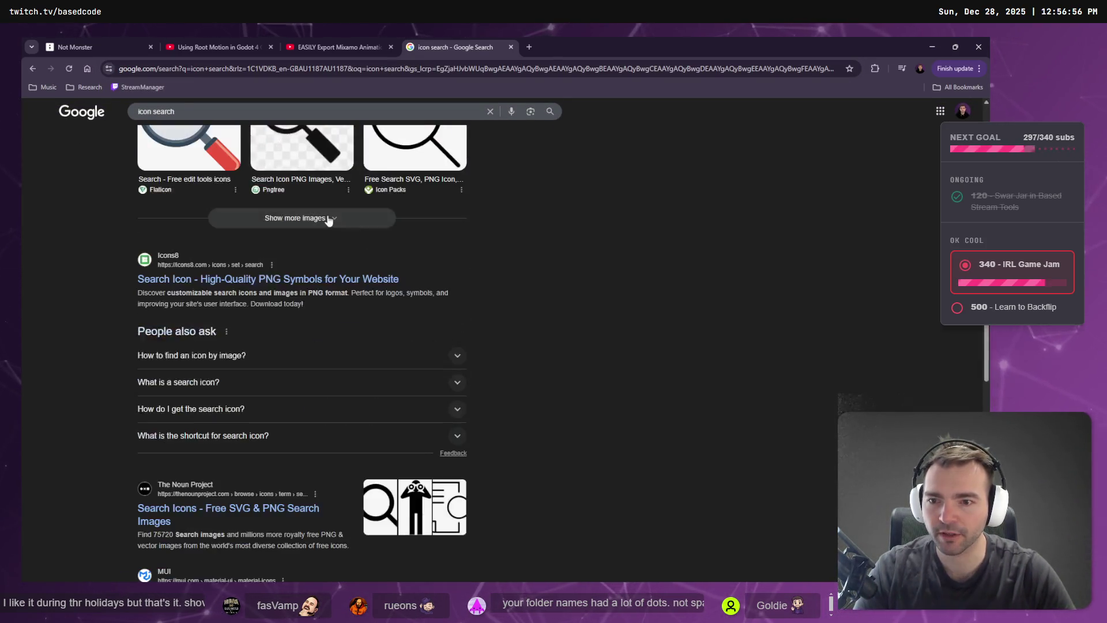
scroll(258, 197, "up", 7)
right_click(620, 222)
left_click(637, 229)
Search for 'Chat GPT' and snip the ChatGPT logo beside the top result.
left_click(348, 231)
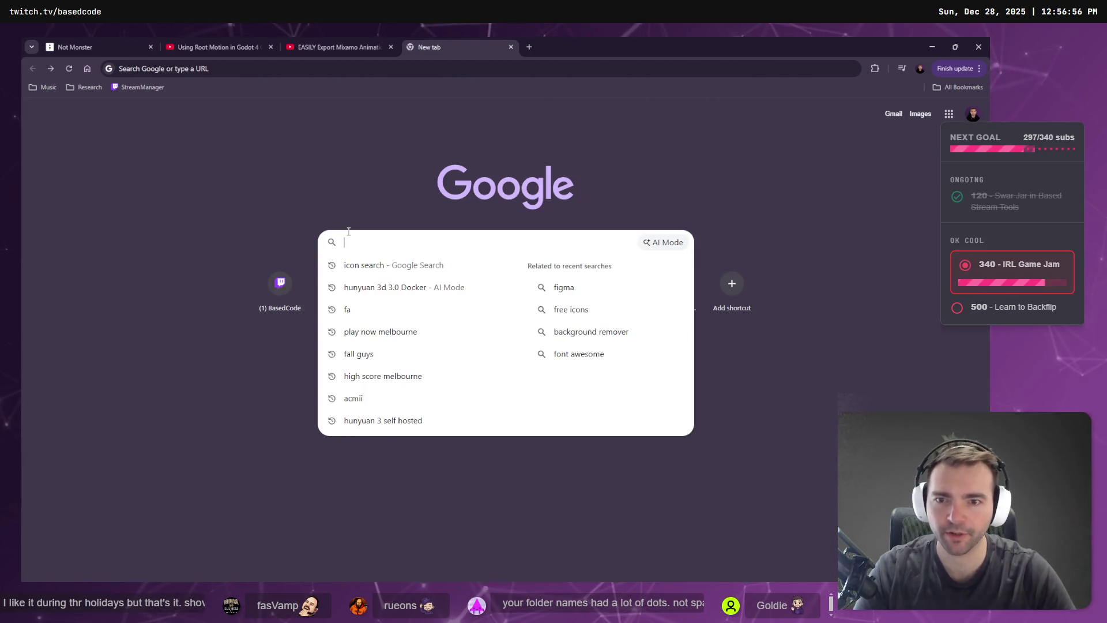
type("Chat GPT")
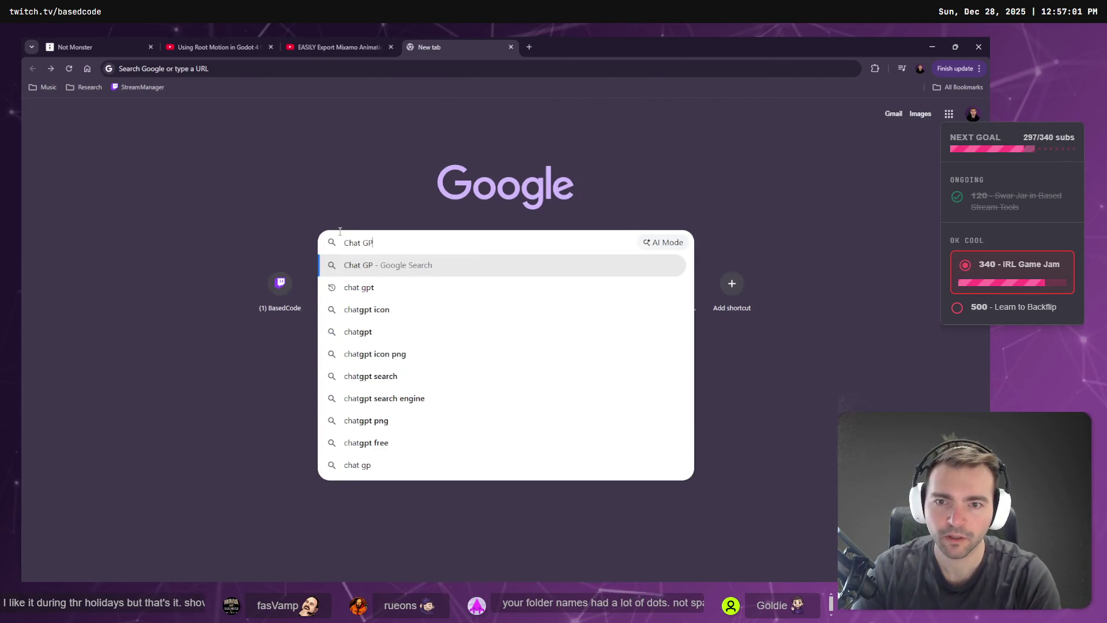
key("Return")
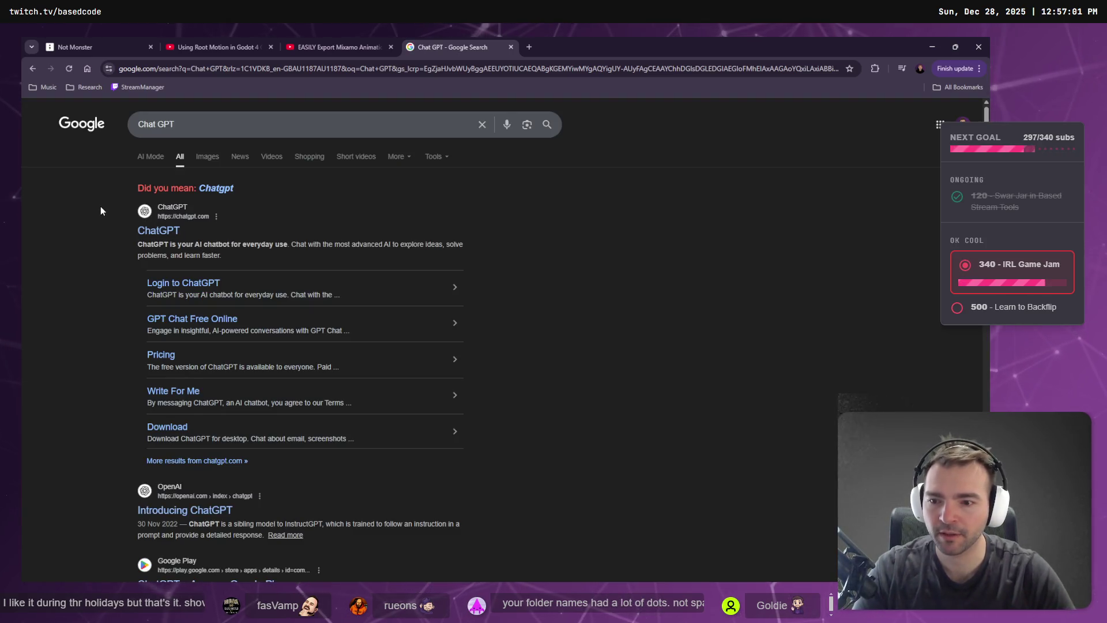
key("super+shift+s")
left_click_drag(153, 218, 152, 222)
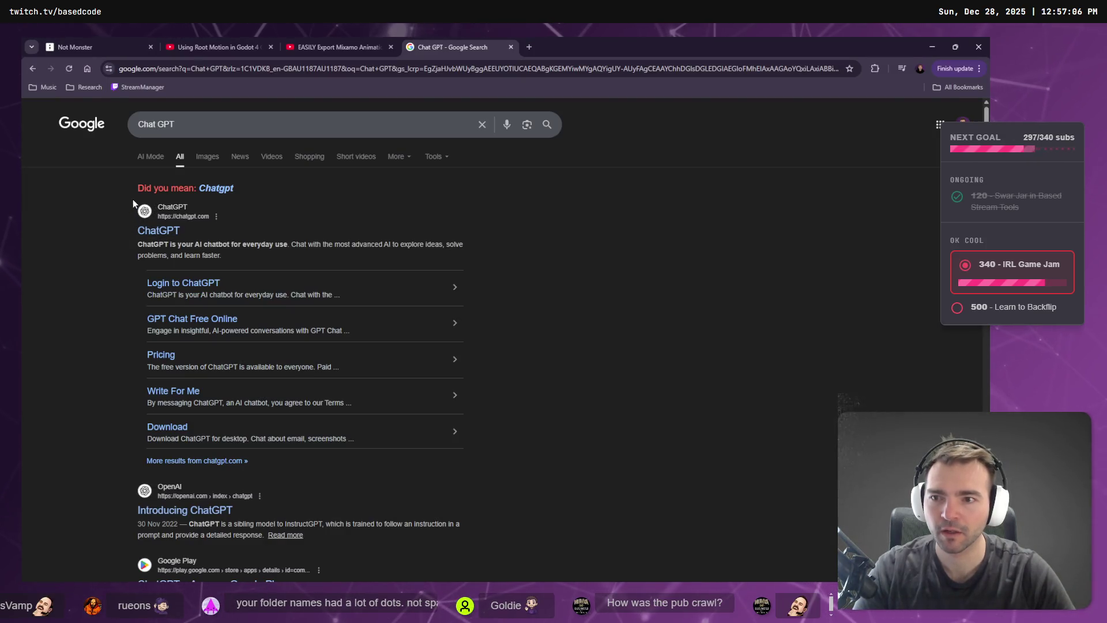
key("super+shift+s")
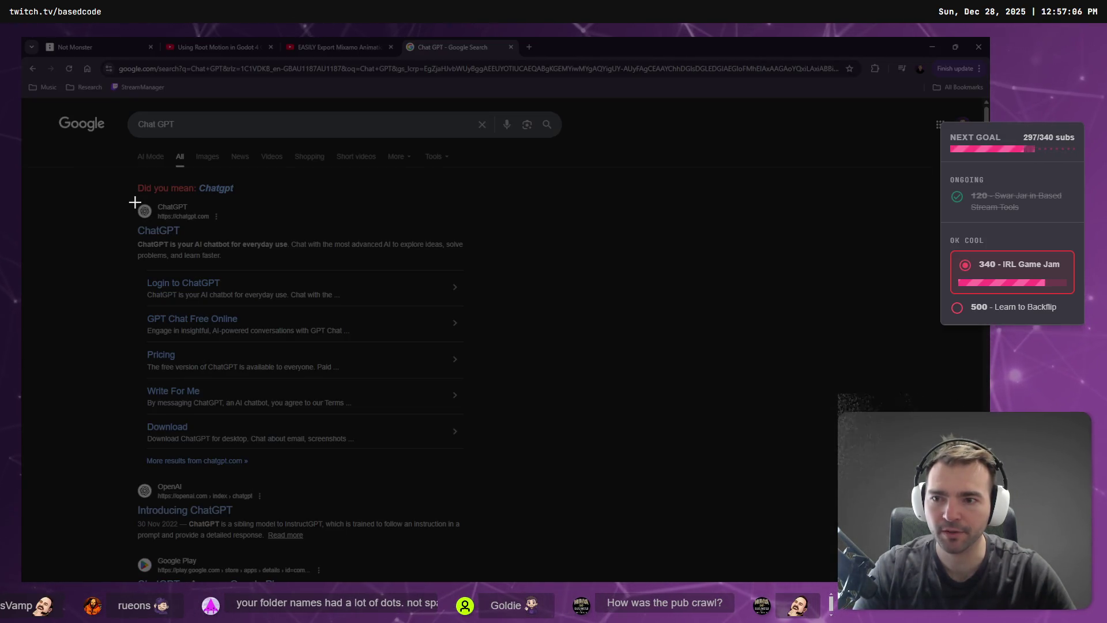
left_click_drag(154, 224, 155, 224)
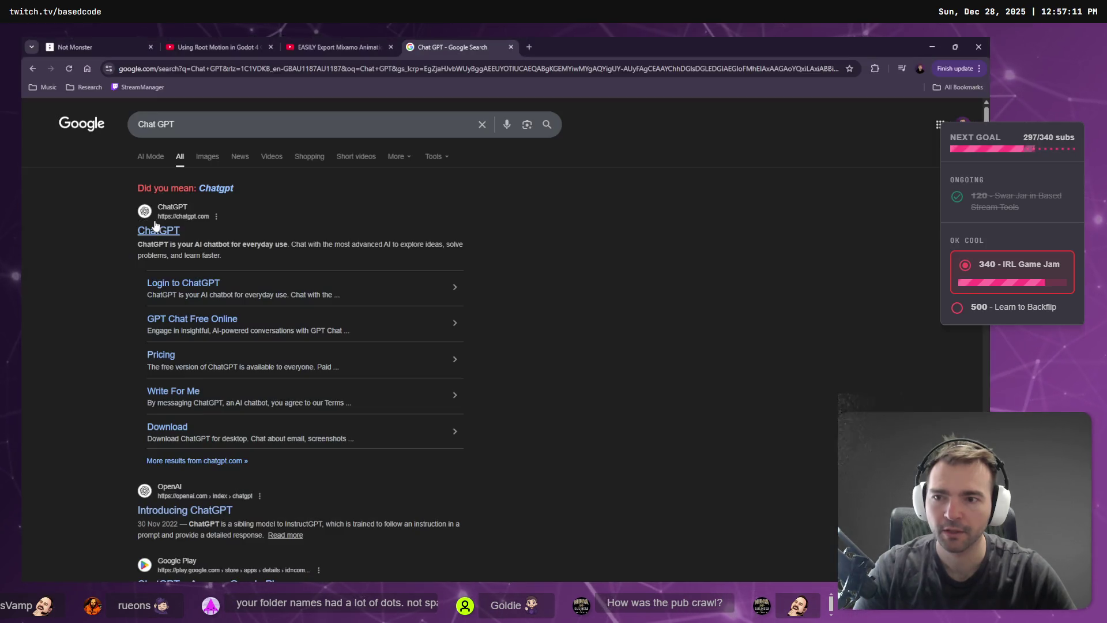
key("super+e")
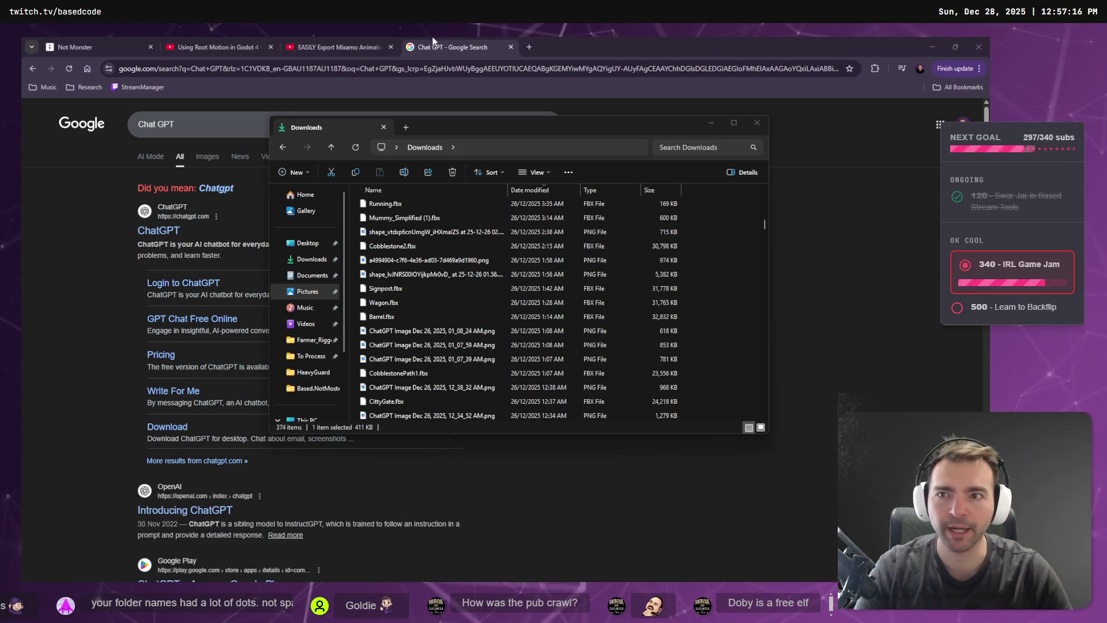
left_click(87, 47)
Paste and enlarge the ChatGPT logo on the board, undo both, and return to the Chat GPT results.
key("ctrl+v")
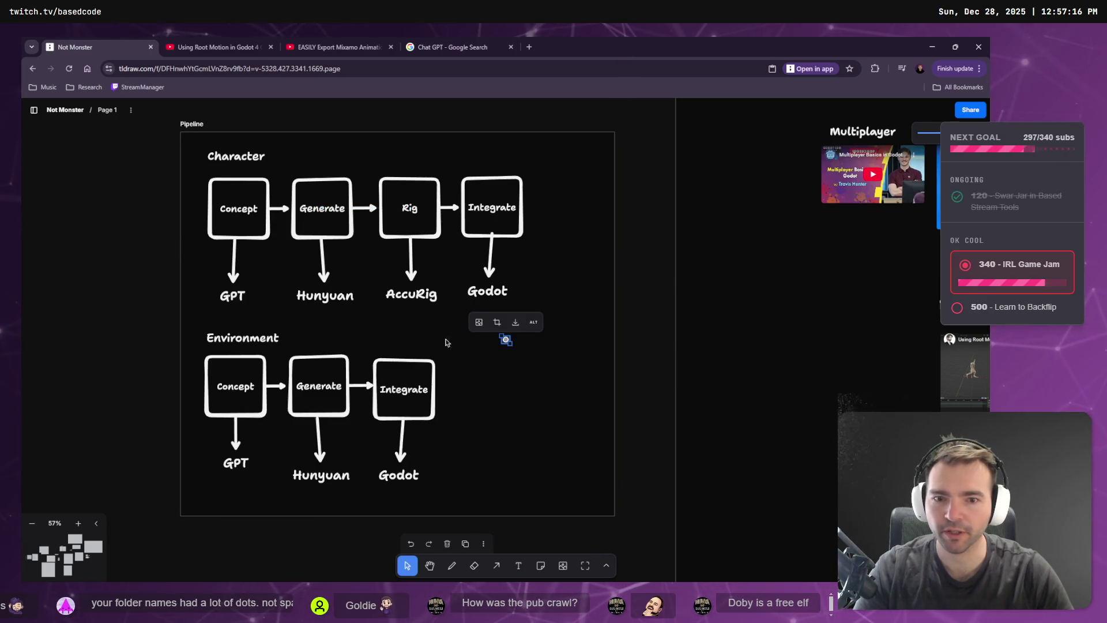
left_click_drag(512, 345, 534, 366)
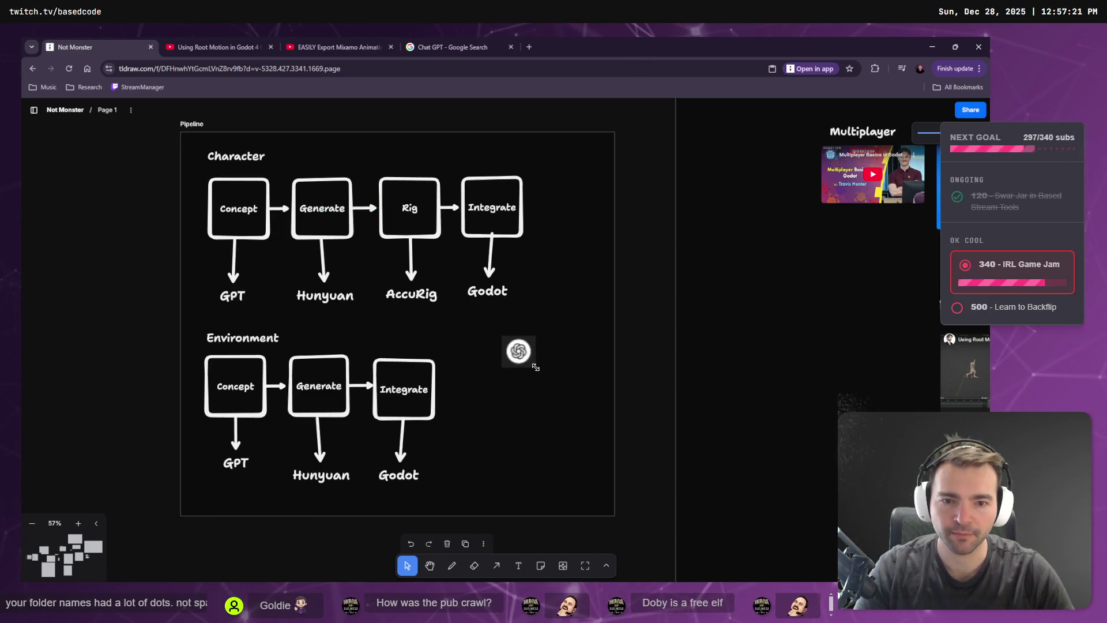
key("ctrl+z")
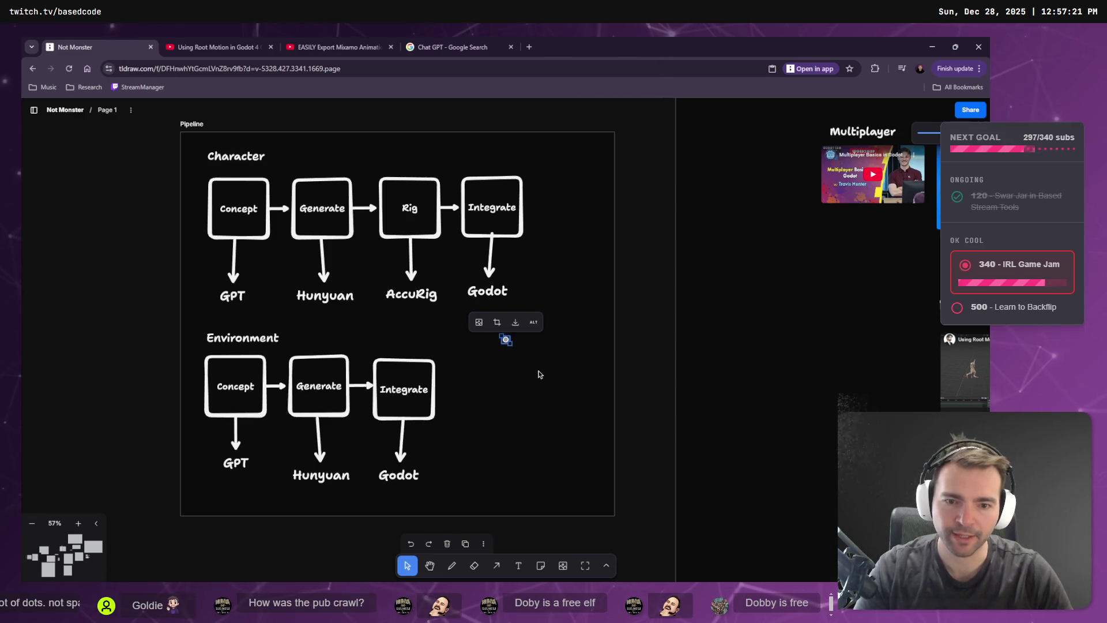
key("ctrl+z")
key("alt+Tab")
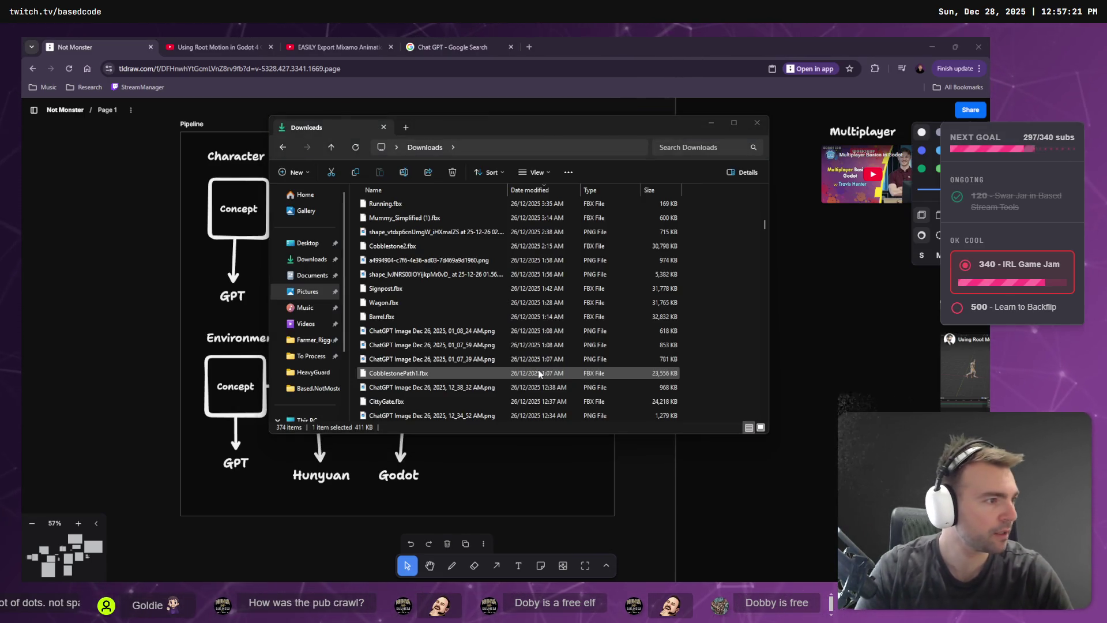
left_click(414, 41)
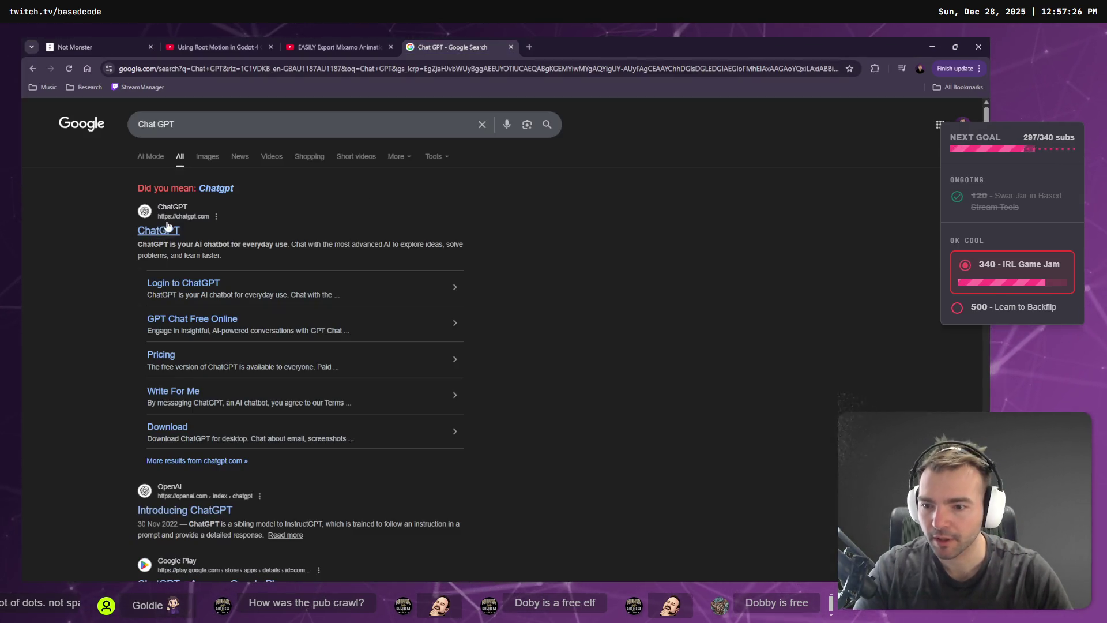
Zoom the Chat GPT results to 150%, snip the bigger ChatGPT logo, then bring up Godot.
scroll(80, 253, "down", 5)
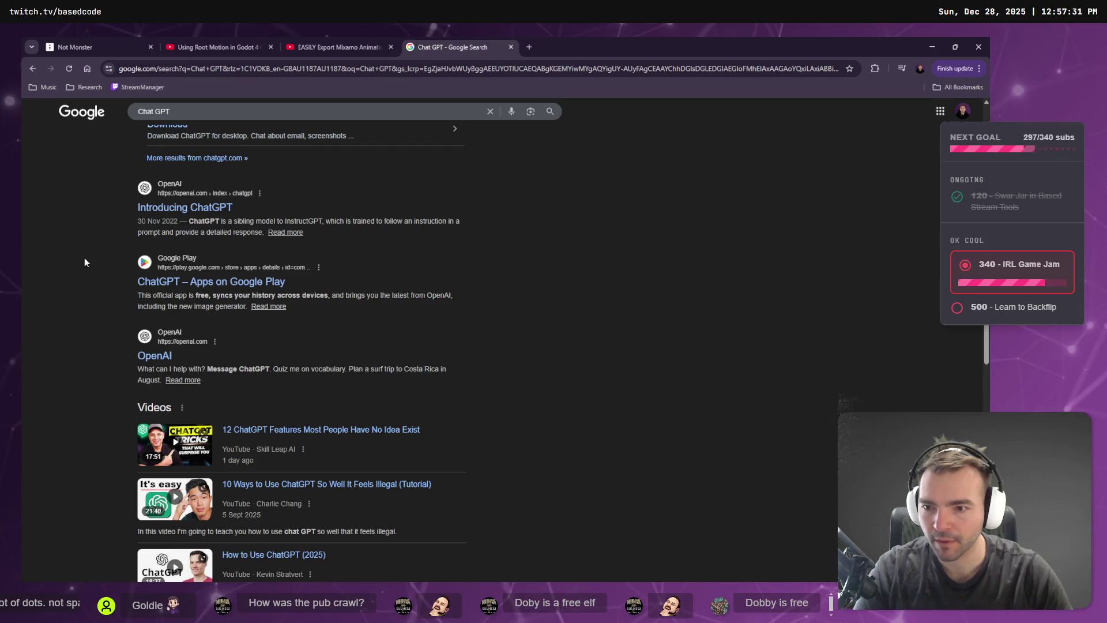
scroll(85, 258, "up", 5)
scroll(98, 232, "up", 3, "ctrl")
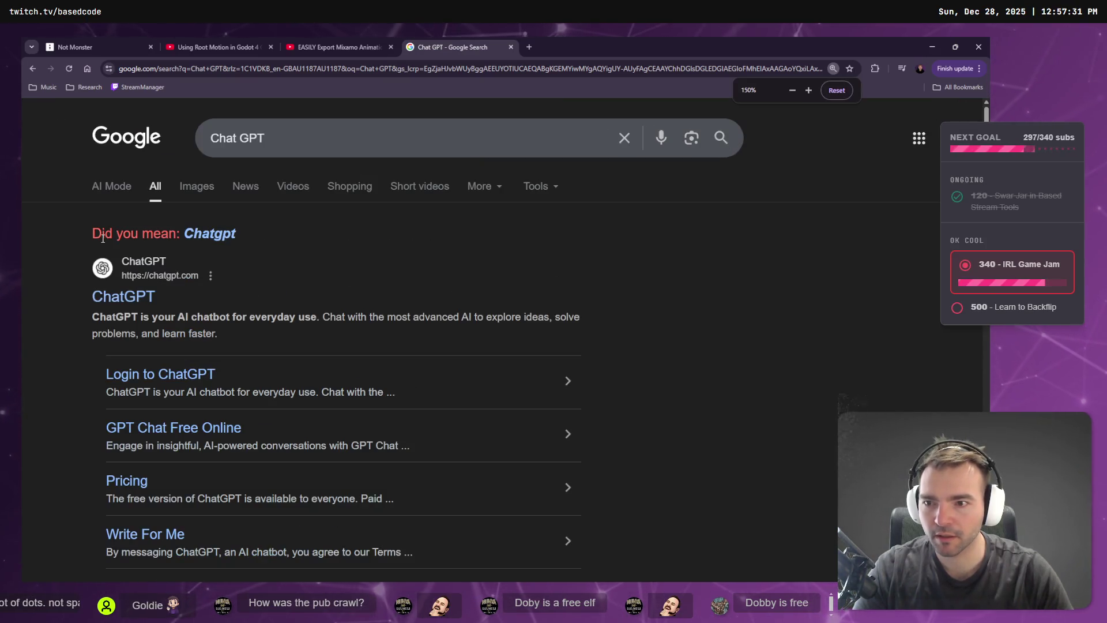
key("super+shift+s")
left_click_drag(82, 251, 120, 285)
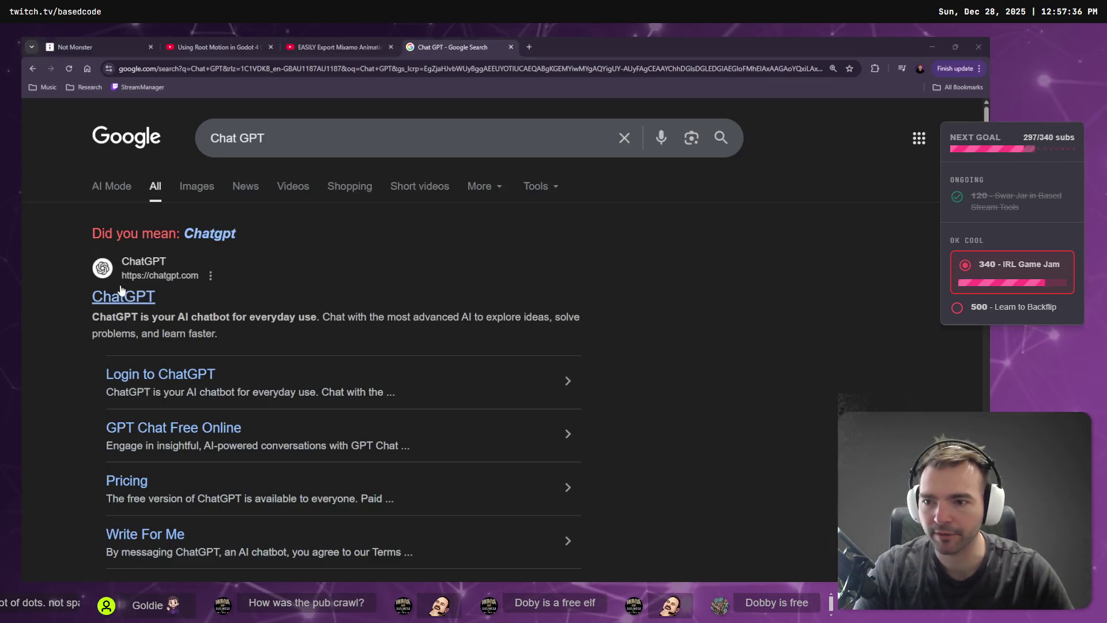
key("super+shift+s")
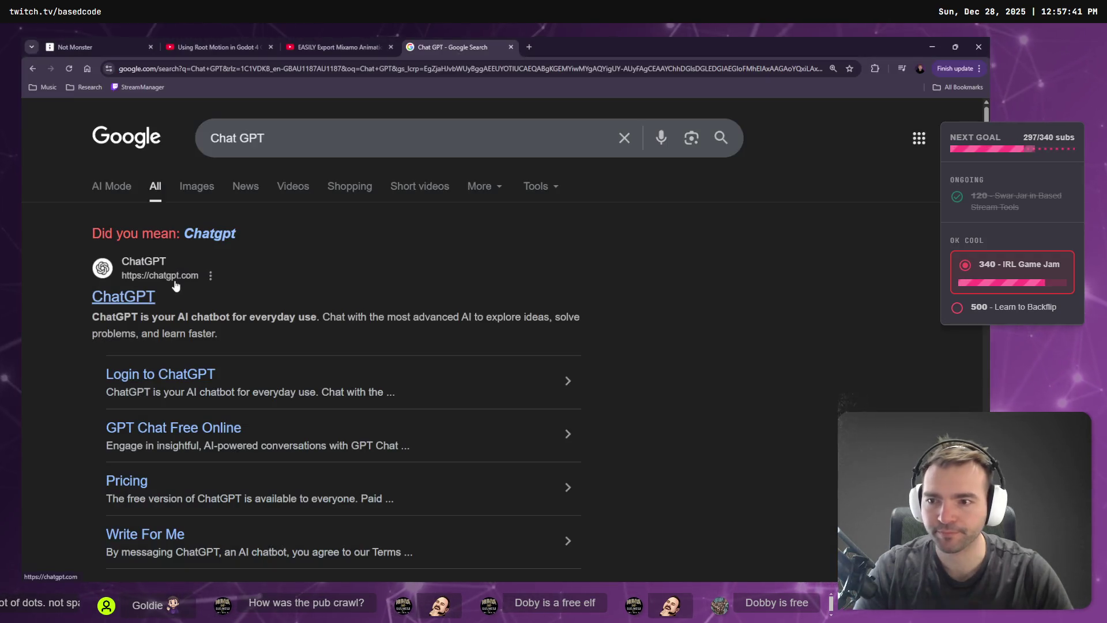
key("alt+Tab")
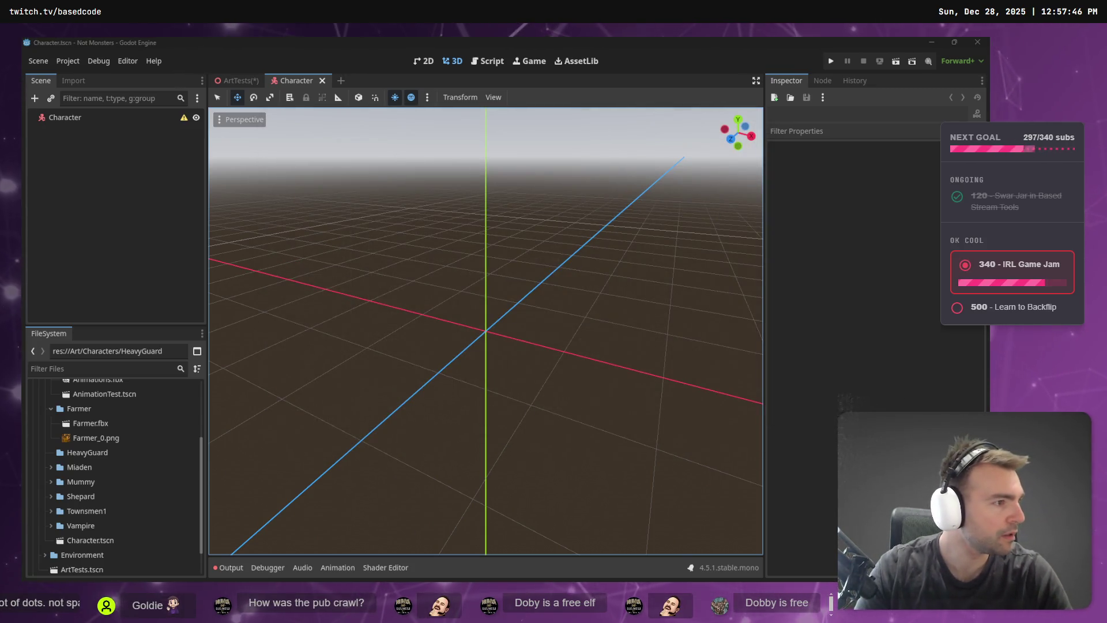
Paste the small ChatGPT logo onto the board just left of the GPT label.
key("alt+Tab")
key("ctrl+w")
key("ctrl+1")
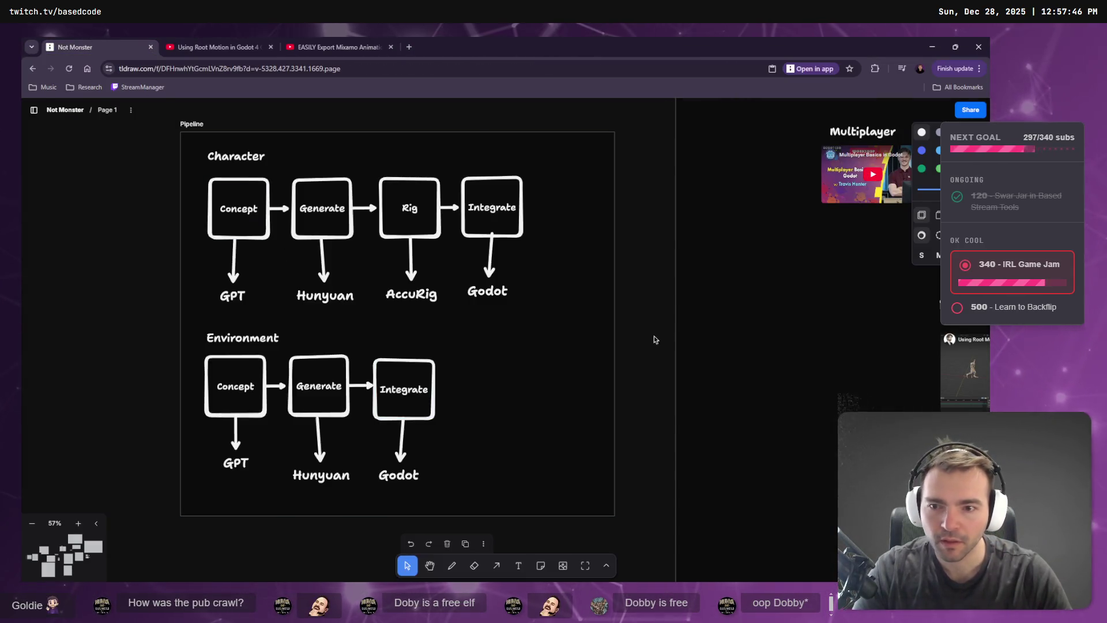
key("ctrl+v")
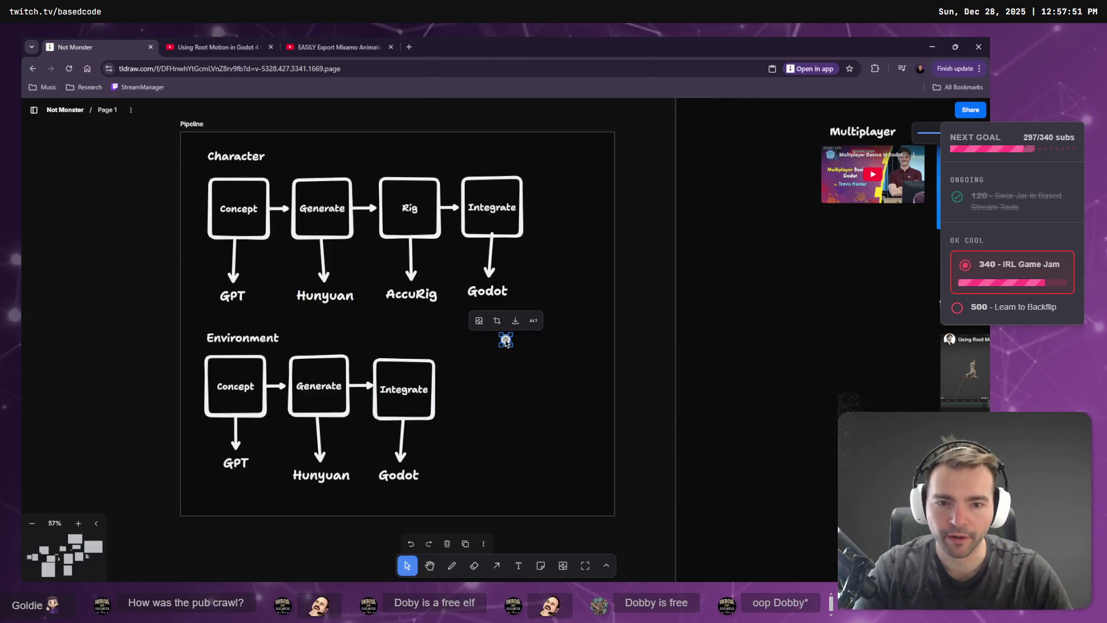
left_click_drag(505, 341, 211, 297)
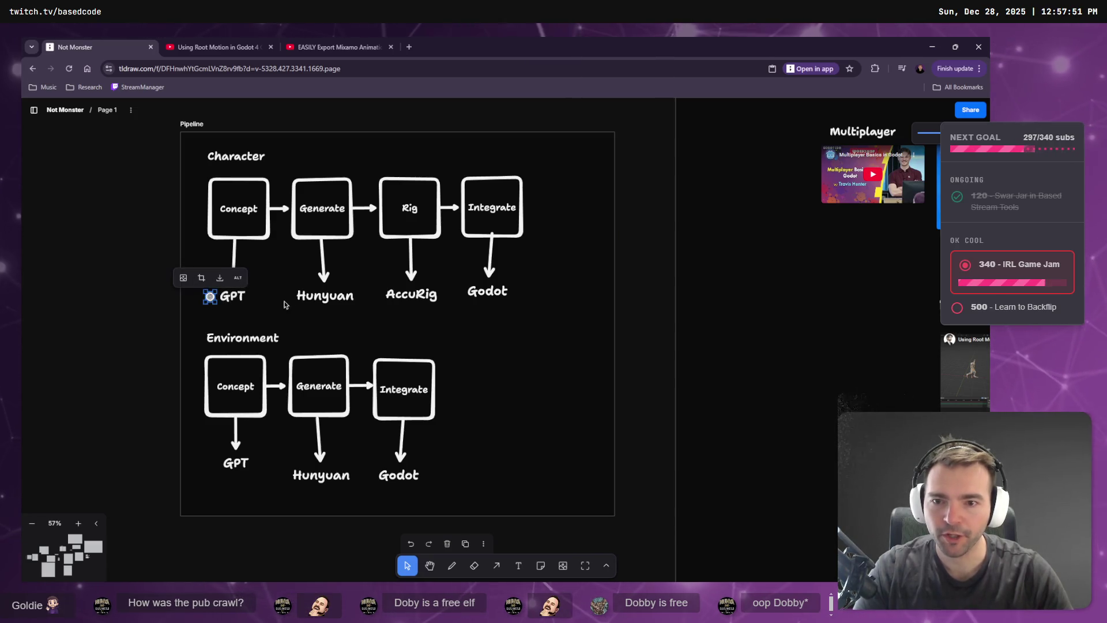
Leave the Hunyuan label unchanged, then search Google for 'Hunyuan' in a new tab.
left_click(318, 295)
left_click(318, 295)
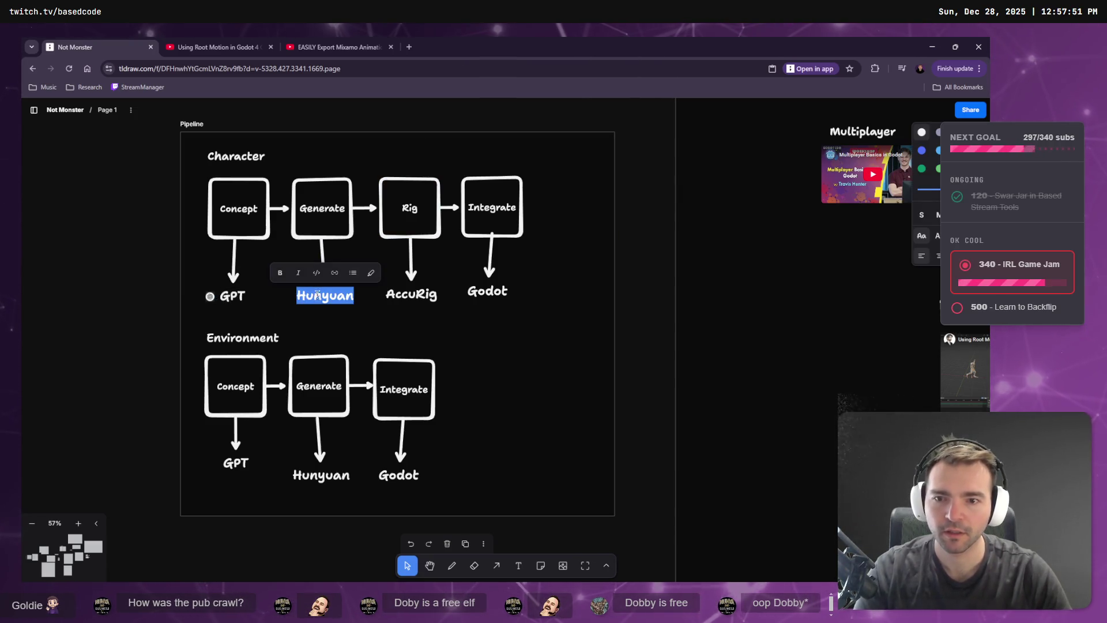
key("Escape")
key("t")
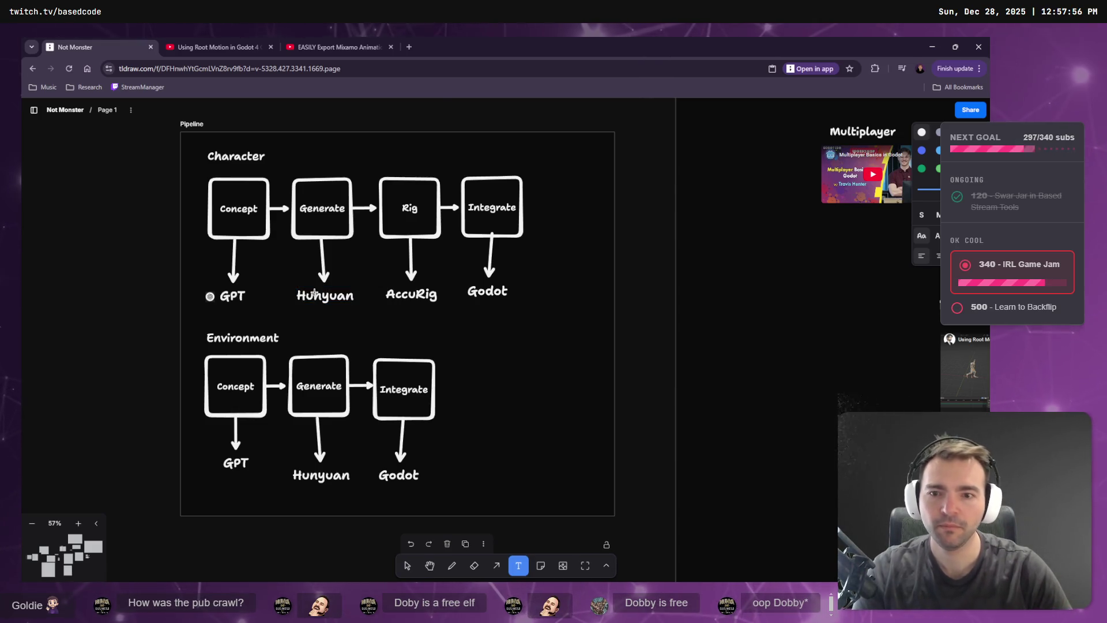
key("ctrl+t")
type("Hunyuan")
key("Return")
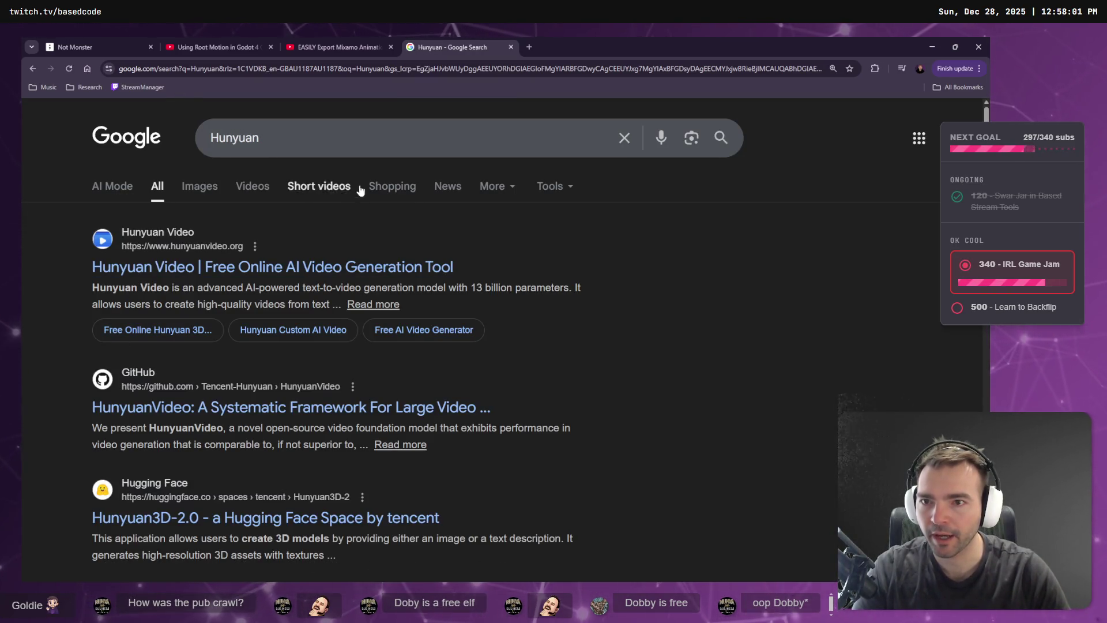
Refine the search to 'Hunyuan 3d' and open the Tencent-Hunyuan/Hunyuan3D-2 GitHub result in a new tab.
left_click(340, 150)
type("3d")
key("Return")
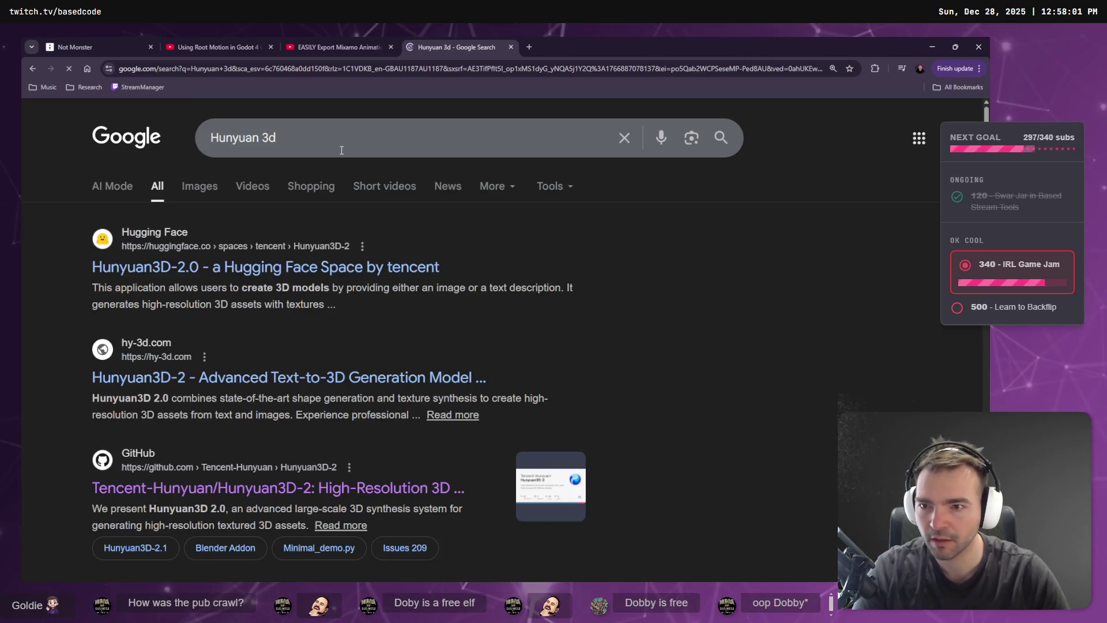
scroll(635, 323, "down", 3)
scroll(646, 330, "down", 3)
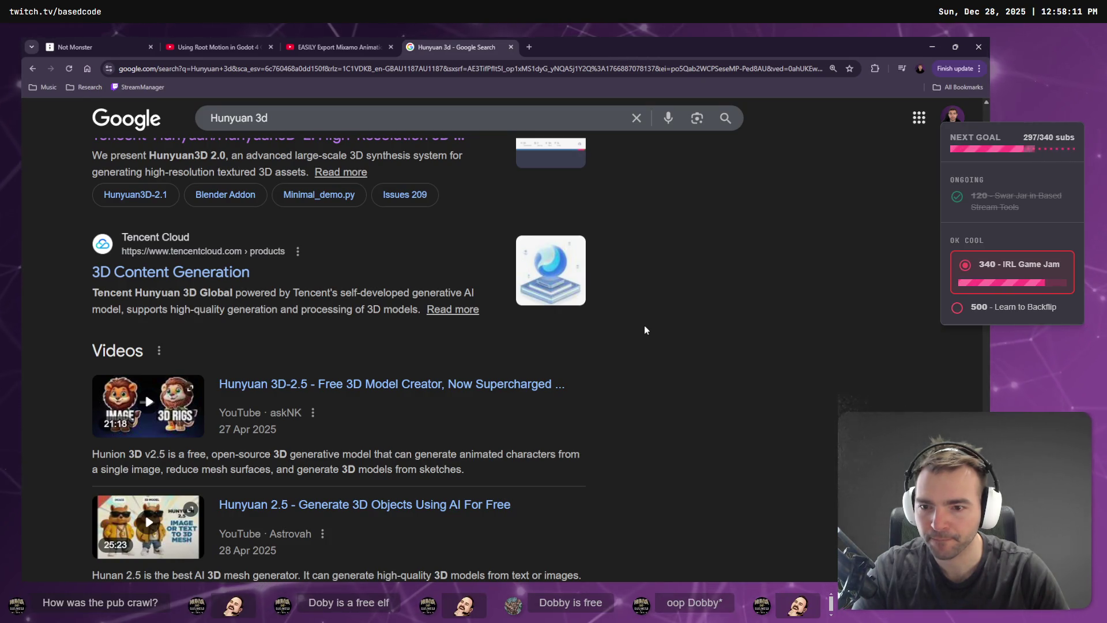
scroll(649, 356, "up", 6)
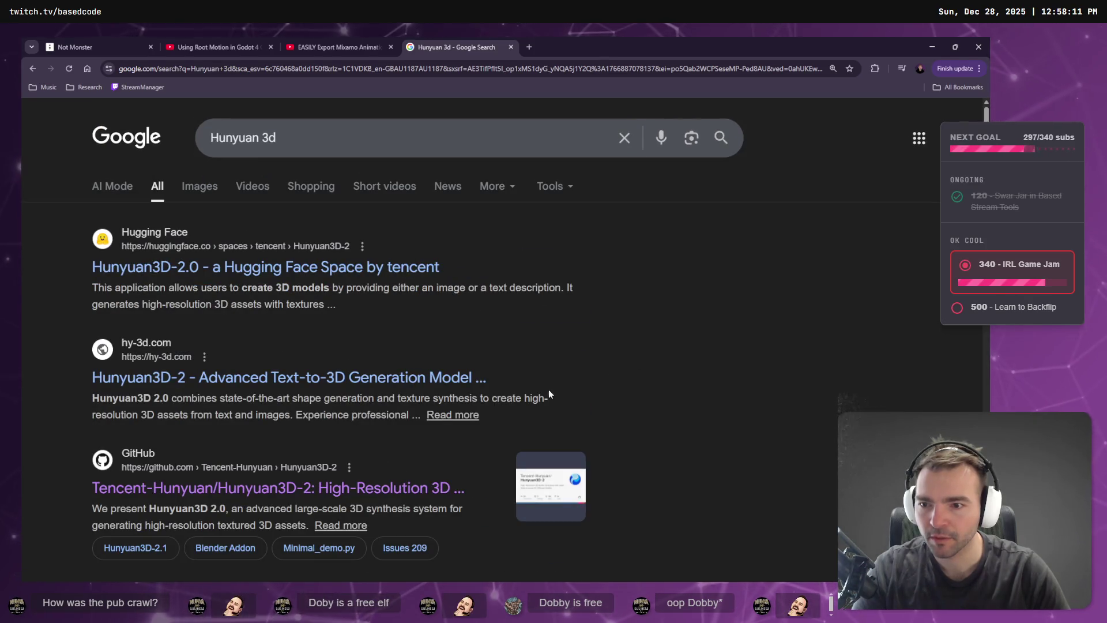
middle_click(248, 489)
left_click(558, 42)
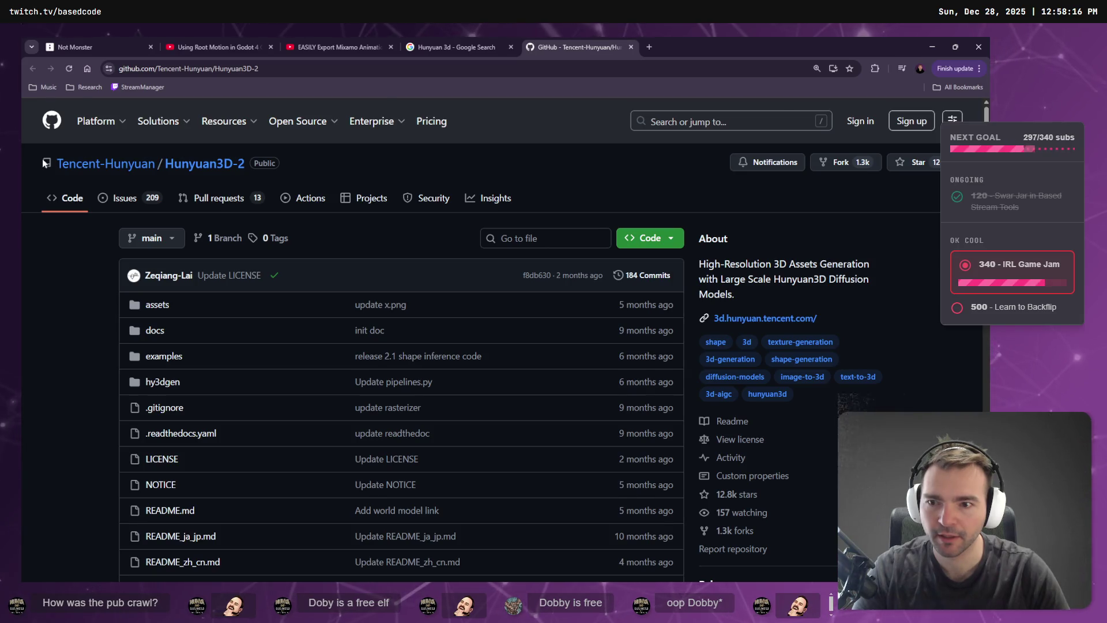
View the latest commit author's profile from the Hunyuan3D-2 repository, then go back.
scroll(59, 178, "down", 5)
scroll(64, 195, "up", 5)
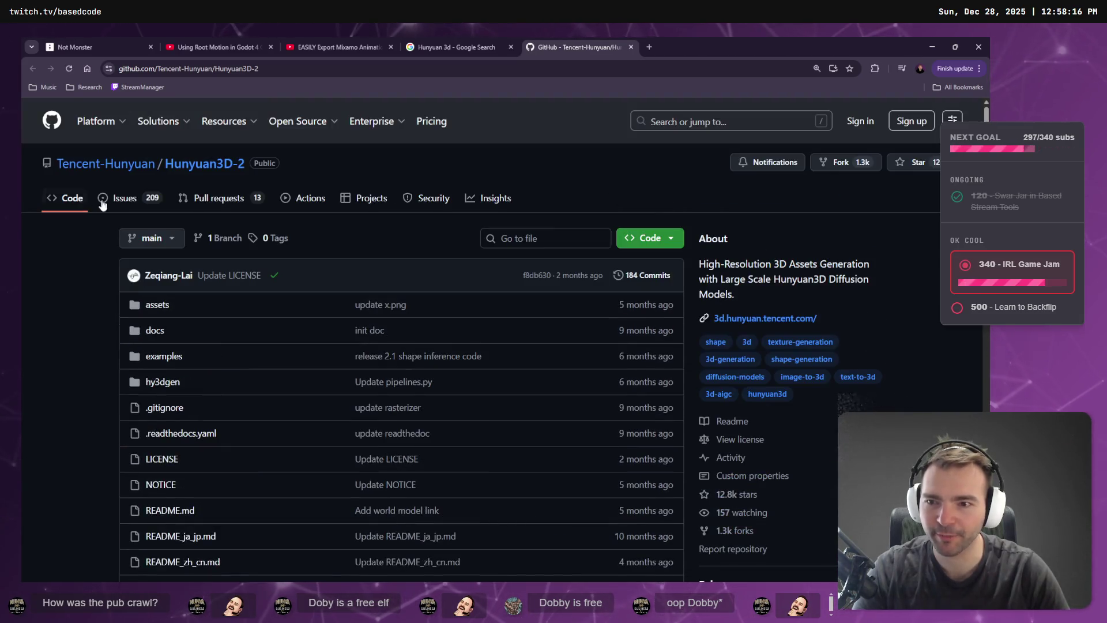
left_click(132, 277)
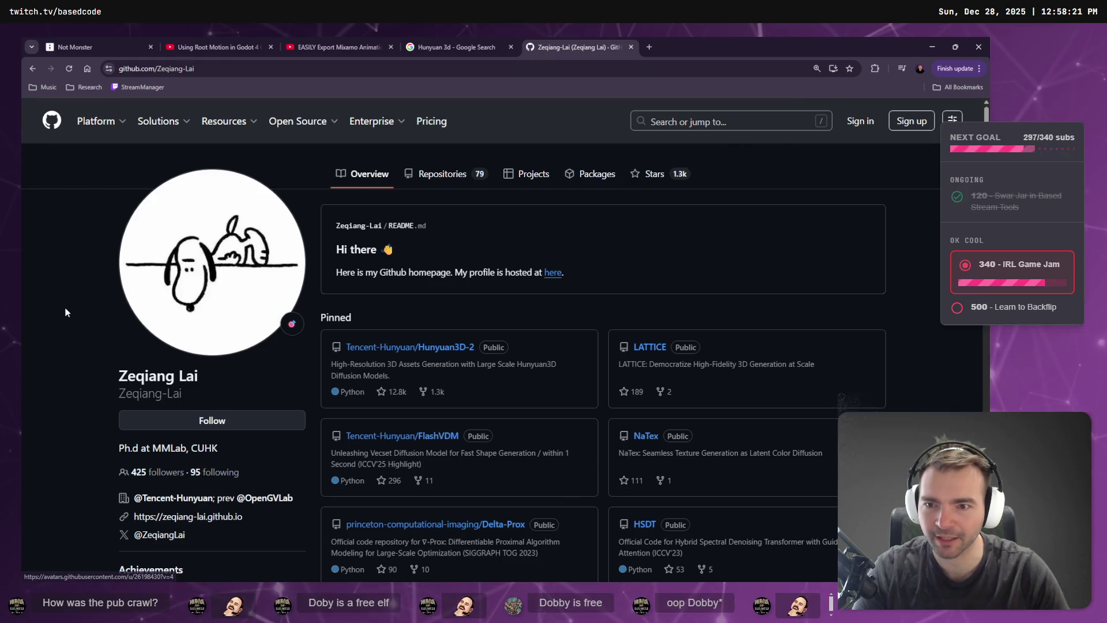
left_click(31, 69)
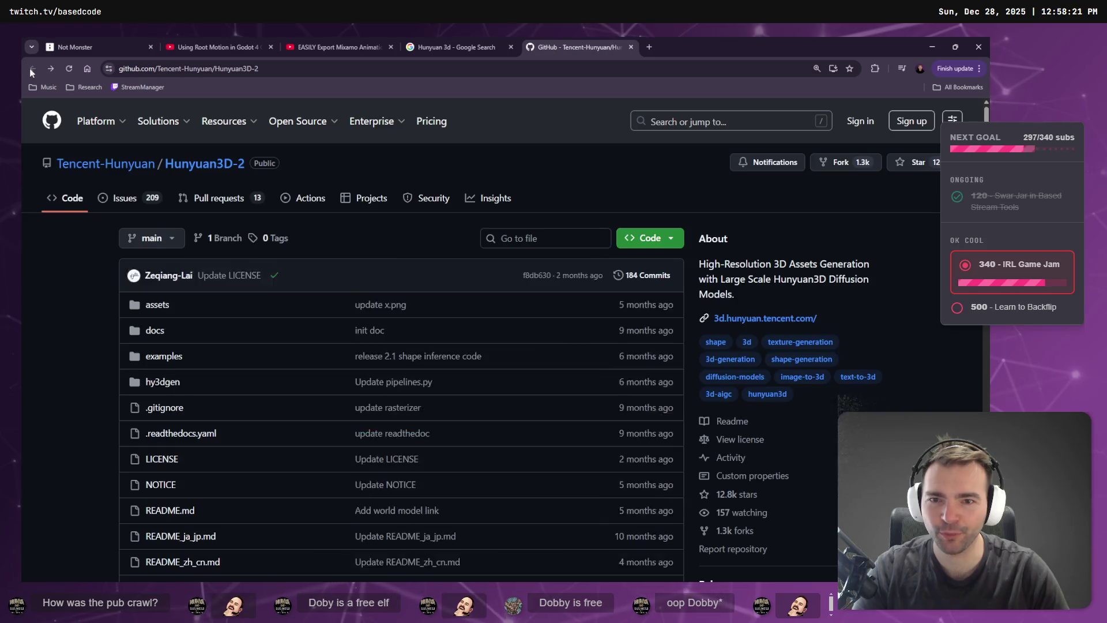
Read through the Hunyuan3D-2 README, then return to the 'Hunyuan 3d' search results.
scroll(96, 263, "down", 15)
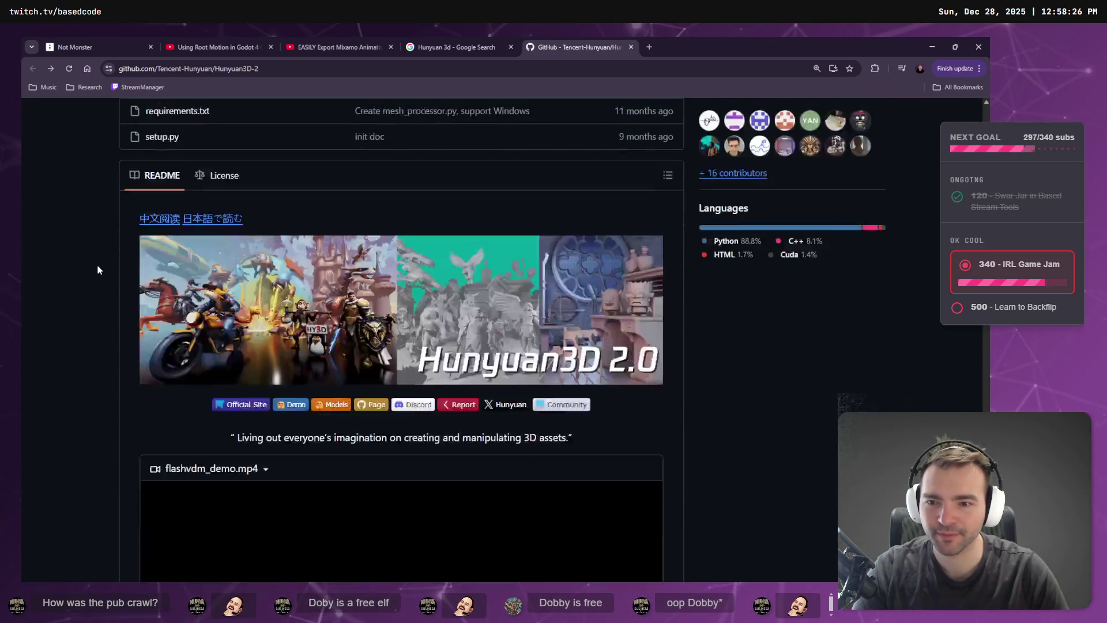
scroll(96, 260, "down", 15)
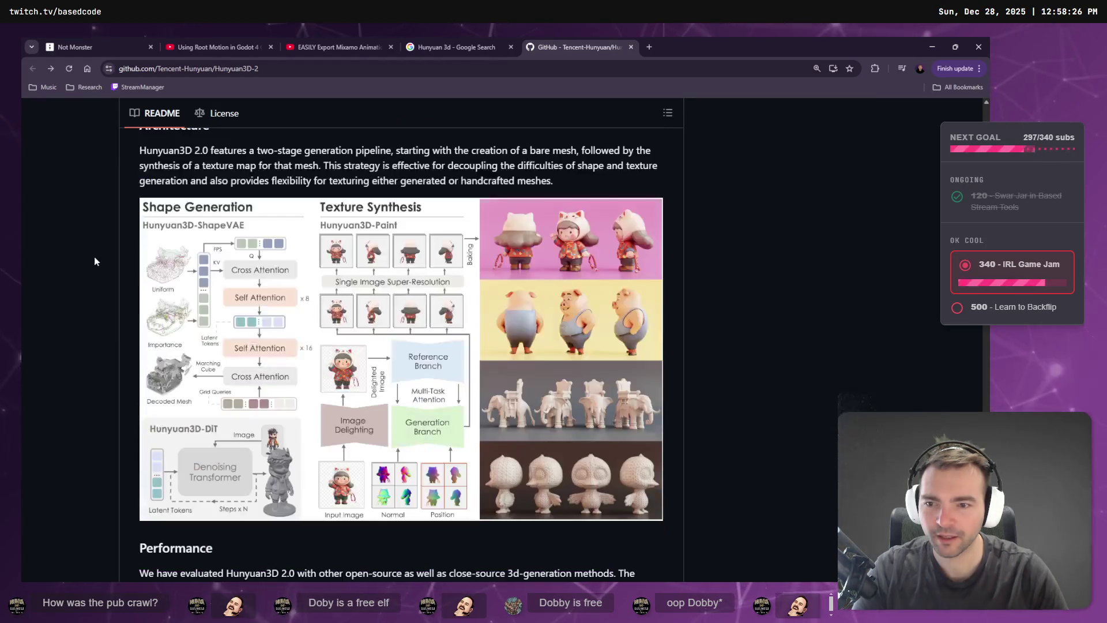
scroll(92, 258, "down", 10)
scroll(92, 257, "up", 4)
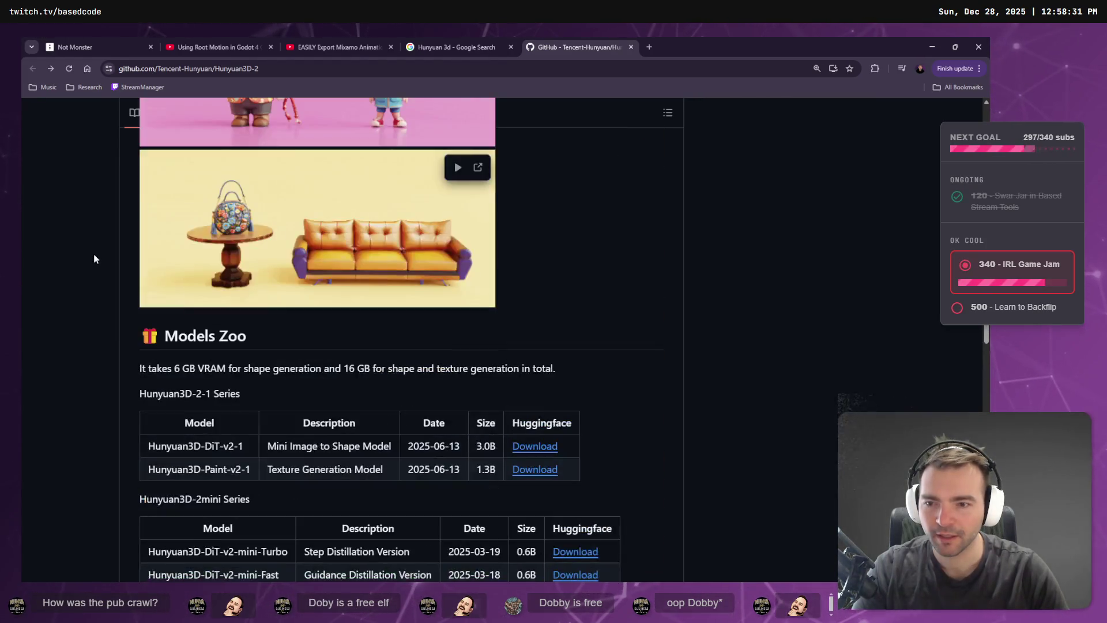
scroll(92, 258, "down", 15)
scroll(89, 277, "down", 5)
scroll(98, 294, "down", 5)
scroll(107, 297, "up", 5)
scroll(106, 286, "down", 8)
scroll(109, 295, "down", 5)
scroll(116, 288, "up", 15)
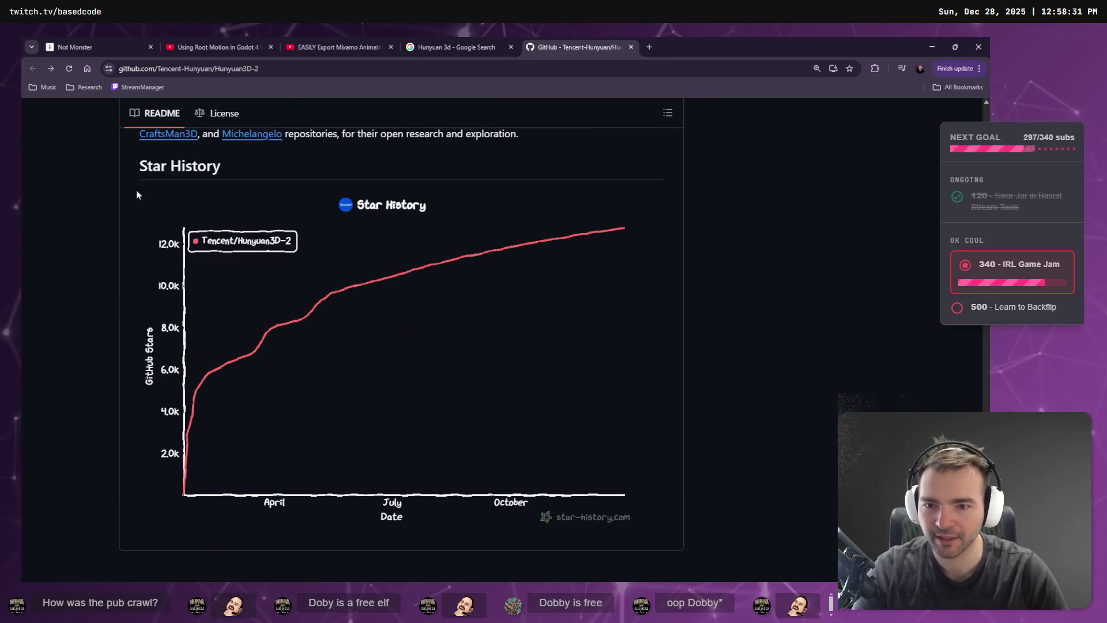
scroll(102, 275, "up", 20)
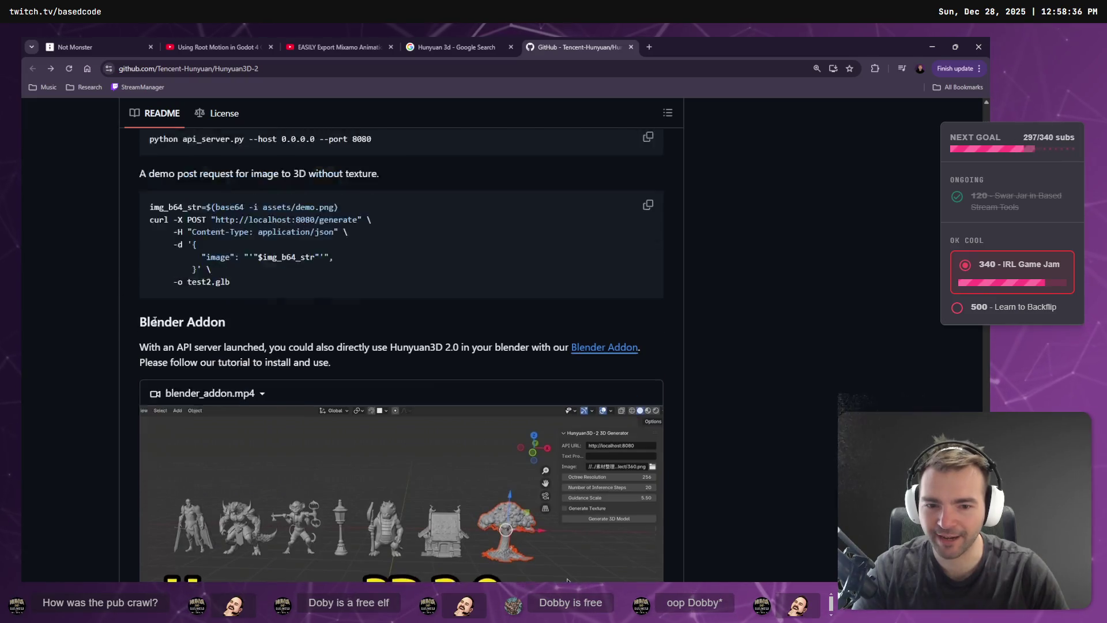
scroll(228, 278, "up", 20)
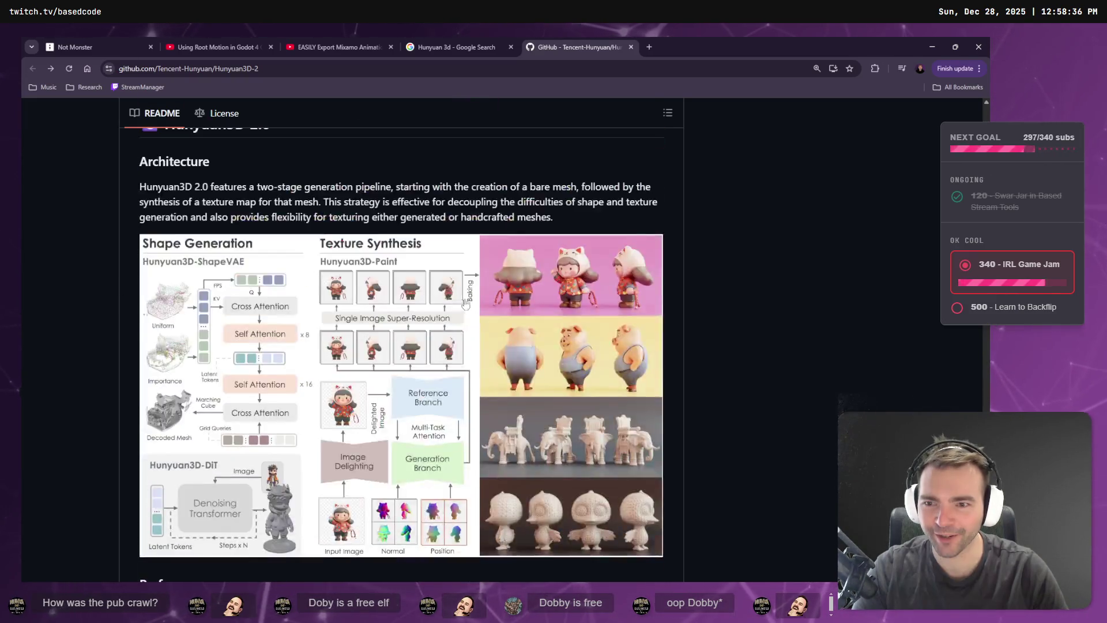
scroll(503, 279, "up", 9)
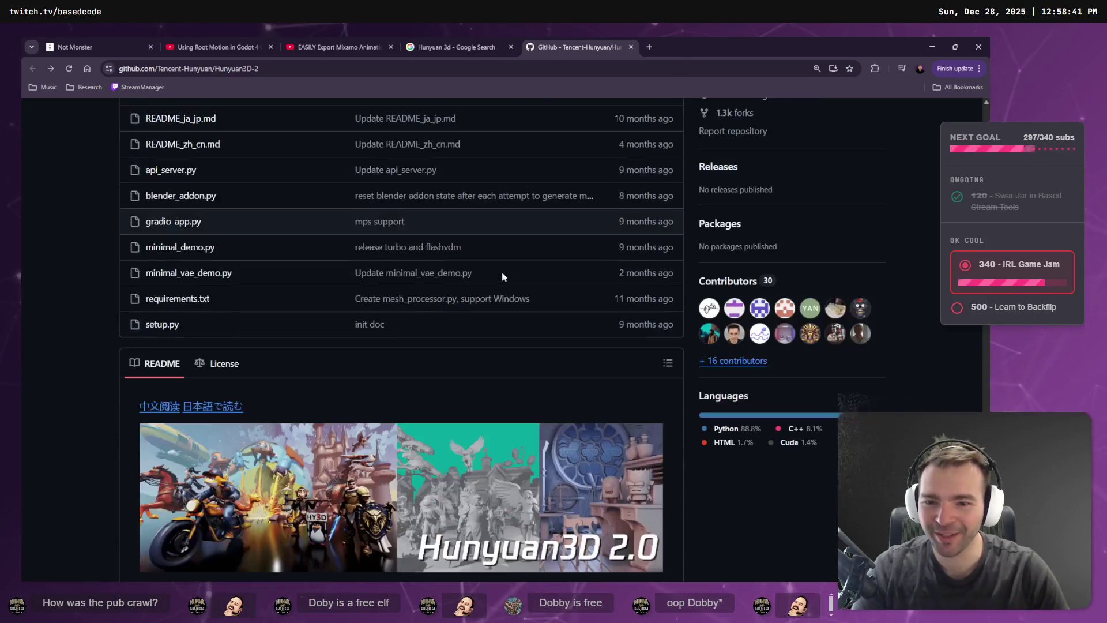
scroll(502, 272, "down", 3)
scroll(499, 272, "up", 10)
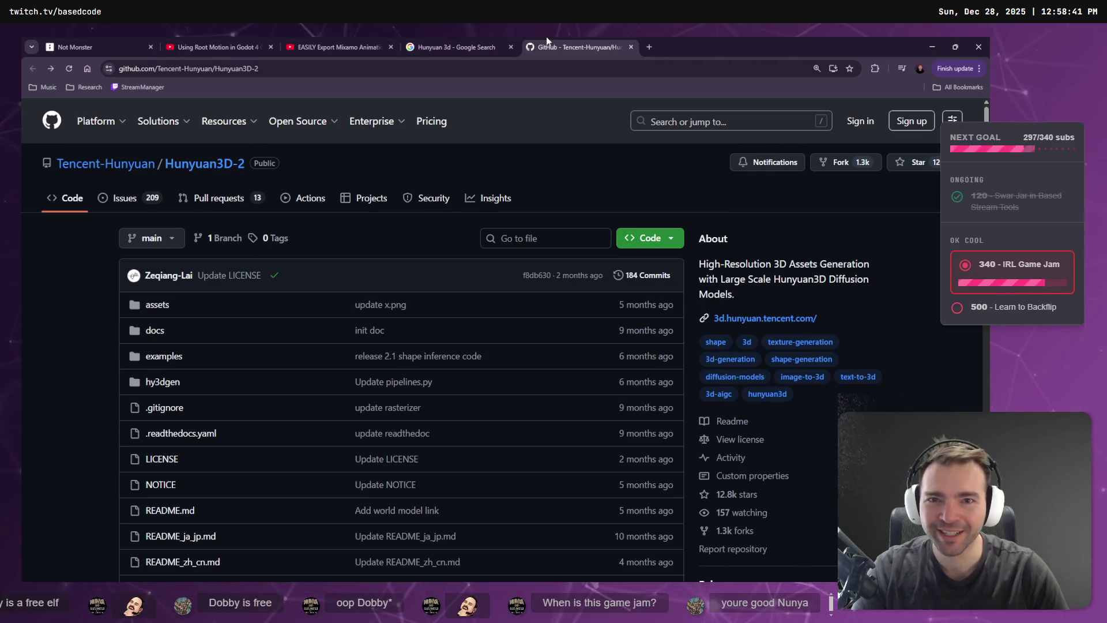
left_click(496, 46)
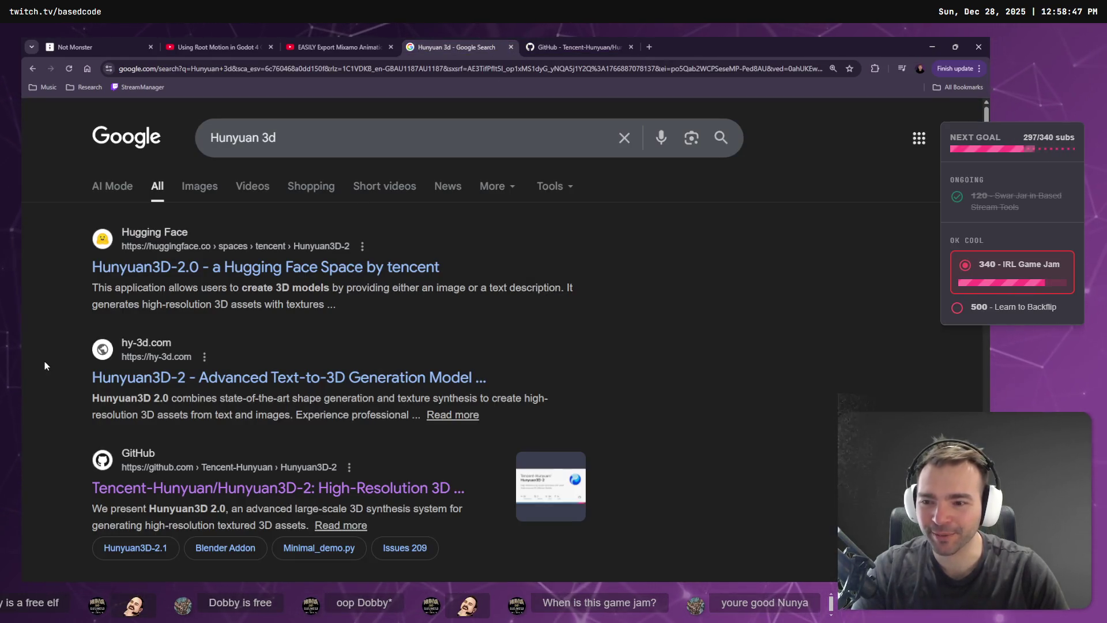
Snip the Tencent Cloud logo, place it just left of the Hunyuan label, then return to the results.
scroll(45, 365, "down", 4)
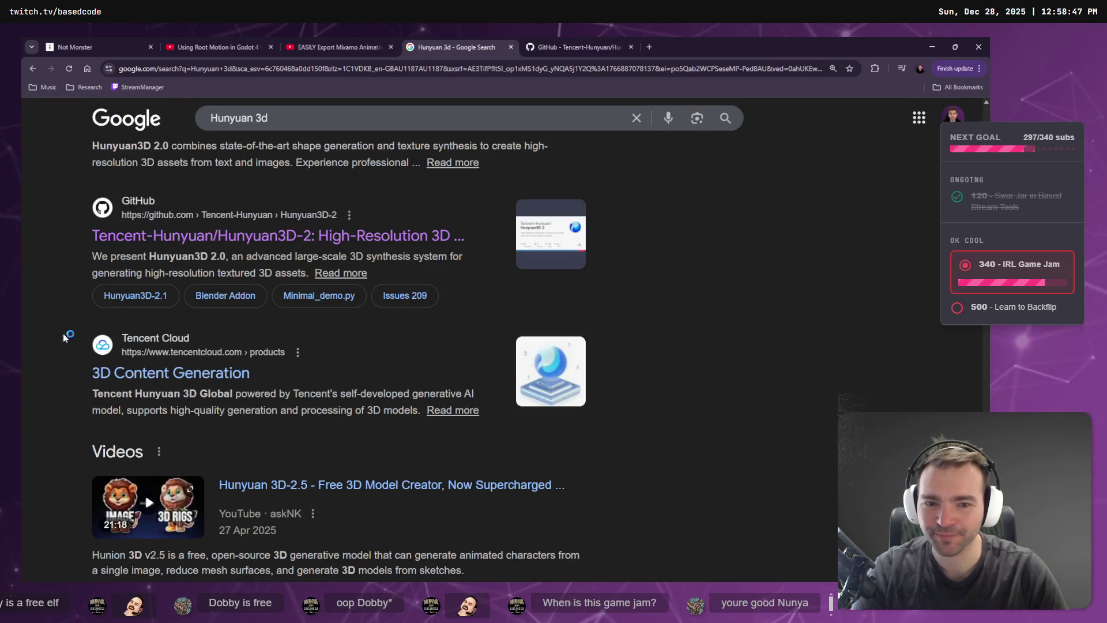
key("super+shift+s")
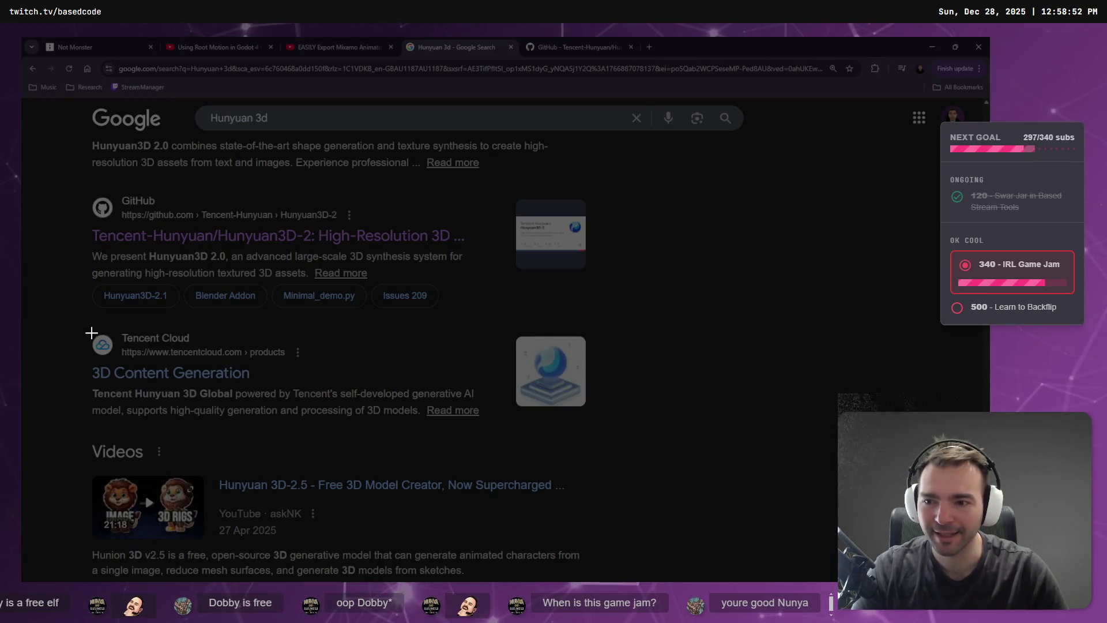
left_click_drag(91, 333, 115, 361)
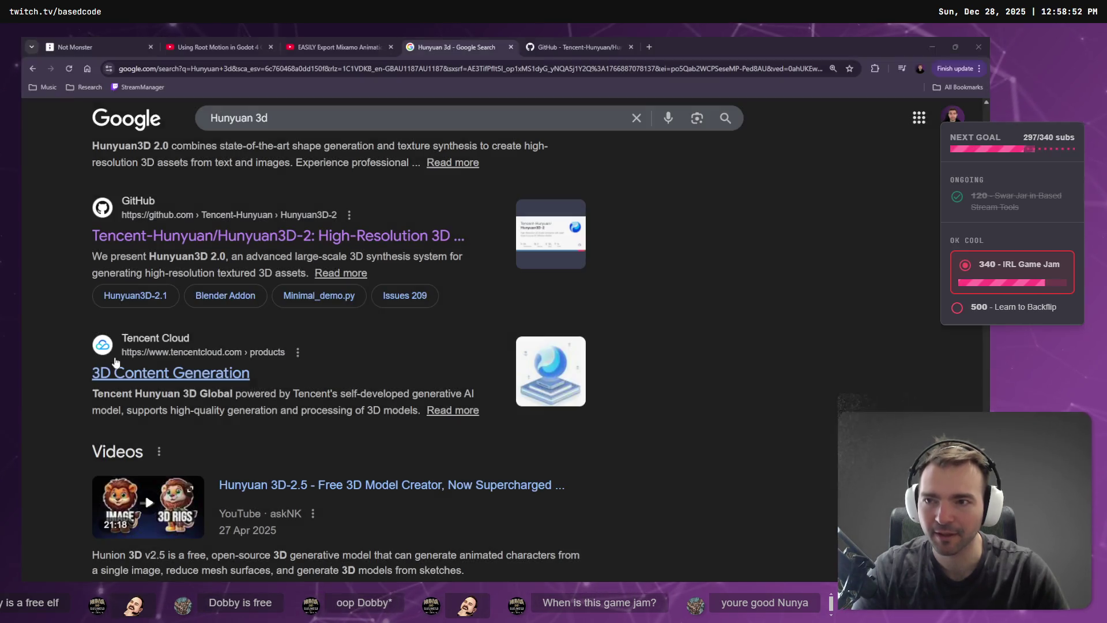
left_click(86, 46)
key("ctrl+v")
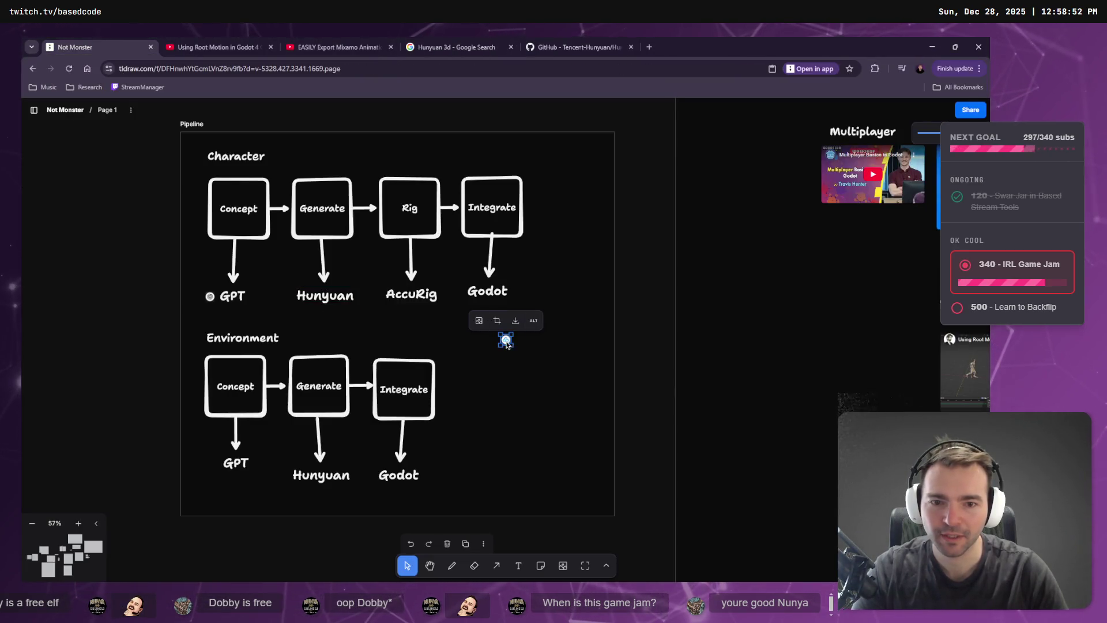
left_click_drag(506, 339, 316, 291)
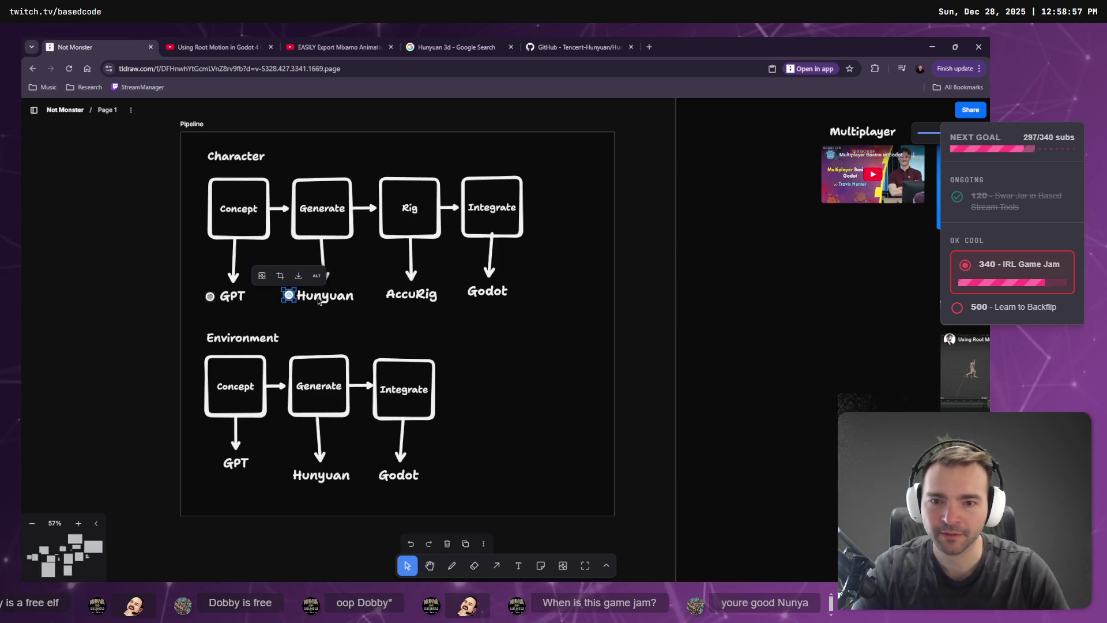
double_click(409, 297)
key("ctrl+c")
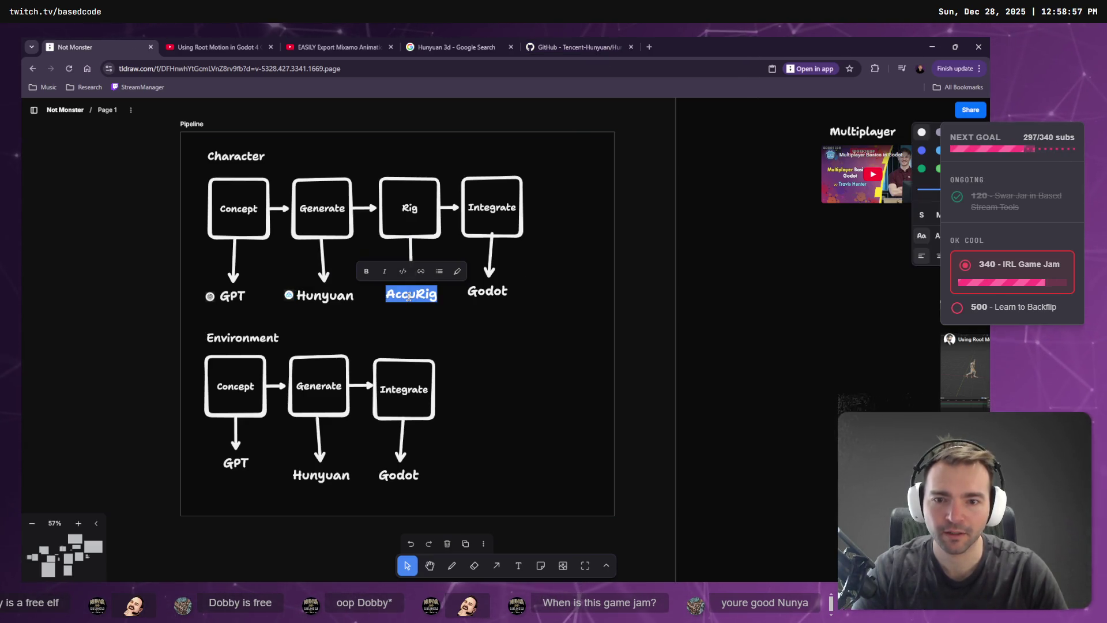
left_click(456, 46)
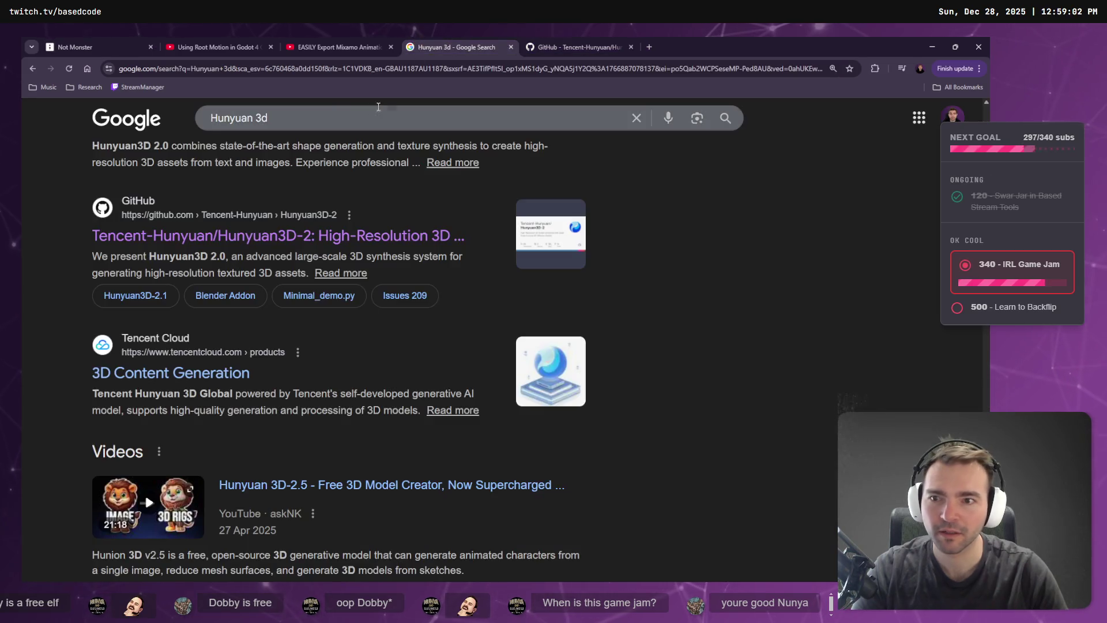
Search Google for AccuRig, glance at the Hunyuan3D-2 repo tab, and return to the Not Monster board.
key("ctrl+a")
key("ctrl+v")
key("Return")
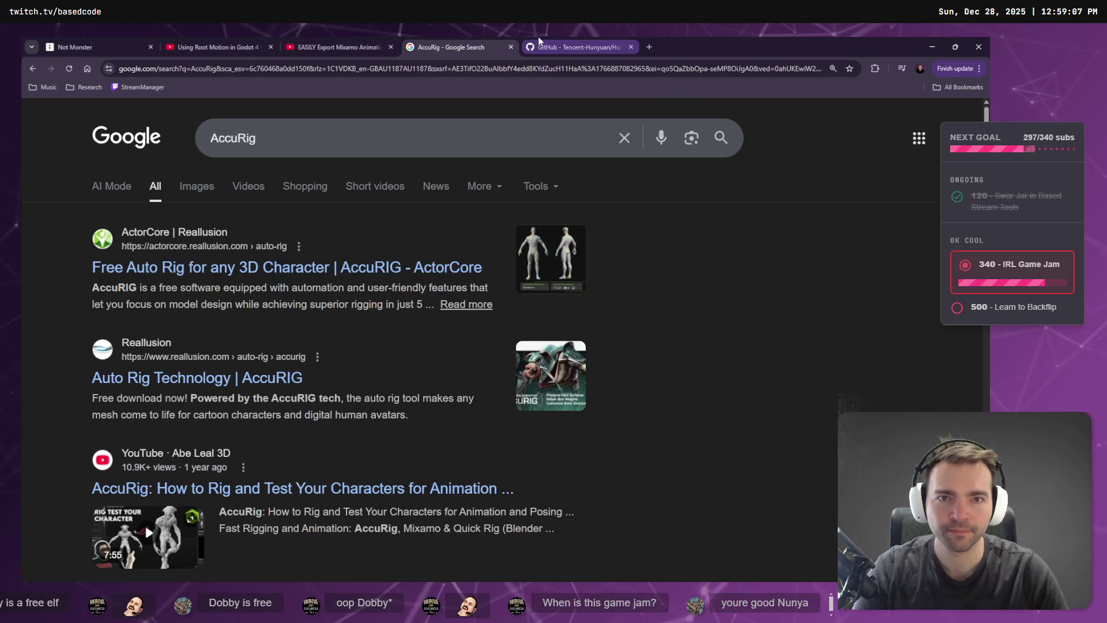
left_click(538, 38)
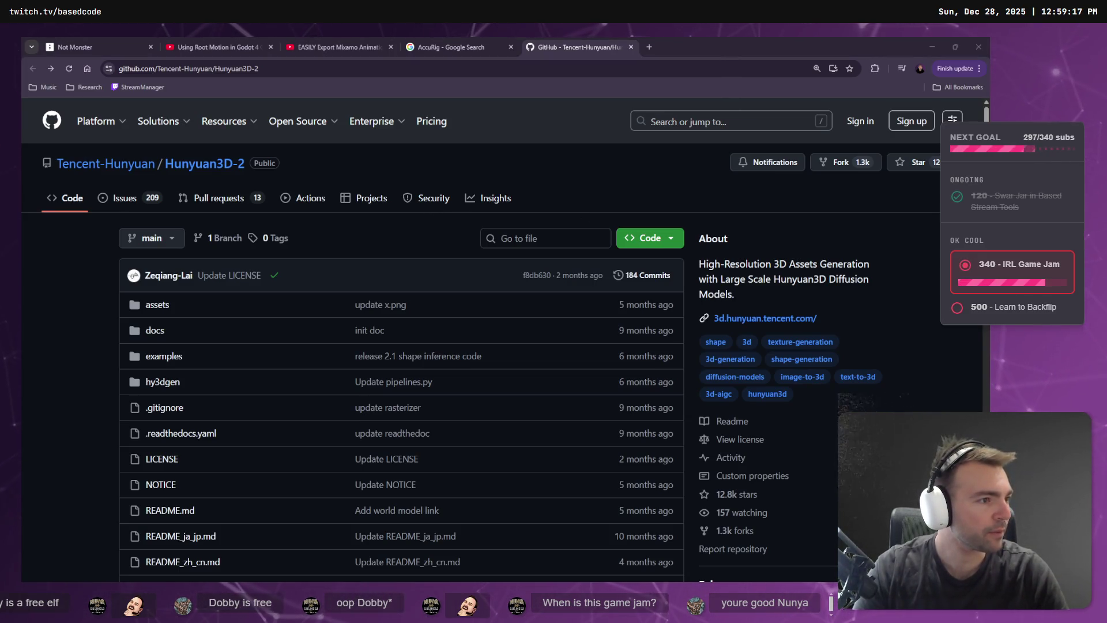
key("ctrl+1")
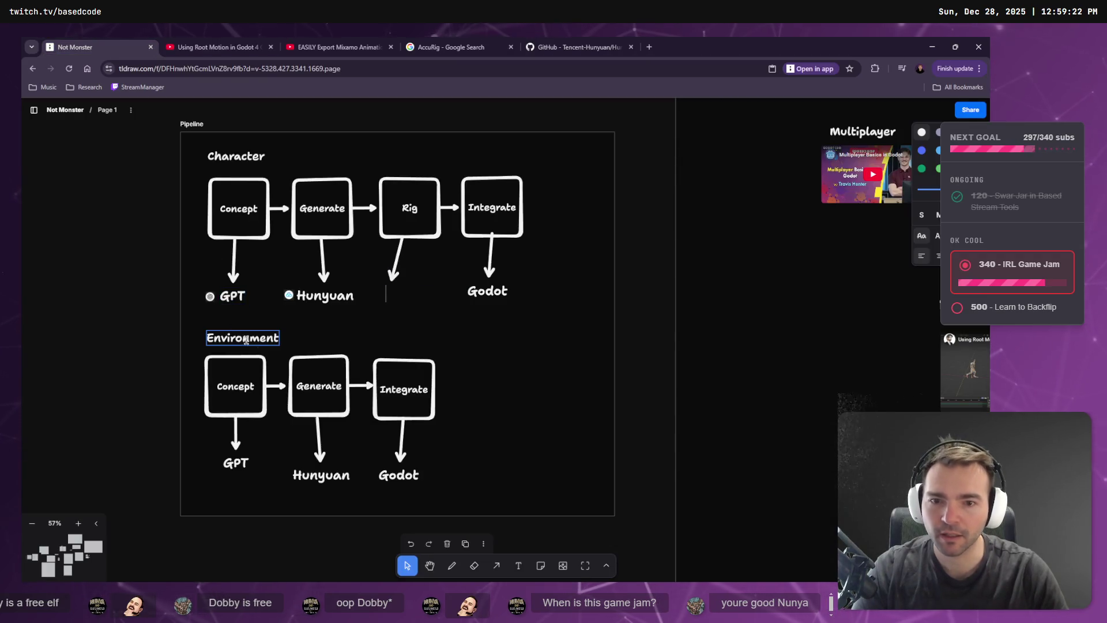
Restore the AccuRig logo image and place it left of the AccuRig label.
key("ctrl+z")
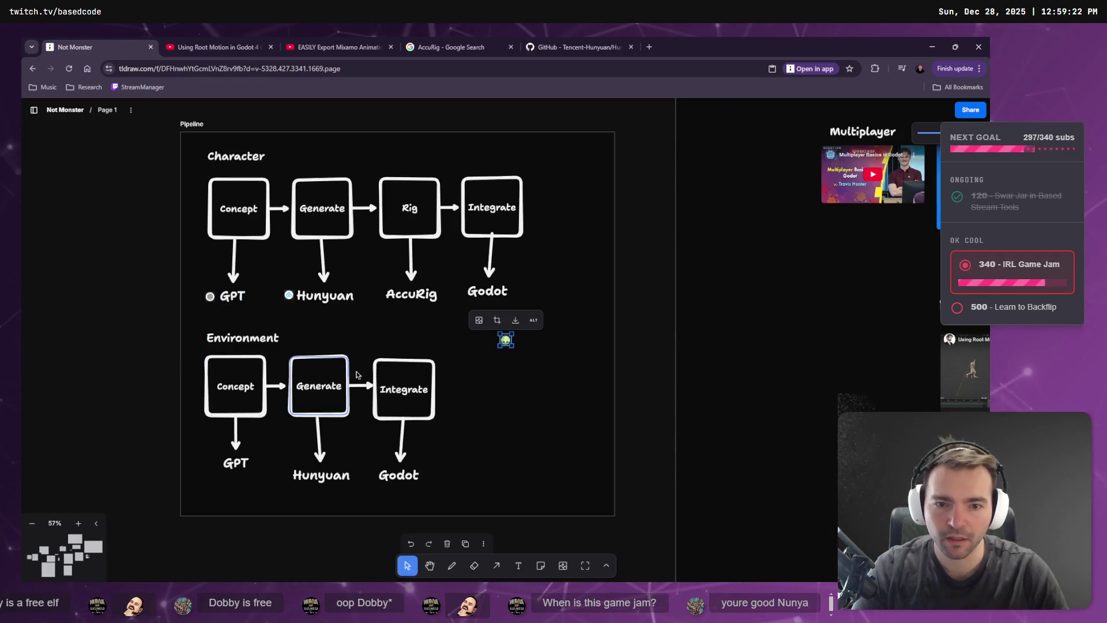
scroll(507, 346, "up", 5)
scroll(511, 345, "down", 4)
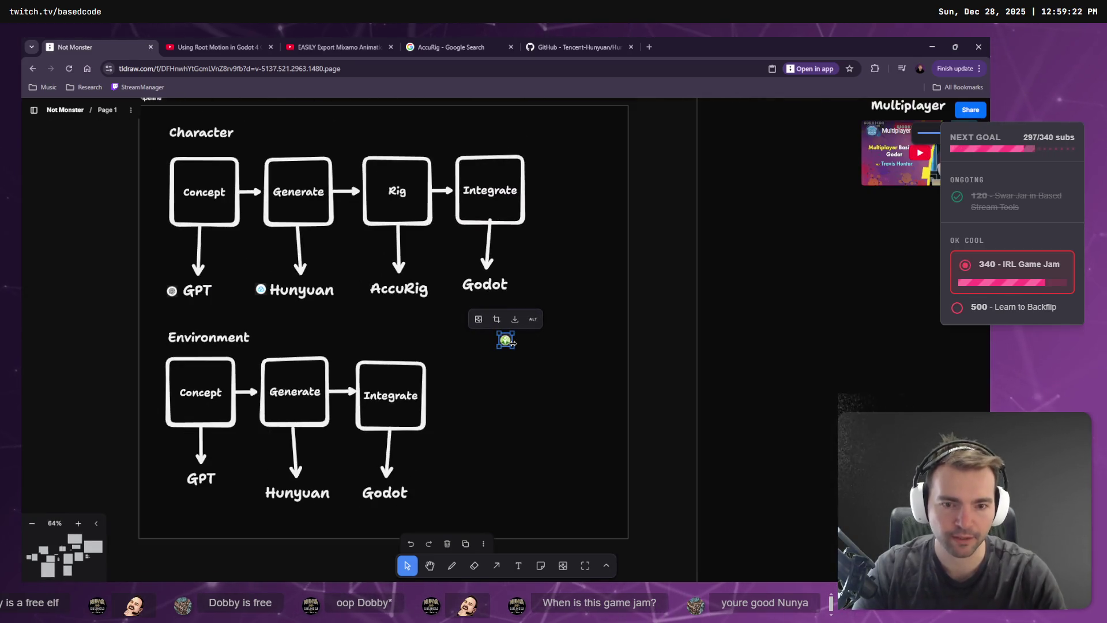
key("Delete")
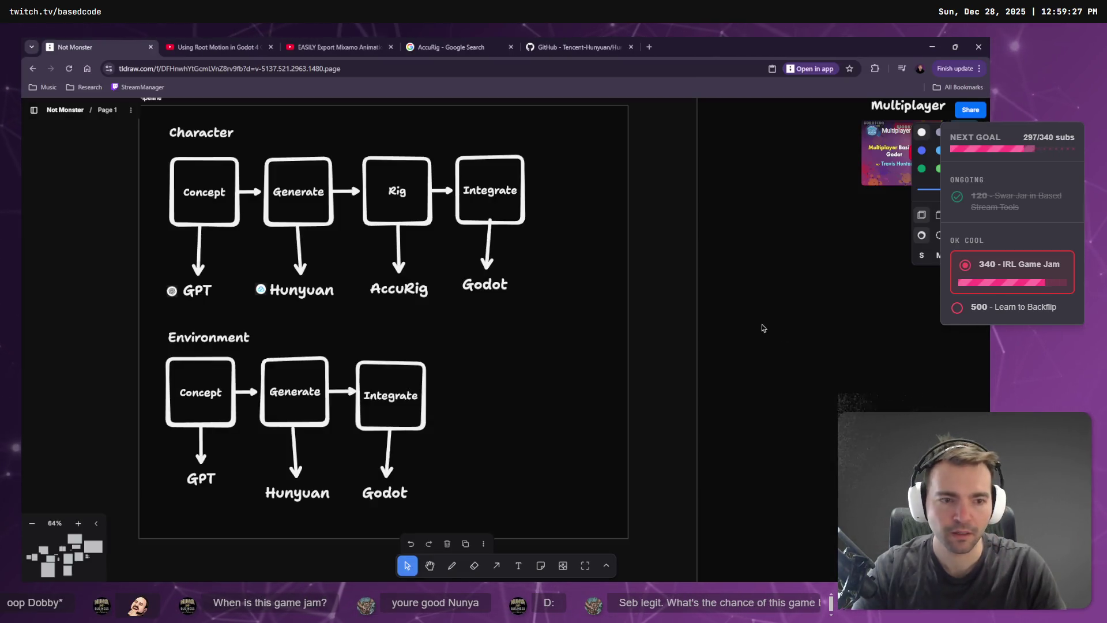
key("ctrl+z")
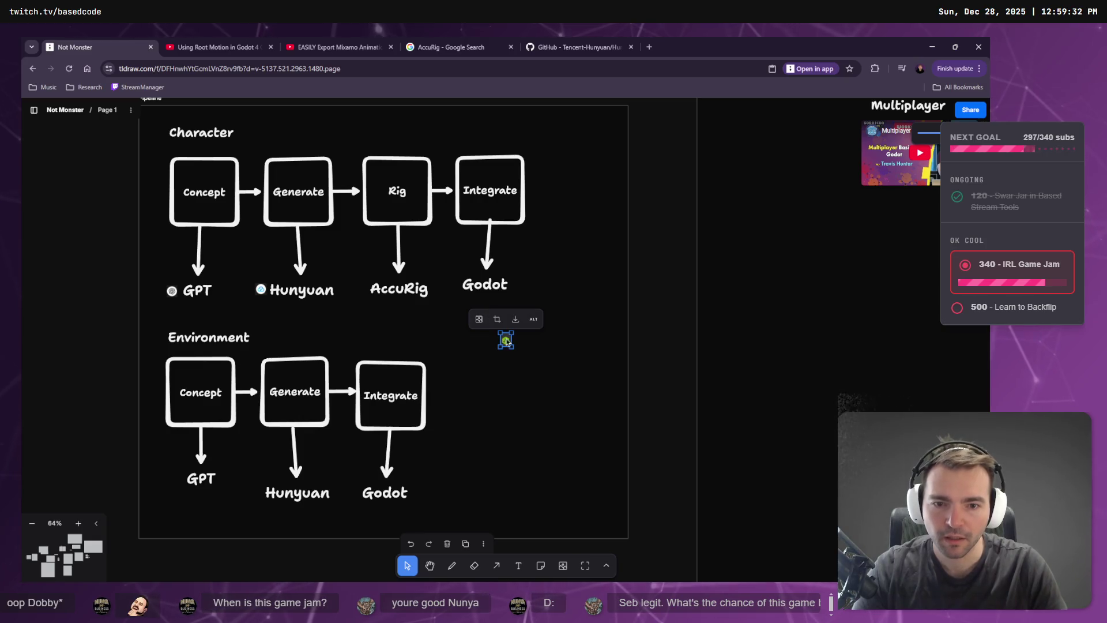
key("Delete")
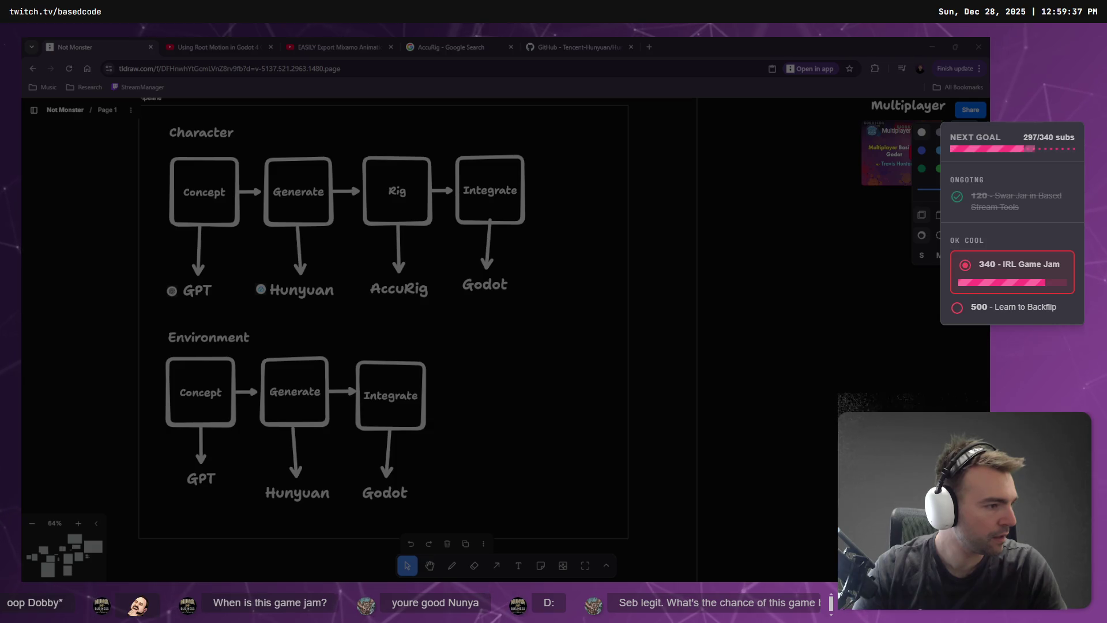
key("ctrl+z")
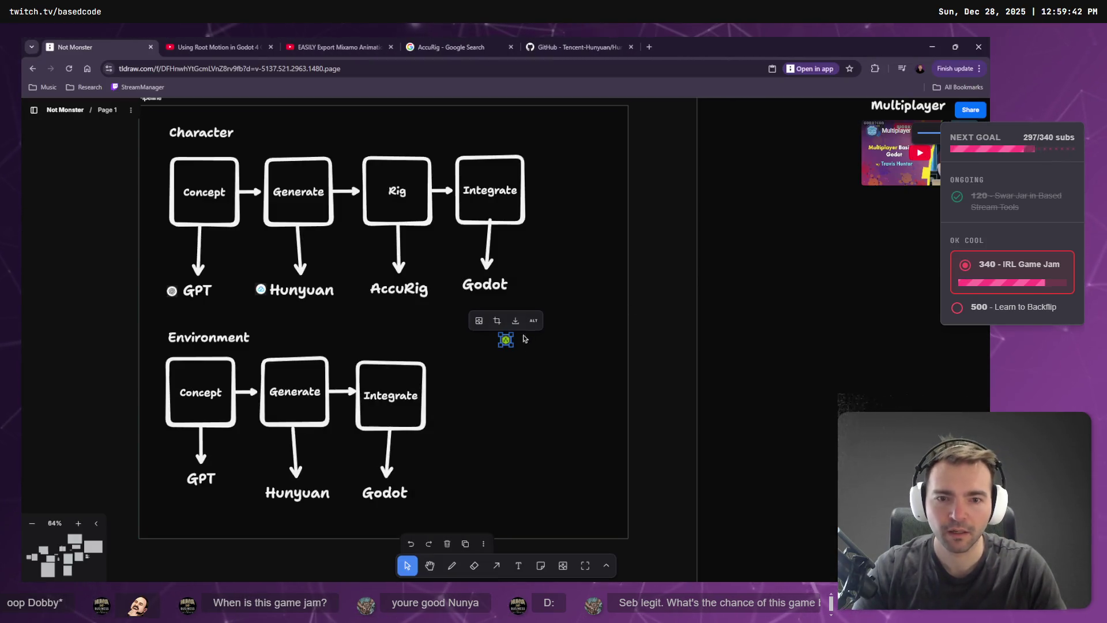
scroll(506, 340, "up", 5)
left_click_drag(506, 341, 197, 215)
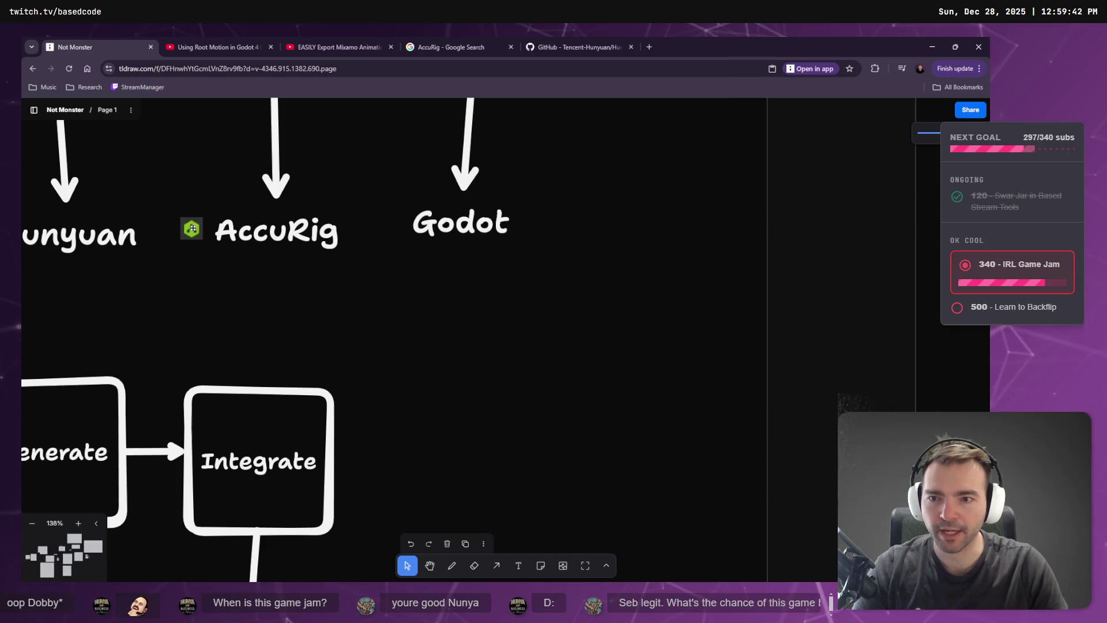
scroll(707, 316, "down", 5)
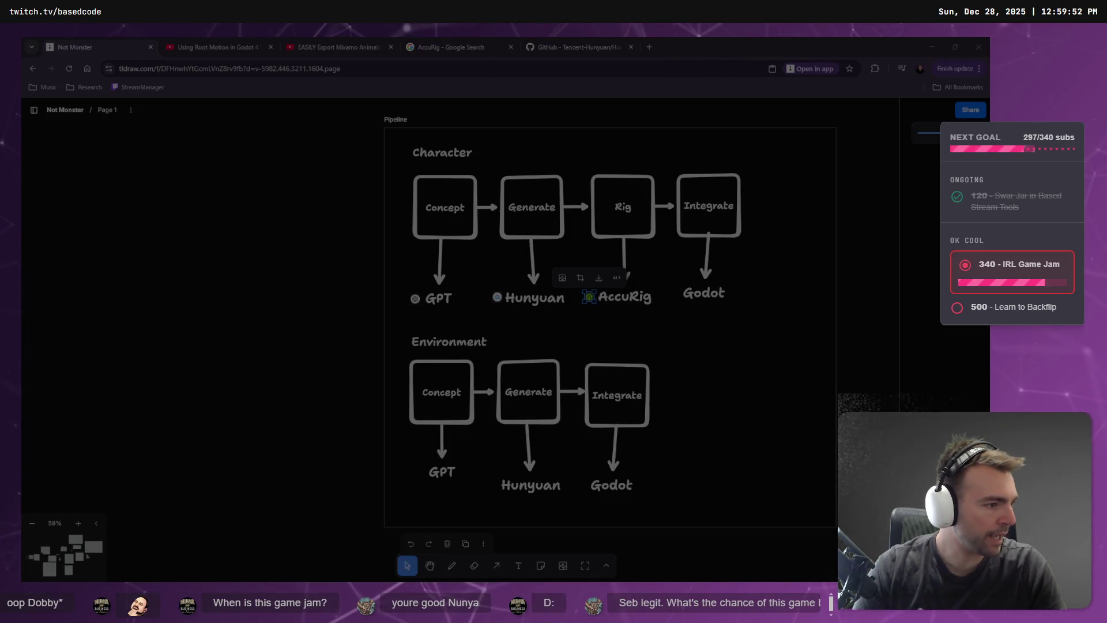
Paste the Godot logo beside the Godot label and deselect it.
key("ctrl+v")
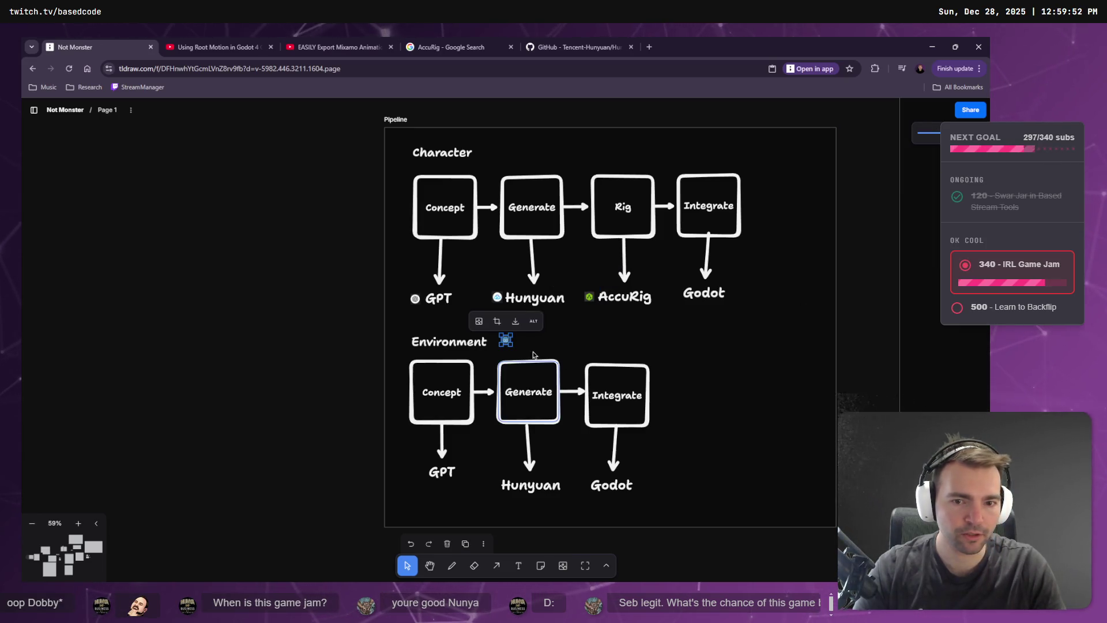
left_click_drag(510, 344, 624, 311)
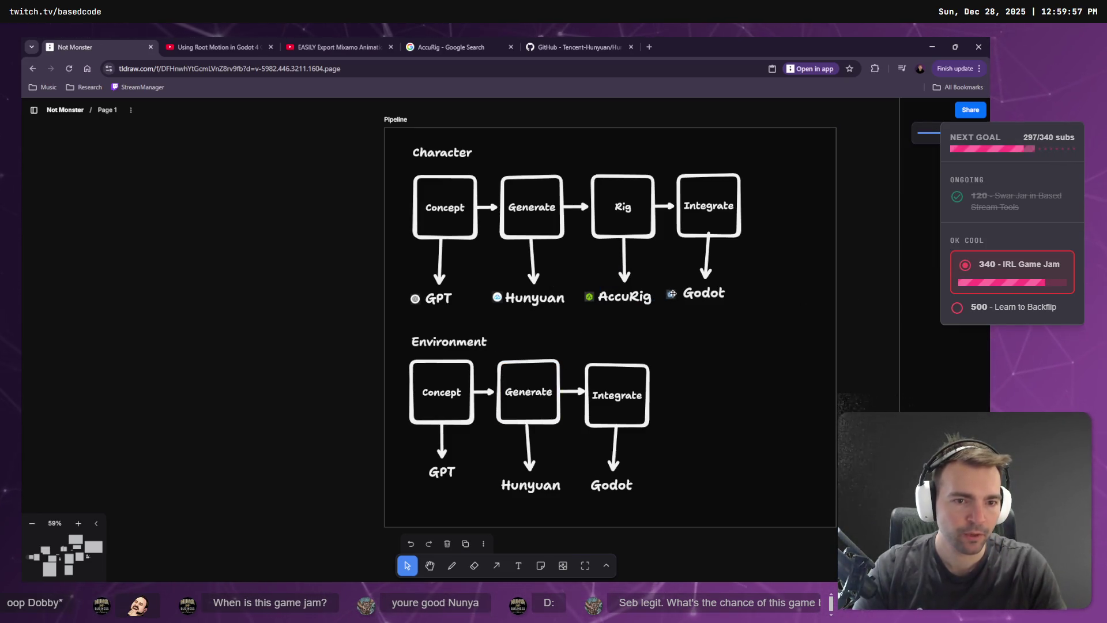
scroll(672, 294, "up", 5)
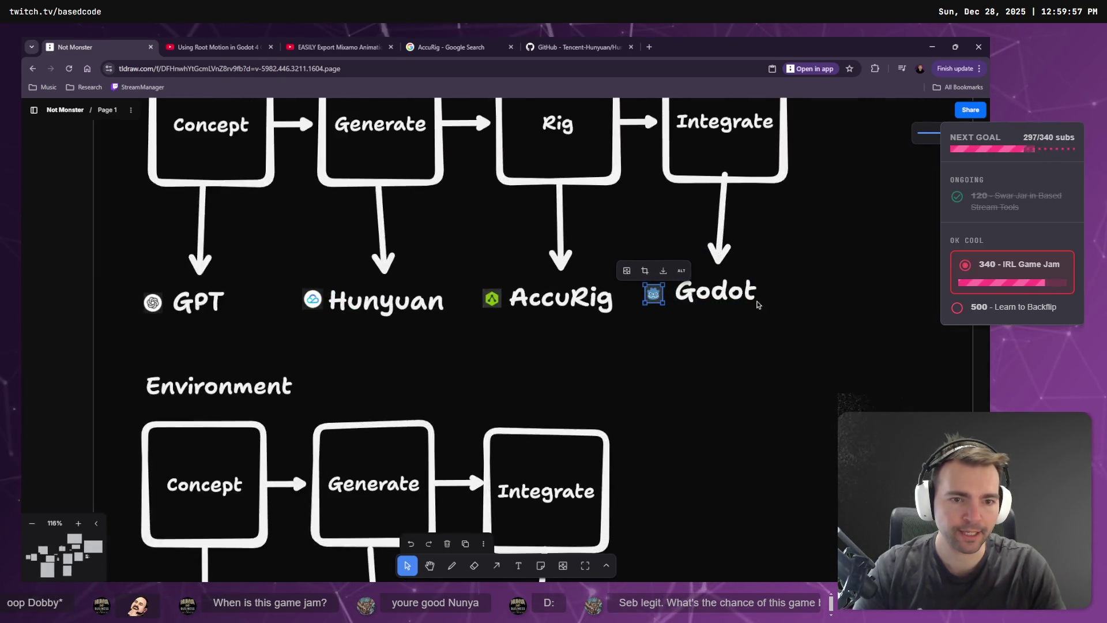
key("Escape")
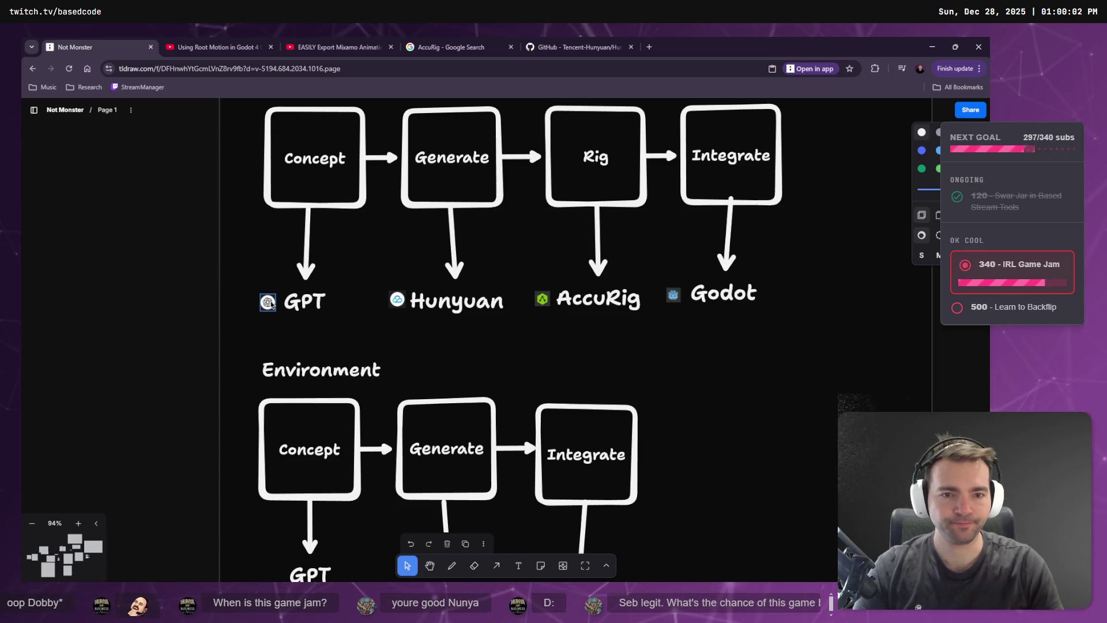
scroll(271, 301, "down", 8)
scroll(653, 336, "down", 4)
scroll(611, 296, "right", 10)
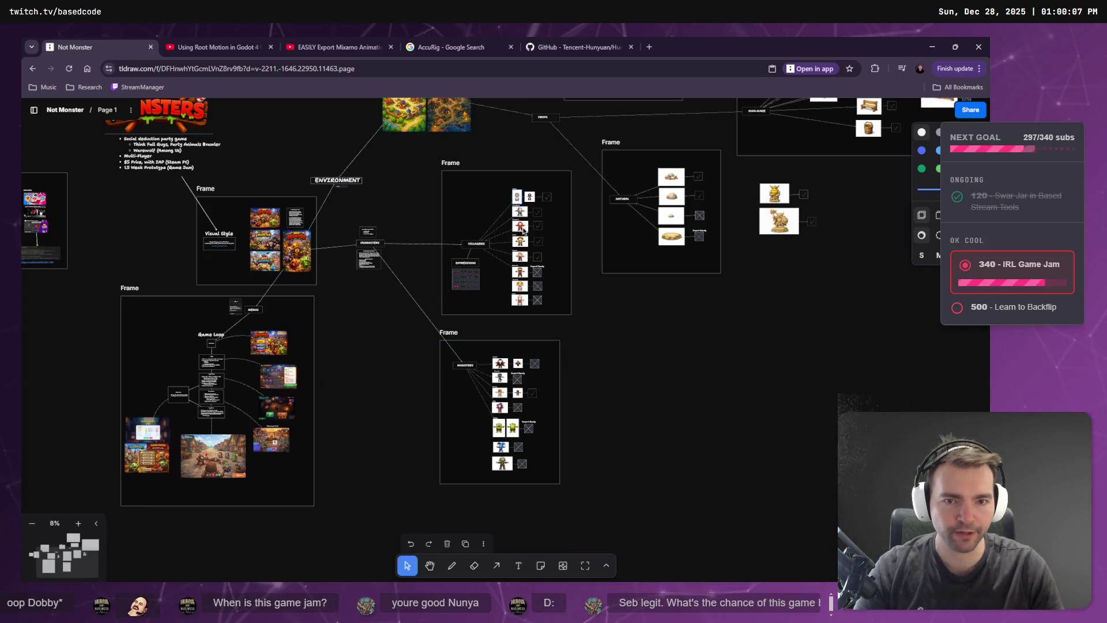
scroll(524, 231, "up", 6)
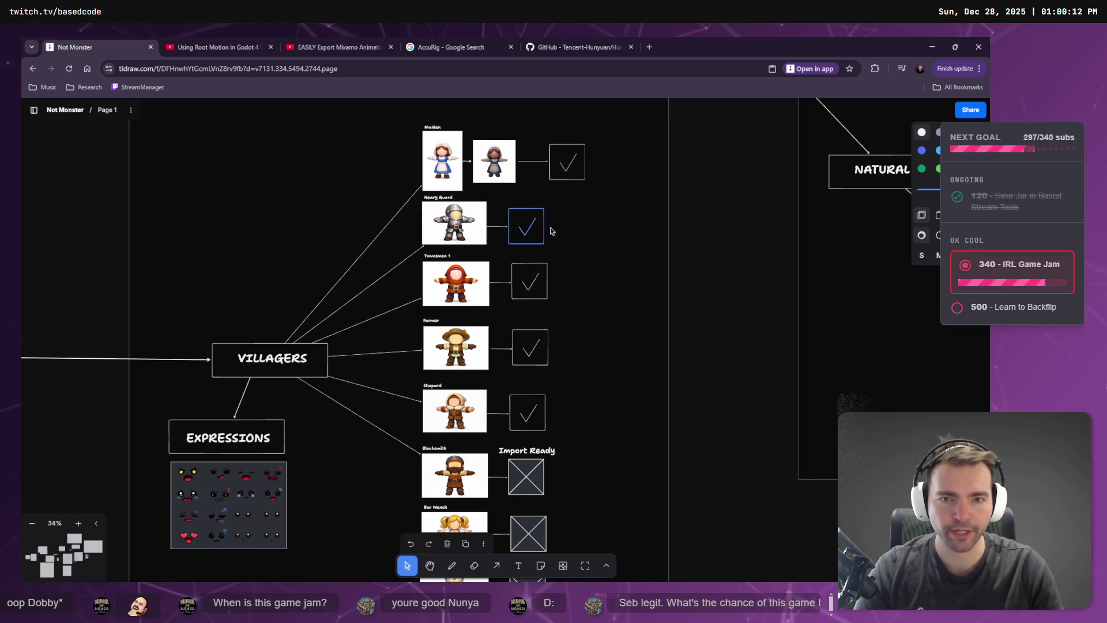
scroll(361, 240, "left", 15)
scroll(252, 327, "up", 5)
left_click(481, 362)
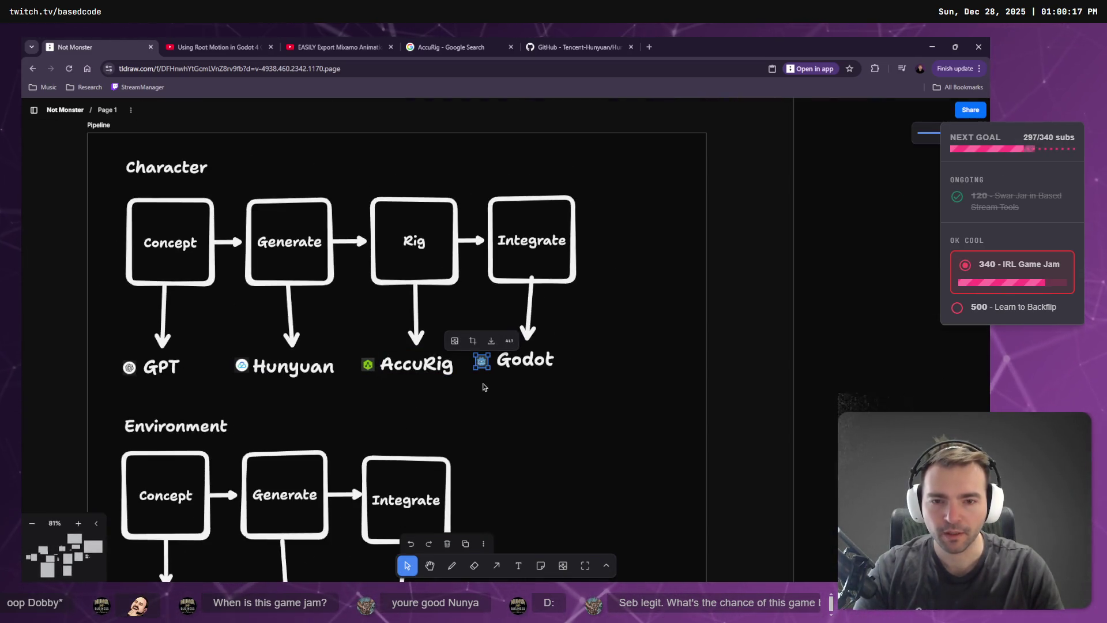
left_click(368, 365)
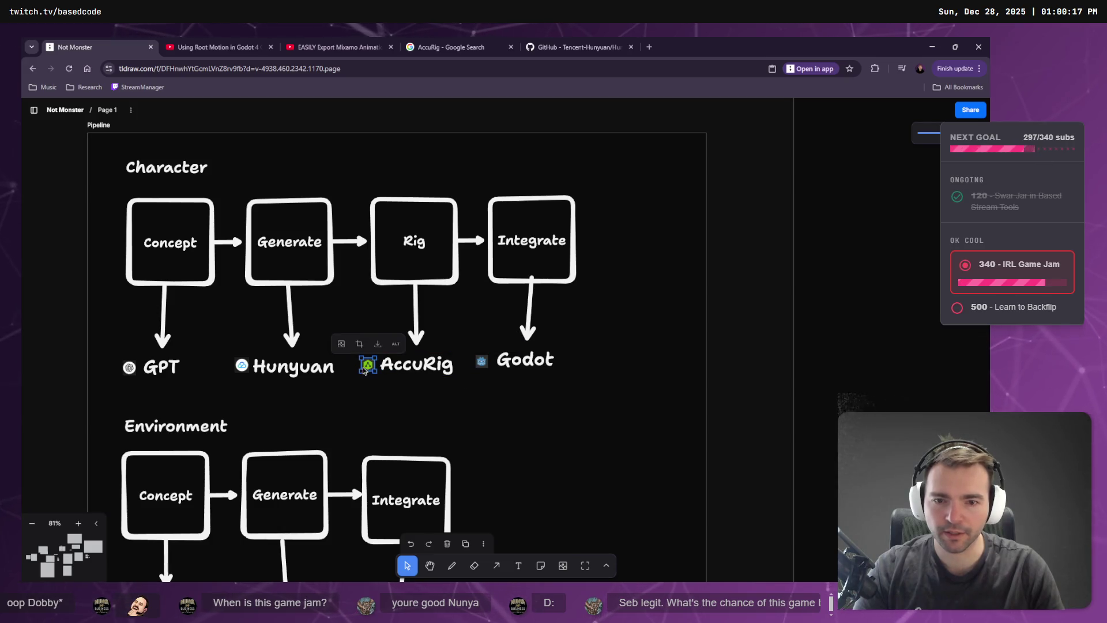
left_click(483, 363)
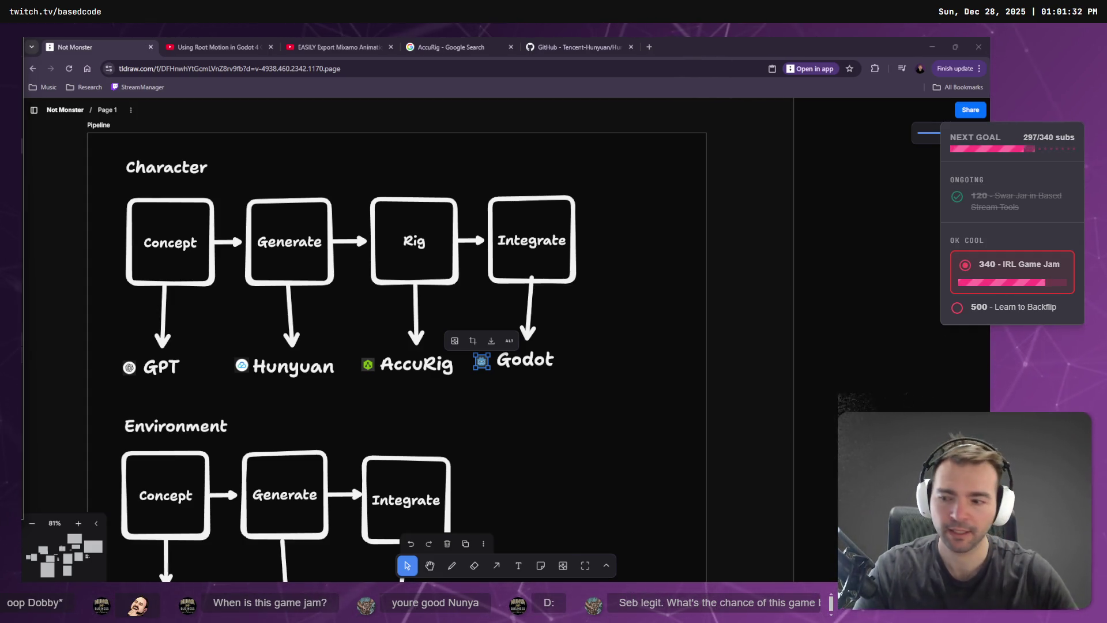
key("super+e")
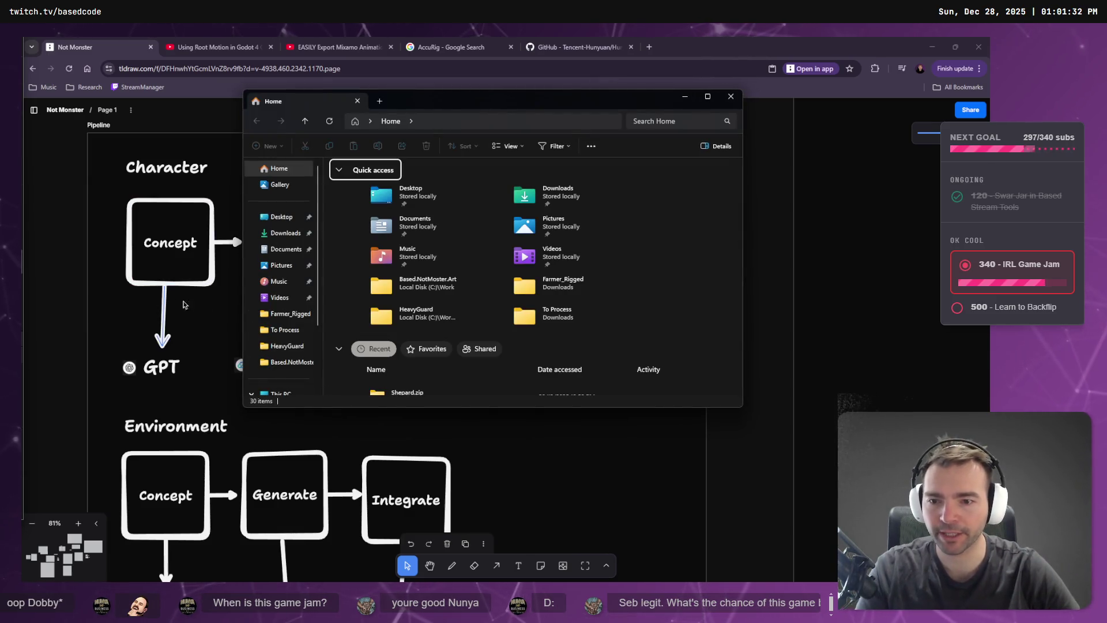
scroll(299, 342, "down", 3)
left_click(293, 313)
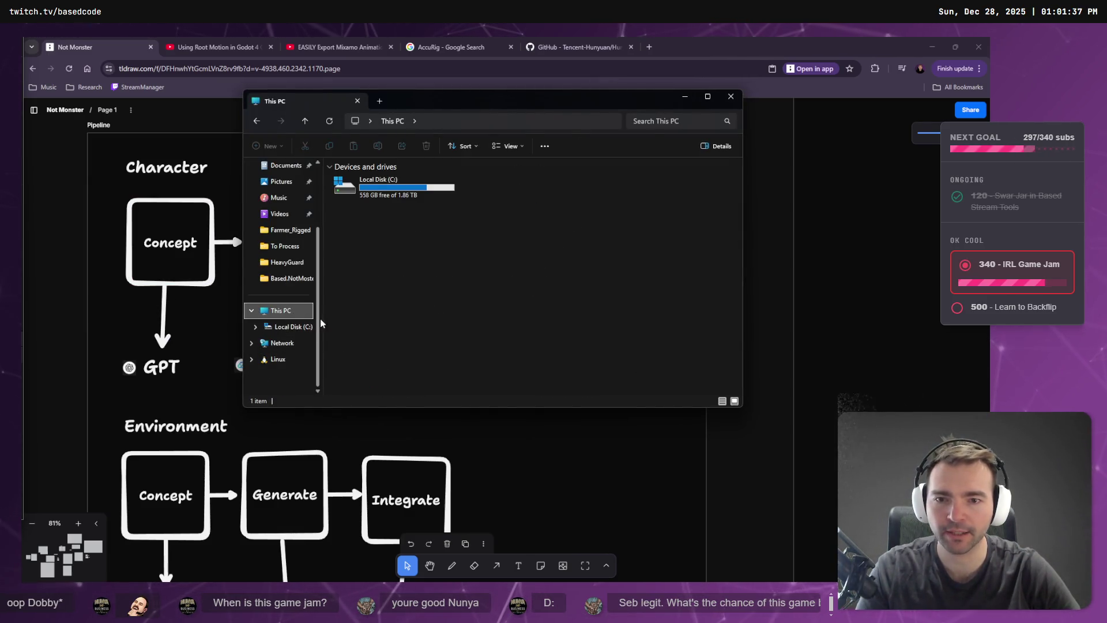
double_click(407, 189)
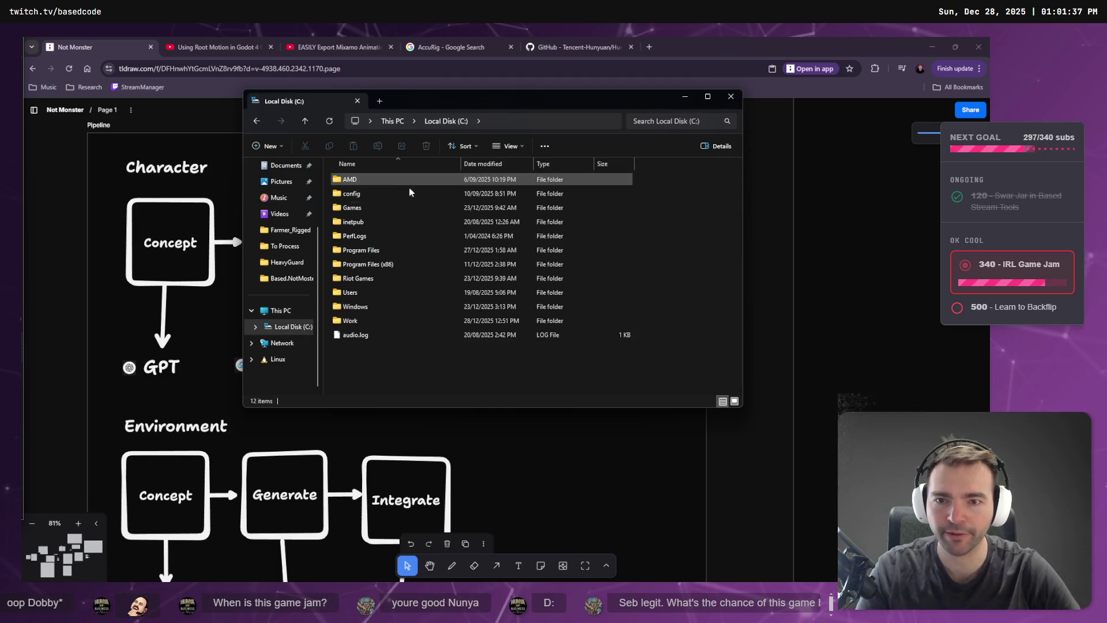
double_click(370, 320)
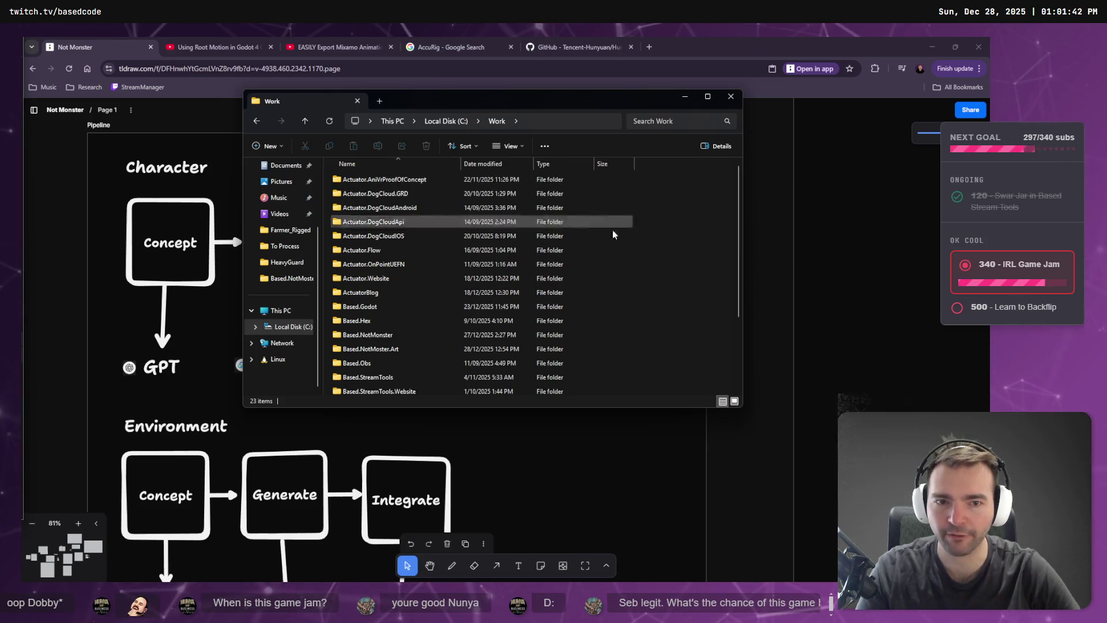
scroll(593, 290, "down", 1)
scroll(490, 272, "down", 3)
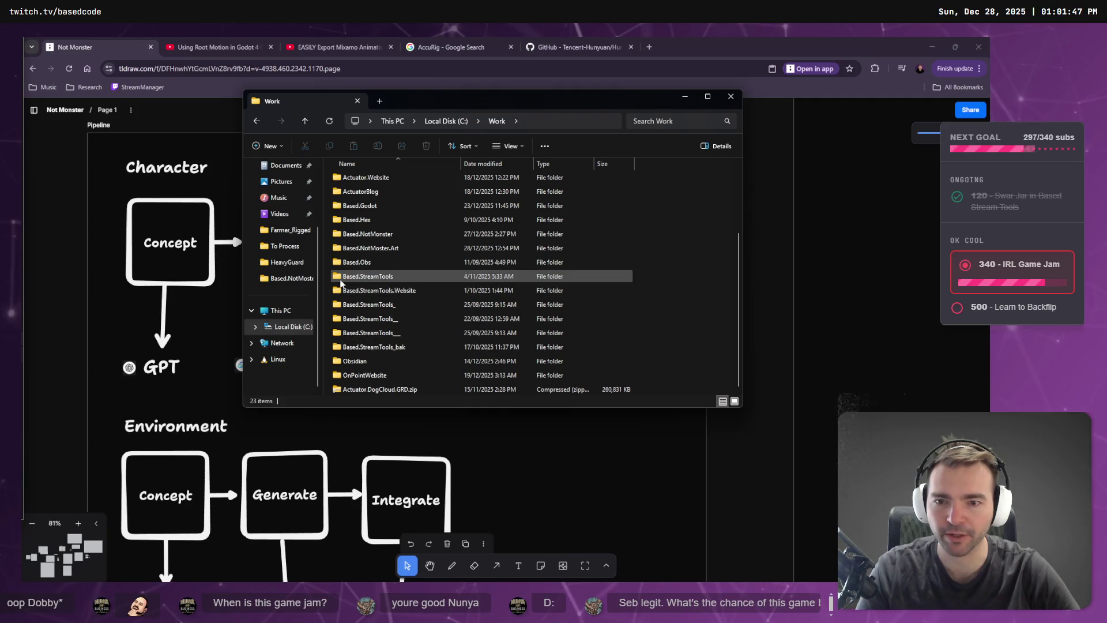
scroll(440, 332, "up", 3)
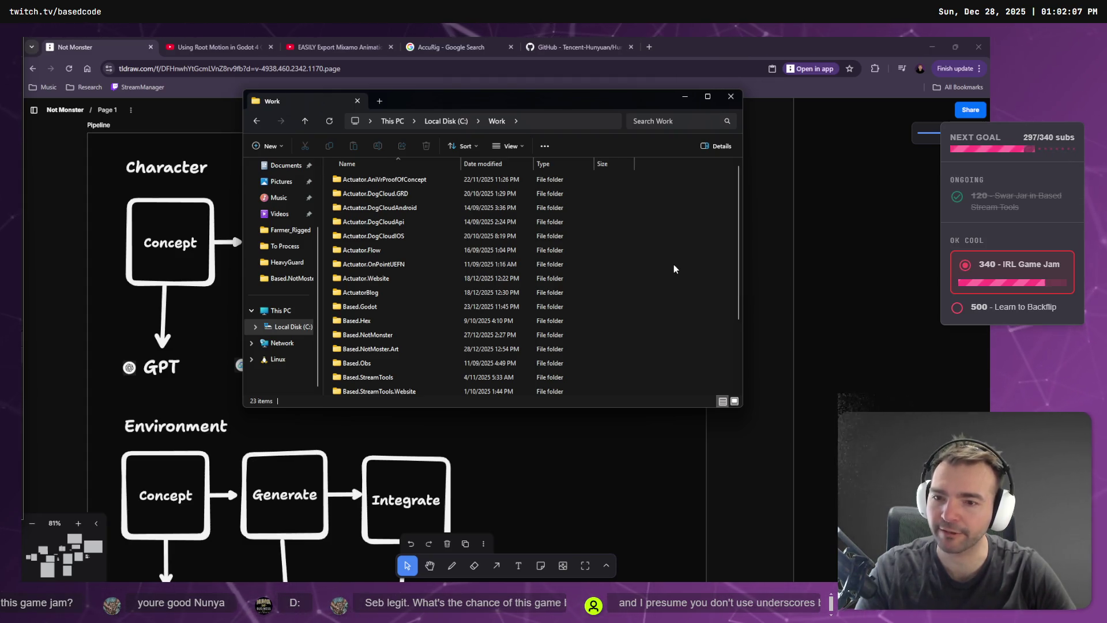
key("alt+F4")
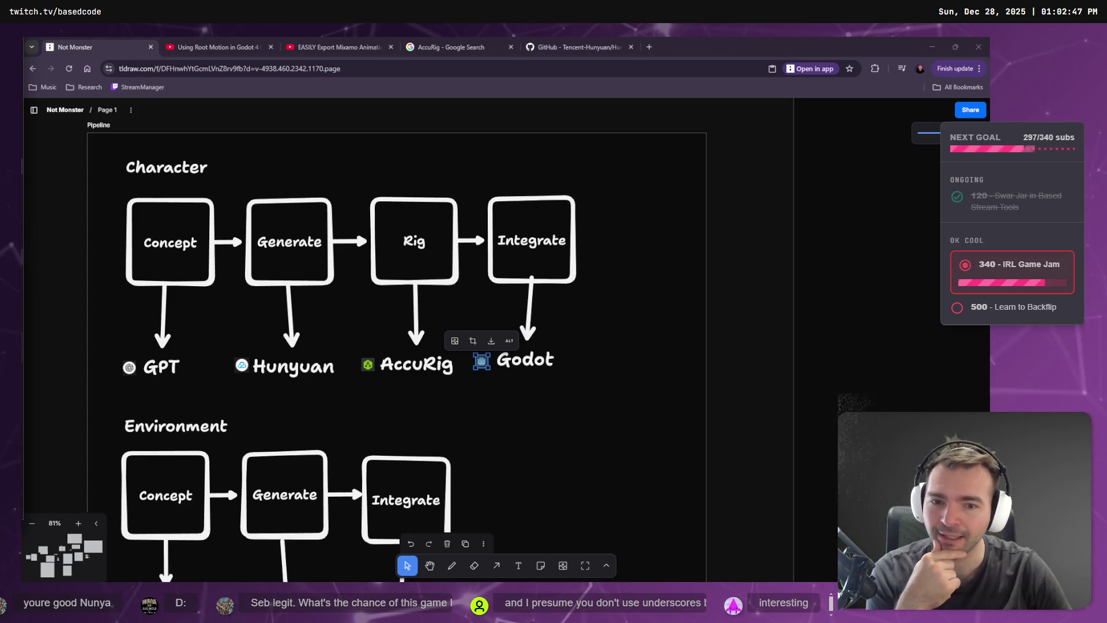
Scroll the board to the Character pipeline, from Concept through Godot, and clear the GPT image selection.
left_click(776, 247)
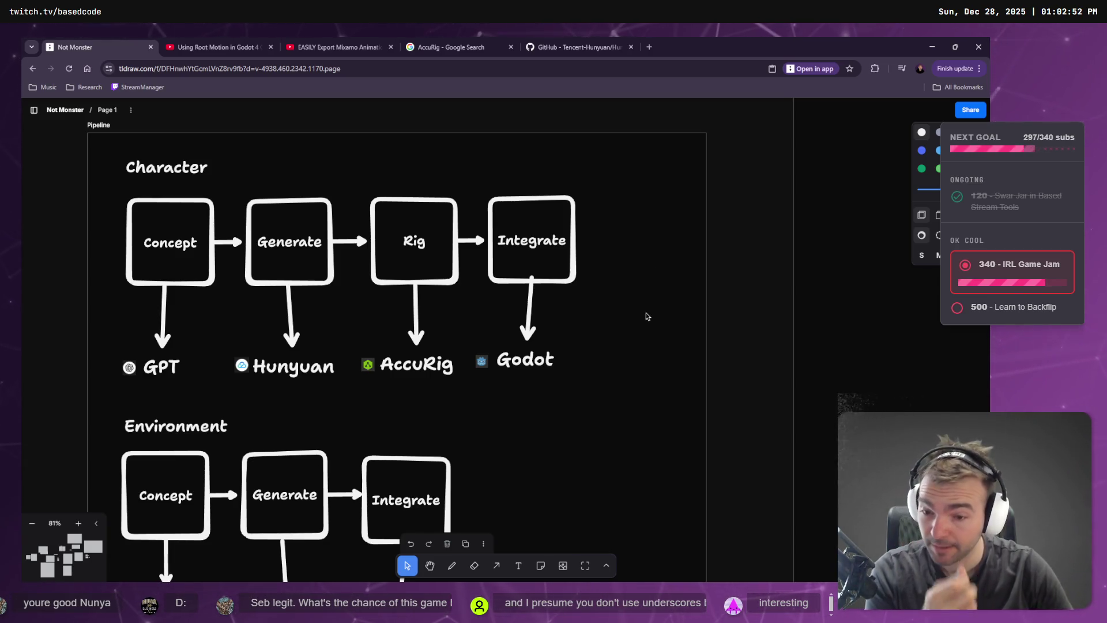
scroll(387, 351, "right", 1)
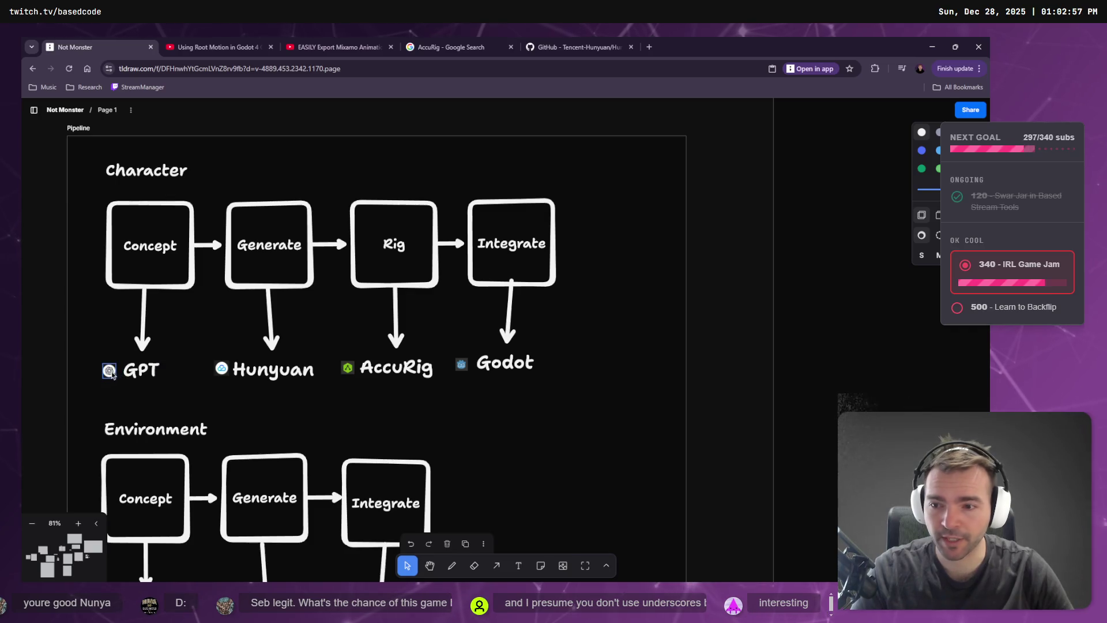
left_click(116, 373)
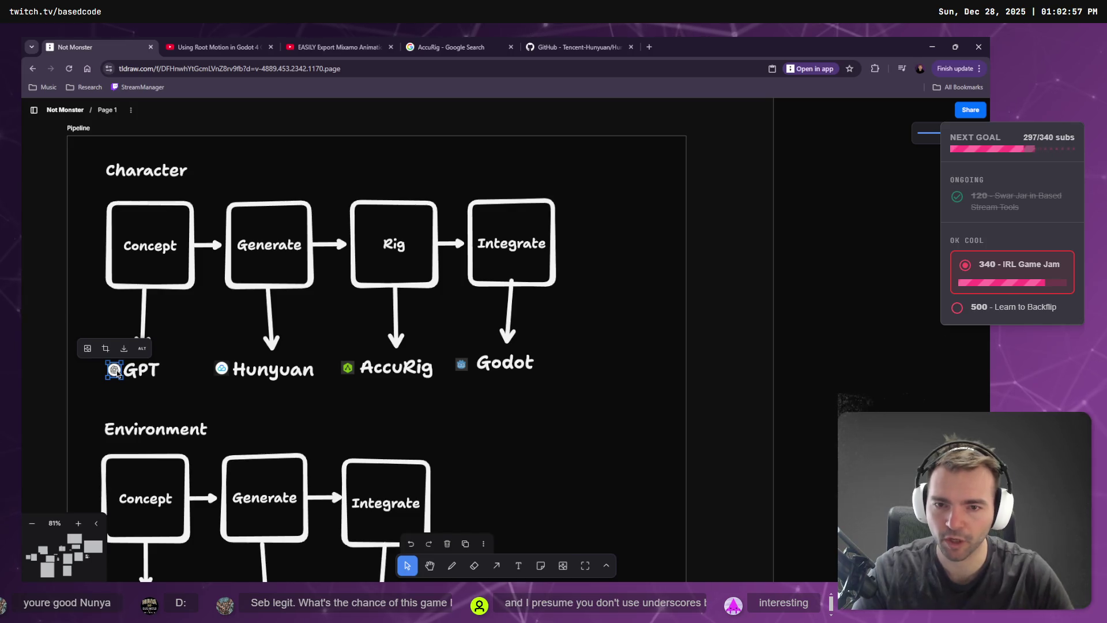
scroll(573, 324, "down", 2)
scroll(766, 329, "left", 3)
scroll(766, 329, "up", 1)
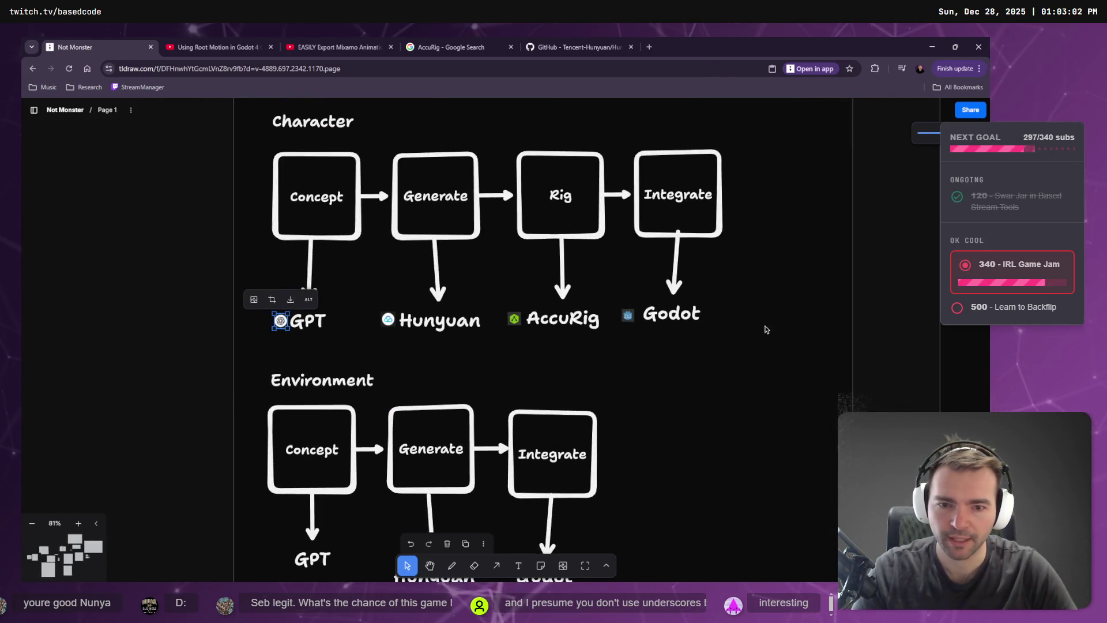
left_click(888, 255)
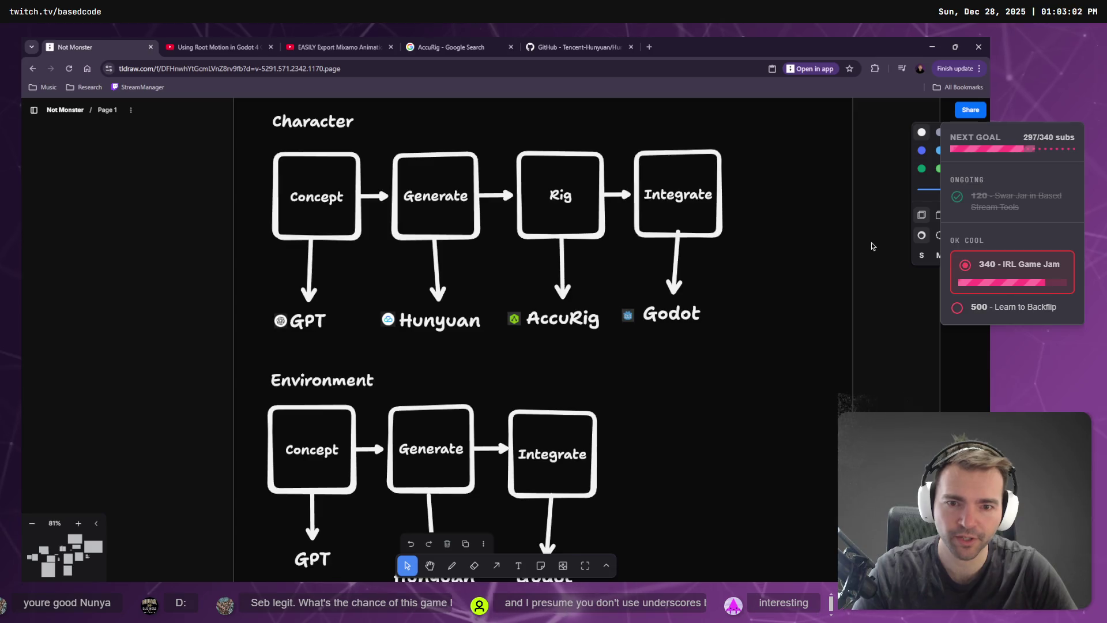
Zoom out on the board and pan toward the Game Loop frame.
scroll(888, 260, "down", 5)
scroll(784, 276, "right", 4)
scroll(687, 295, "down", 3)
scroll(633, 289, "down", 3)
scroll(606, 270, "up", 1)
scroll(606, 270, "down", 4)
scroll(605, 270, "right", 3)
left_click_drag(533, 295, 383, 398)
Pan across the Villagers, Characters and Natural frames, then zoom in on the Pipeline frame at 61%.
scroll(383, 398, "up", 8)
scroll(375, 373, "right", 8)
mouse_move(378, 202)
left_mouse_down()
mouse_move(380, 339)
mouse_move(309, 306)
left_mouse_up()
left_click_drag(758, 282, 281, 362)
scroll(281, 361, "down", 3)
scroll(404, 318, "up", 10)
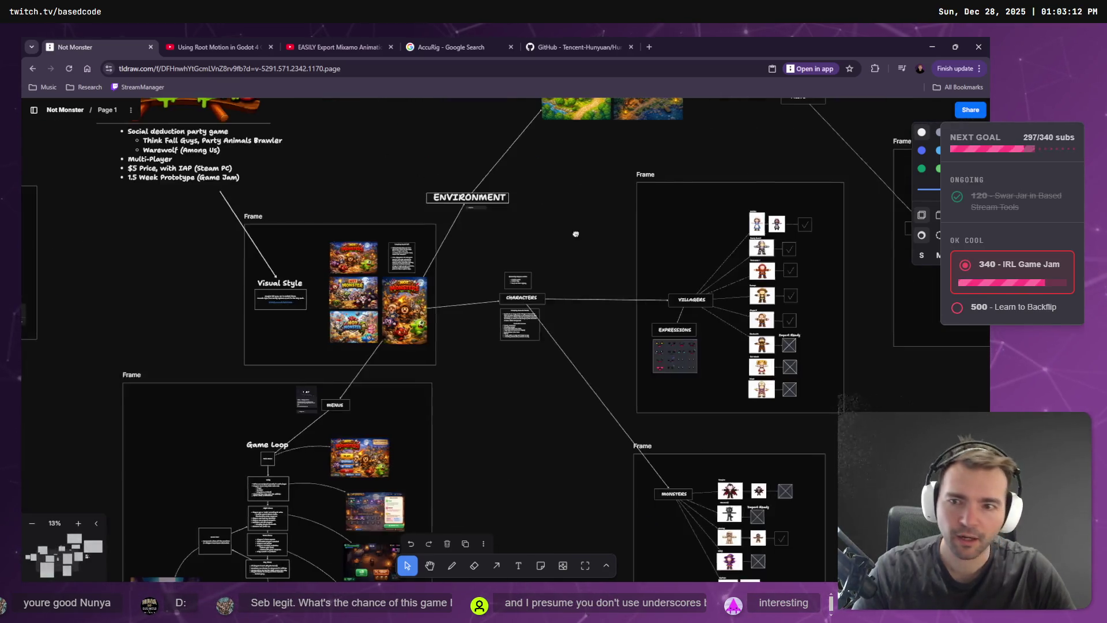
scroll(585, 253, "up", 8)
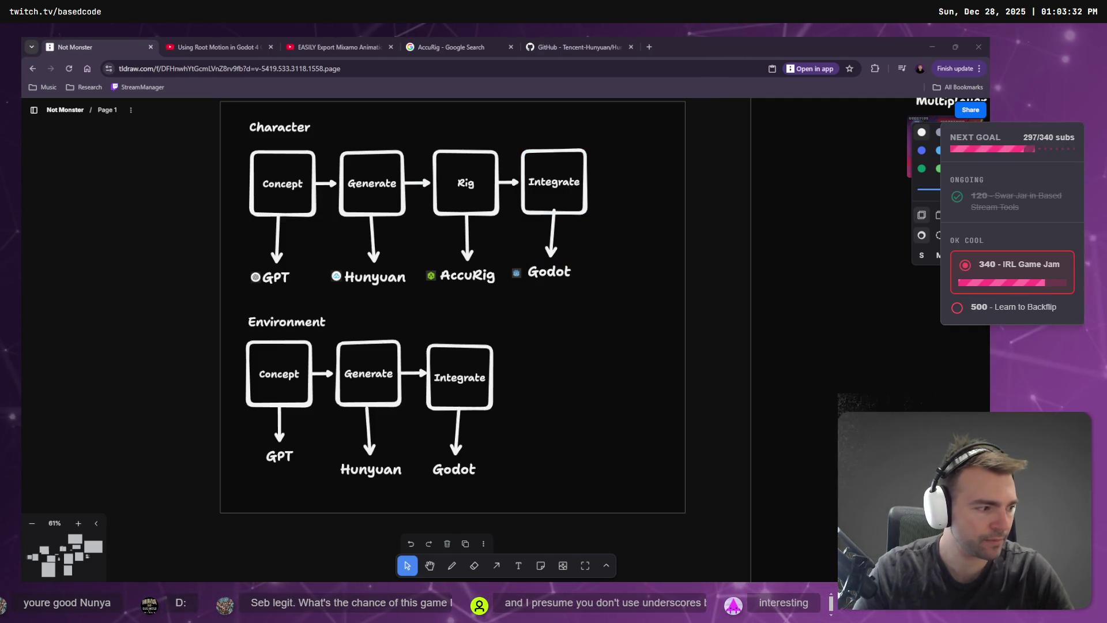
key("alt+Tab")
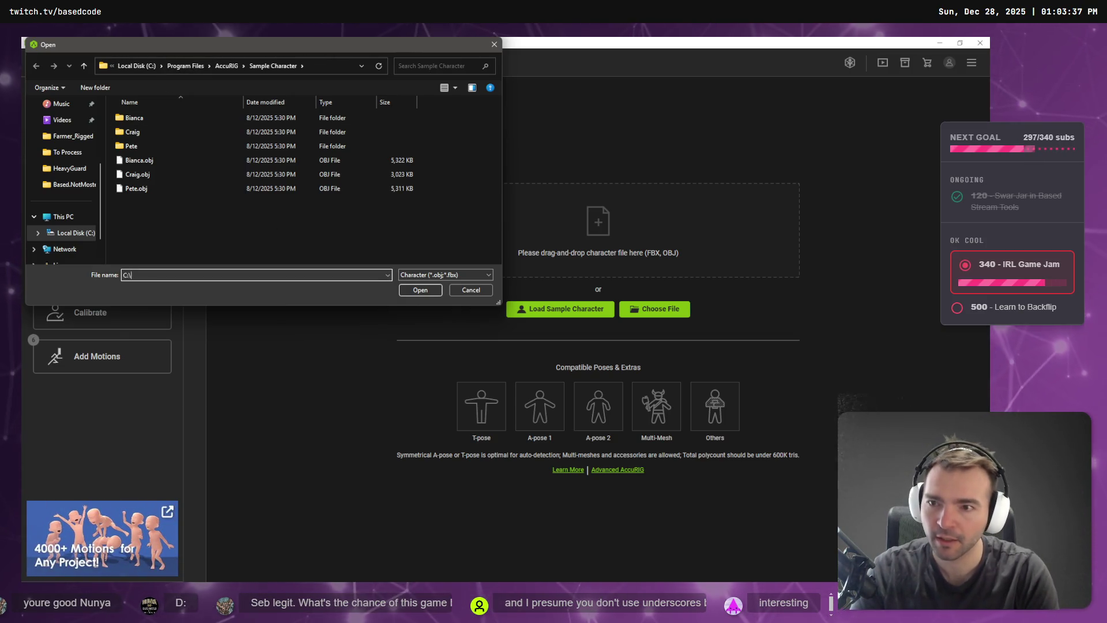
Navigate AccuRig's Open dialog to C:\Work\Based.NotMoster.Art using path autocomplete.
type("C:\\Work\\")
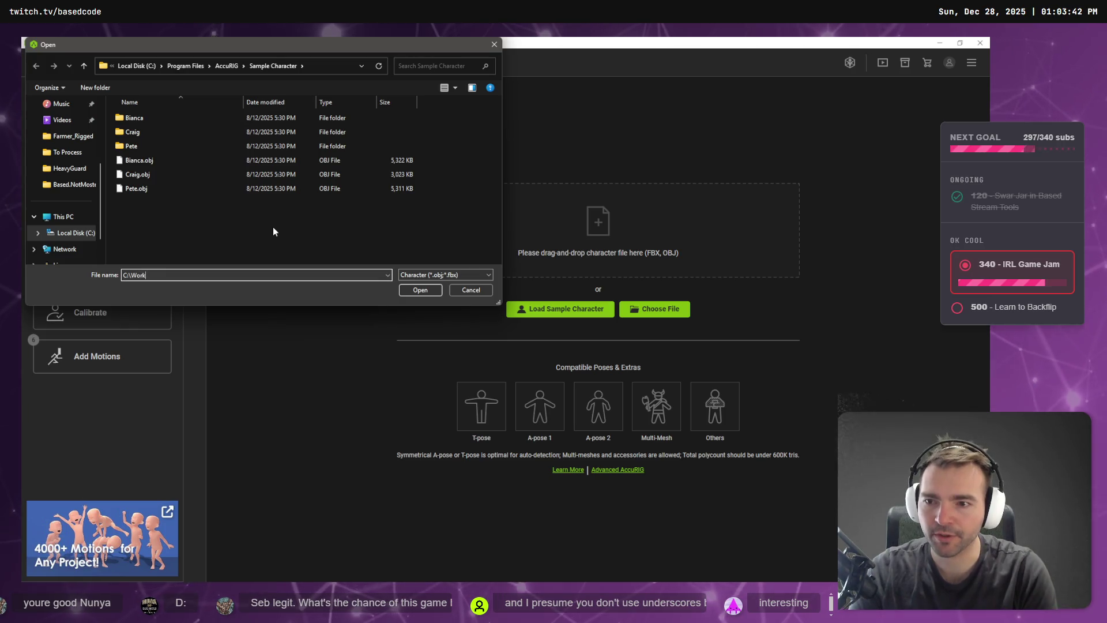
type("B")
key("Down")
key("Down")
key("Down")
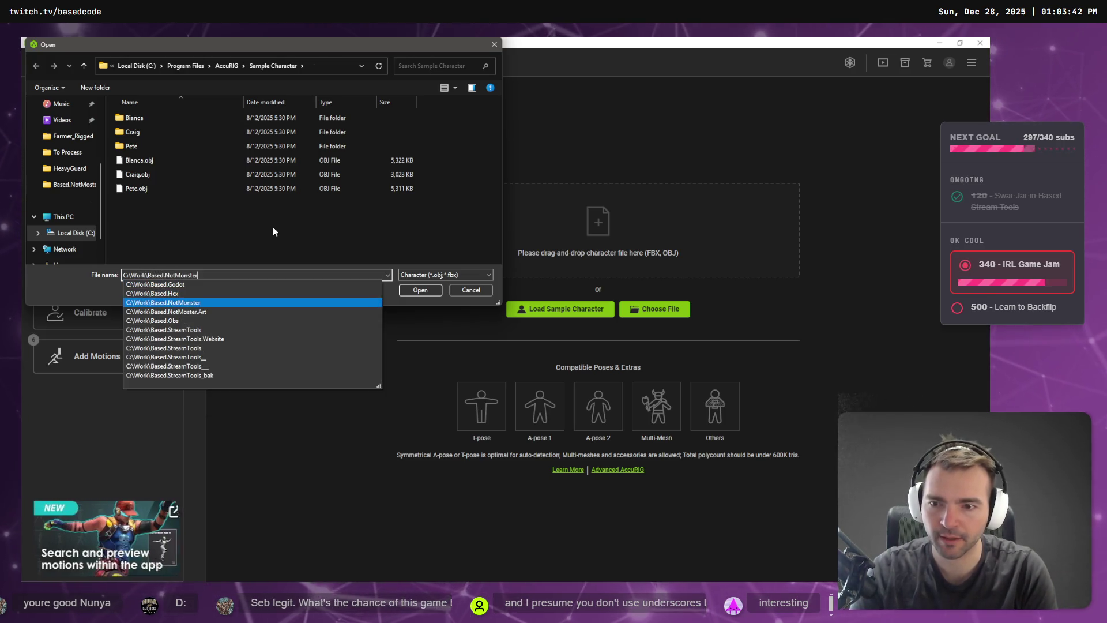
type("\\")
key("Down")
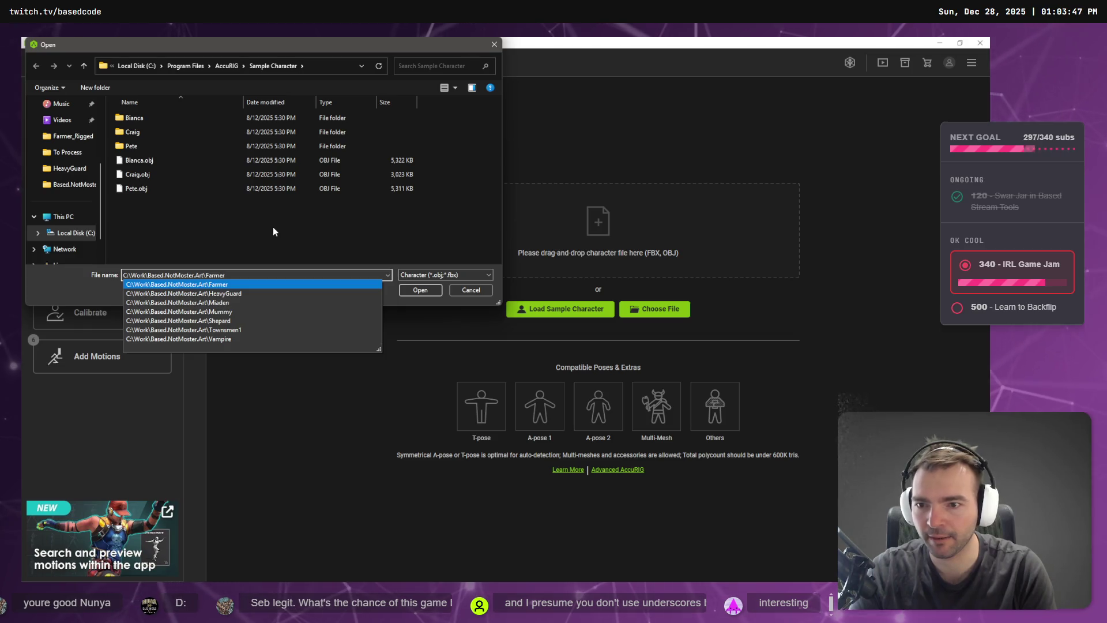
key("Up")
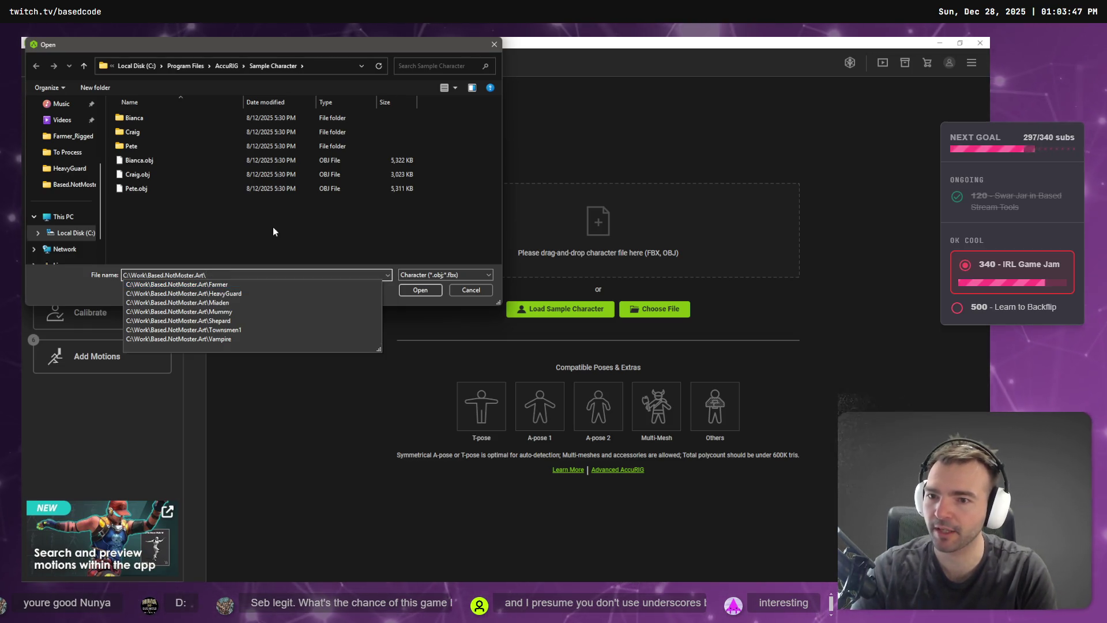
key("BackSpace")
key("BackSpace")
key("BackSpace")
key("Down")
key("Up")
key("Up")
key("Up")
key("Up")
key("Up")
key("Down")
key("Down")
key("Down")
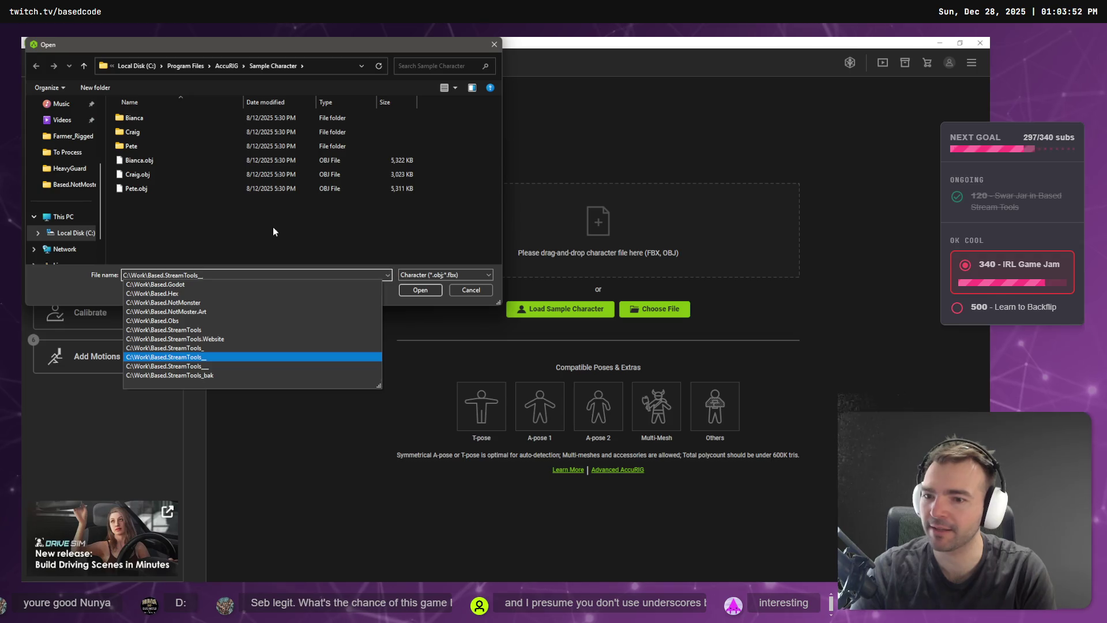
key("BackSpace")
key("BackSpace")
key("Up")
key("Up")
key("Return")
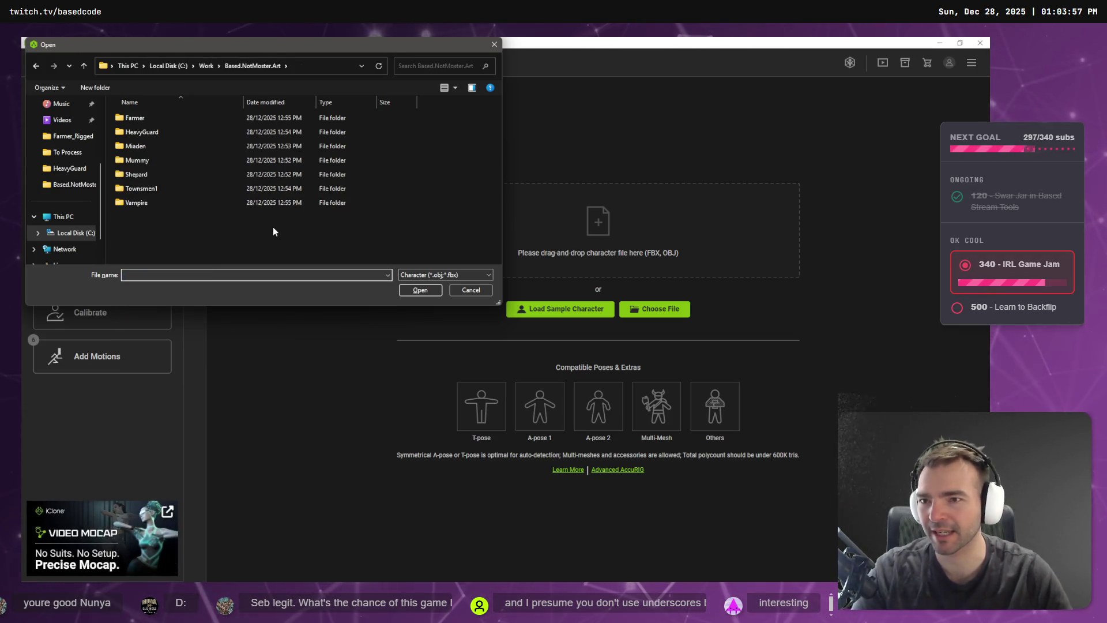
Open the Townsmen1 folder, check the loadable file types, and select its folder path.
left_click(169, 119)
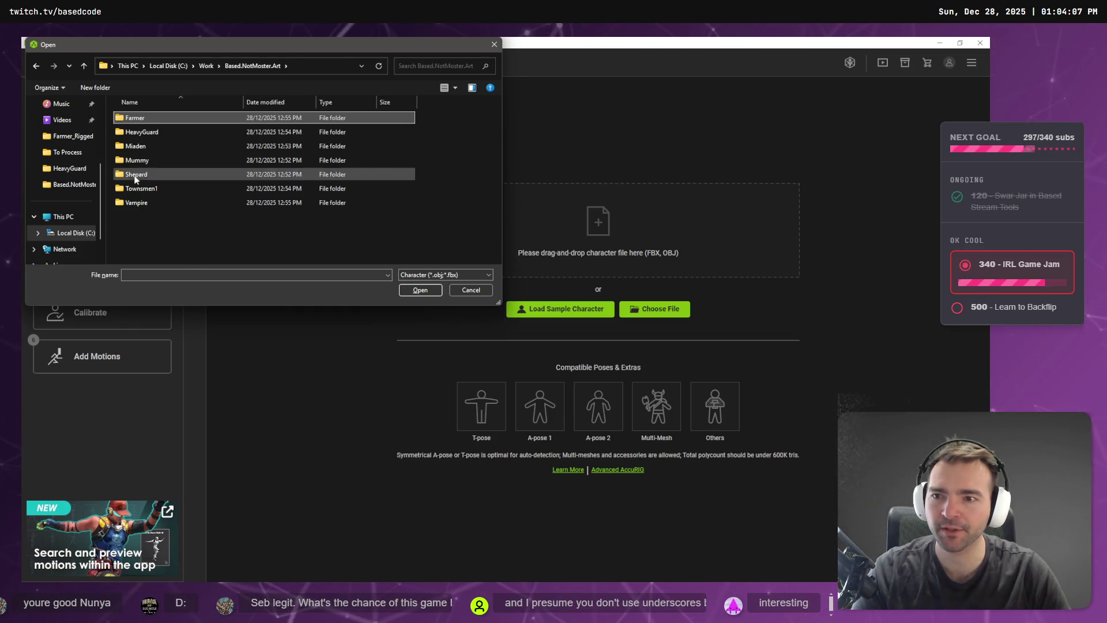
double_click(147, 190)
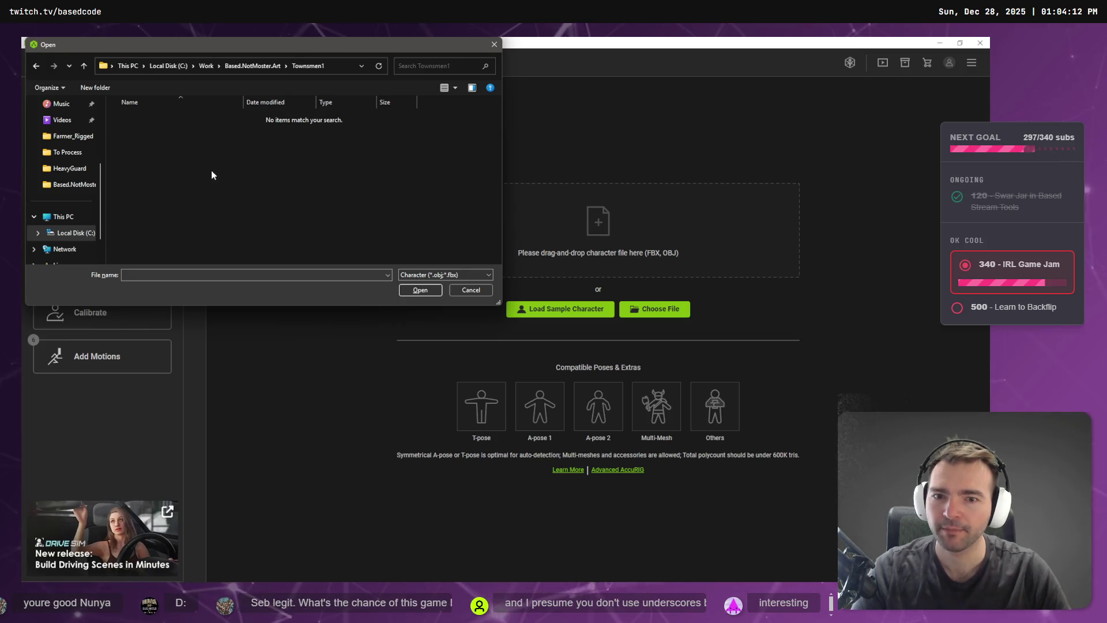
left_click(429, 274)
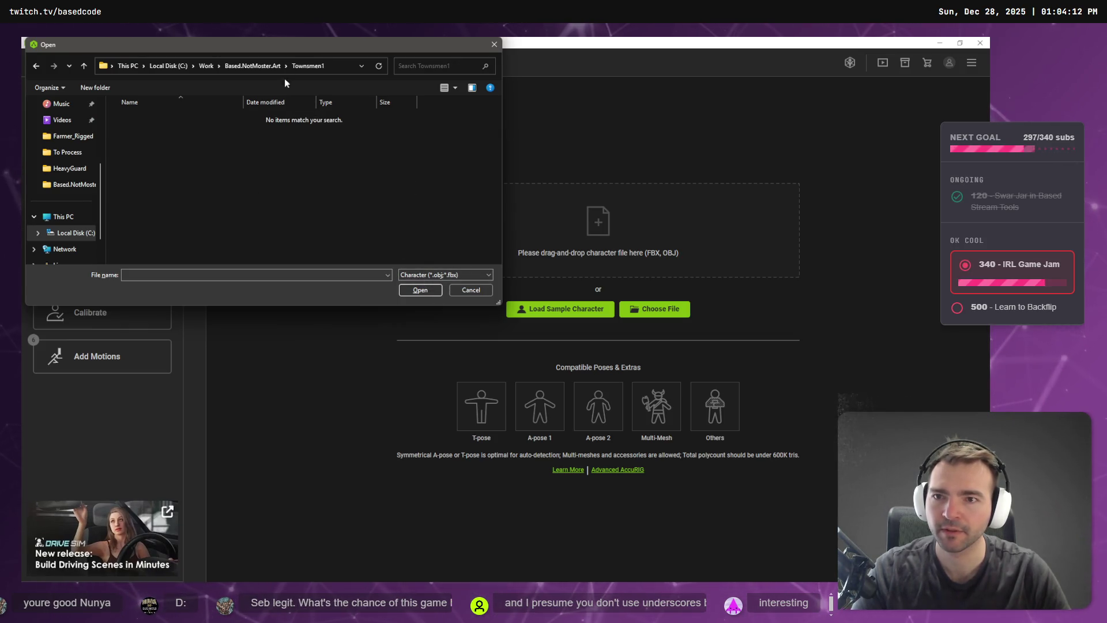
left_click(299, 68)
left_click(299, 69)
double_click(299, 68)
key("super+e")
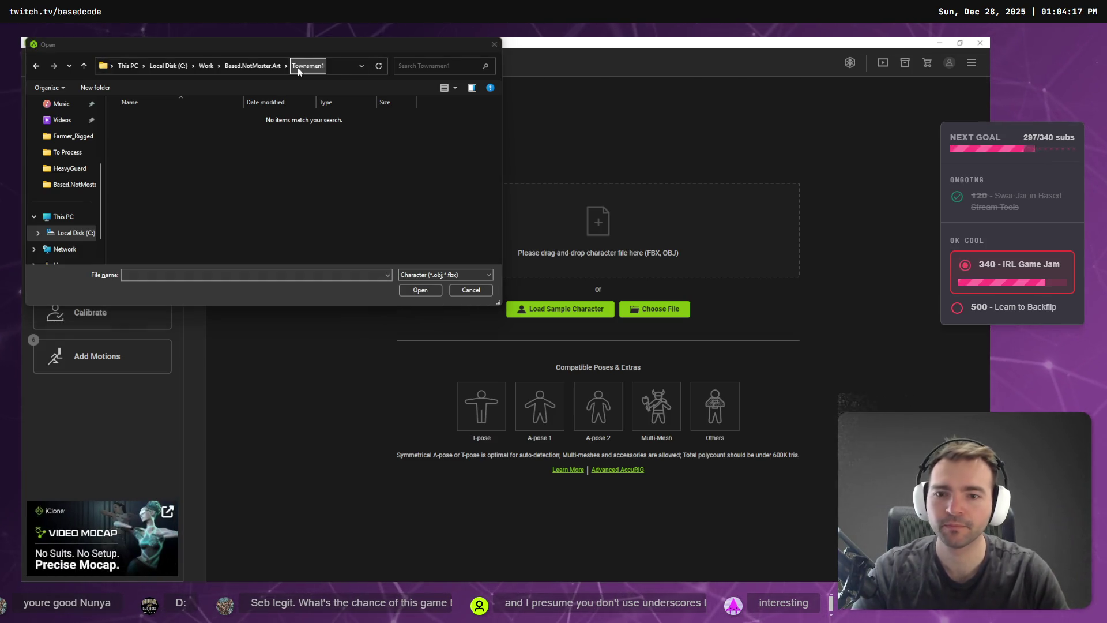
Go to the Townsmen1 folder in Explorer and extract all of Townsmen1.zip.
key("ctrl+l")
type("C:\\Work\\Based.NotMoster.Art\\Townsmen1")
key("Return")
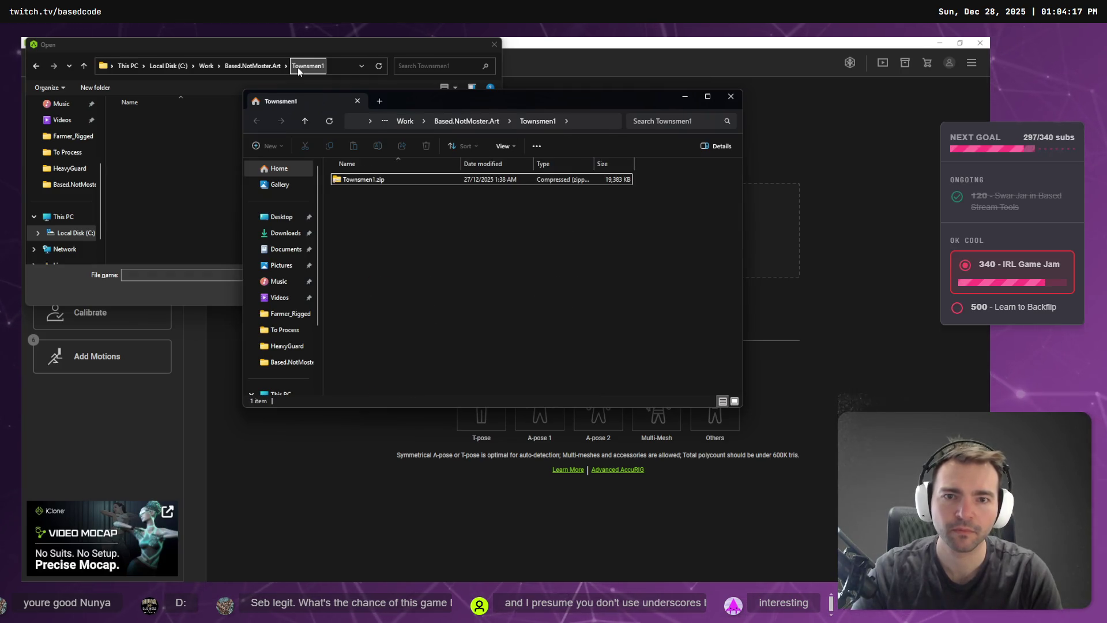
key("shift+F10")
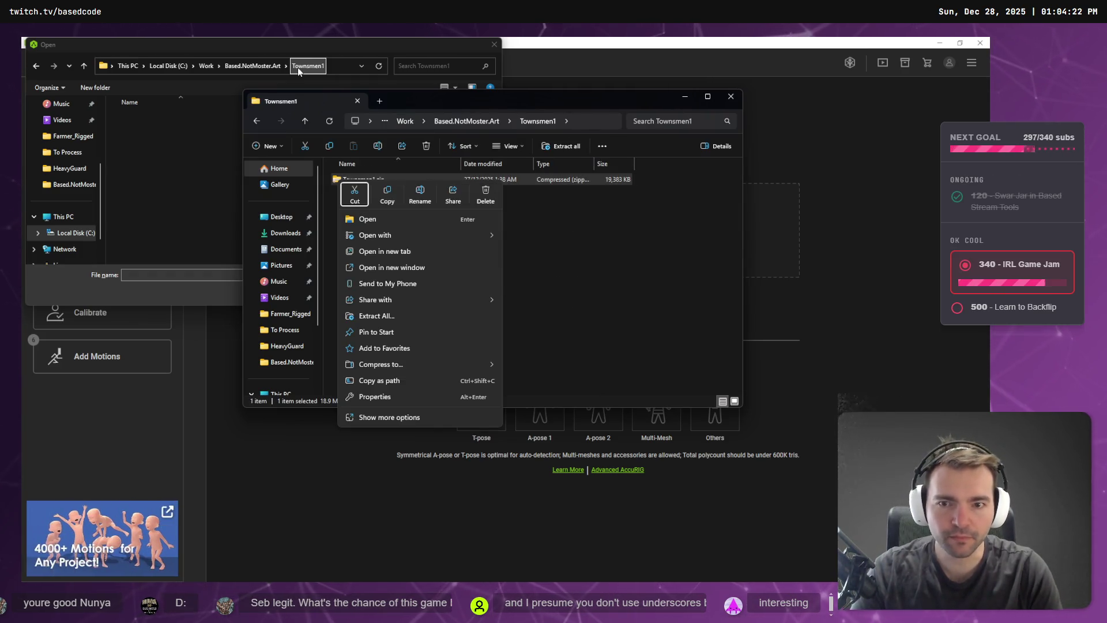
key("Up")
key("Up")
key("Up")
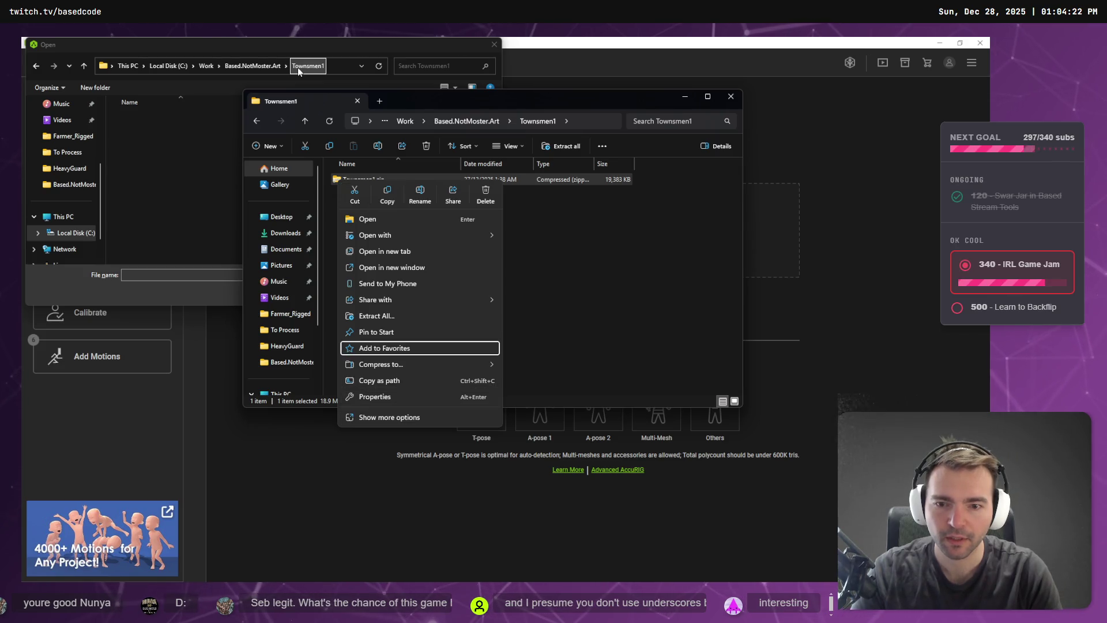
key("Return")
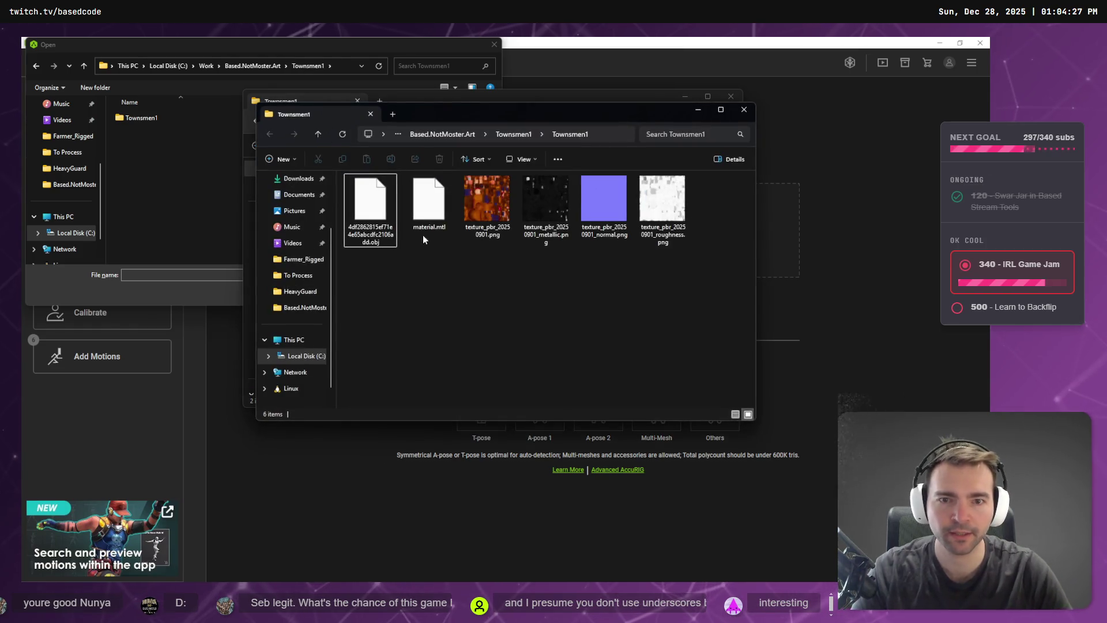
key("ctrl+w")
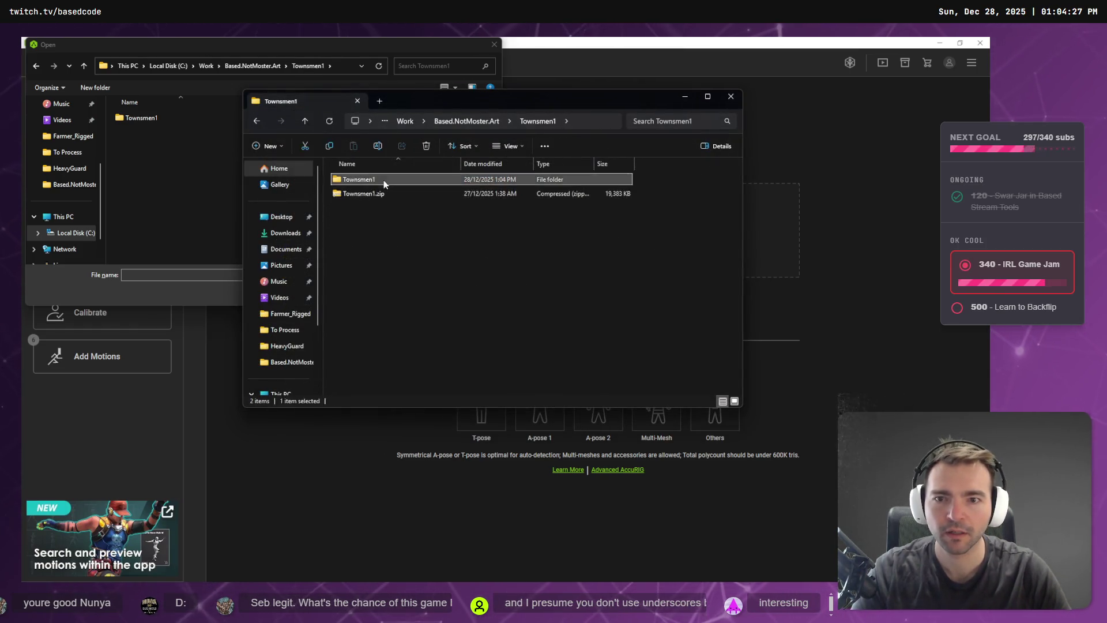
Move the six extracted files up into Townsmen1 and delete the empty extracted folder.
double_click(383, 180)
key("ctrl+a")
key("ctrl+x")
left_click(500, 120)
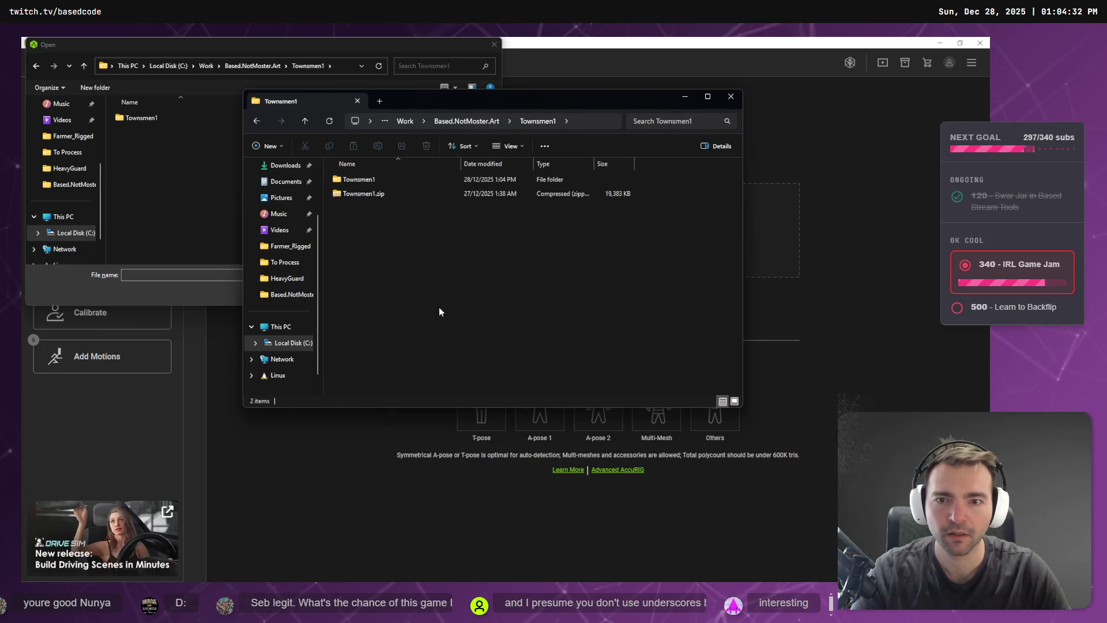
key("ctrl+v")
left_click(384, 180)
key("Delete")
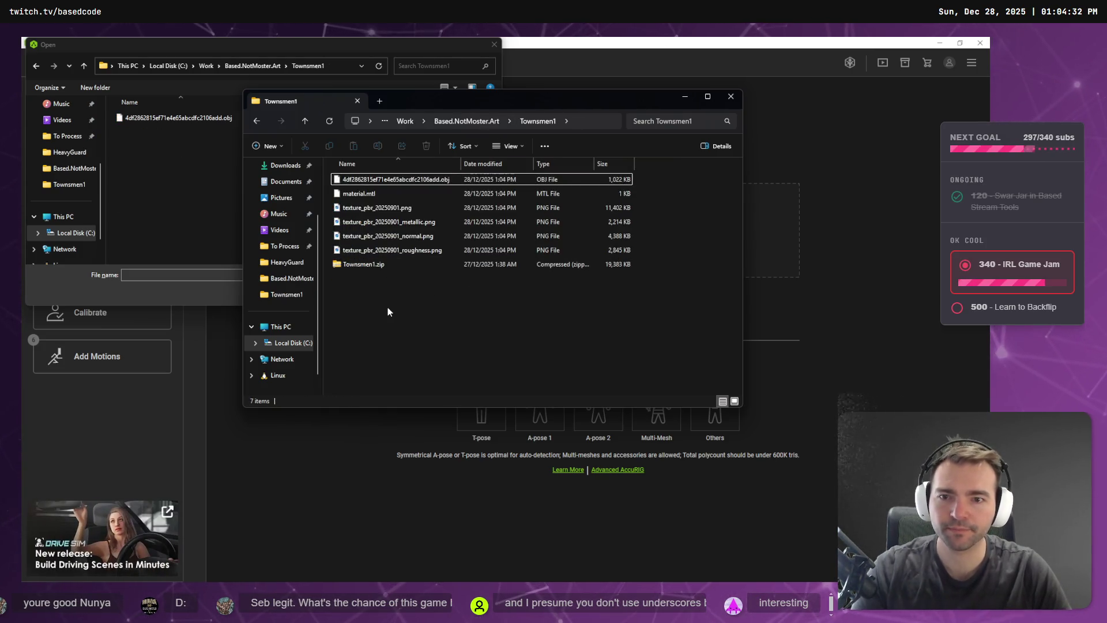
Paste the Townsmen1 path into AccuRig's Open dialog and load the Townsmen1 obj model.
key("ctrl+l")
key("ctrl+c")
key("ctrl+w")
left_click(240, 279)
key("ctrl+v")
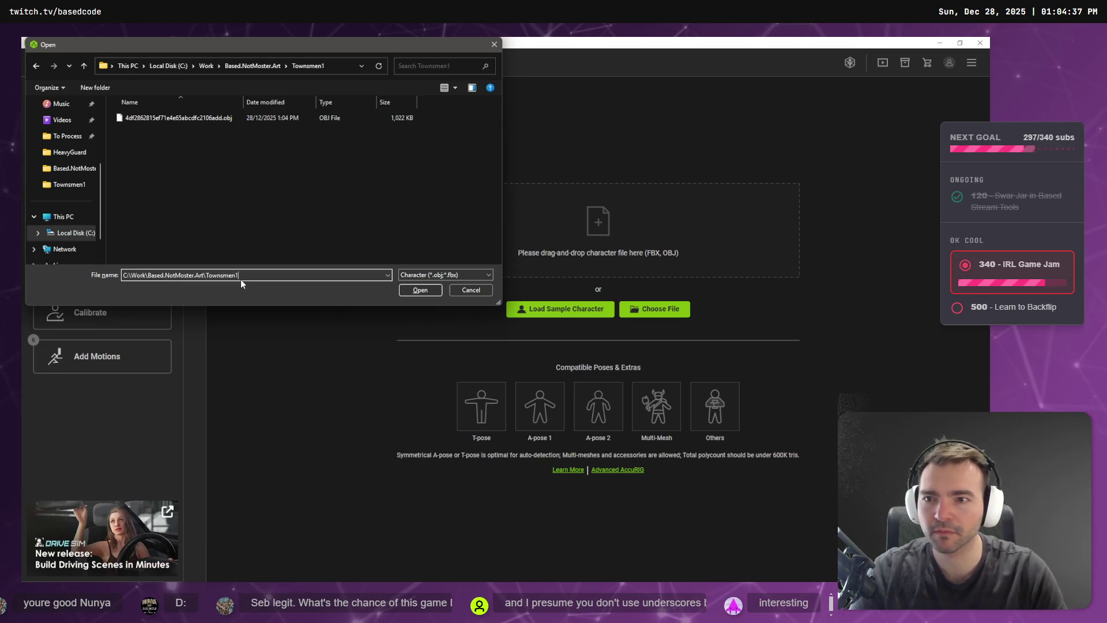
double_click(200, 119)
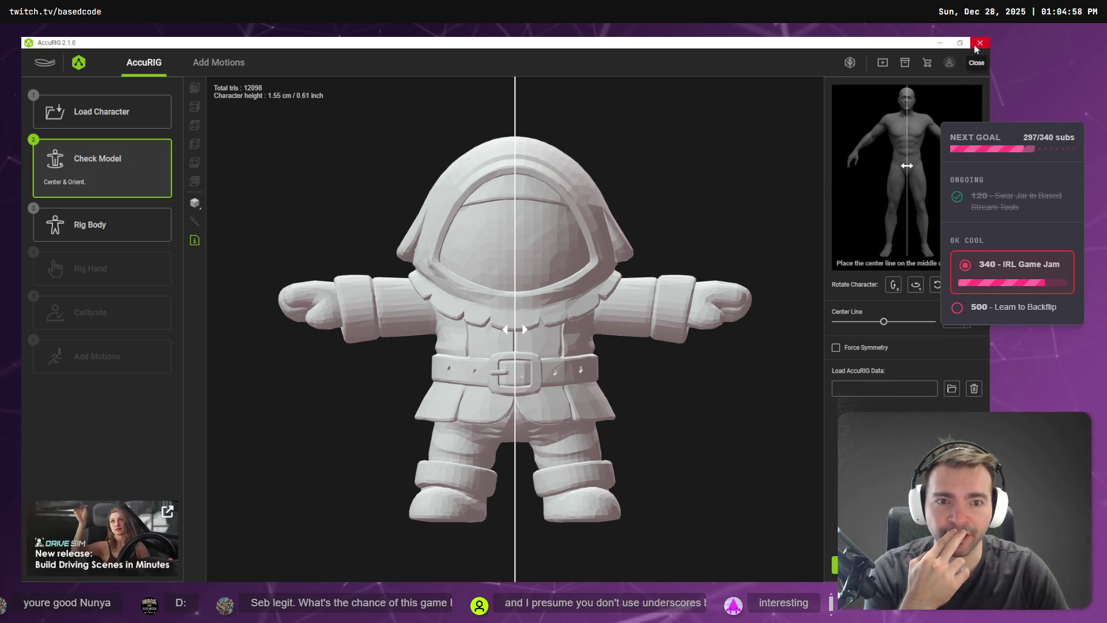
Close AccuRig while the Townsmen1 model sits at Check Model.
left_click(978, 43)
Confirm closing AccuRig, then reach Based.NotMoster.Art\Mummy in File Explorer to show Mummy.fbx (20,051 KB).
left_click(452, 392)
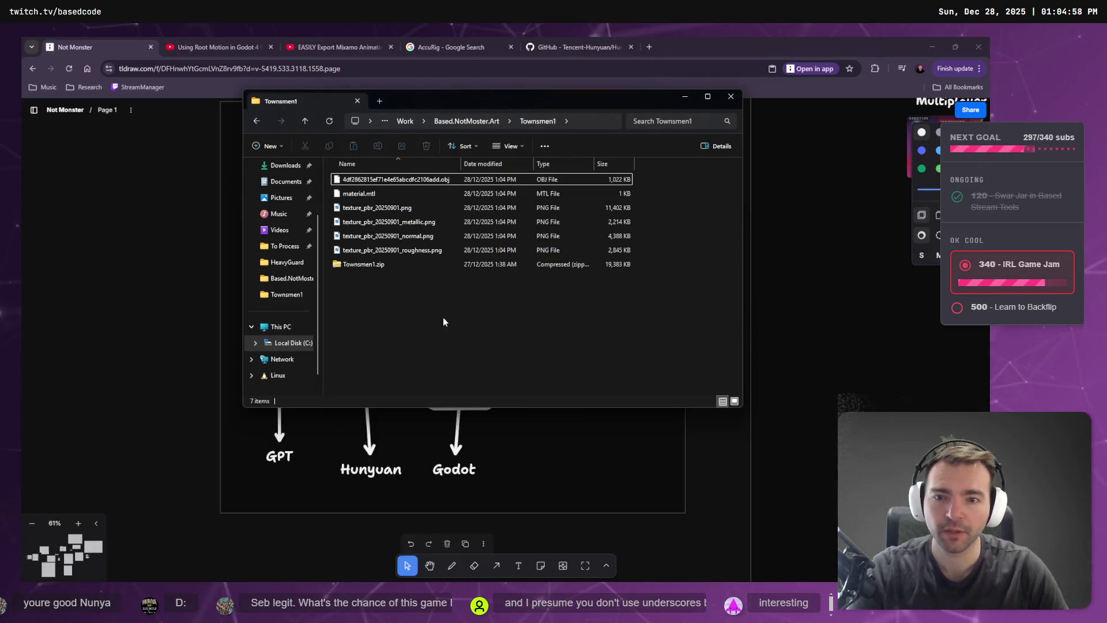
left_click(699, 562)
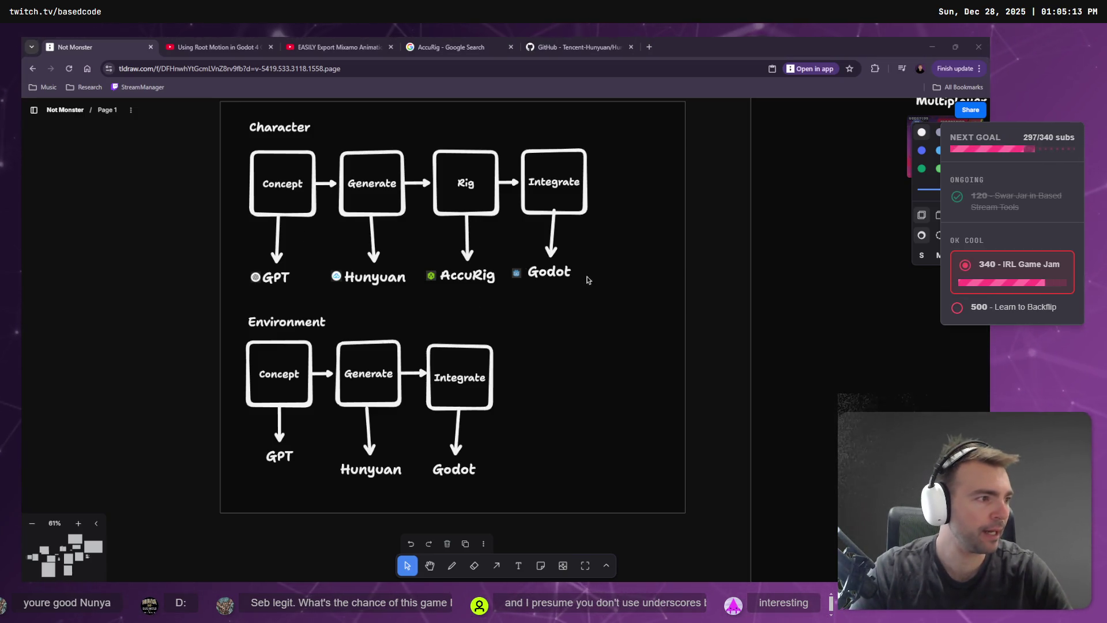
key("alt+Tab")
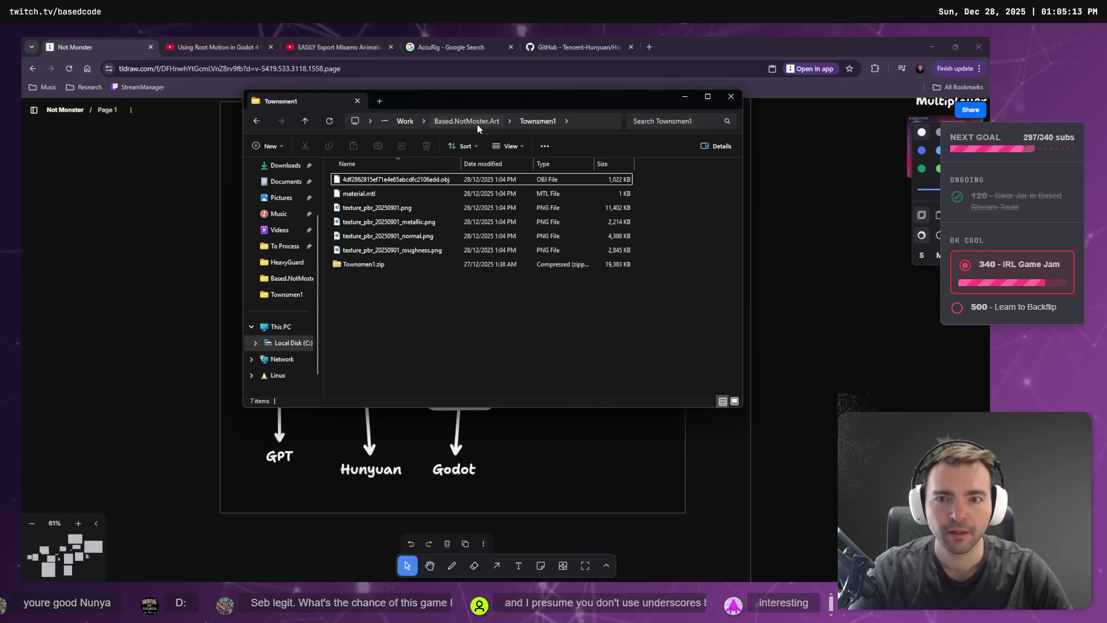
left_click(478, 127)
double_click(376, 225)
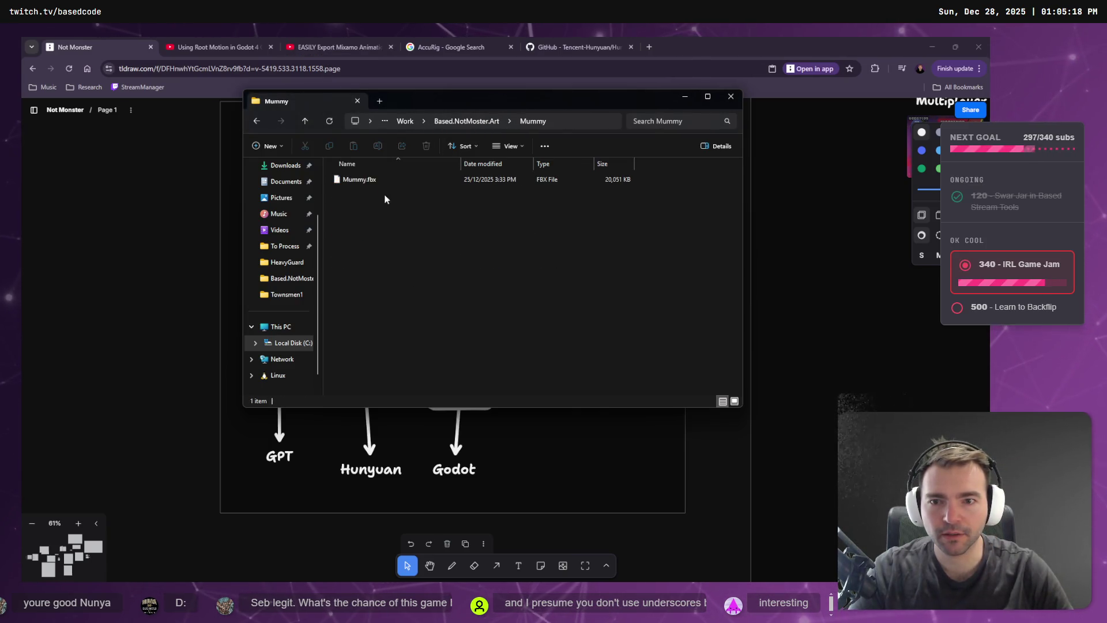
left_click(467, 121)
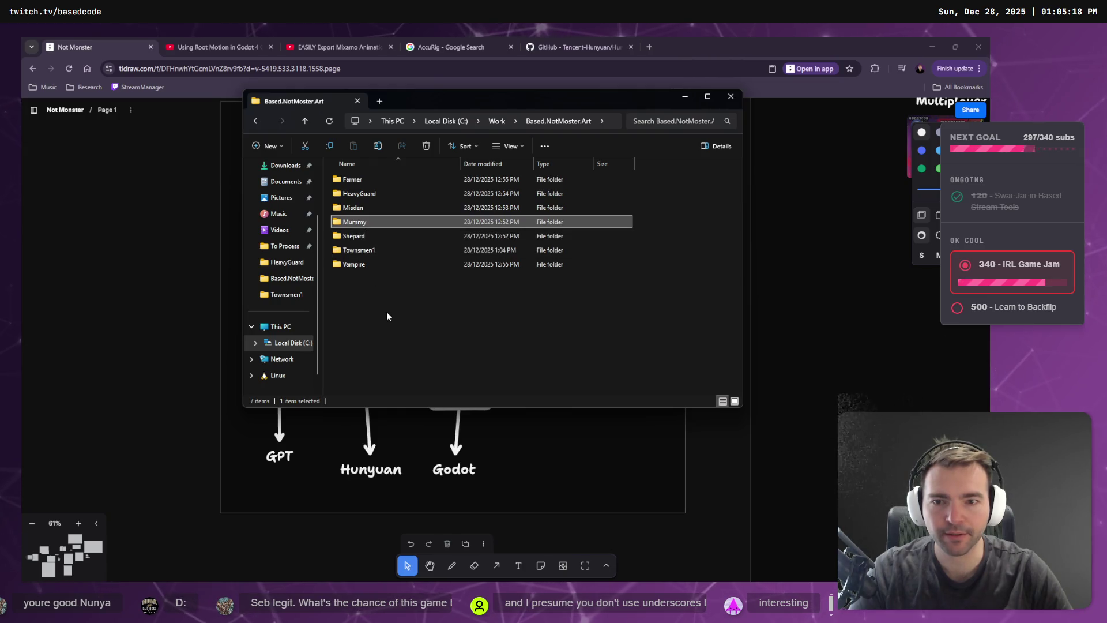
double_click(383, 223)
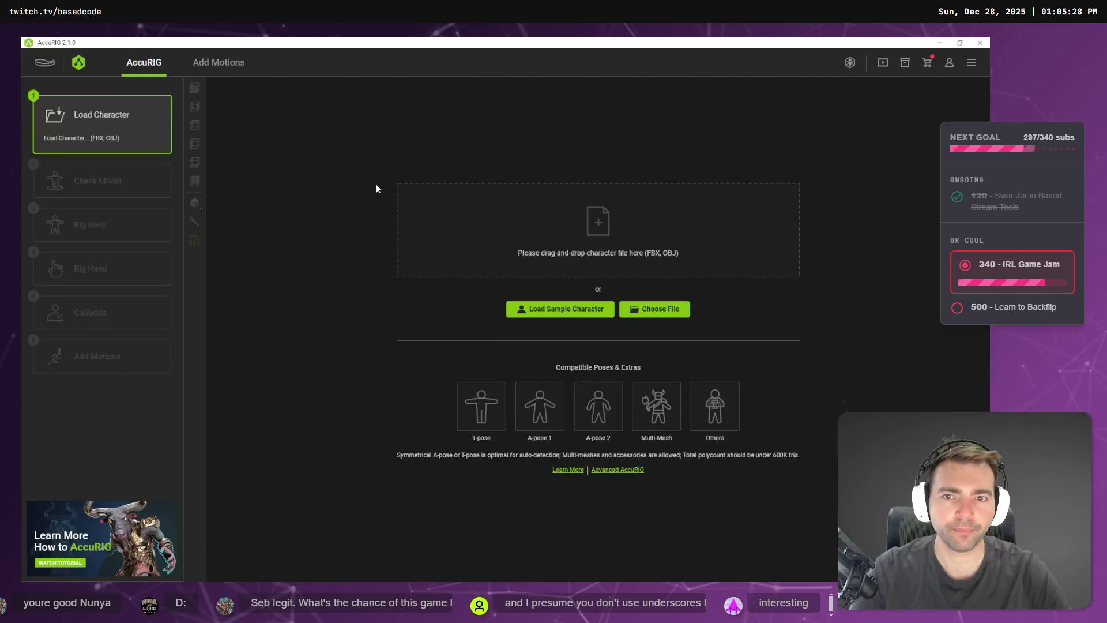
Drag Mummy.fbx into AccuRig and apply Rotate Y Axis 90° repeatedly until it faces front.
key("alt+Tab")
mouse_move(358, 178)
left_mouse_down()
mouse_move(561, 223)
mouse_move(553, 229)
left_mouse_up()
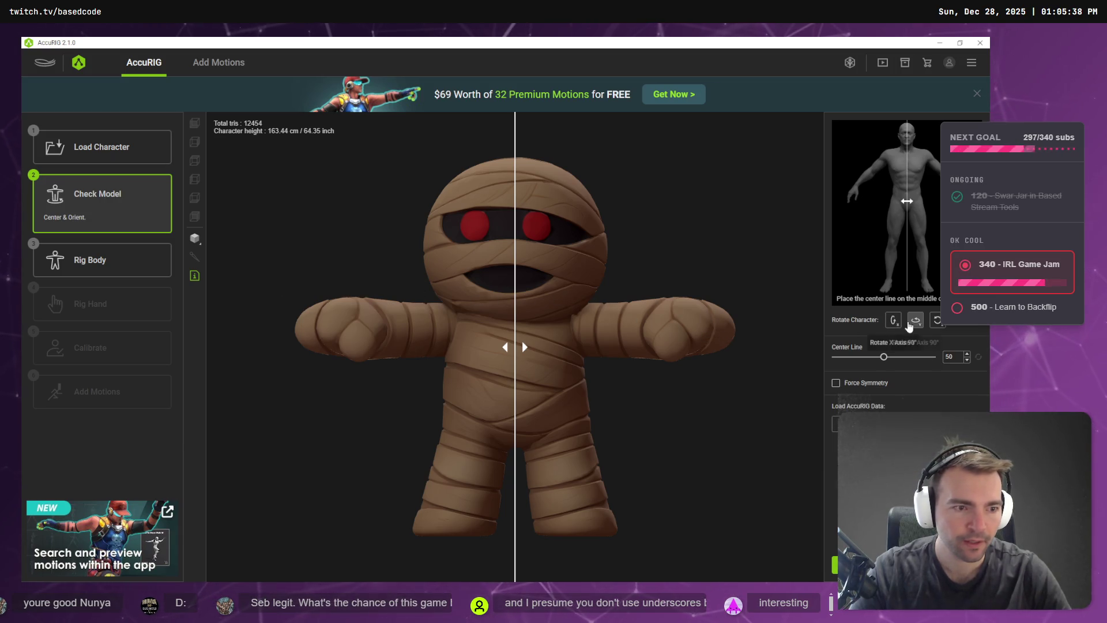
left_click(917, 324)
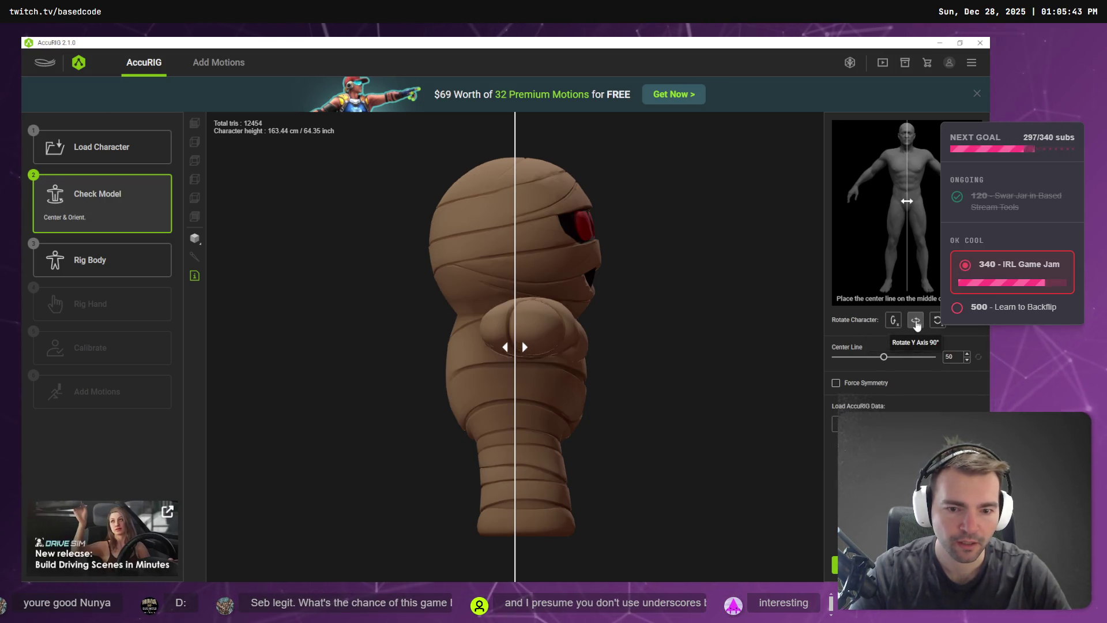
left_click(917, 324)
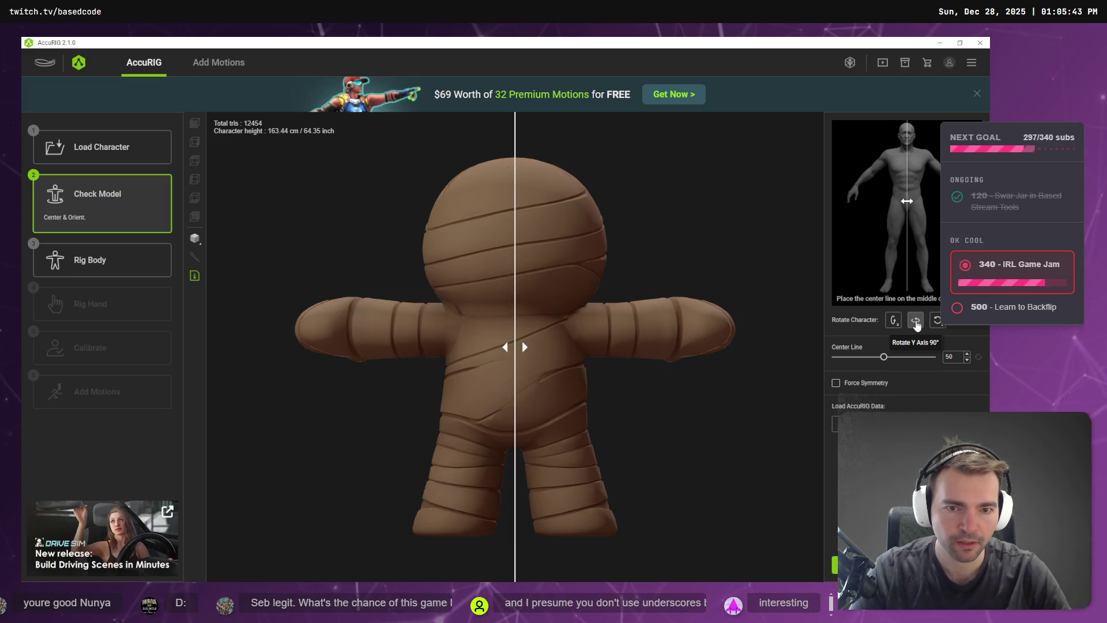
left_click(916, 325)
left_click(917, 324)
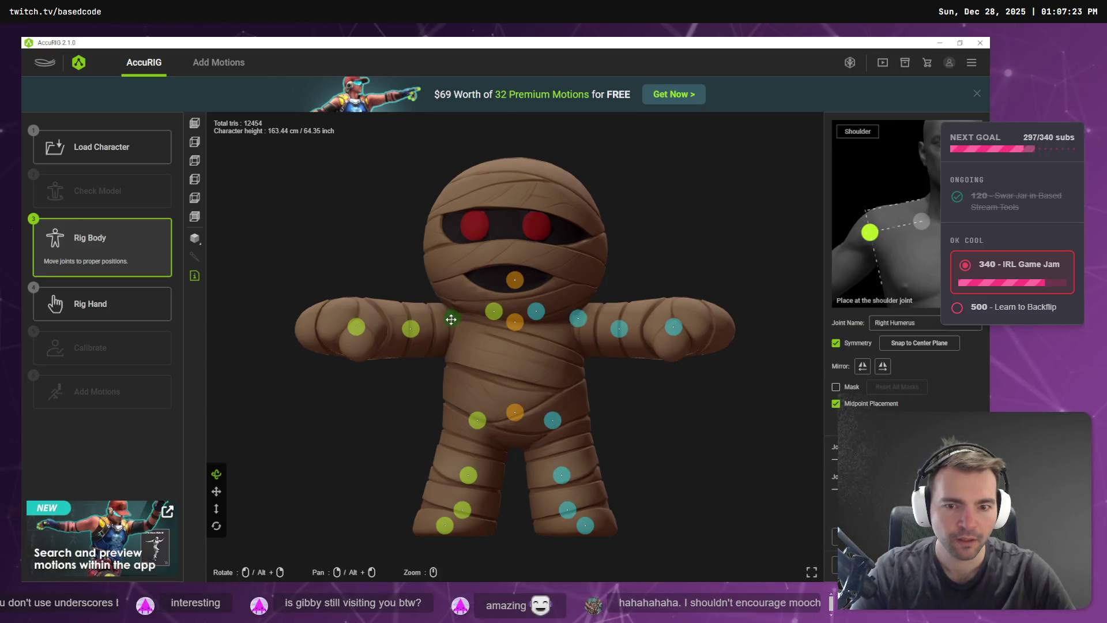
Nudge the right shoulder and clavicle joints, then from Top view slide the elbow joint along the arm.
left_click_drag(450, 322, 457, 324)
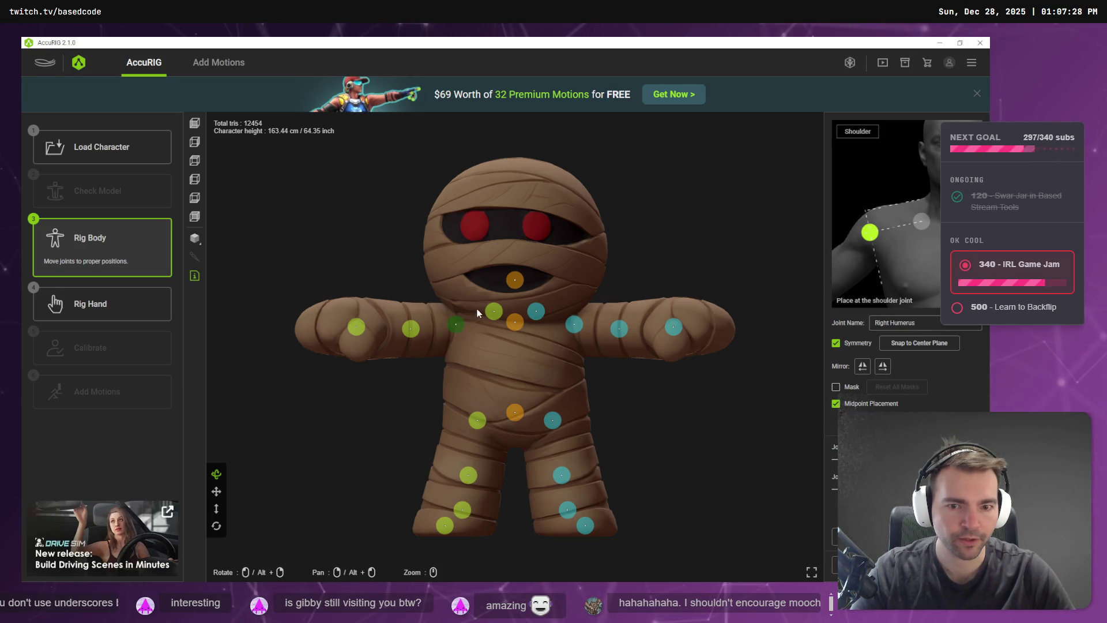
left_click_drag(496, 319, 489, 322)
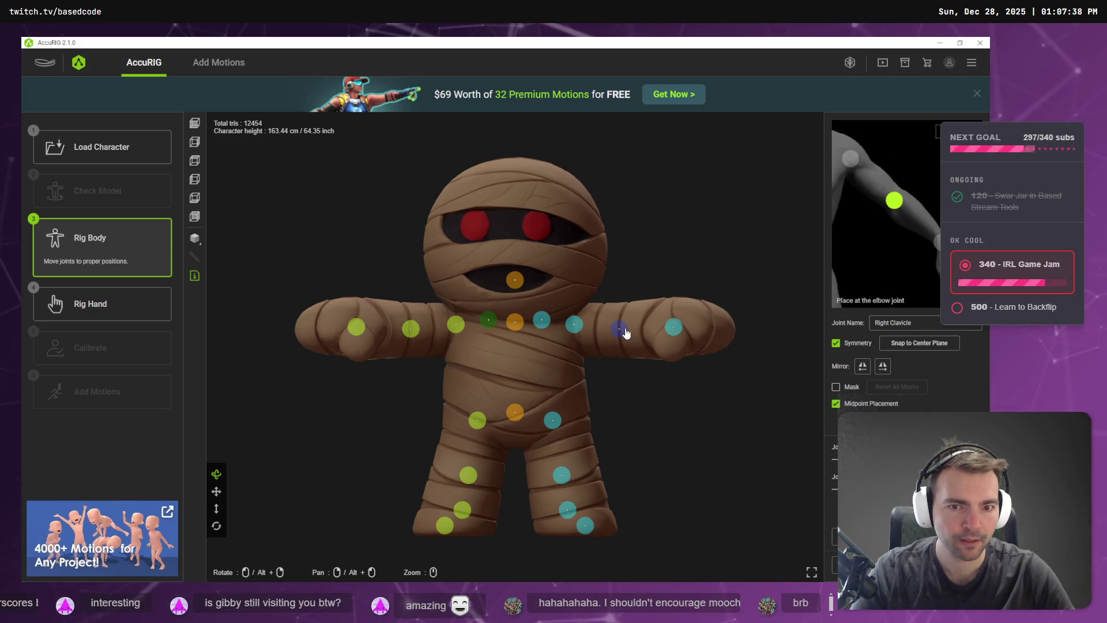
left_click(192, 161)
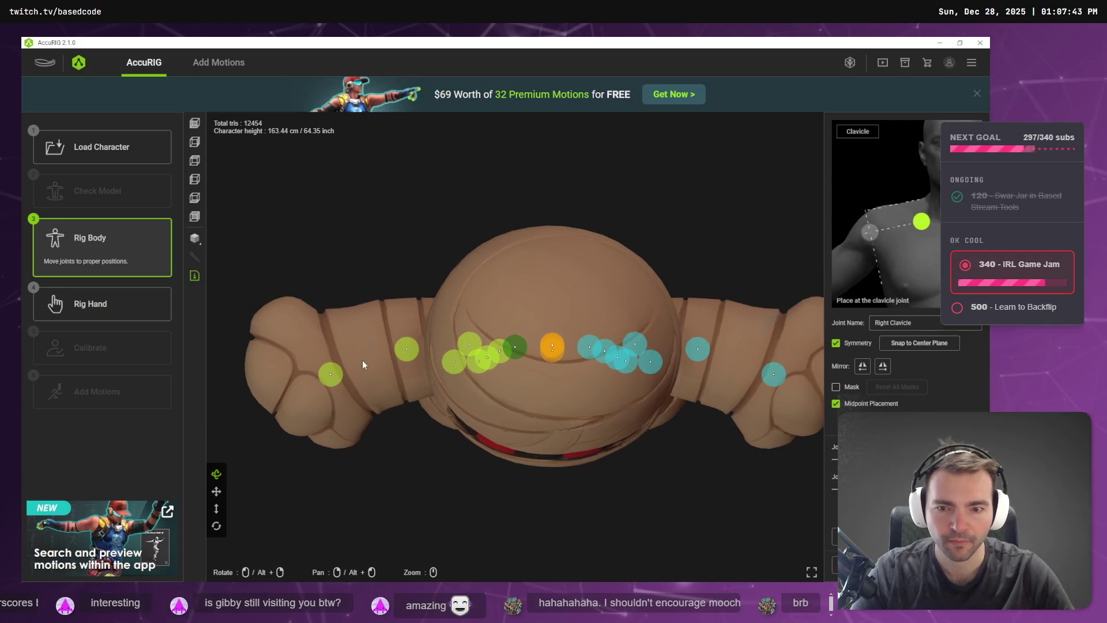
left_click(333, 364)
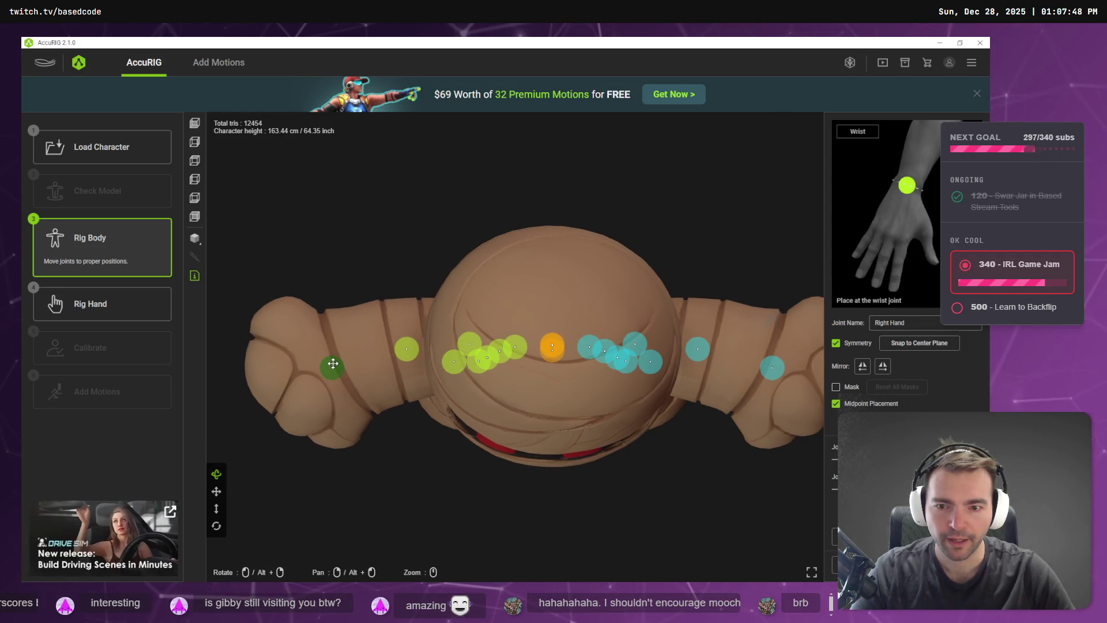
left_click(406, 344)
left_click_drag(407, 344, 401, 343)
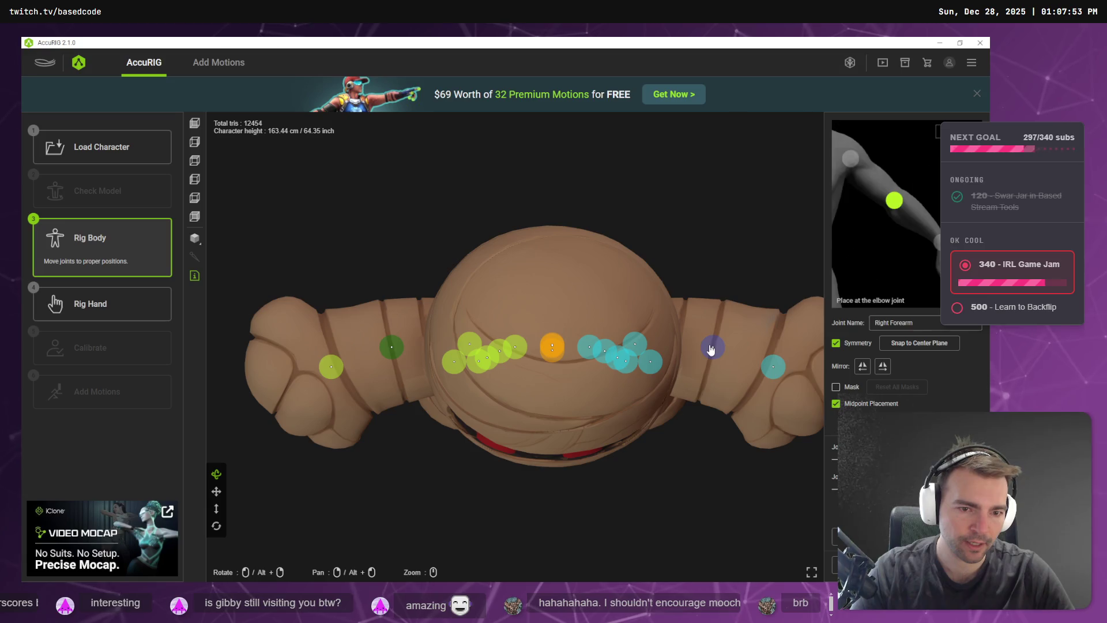
scroll(718, 449, "up", 2)
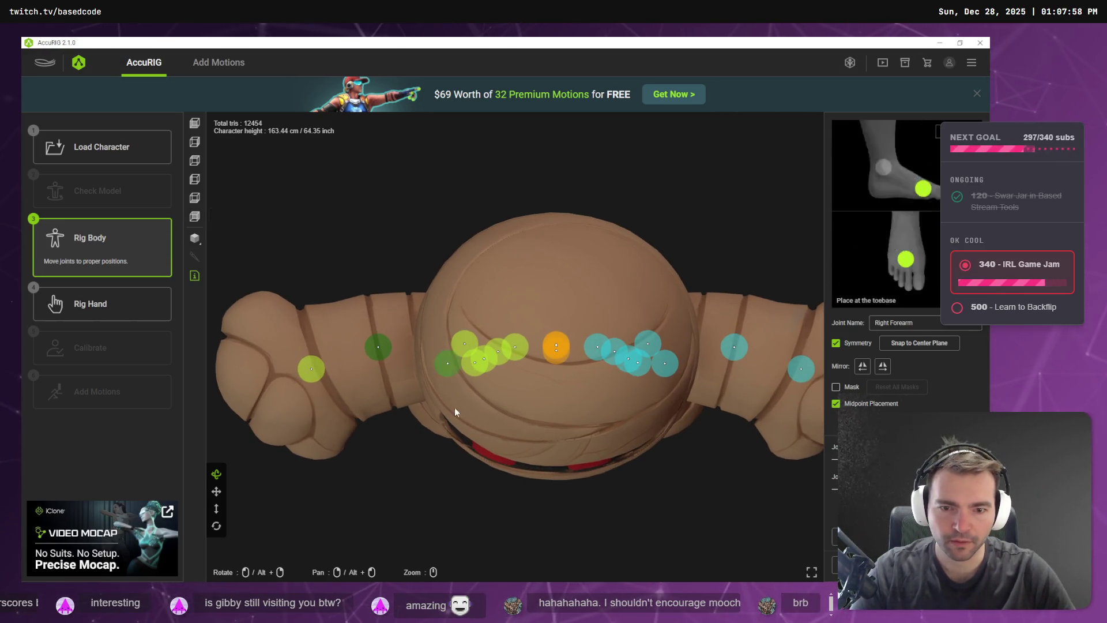
scroll(467, 421, "down", 3)
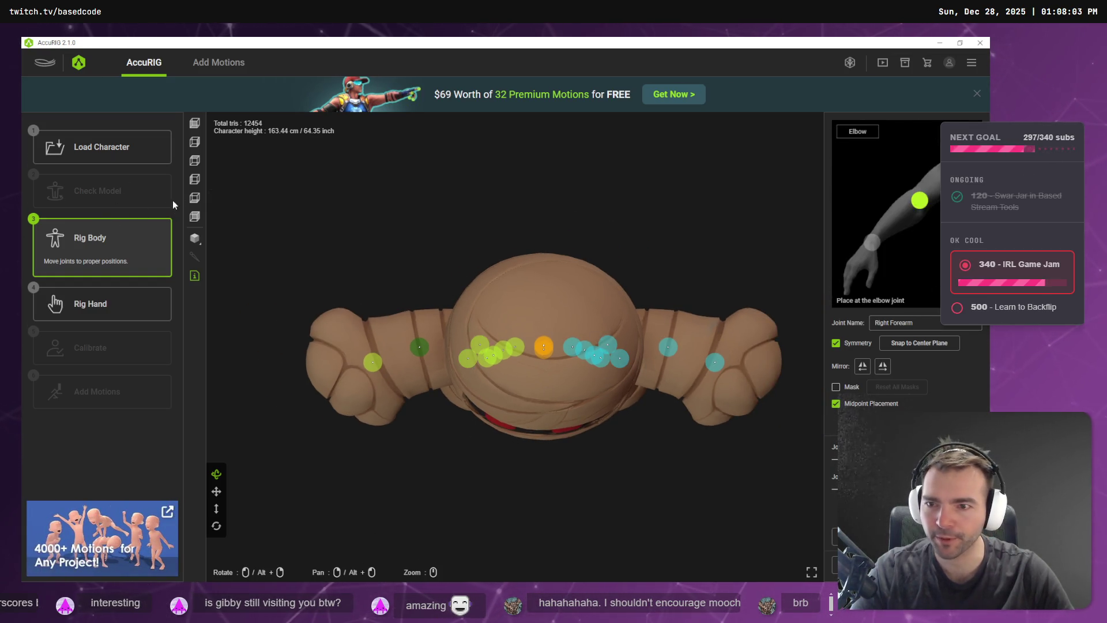
left_click(195, 218)
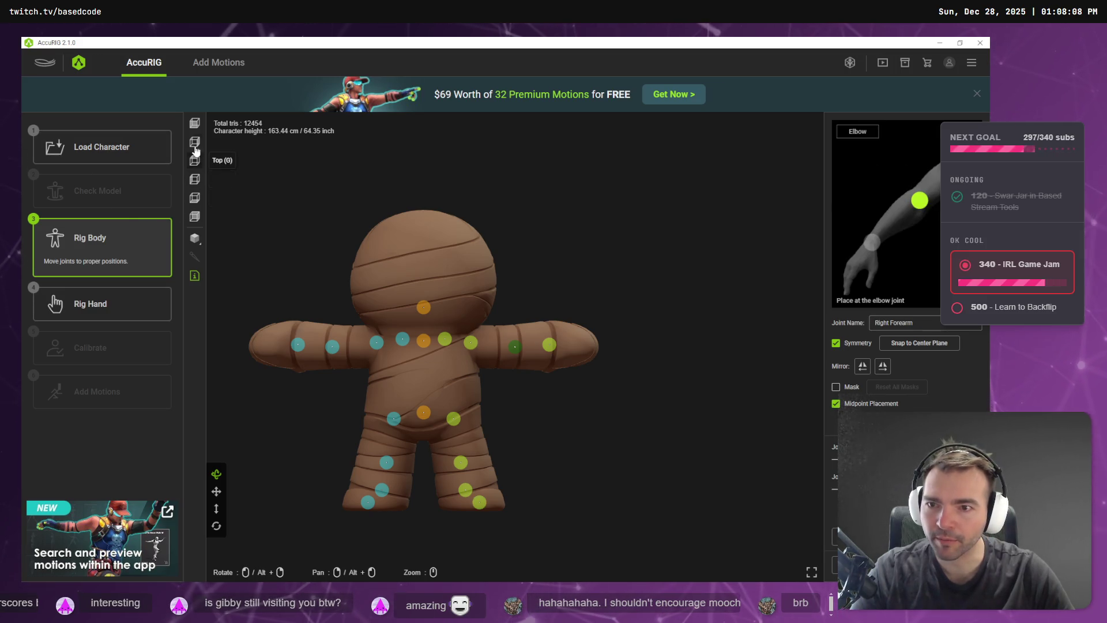
From Bottom view place the toe base, then lower the ankle and knee joints into the lower leg.
left_click(196, 201)
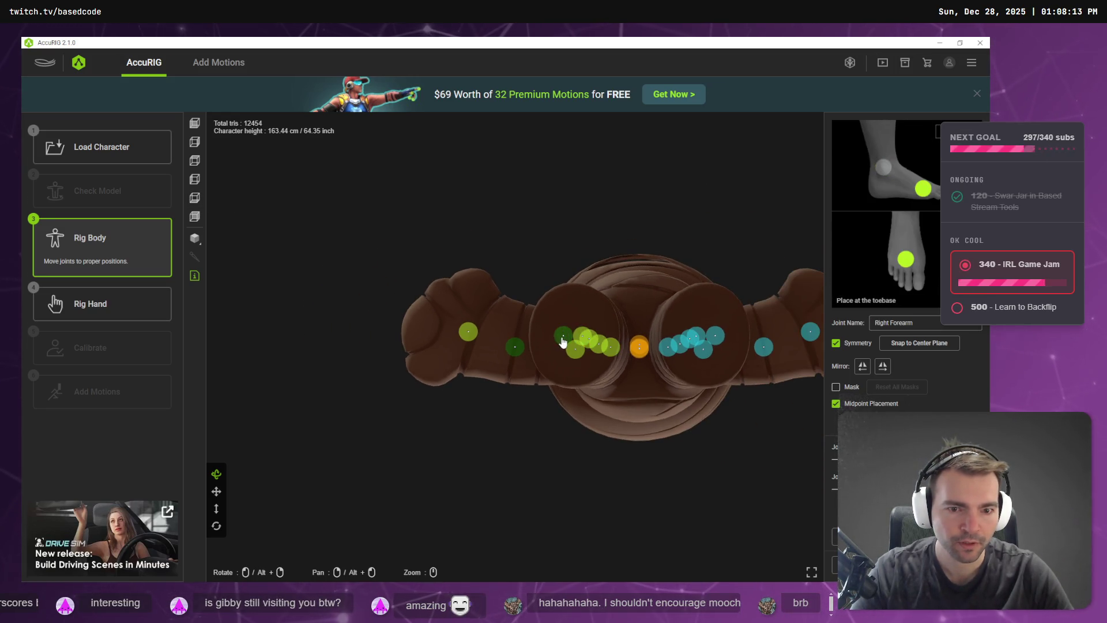
left_click_drag(564, 341, 573, 321)
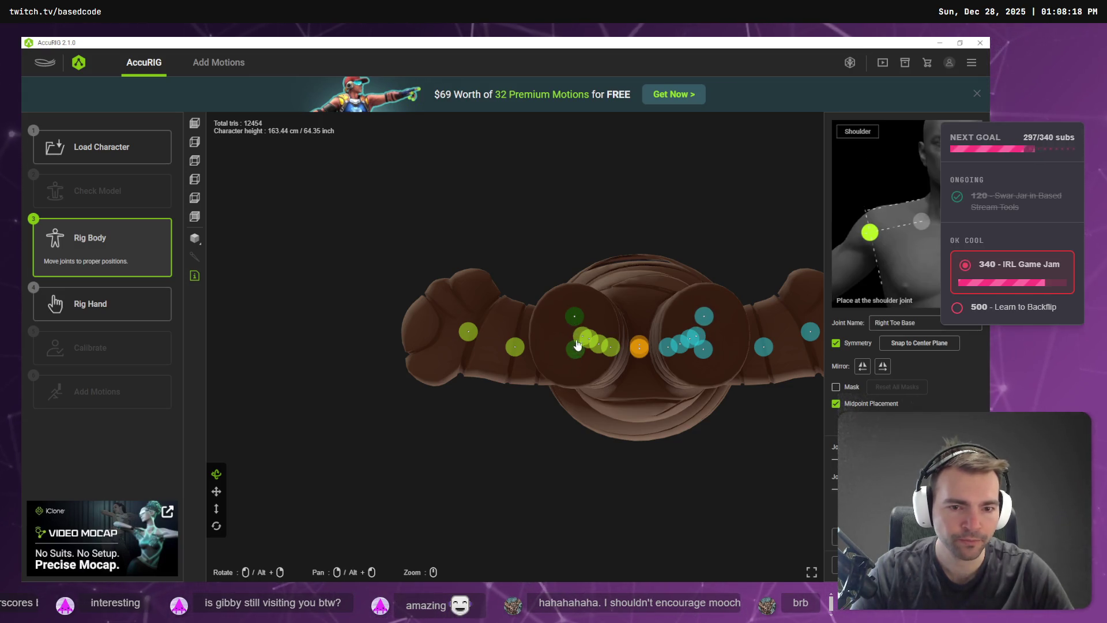
left_click(572, 338)
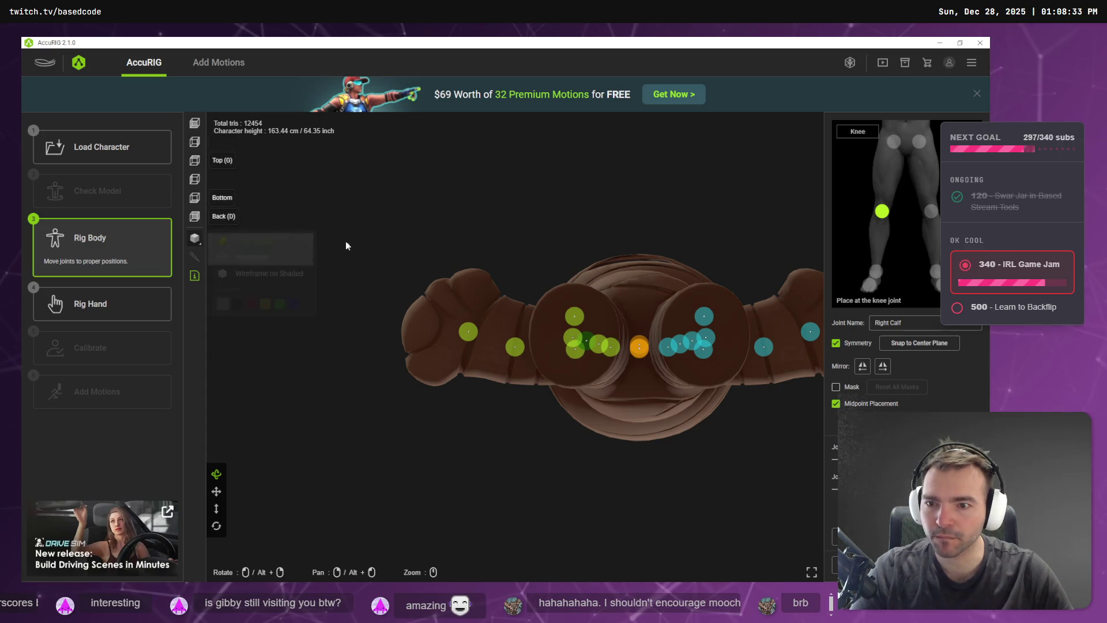
mouse_move(583, 279)
left_mouse_down()
mouse_move(605, 429)
mouse_move(660, 403)
mouse_move(800, 410)
mouse_move(583, 400)
left_mouse_up()
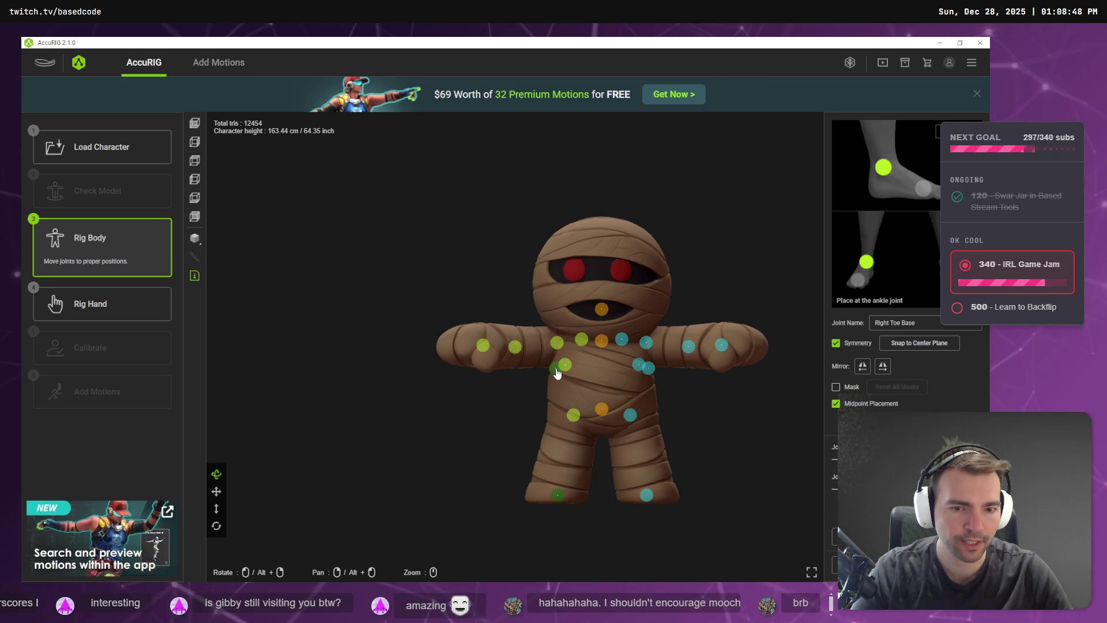
left_click_drag(558, 370, 565, 434)
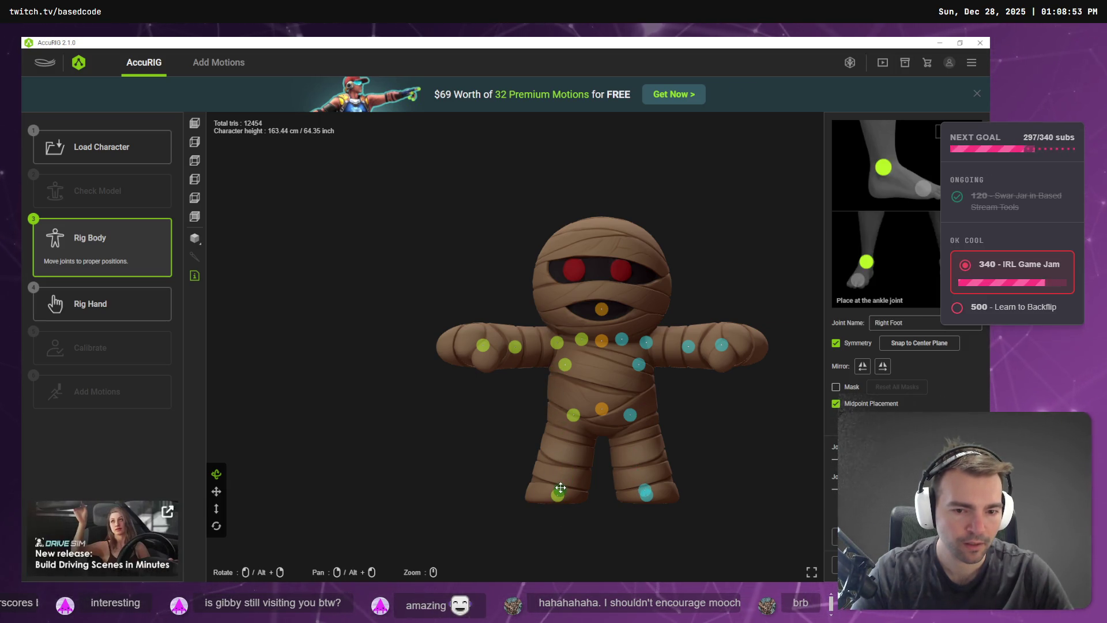
left_click_drag(566, 368, 561, 462)
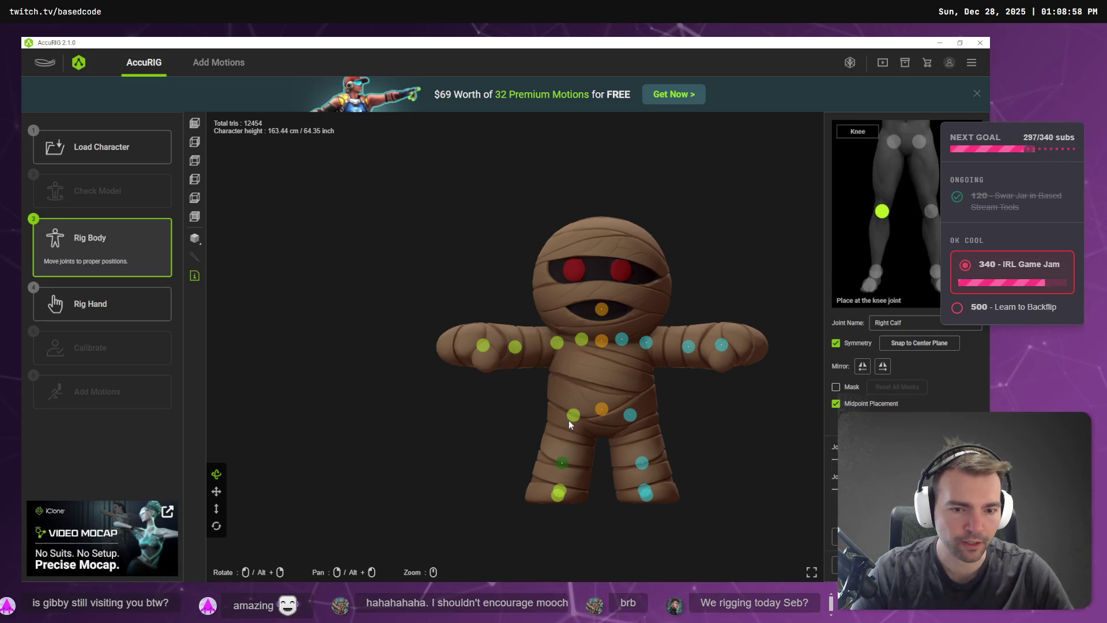
Position the toe base joints, then from the side shift the ankle back and raise the knee slightly.
left_click_drag(558, 493, 548, 491)
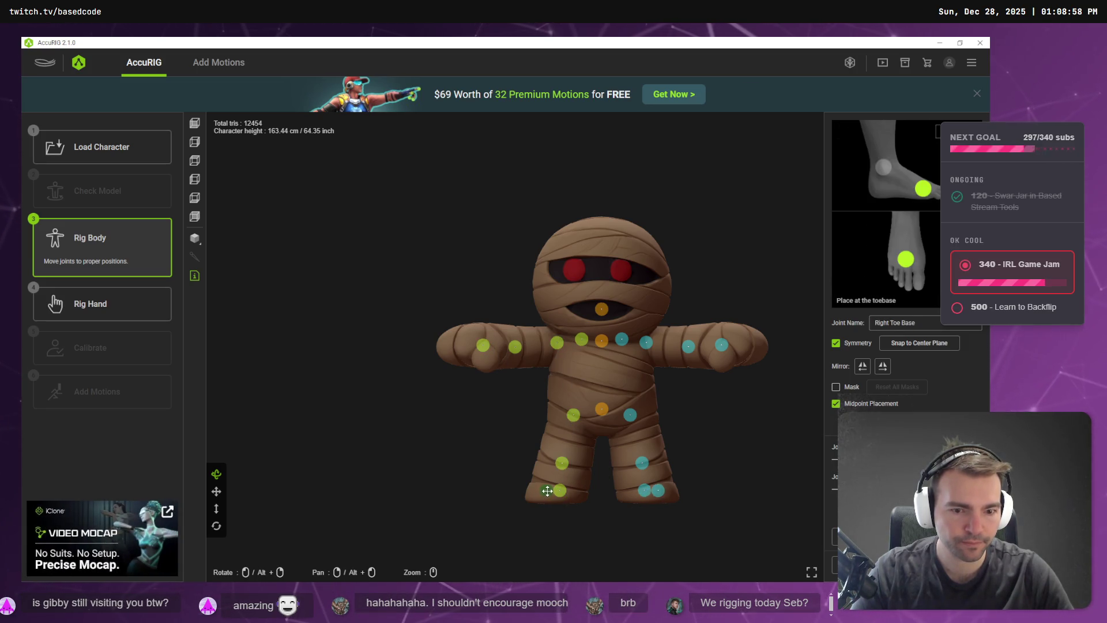
left_click(653, 496)
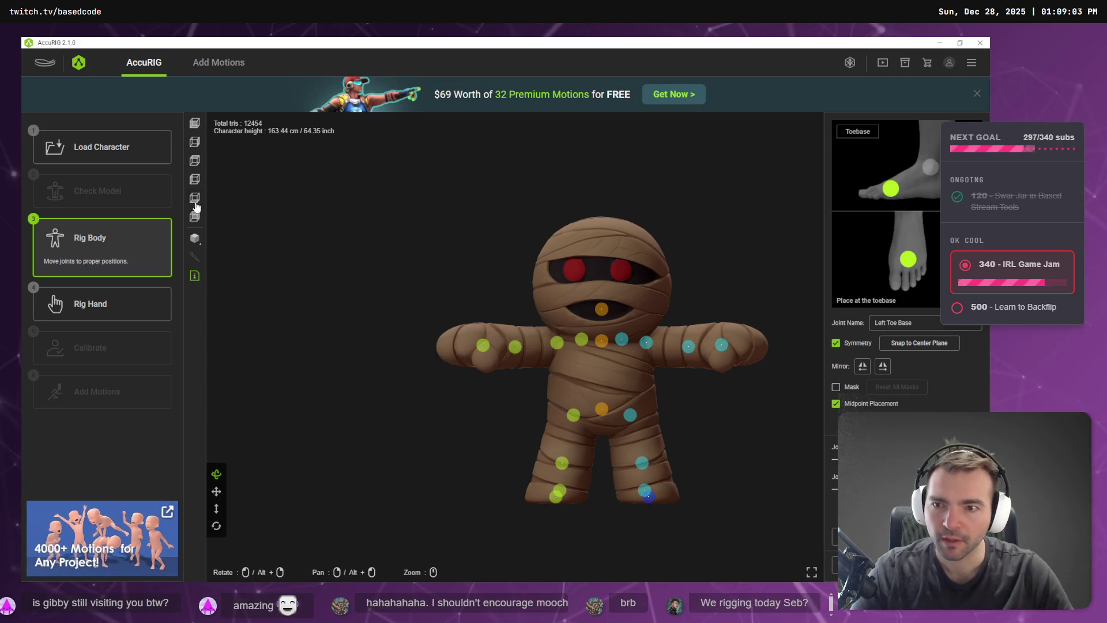
left_click(193, 179)
scroll(647, 276, "down", 5)
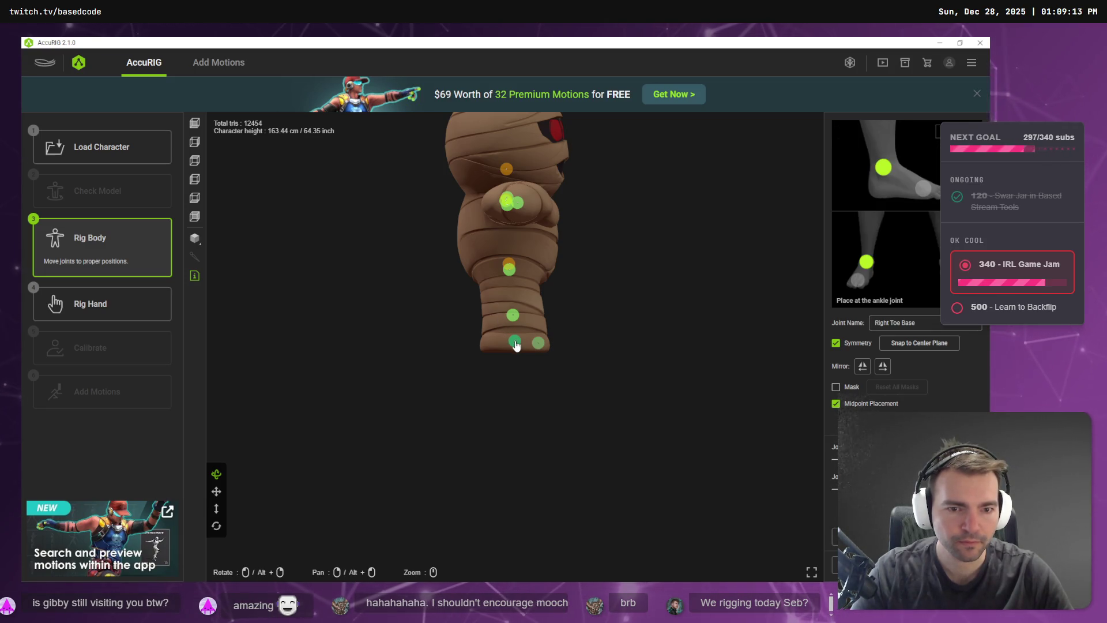
left_click_drag(516, 344, 507, 340)
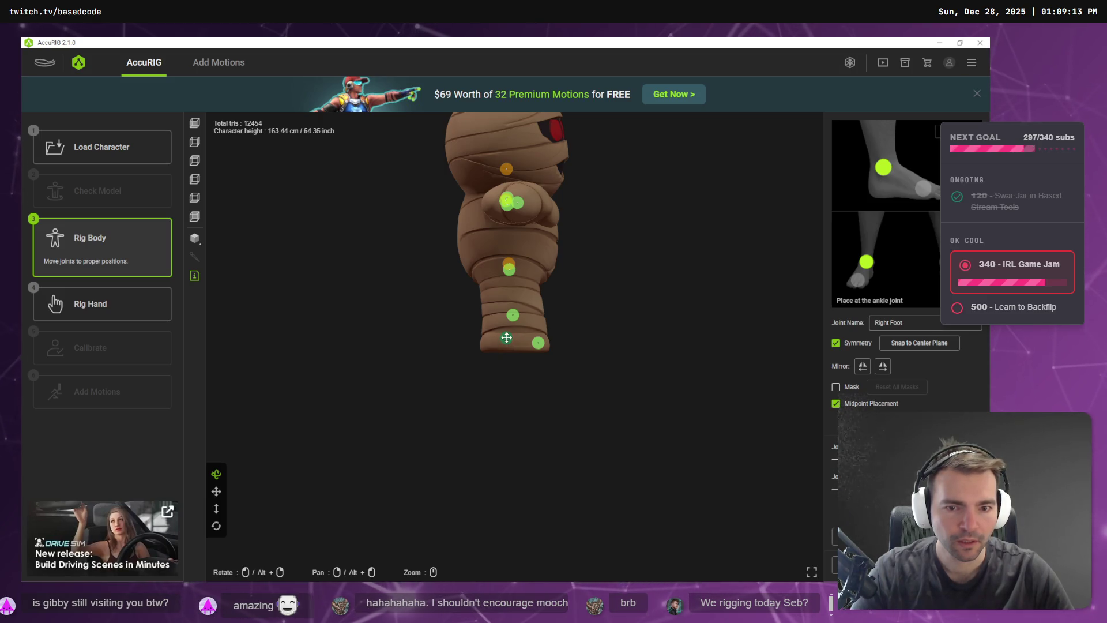
left_click_drag(514, 318, 513, 309)
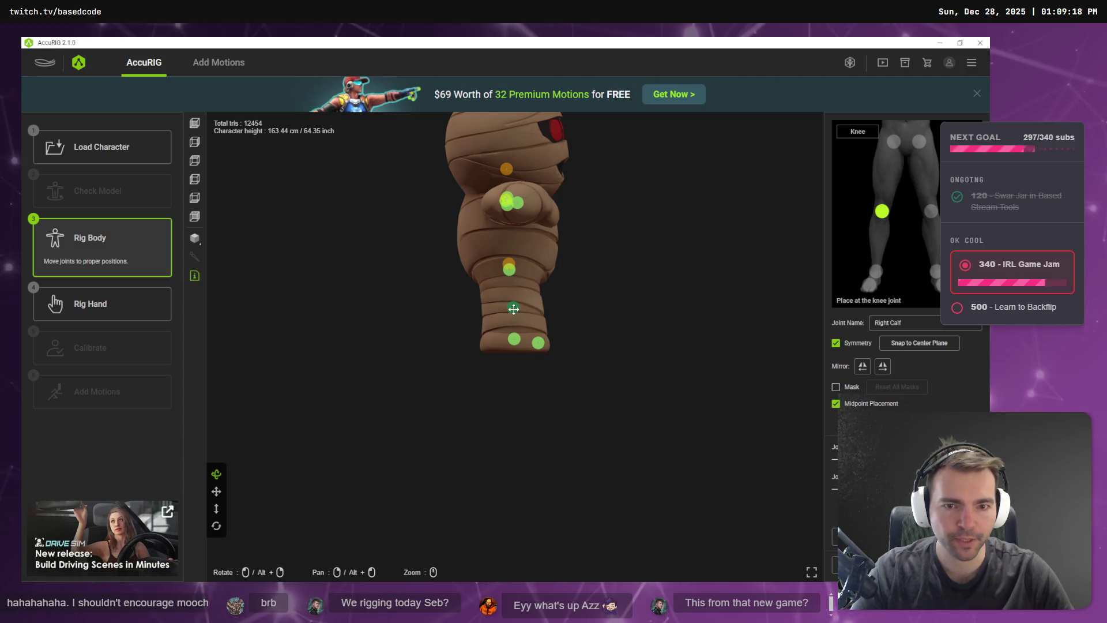
Start Rig Hand with Number of Fingers set to 0 and continue to calibration.
left_click(136, 305)
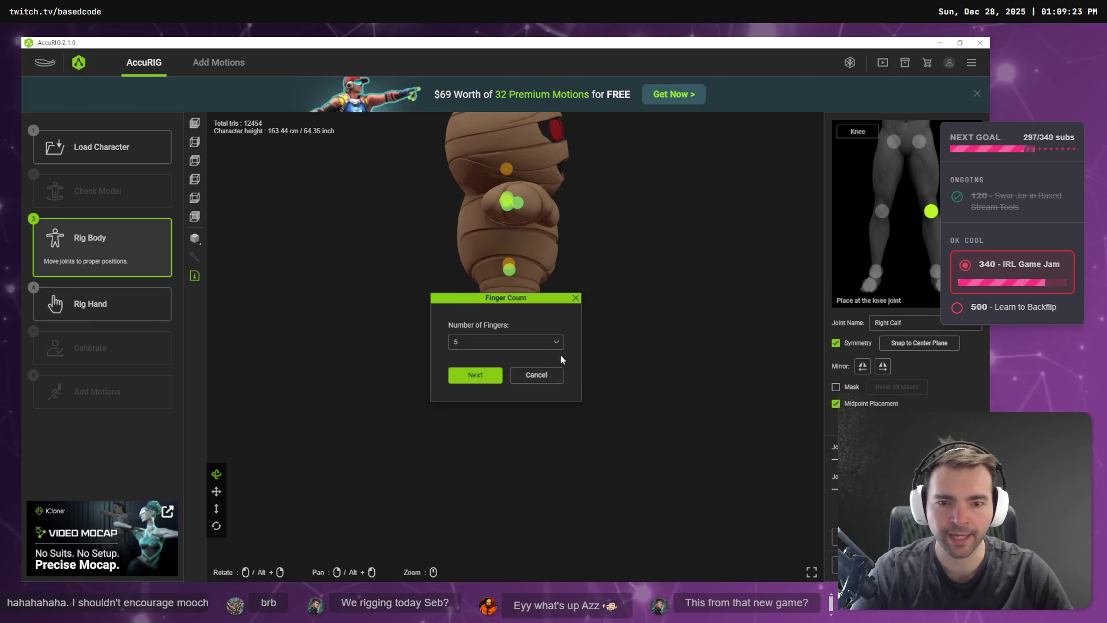
left_click(477, 342)
left_click(473, 361)
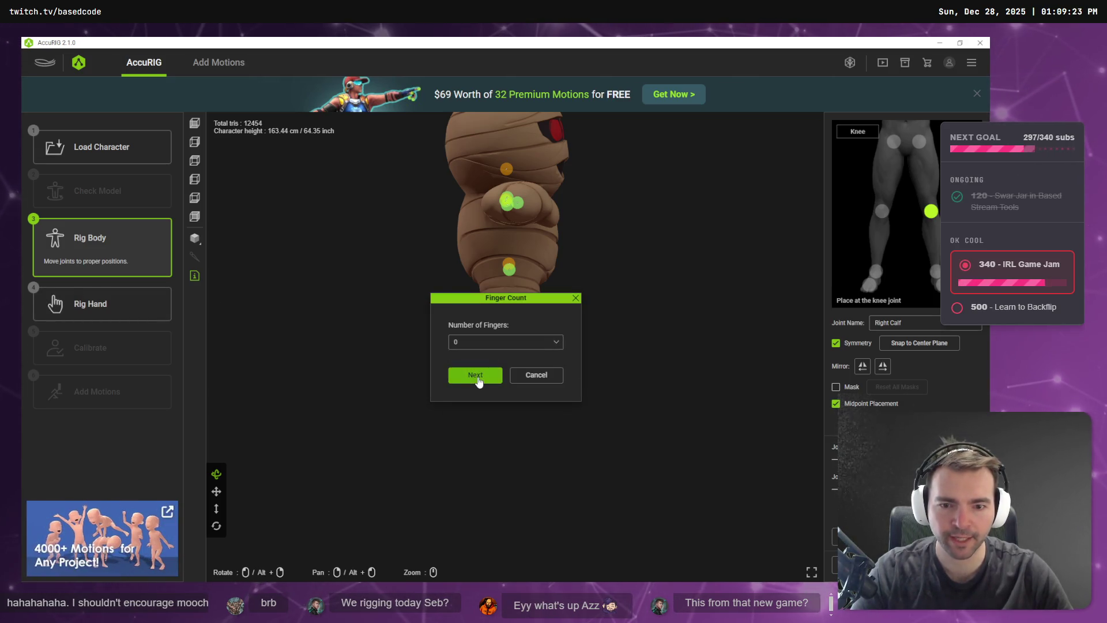
left_click(471, 375)
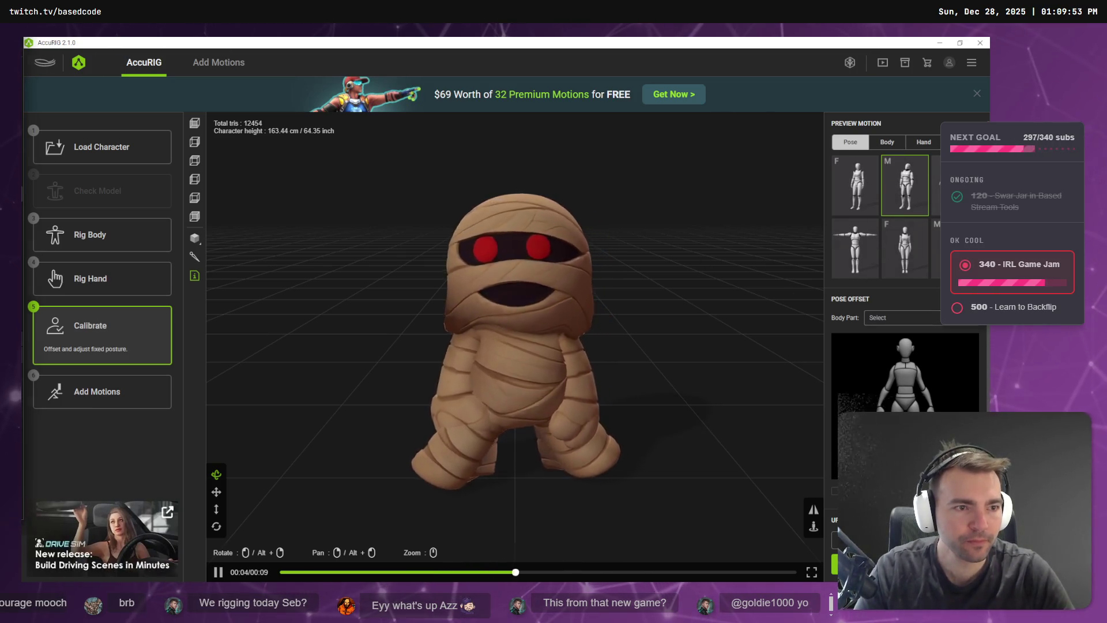
Preview the mummy in the third pose, view it from behind, then return to Rig Body.
left_click(952, 185)
scroll(548, 454, "up", 3)
mouse_move(576, 452)
left_mouse_down()
mouse_move(667, 460)
mouse_move(624, 447)
mouse_move(684, 433)
mouse_move(682, 401)
mouse_move(744, 418)
mouse_move(571, 438)
left_mouse_up()
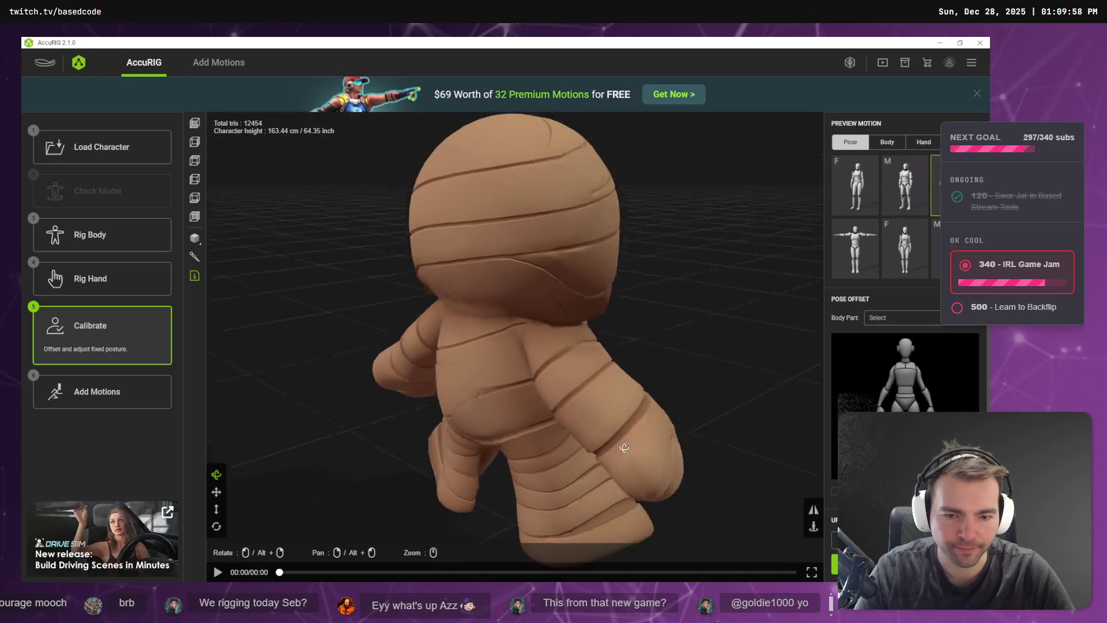
scroll(684, 434, "down", 4)
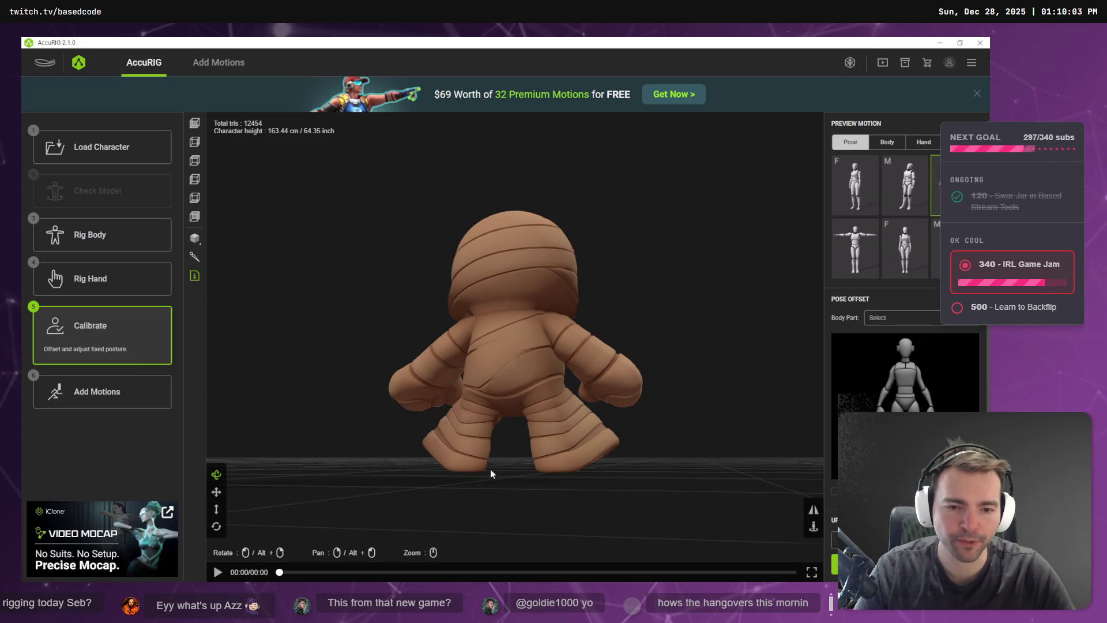
left_click(92, 240)
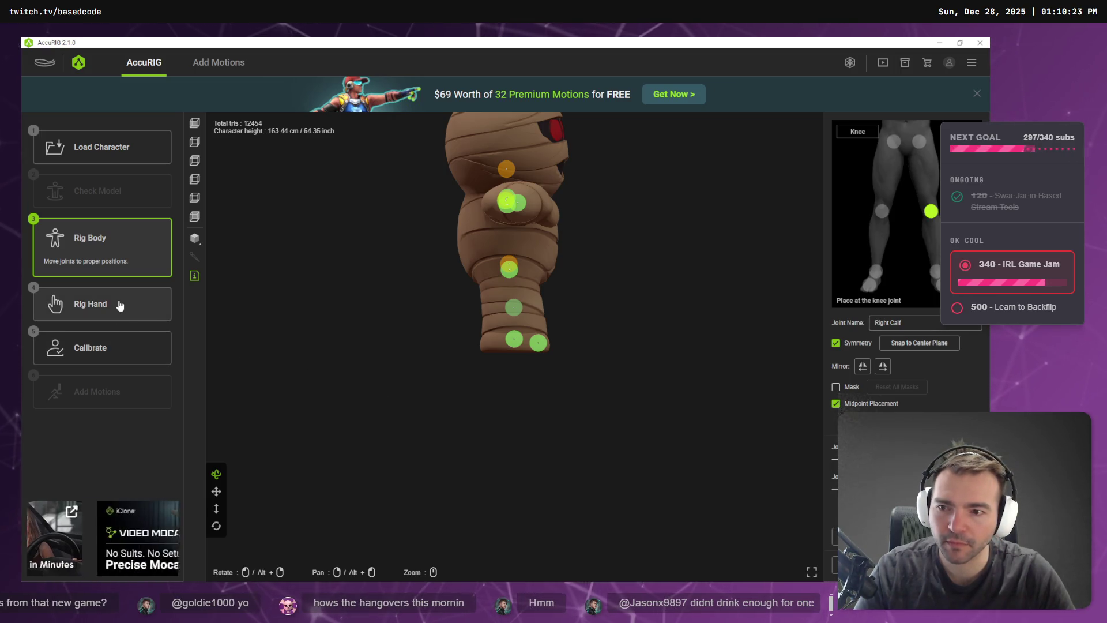
Return to calibration and preview the mummy in several poses, ending on the T-pose.
left_click(119, 346)
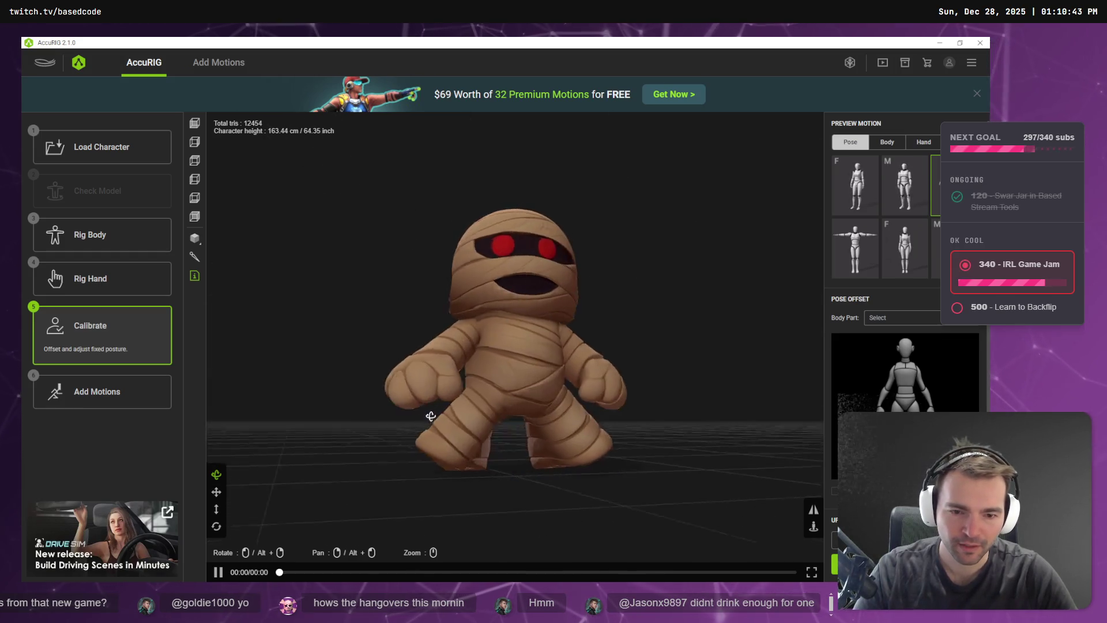
mouse_move(405, 417)
left_mouse_down()
mouse_move(430, 400)
mouse_move(585, 427)
mouse_move(654, 422)
left_mouse_up()
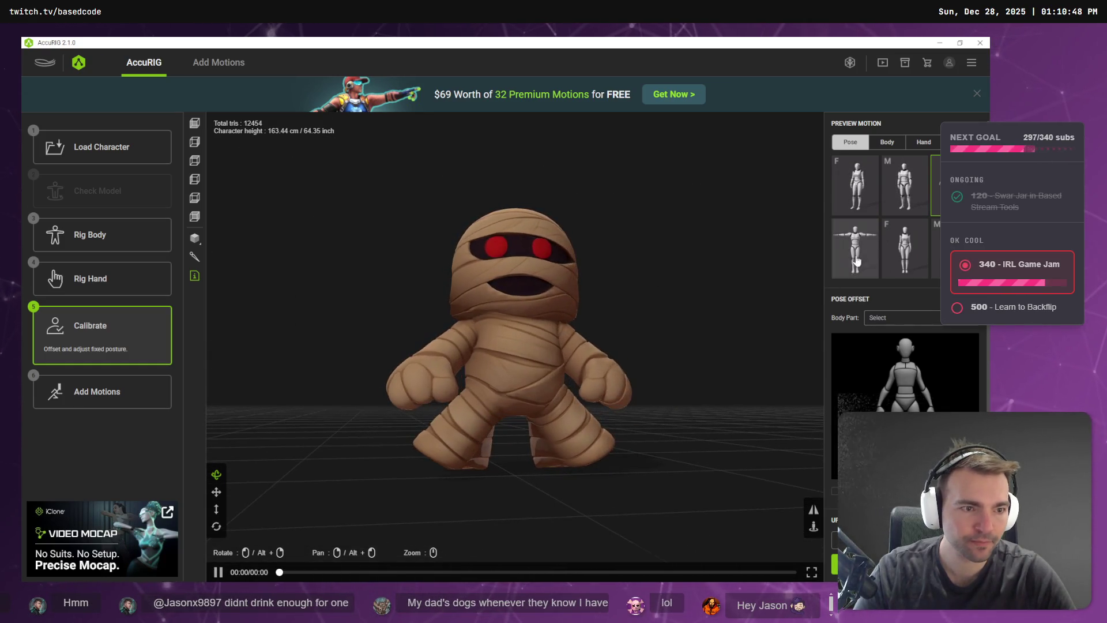
left_click(910, 251)
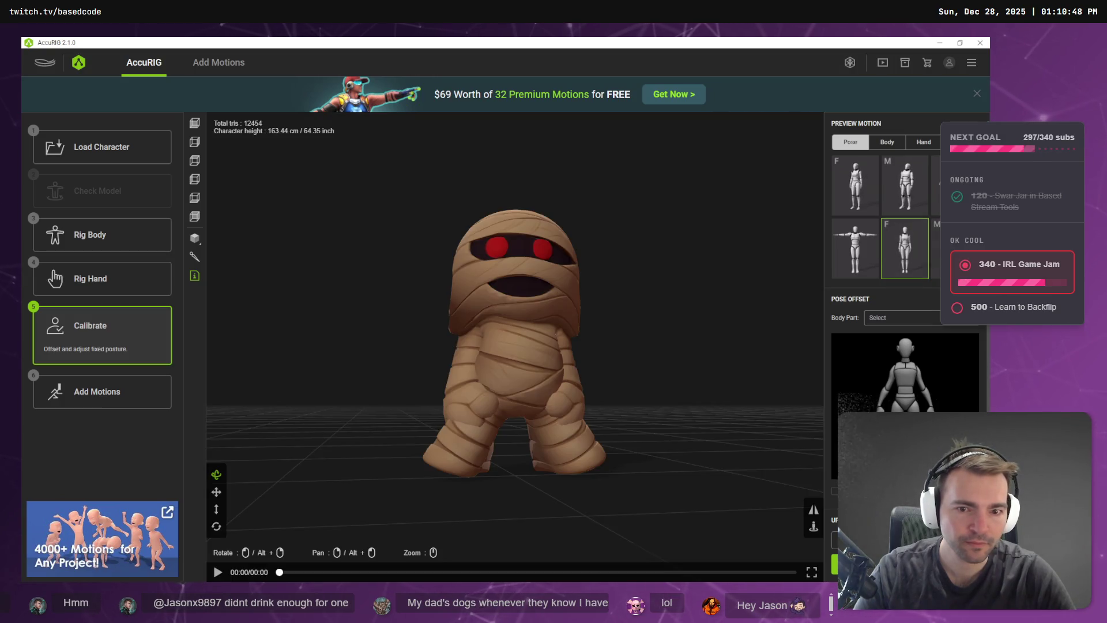
left_click(955, 248)
left_click(857, 190)
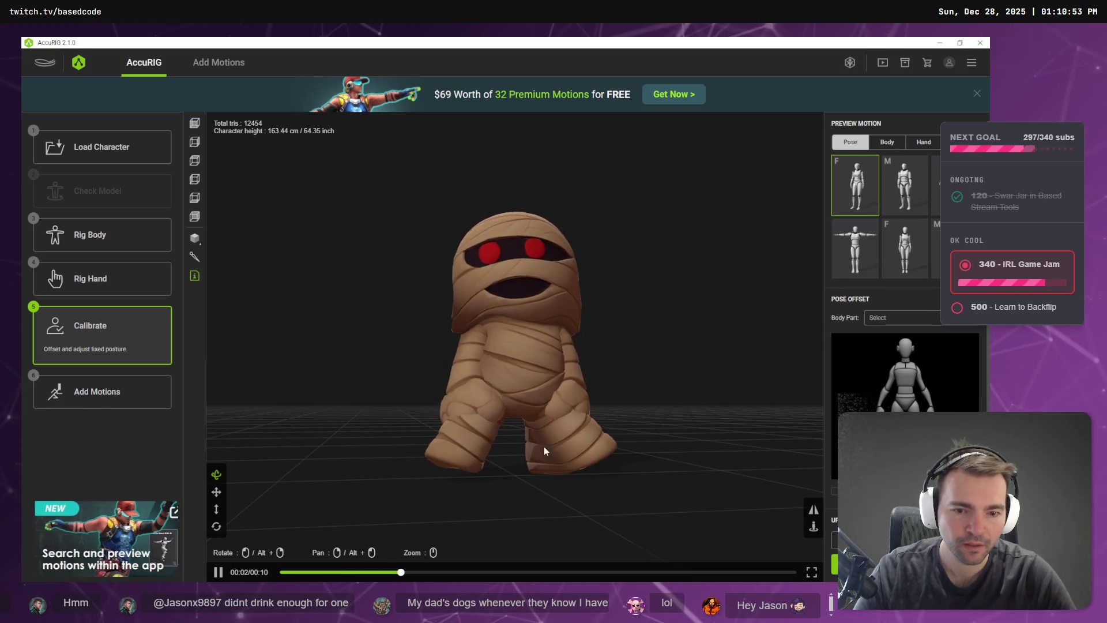
left_click(855, 248)
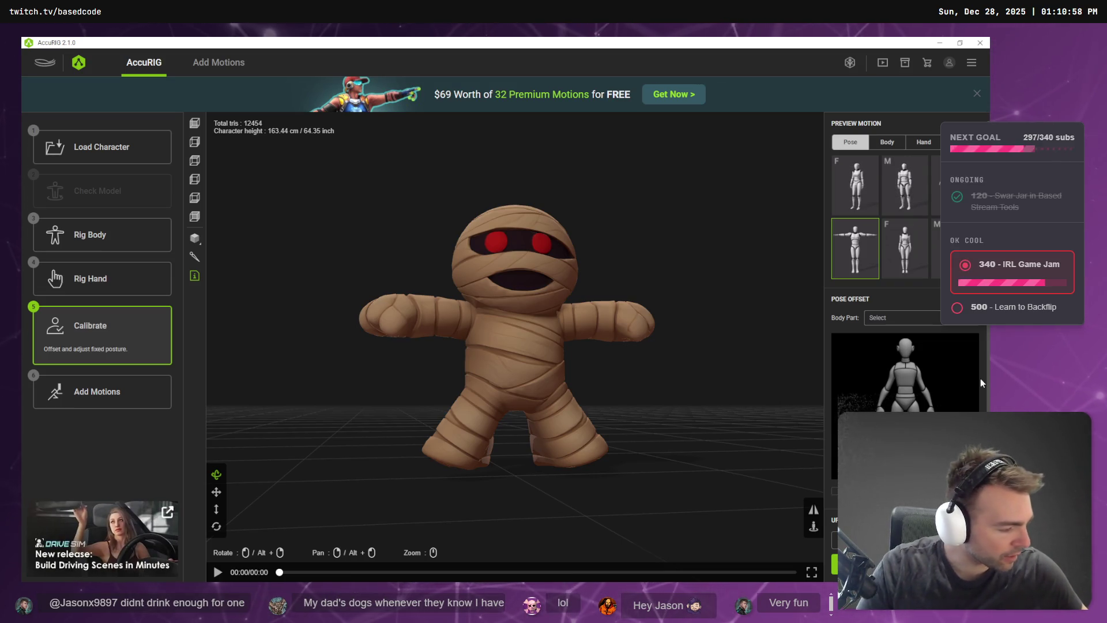
Inspect the mummy's side in another pose and the walk motion, then return to Rig Body.
scroll(695, 291, "down", 4)
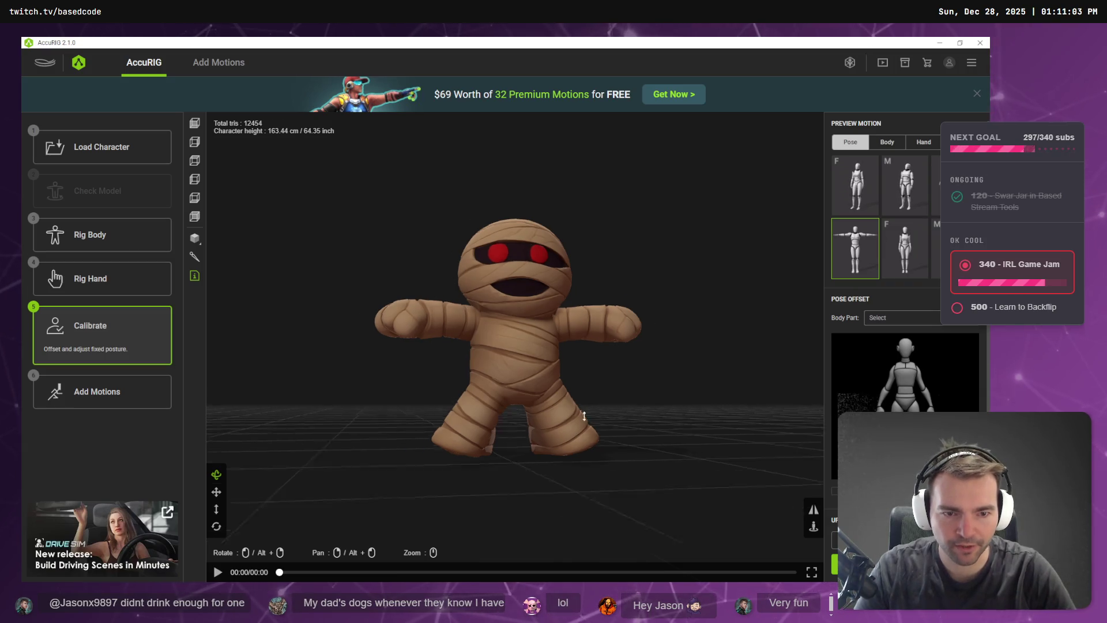
scroll(770, 277, "up", 6)
mouse_move(662, 398)
left_mouse_down()
mouse_move(442, 403)
mouse_move(526, 412)
mouse_move(690, 400)
left_mouse_up()
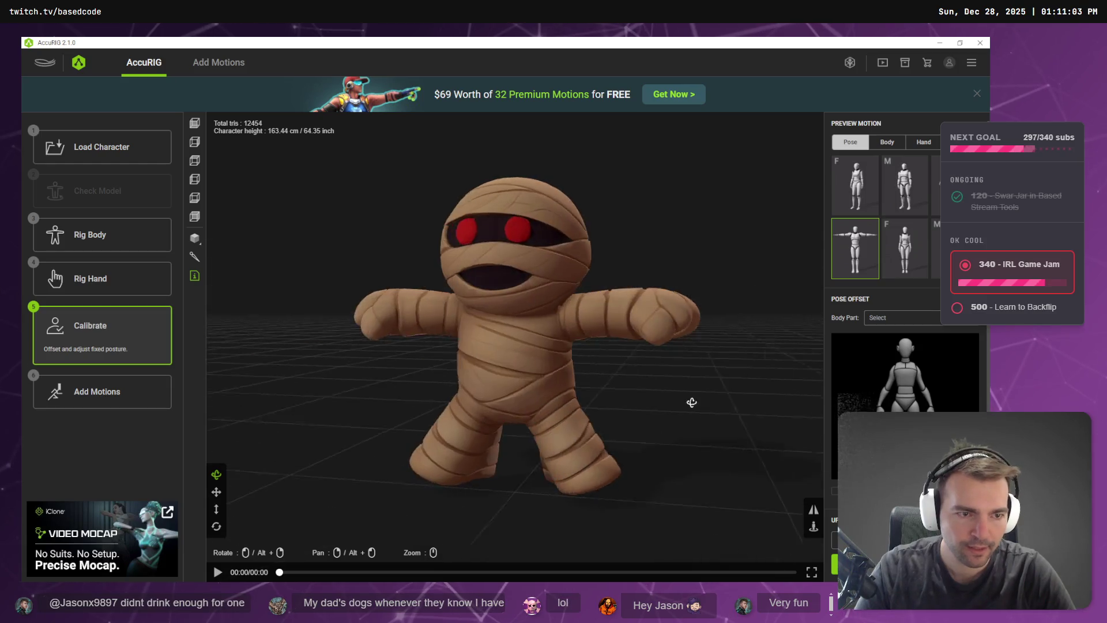
left_click(900, 263)
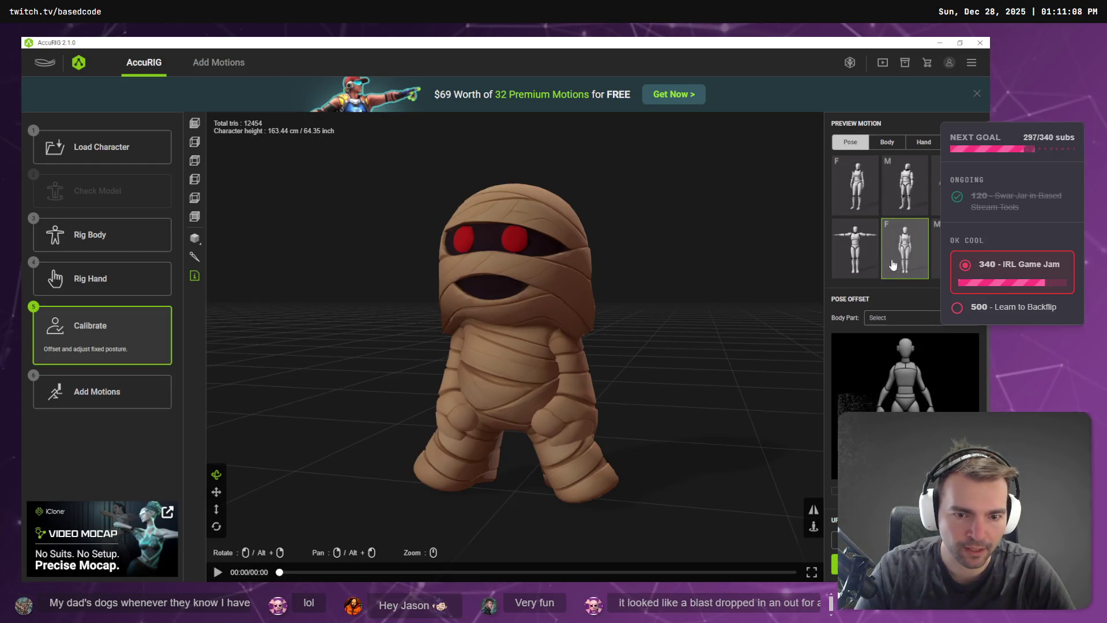
left_click(855, 249)
left_click(858, 194)
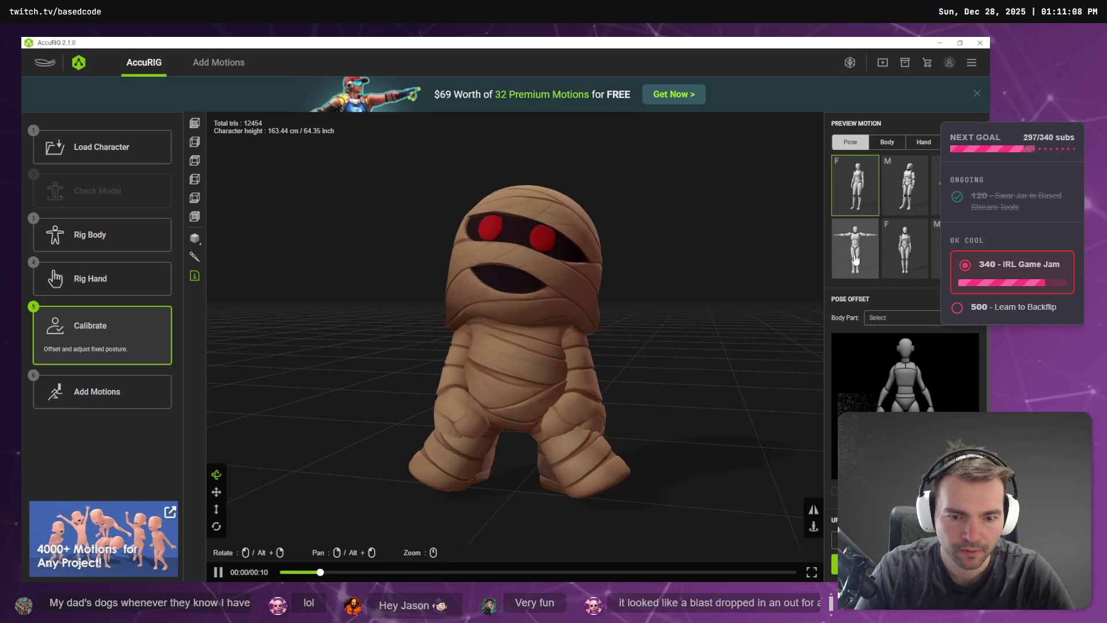
left_click(153, 246)
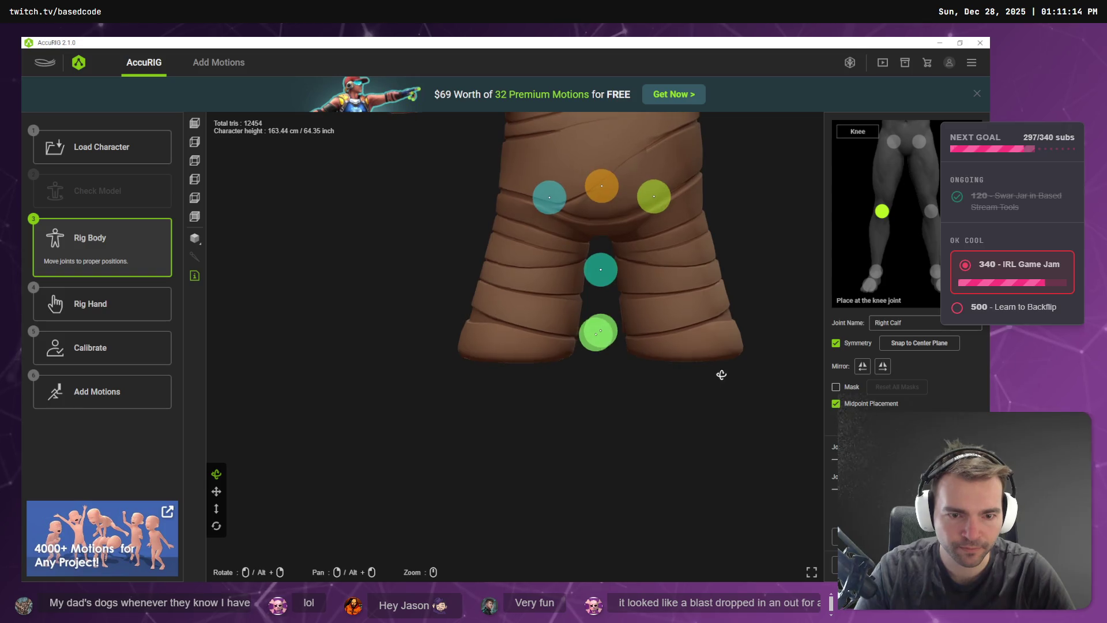
Move the knee, ankle and toe-base joints onto both legs and nudge the left ankle.
mouse_move(584, 278)
left_mouse_down()
mouse_move(662, 279)
mouse_move(653, 283)
left_mouse_up()
left_click_drag(597, 335, 658, 334)
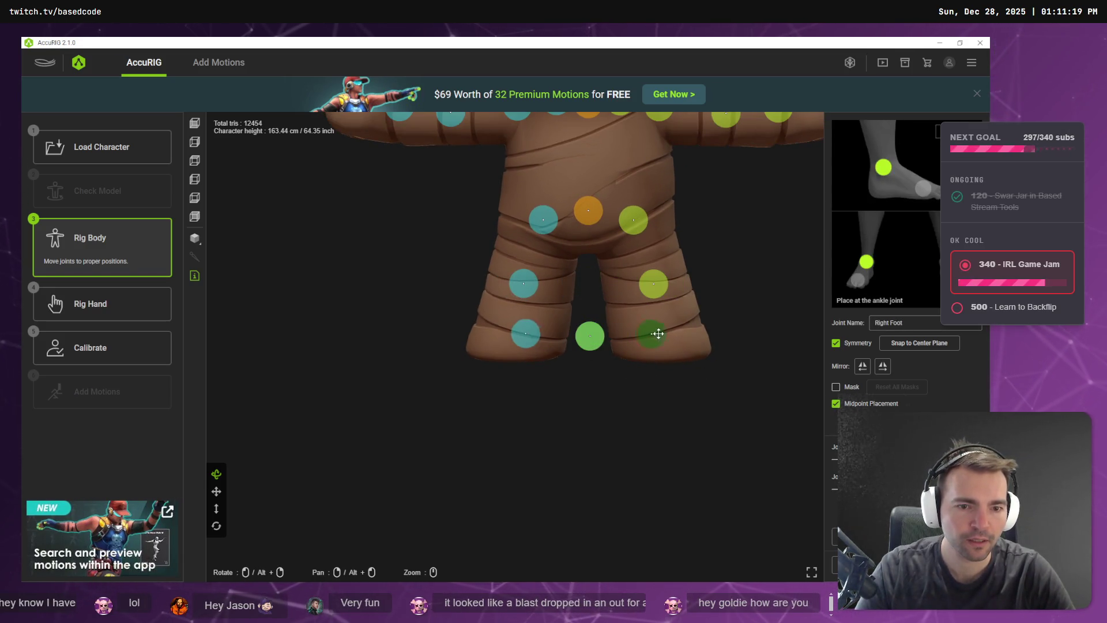
left_click_drag(588, 338, 661, 336)
mouse_move(556, 368)
left_mouse_down()
mouse_move(581, 390)
mouse_move(680, 390)
mouse_move(656, 388)
left_mouse_up()
mouse_move(513, 334)
left_mouse_down()
mouse_move(489, 333)
mouse_move(539, 337)
mouse_move(465, 342)
mouse_move(532, 345)
mouse_move(512, 339)
left_mouse_up()
left_click(494, 341)
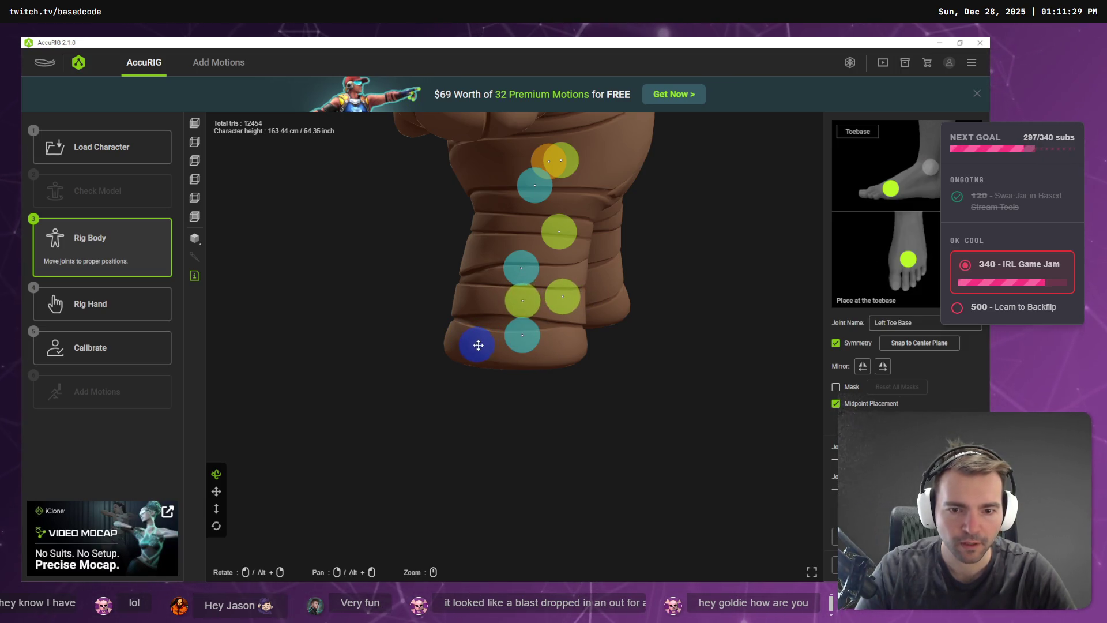
left_click(522, 333)
Check the toe-base and foot joints from side and back views, then calibrate the rig.
mouse_move(638, 371)
left_mouse_down()
mouse_move(528, 349)
mouse_move(519, 370)
left_mouse_up()
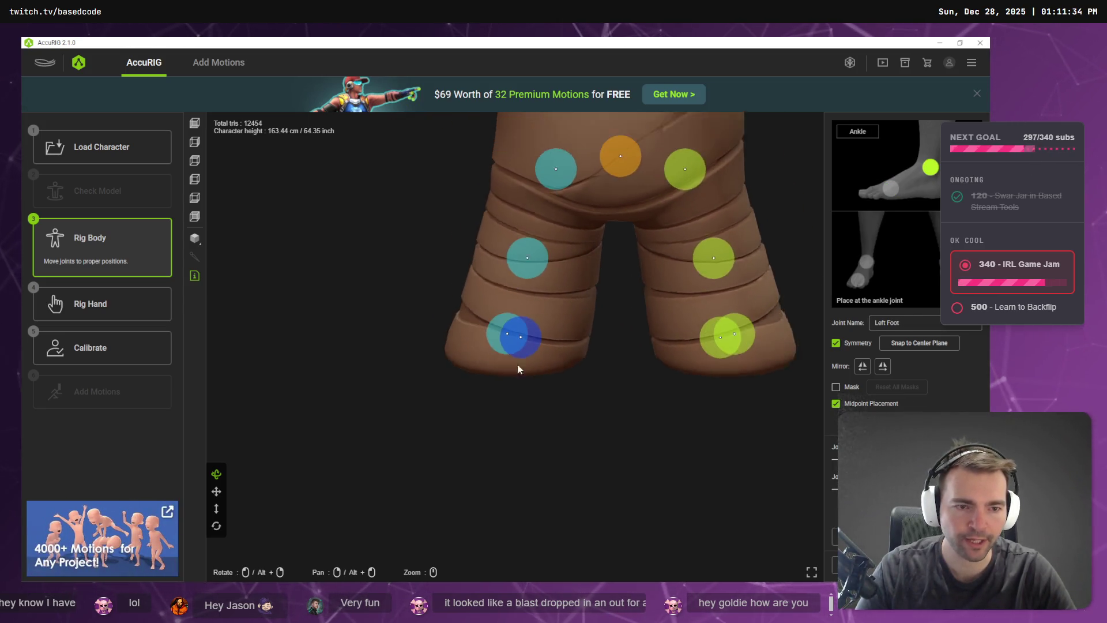
scroll(616, 371, "down", 5)
mouse_move(650, 383)
left_mouse_down()
mouse_move(465, 379)
mouse_move(427, 300)
mouse_move(484, 314)
mouse_move(477, 404)
mouse_move(455, 398)
mouse_move(469, 339)
mouse_move(452, 398)
mouse_move(411, 366)
left_mouse_up()
left_click(442, 392)
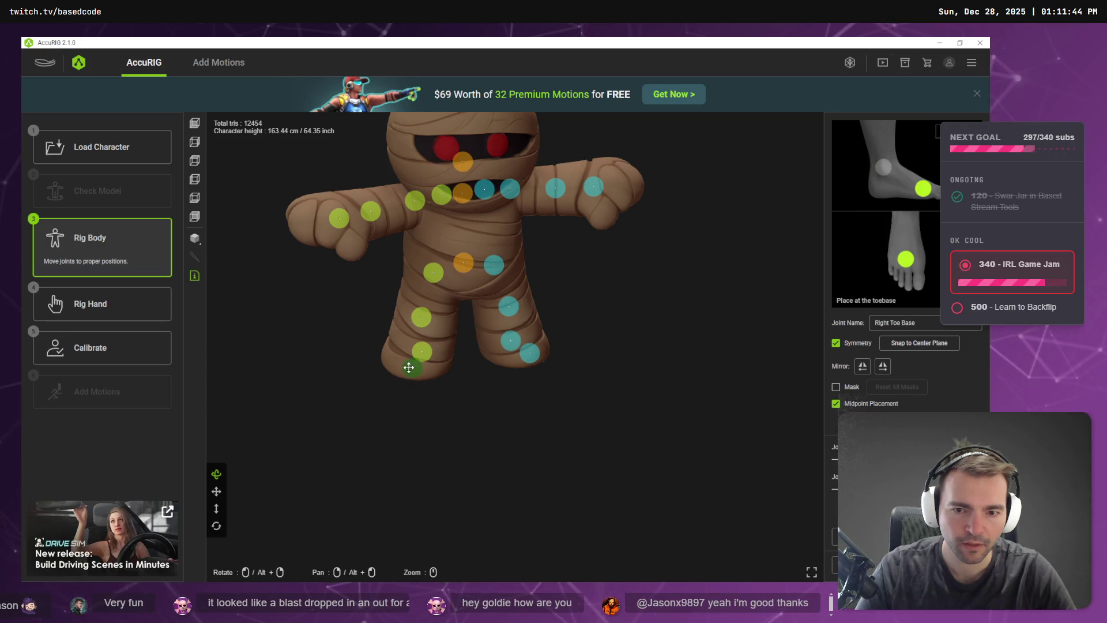
mouse_move(482, 377)
left_mouse_down()
mouse_move(526, 353)
mouse_move(683, 369)
mouse_move(527, 342)
left_mouse_up()
left_click(522, 342)
mouse_move(516, 386)
left_mouse_down()
mouse_move(512, 413)
mouse_move(650, 435)
mouse_move(525, 371)
mouse_move(440, 356)
mouse_move(398, 331)
mouse_move(453, 334)
mouse_move(446, 312)
mouse_move(329, 304)
left_mouse_up()
left_click(135, 350)
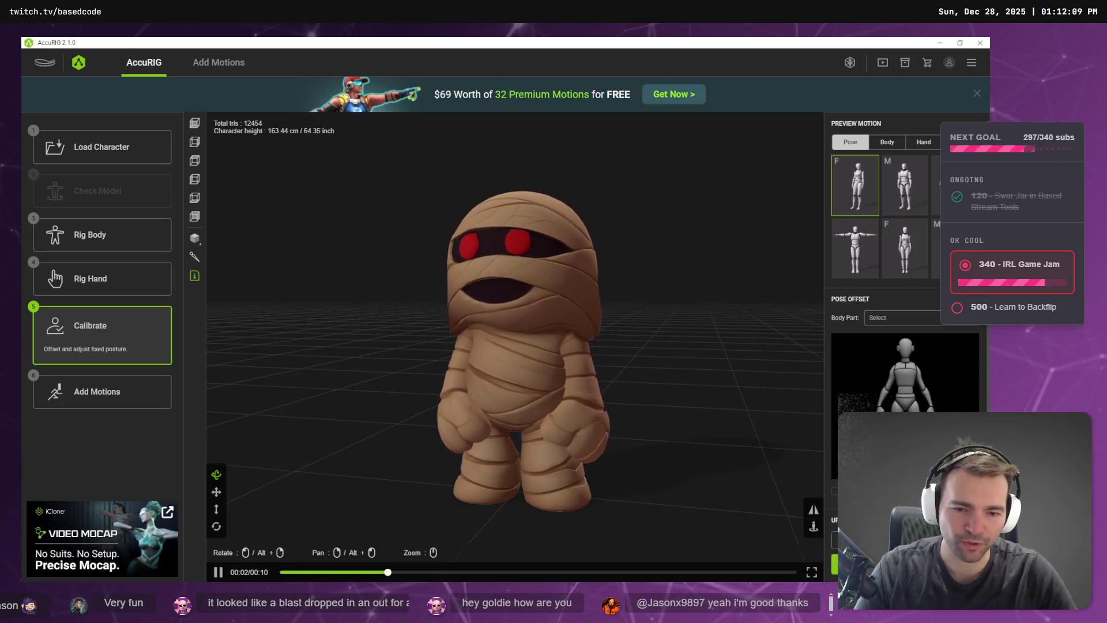
Preview the mummy in standing, arms-out and arms-down poses, end on T-pose, then return to Rig Body.
mouse_move(602, 443)
left_mouse_down()
mouse_move(702, 448)
mouse_move(759, 420)
mouse_move(771, 430)
mouse_move(509, 440)
left_mouse_up()
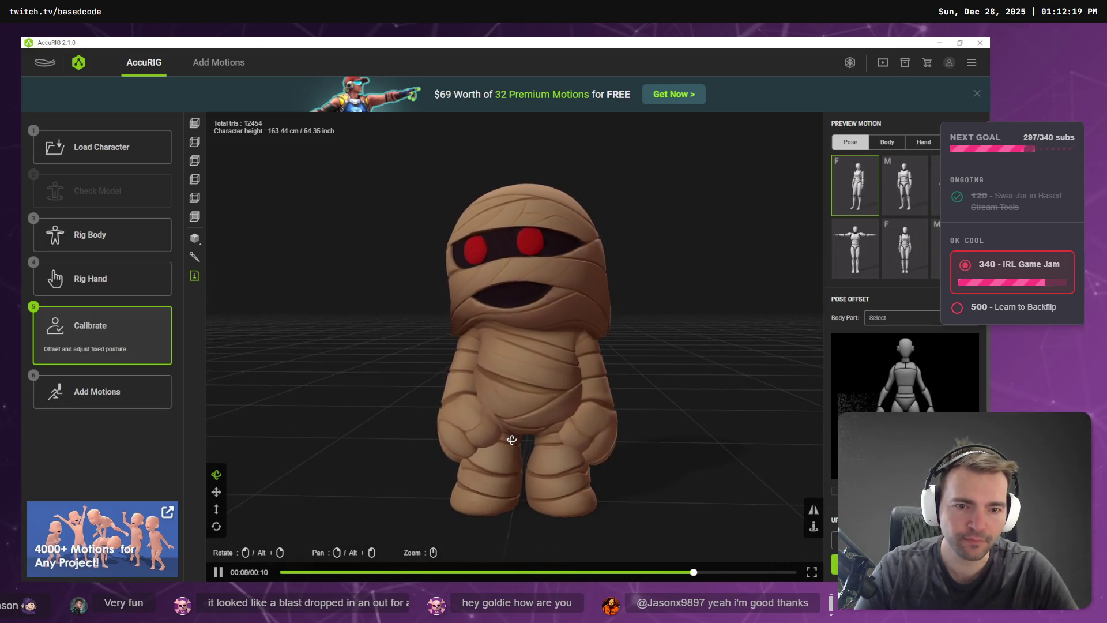
left_click(917, 193)
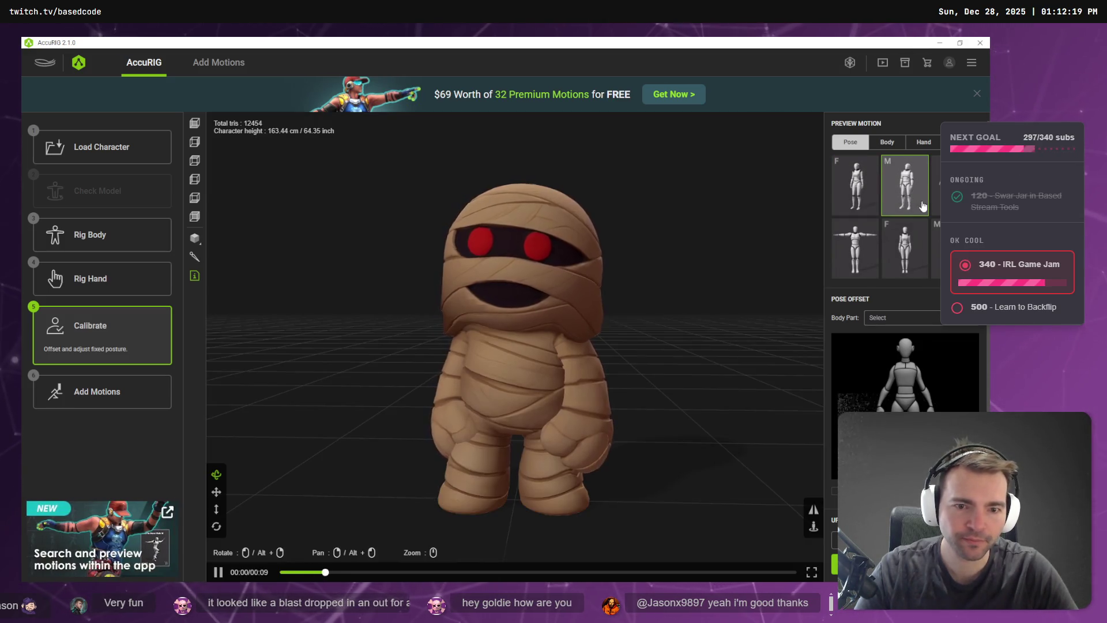
left_click(952, 185)
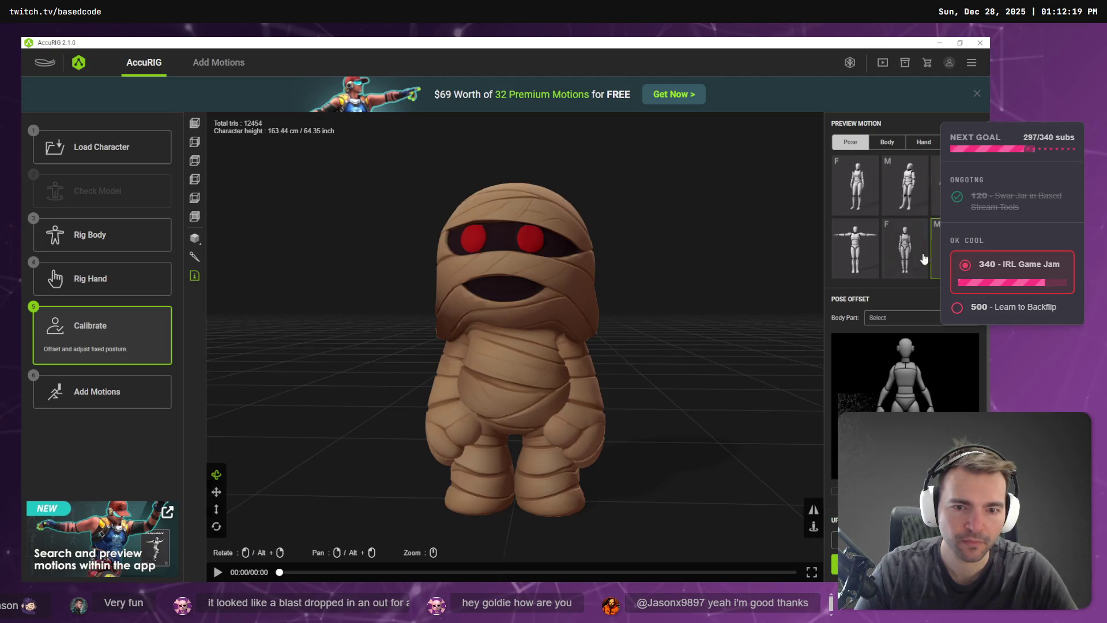
left_click(856, 248)
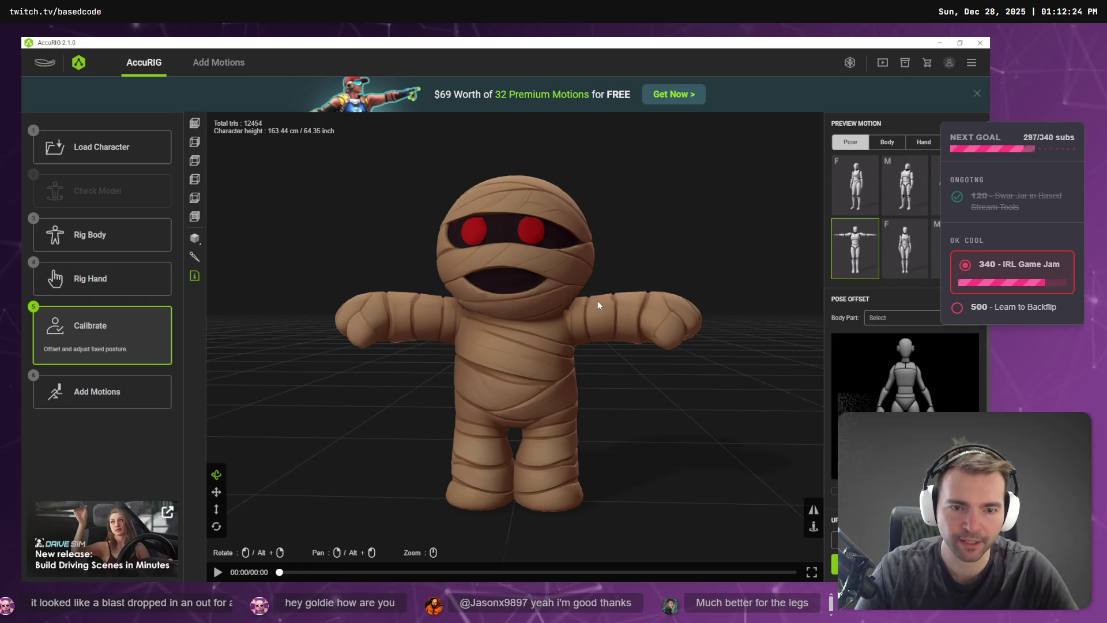
left_click(905, 248)
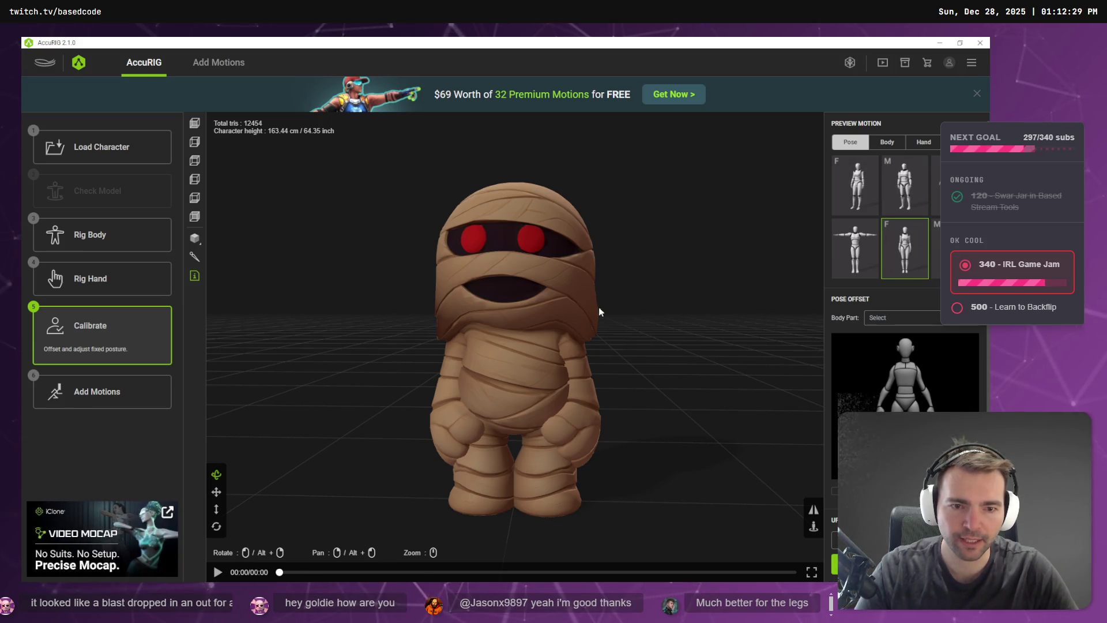
left_click(855, 248)
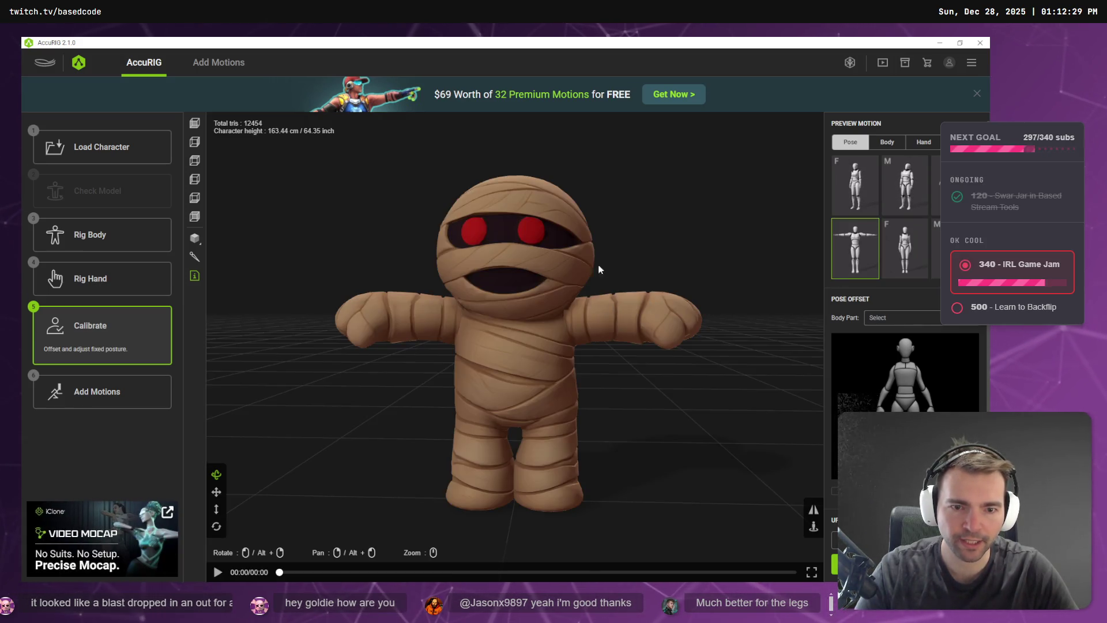
left_click(93, 237)
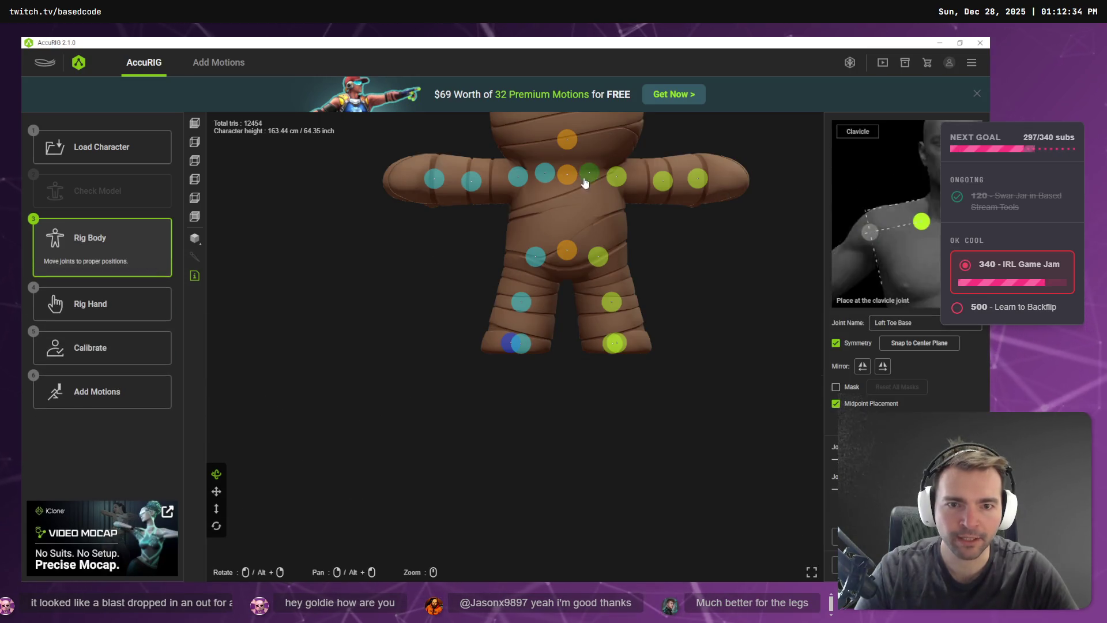
Lower both shoulder joints slightly with Symmetry on and recalculate the rig with Calibrate.
left_click_drag(518, 178, 519, 184)
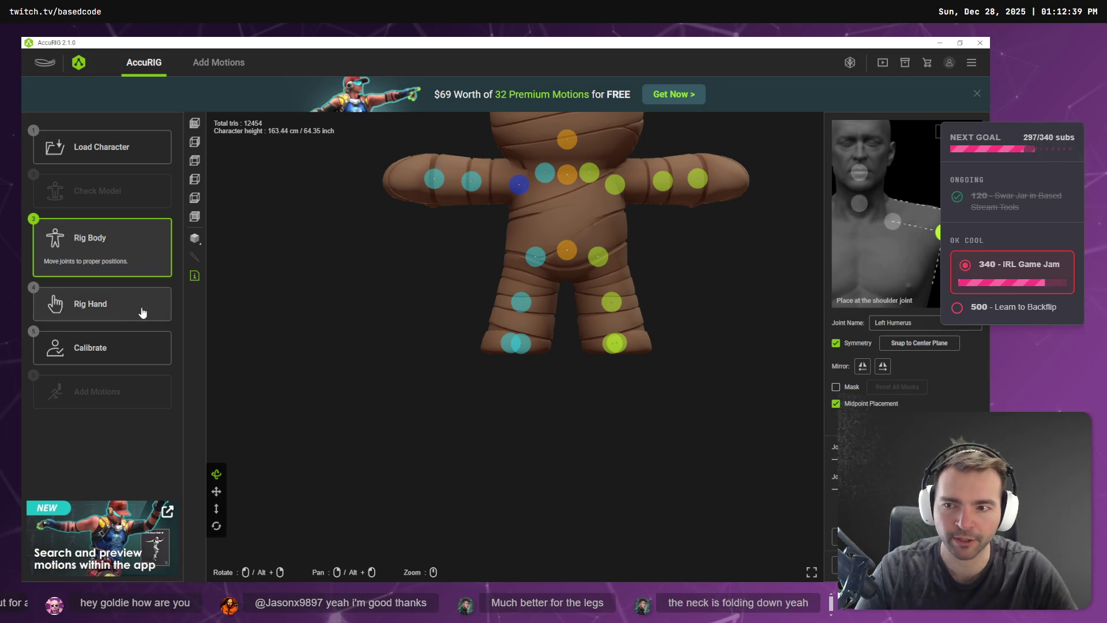
left_click(117, 349)
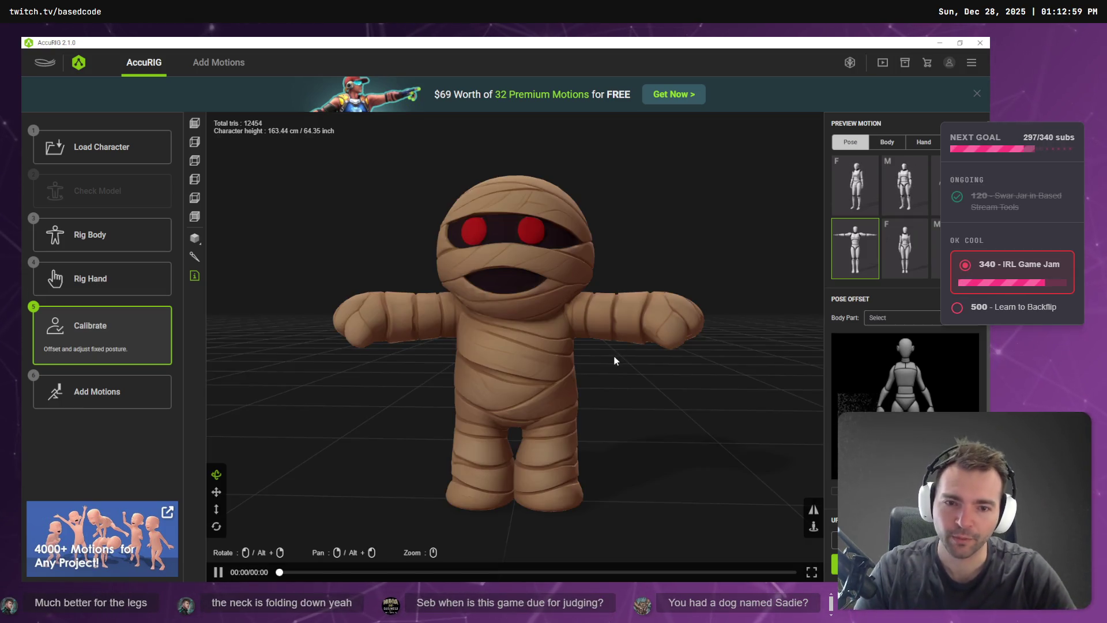
Preview the mummy in the arms-down pose and several body motions, checking the left shoulder joint.
left_click(905, 185)
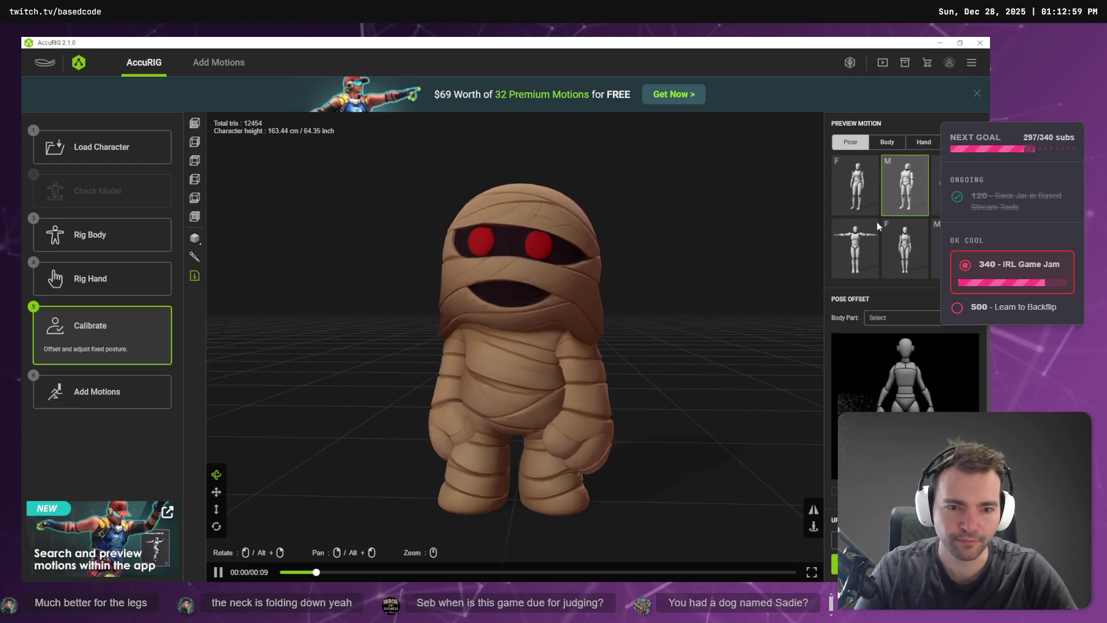
mouse_move(593, 279)
left_mouse_down()
mouse_move(625, 363)
mouse_move(759, 366)
mouse_move(548, 355)
mouse_move(571, 363)
mouse_move(585, 353)
mouse_move(562, 345)
mouse_move(344, 358)
mouse_move(667, 376)
mouse_move(614, 364)
left_mouse_up()
left_click(936, 254)
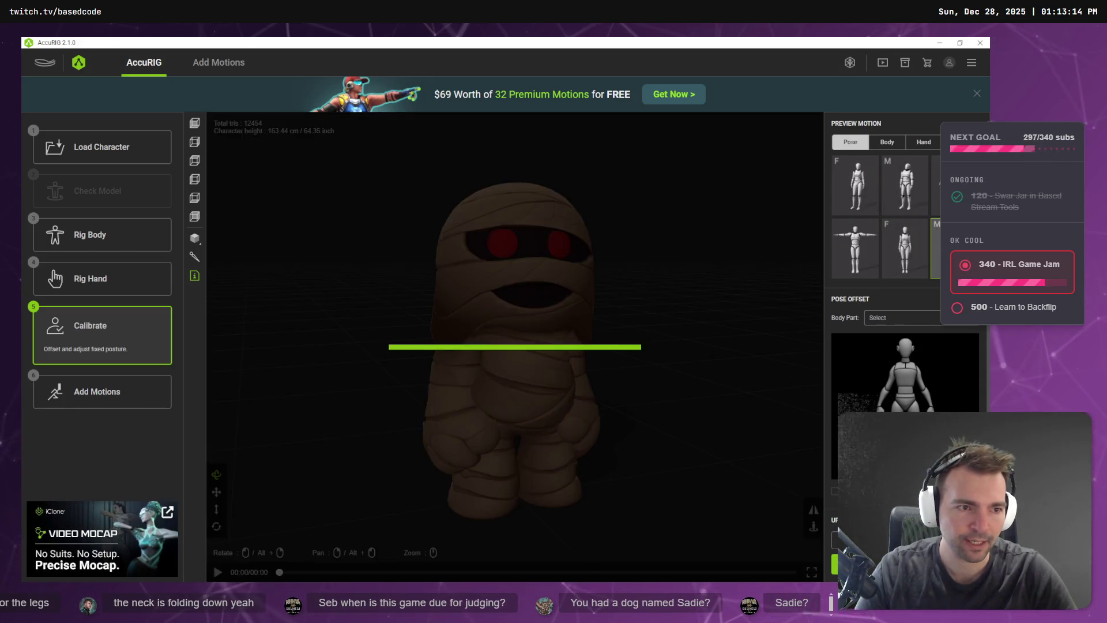
left_click(887, 142)
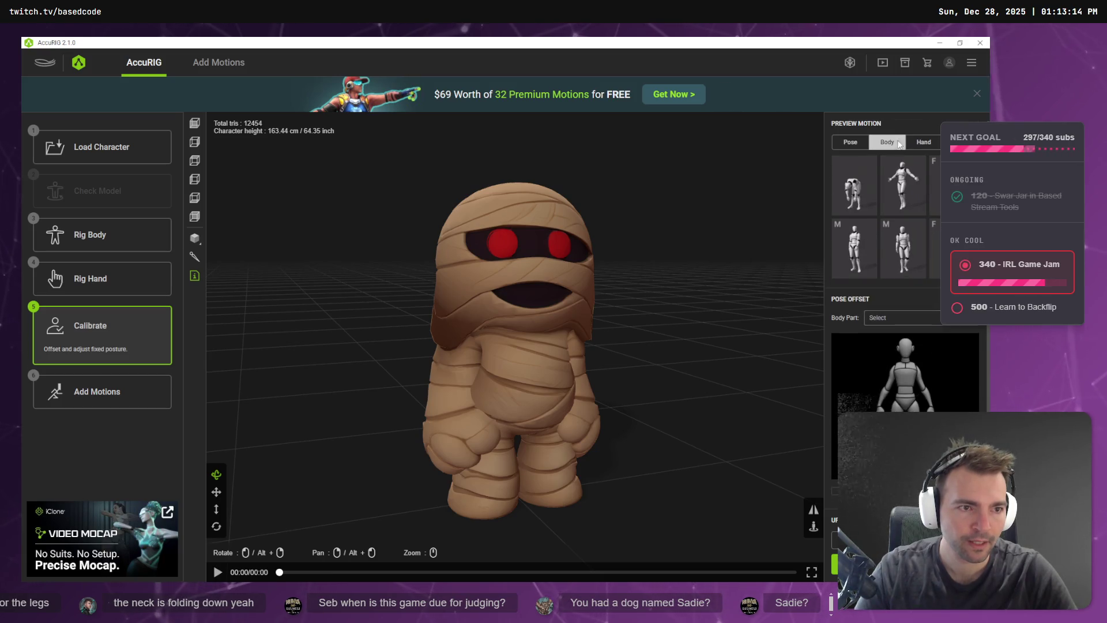
left_click(855, 184)
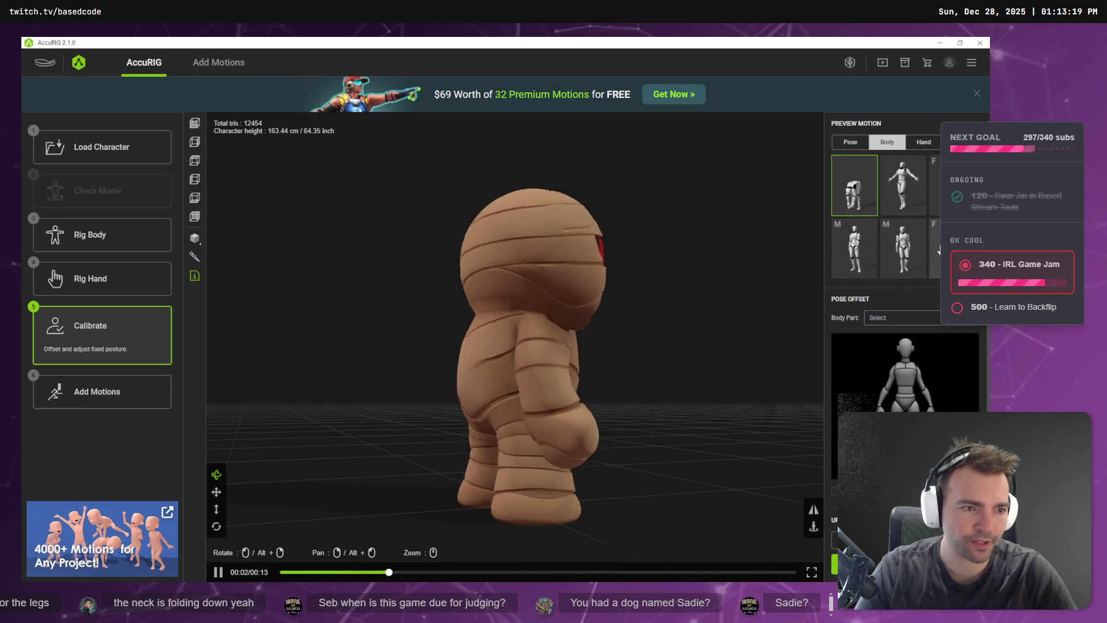
left_click(936, 248)
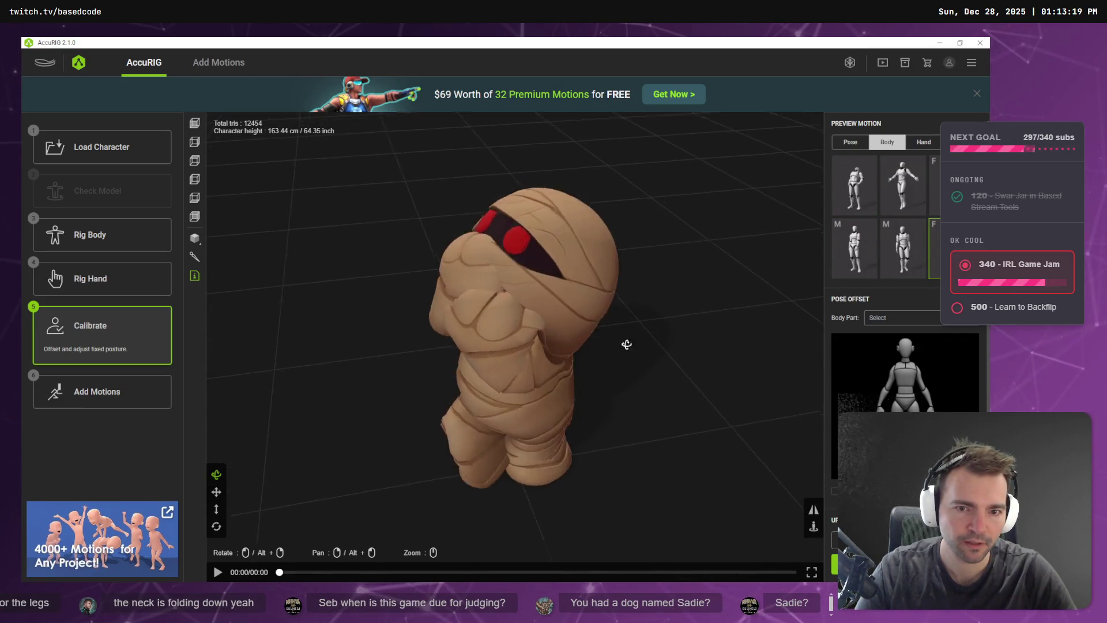
left_click(936, 184)
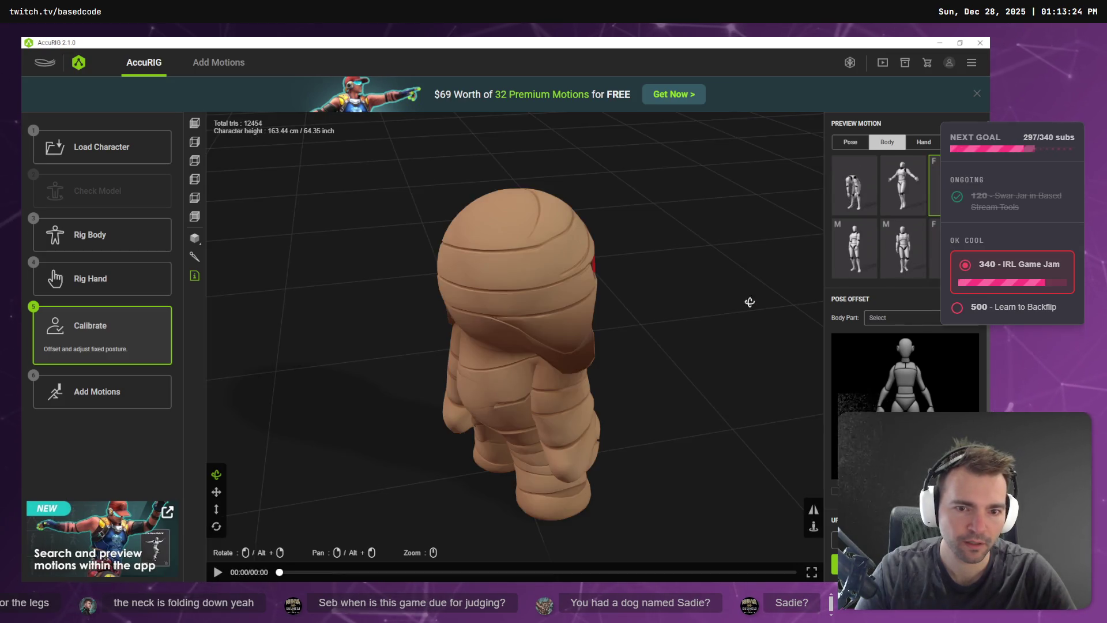
left_click(855, 248)
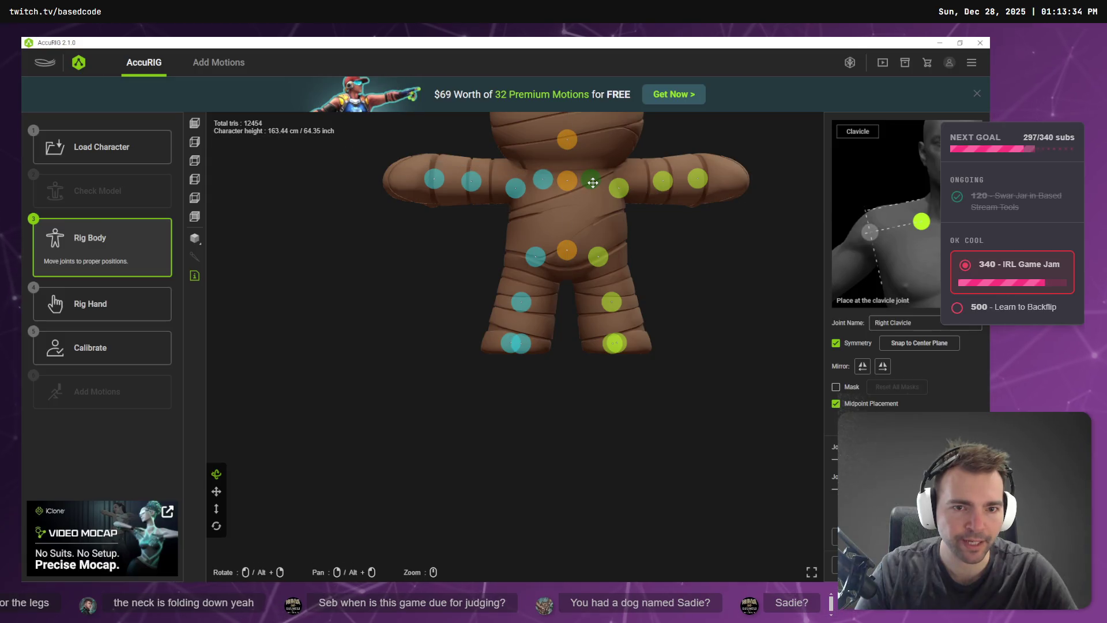
left_click(518, 188)
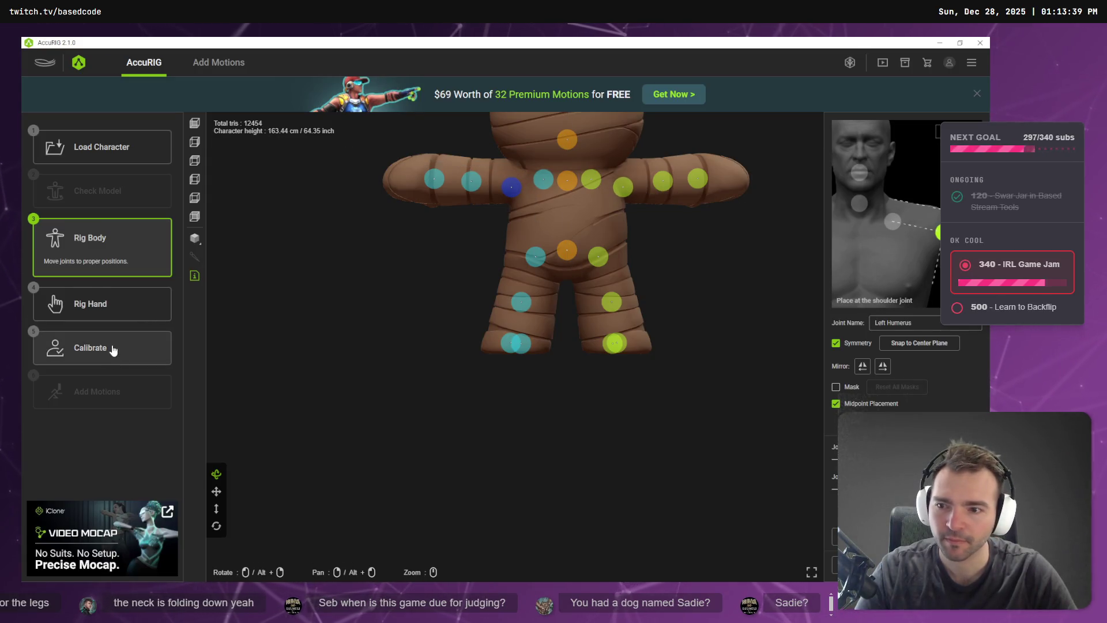
Calibrate the rig, switch to the Add Motions library and choose FBX export.
left_click(111, 348)
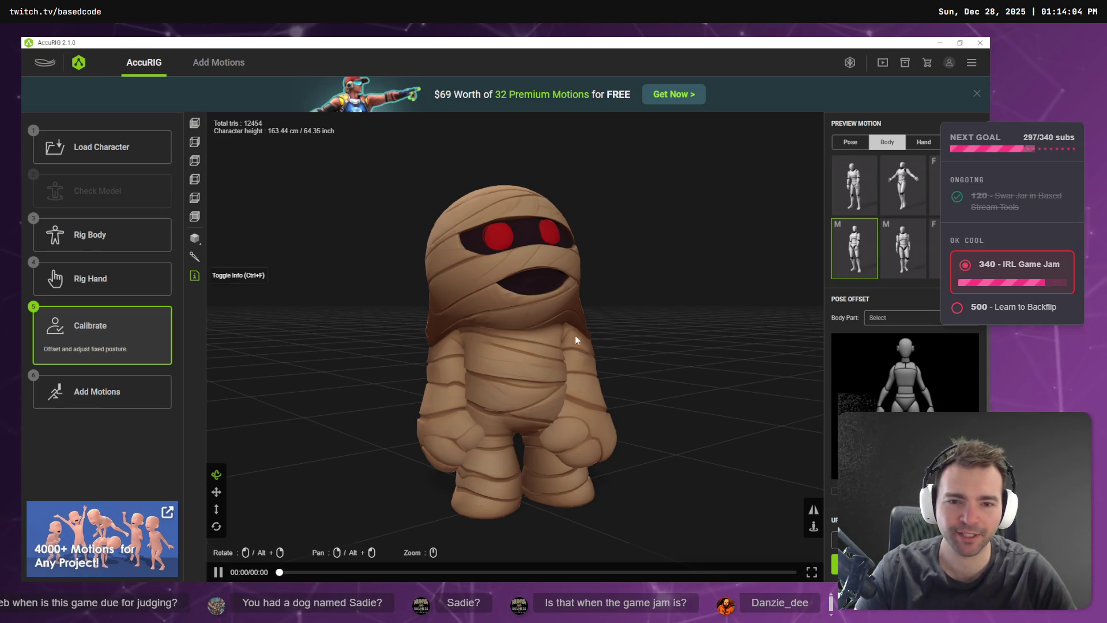
mouse_move(684, 352)
left_mouse_down()
mouse_move(588, 294)
mouse_move(519, 289)
mouse_move(351, 344)
mouse_move(612, 365)
mouse_move(690, 362)
mouse_move(611, 355)
mouse_move(779, 361)
mouse_move(623, 355)
mouse_move(640, 364)
left_mouse_up()
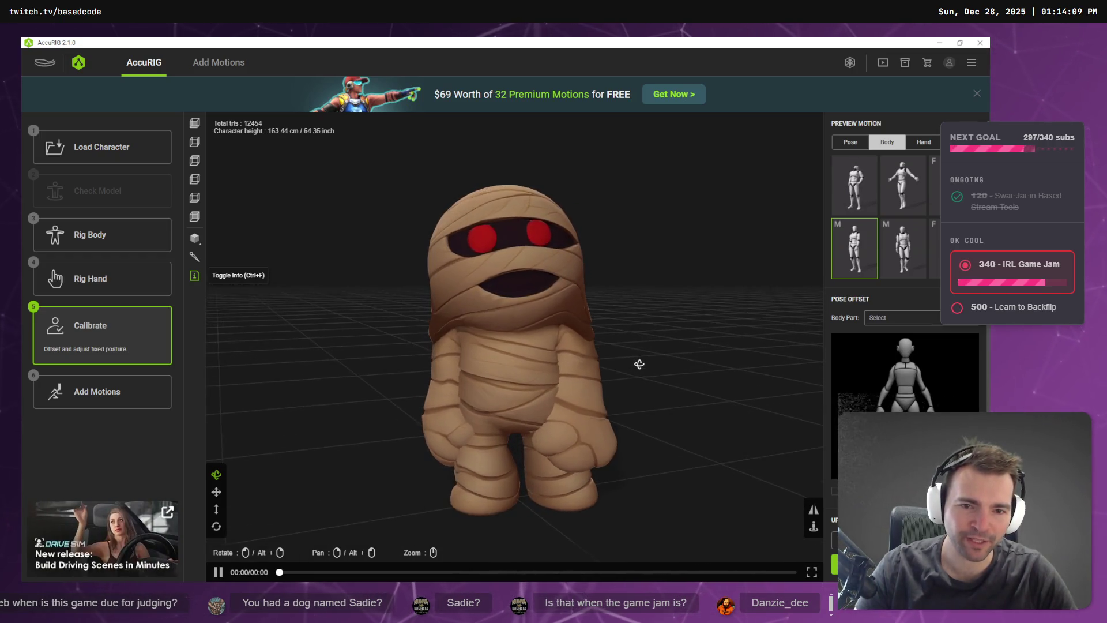
left_click(116, 397)
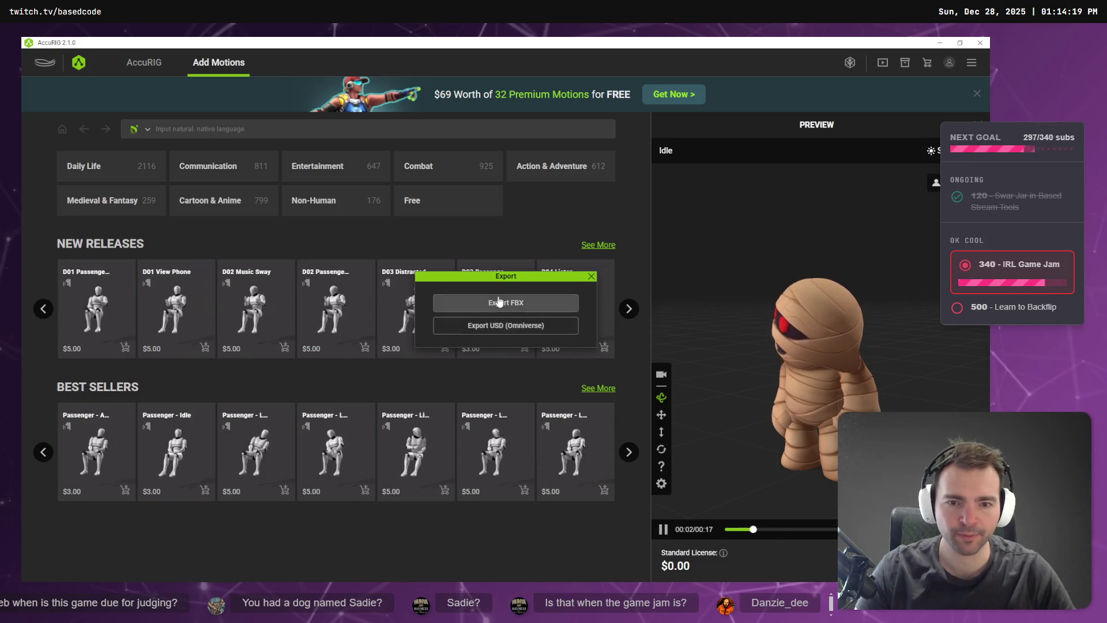
left_click(503, 304)
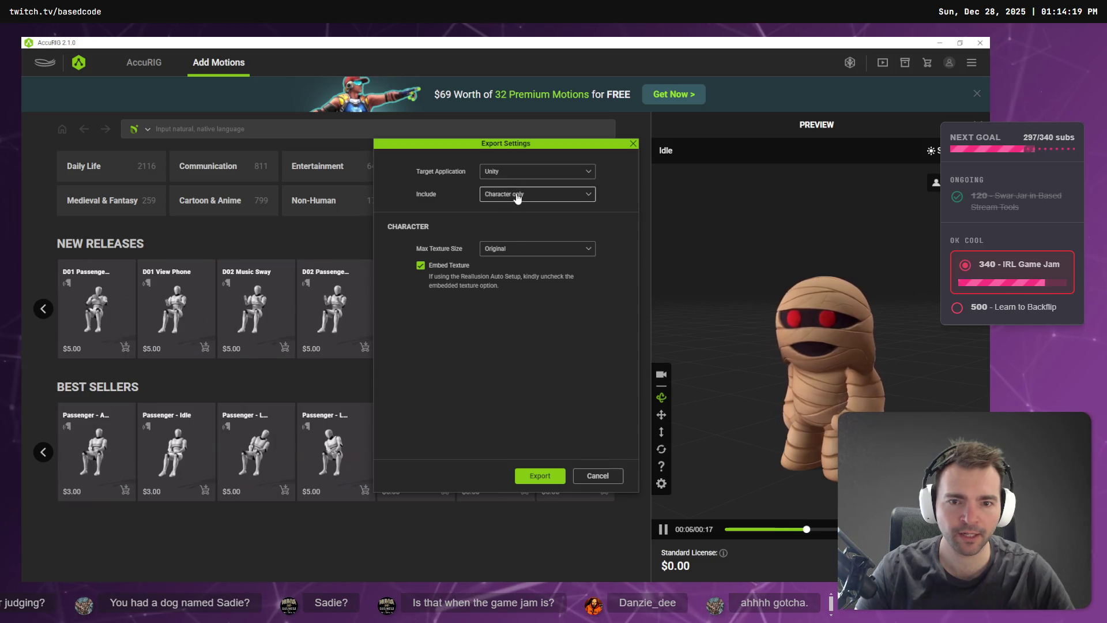
Keep the maximum texture size at Original and start the FBX export.
left_click(530, 253)
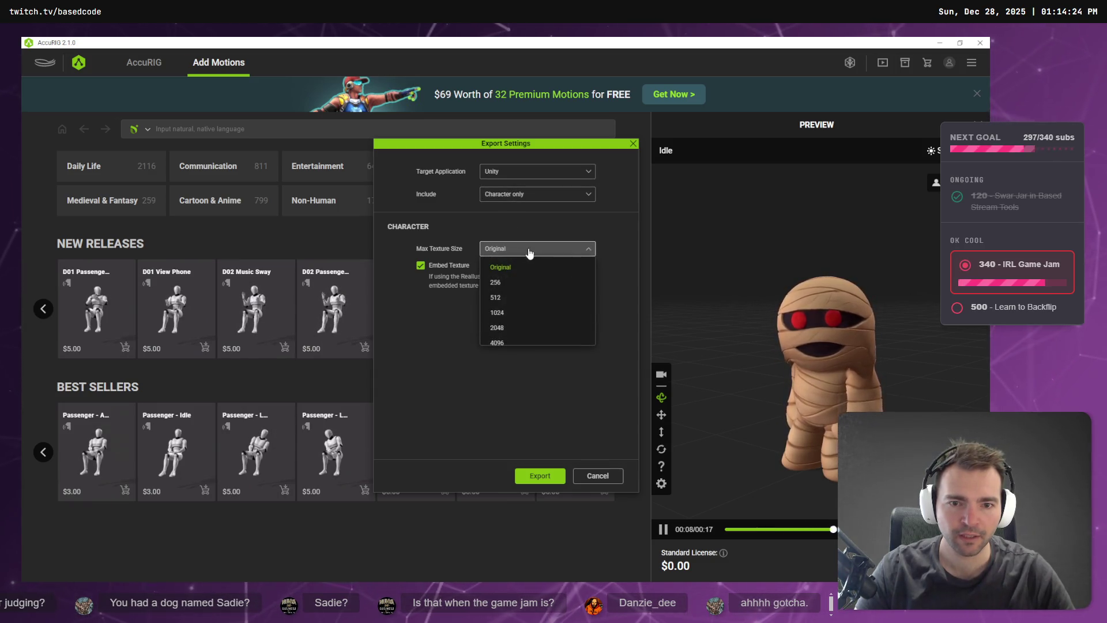
left_click(531, 253)
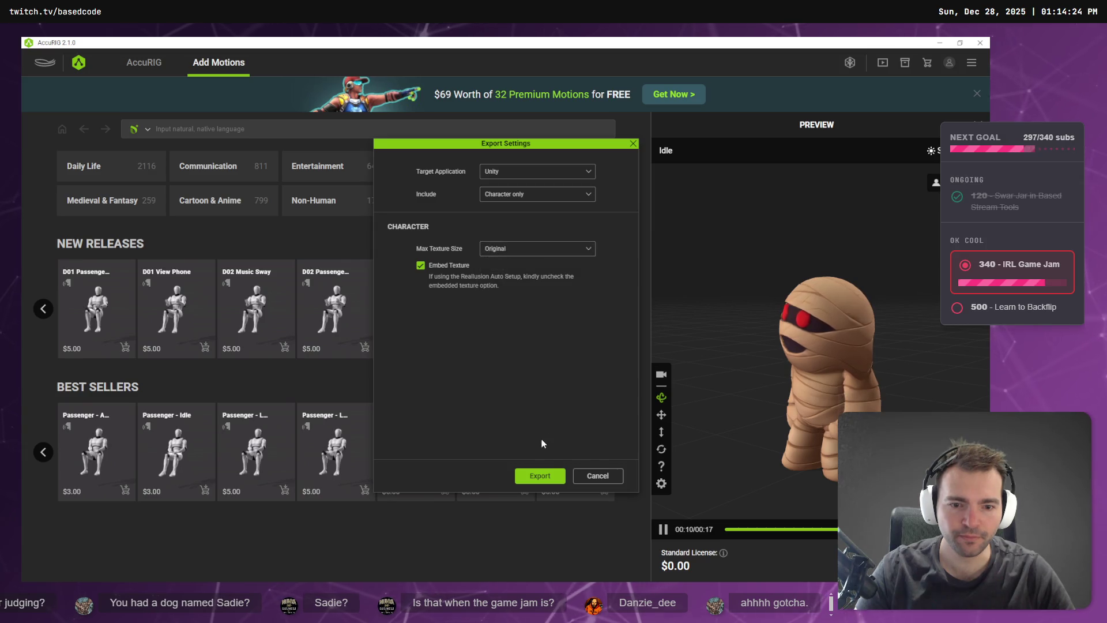
left_click(540, 476)
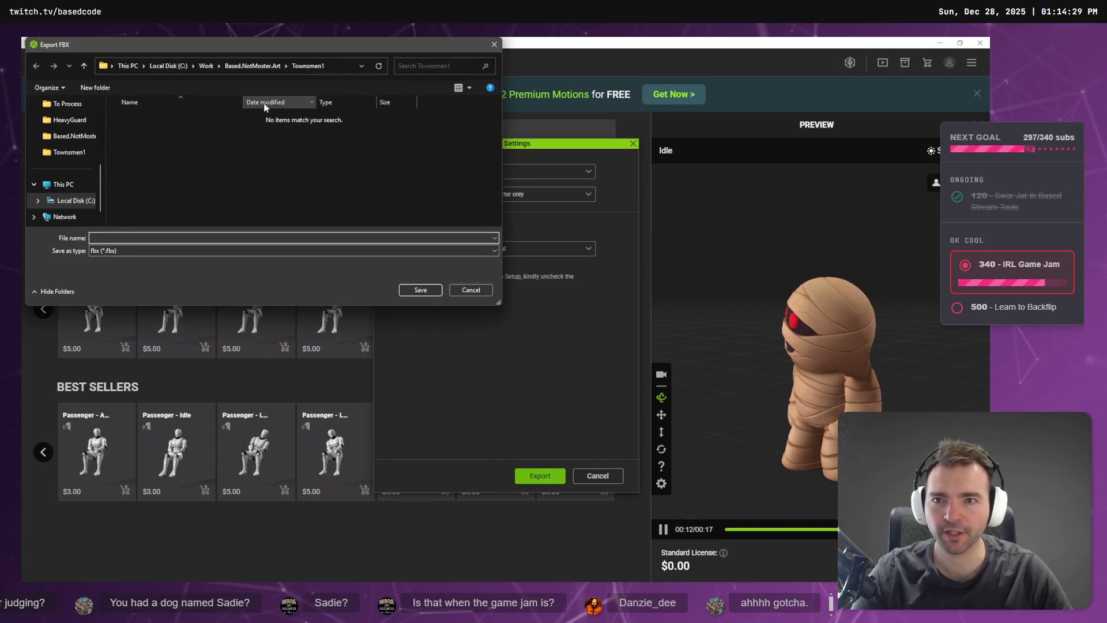
Save the export in the Mummy folder as Mummy_Rigged.
left_click(254, 65)
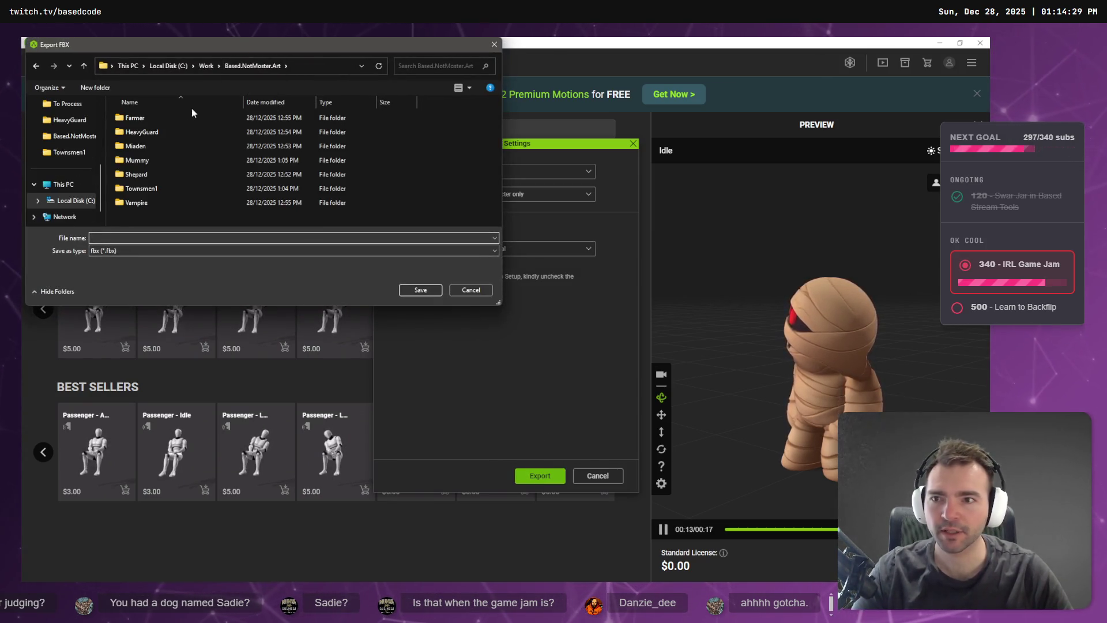
double_click(153, 161)
left_click(143, 238)
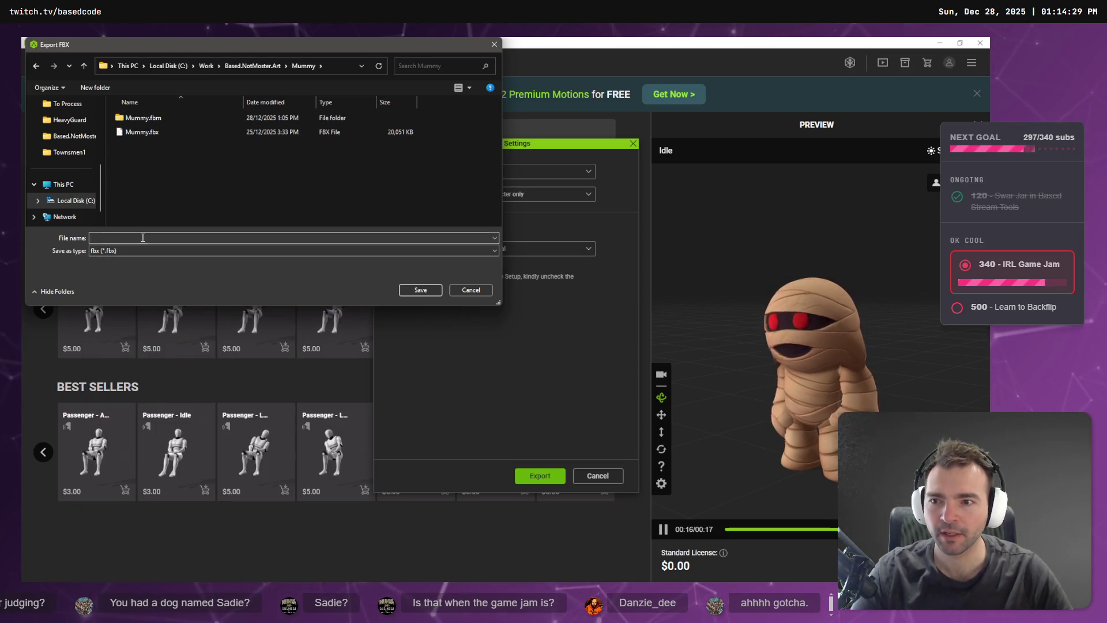
type("Mummy_Rigged")
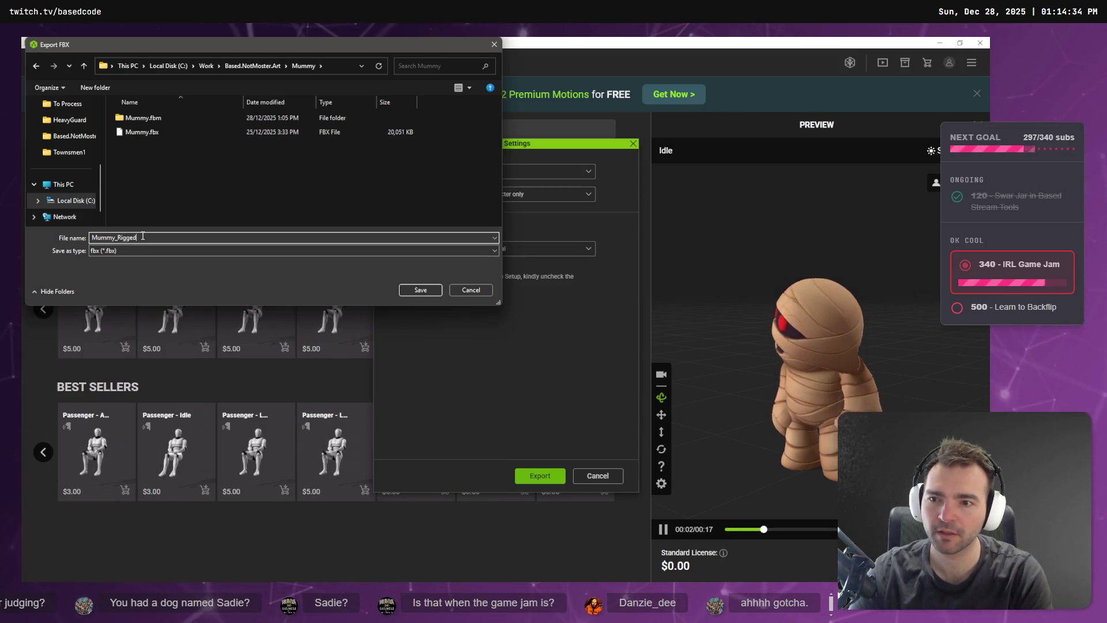
key("Return")
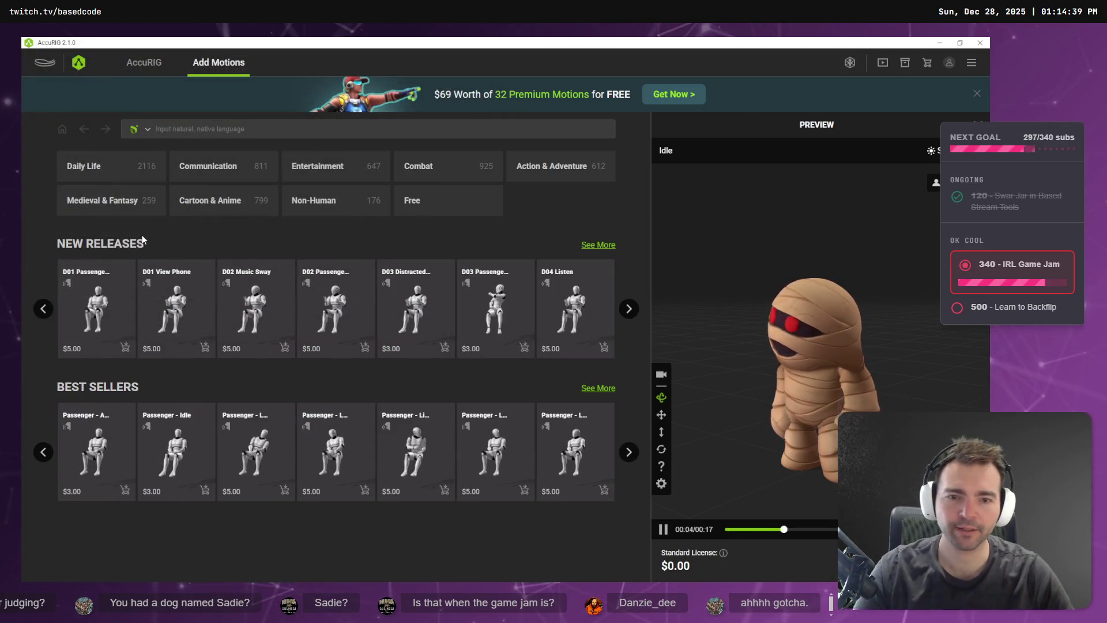
Copy the new Mummy_Rigged.fbx from the Explorer folder.
left_click(940, 42)
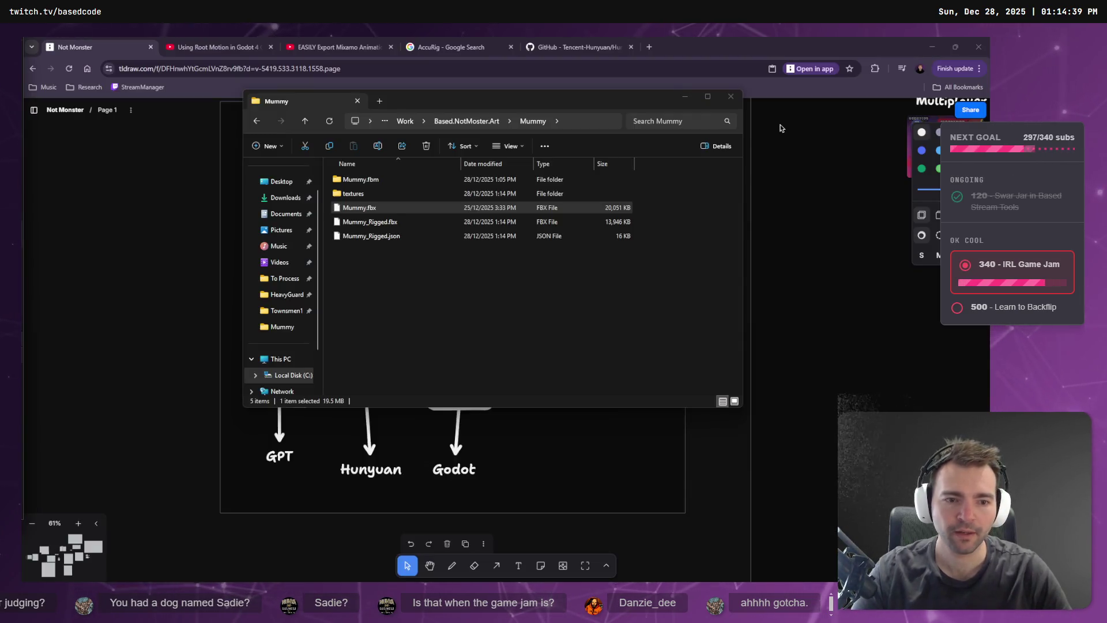
left_click(382, 222)
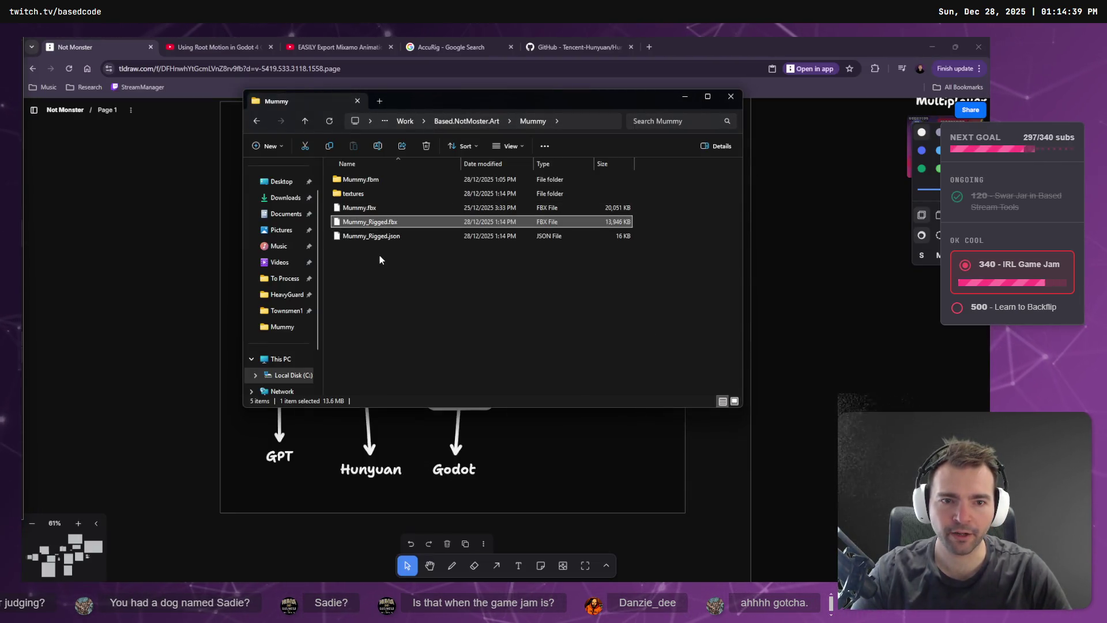
key("ctrl+c")
key("Tab")
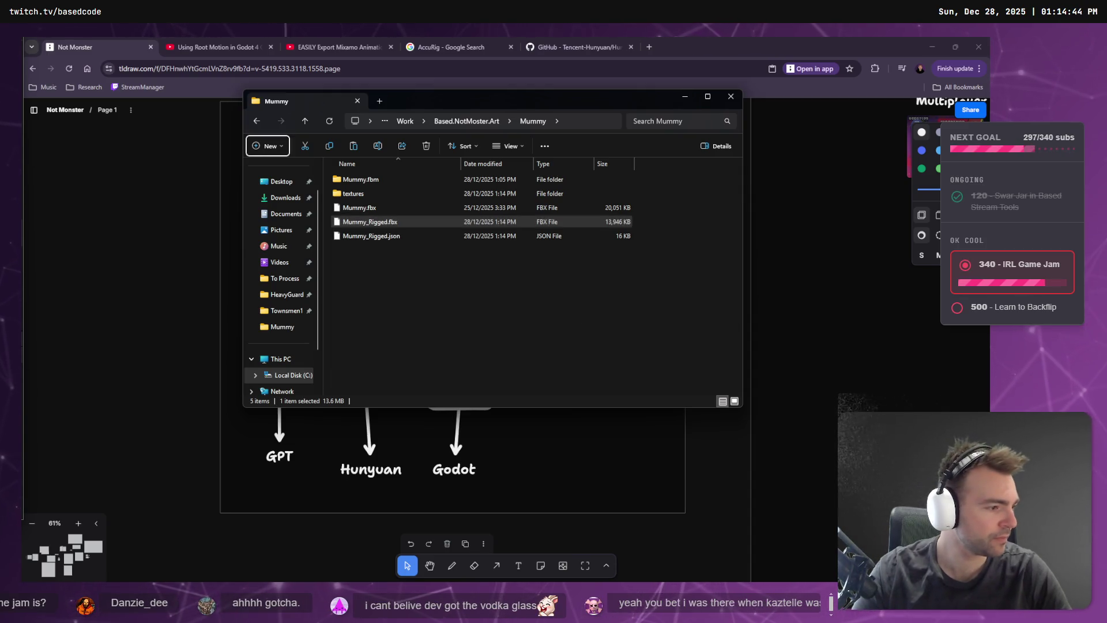
key("alt+Tab")
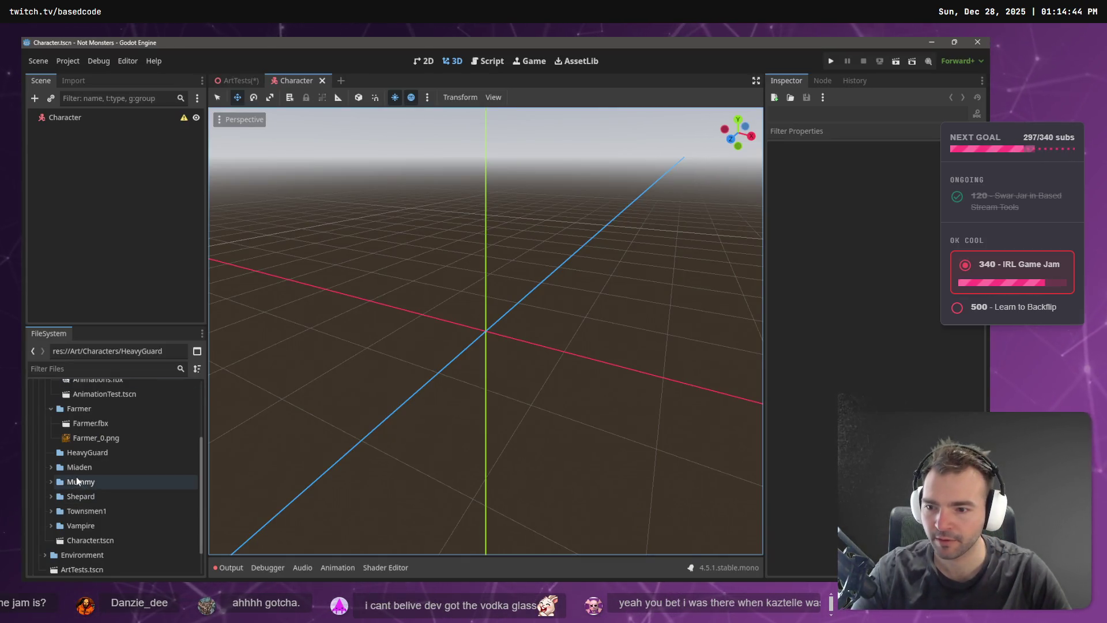
Delete the old mummy files, Mummy.fbx through Mummy_Simplified (1).fbx, from Godot's Mummy folder.
left_click(52, 482)
left_click(92, 496)
scroll(115, 508, "down", 1)
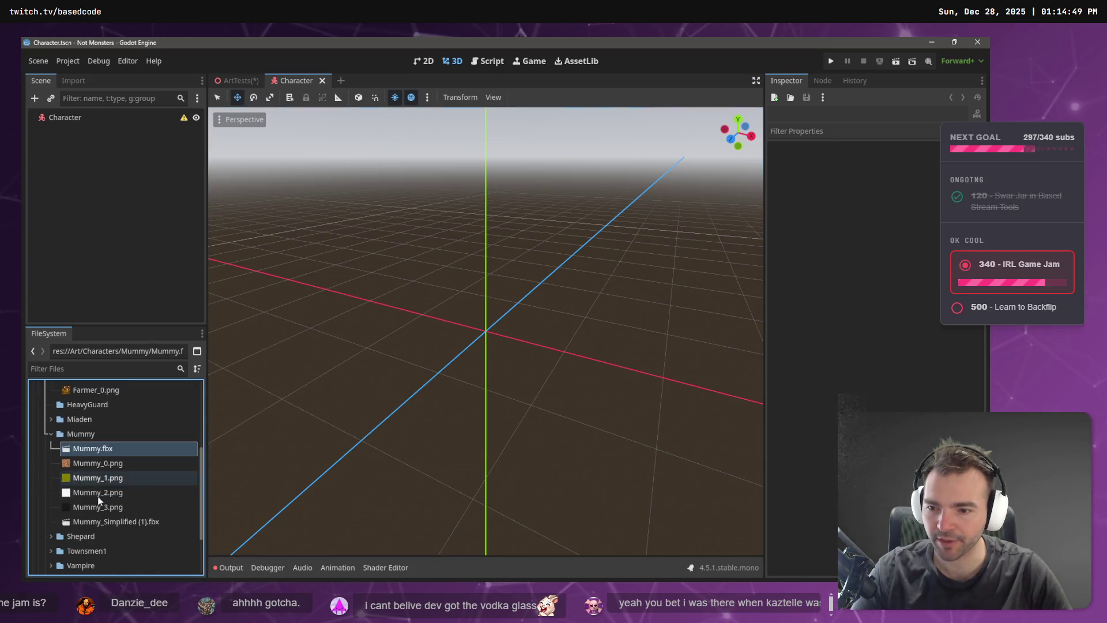
left_click(133, 526, "shift")
key("Delete")
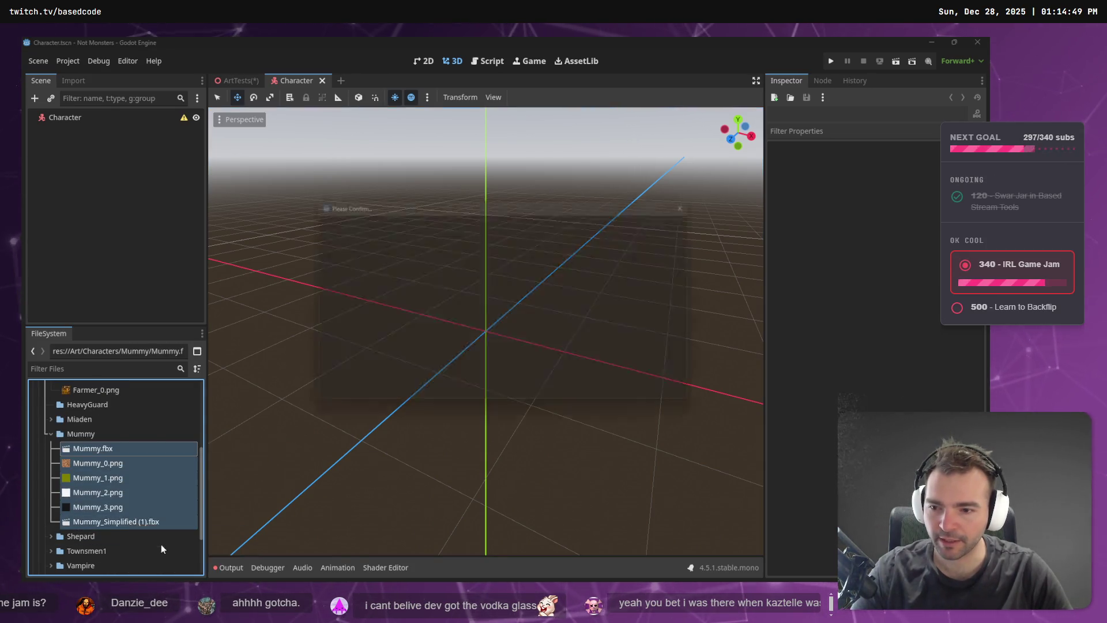
left_click(429, 396)
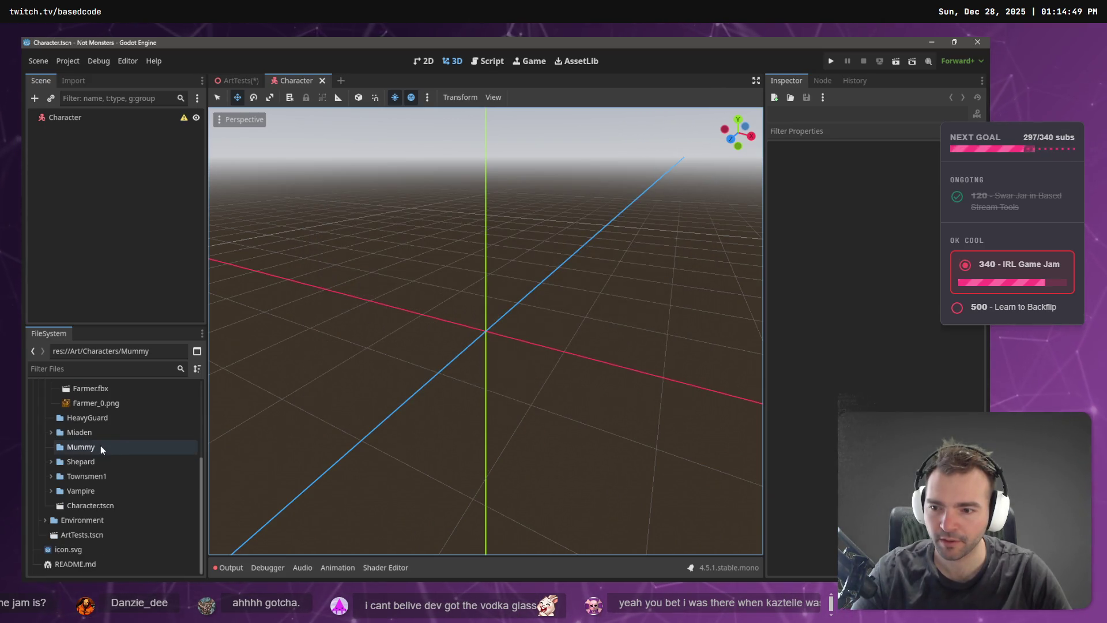
Add the new mummy files to the Mummy folder and let Godot import them.
key("alt+Tab")
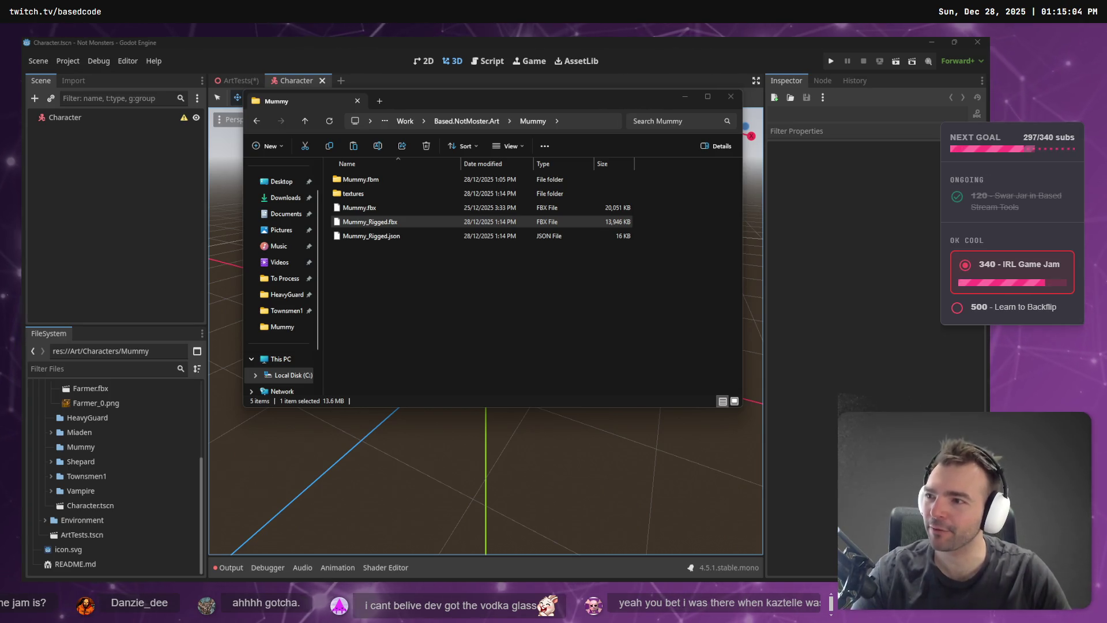
key("alt+Tab")
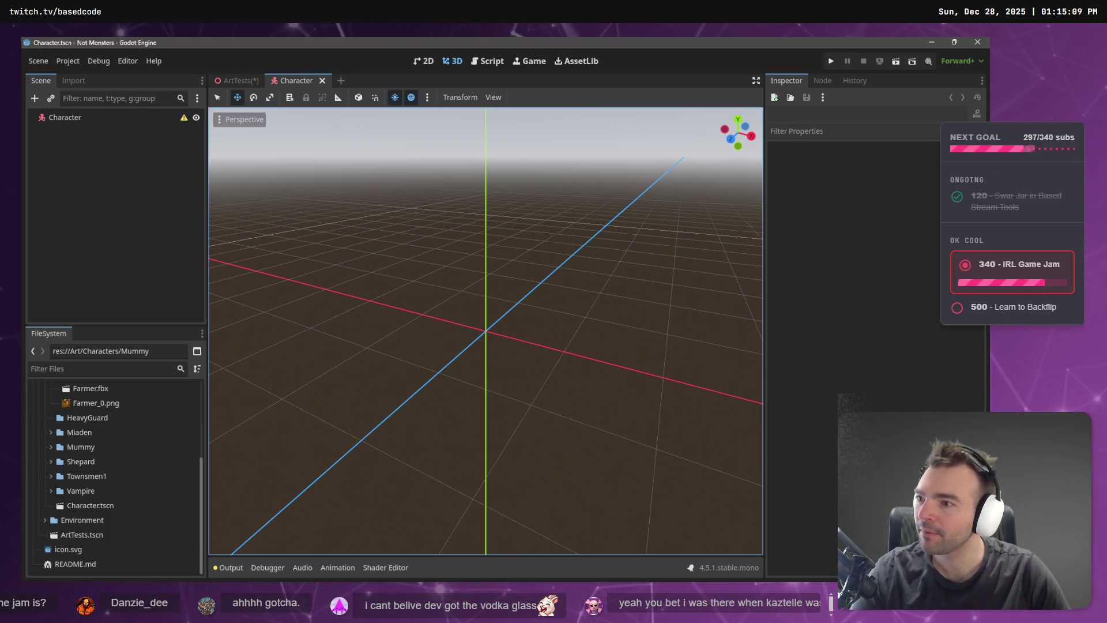
scroll(111, 439, "up", 2)
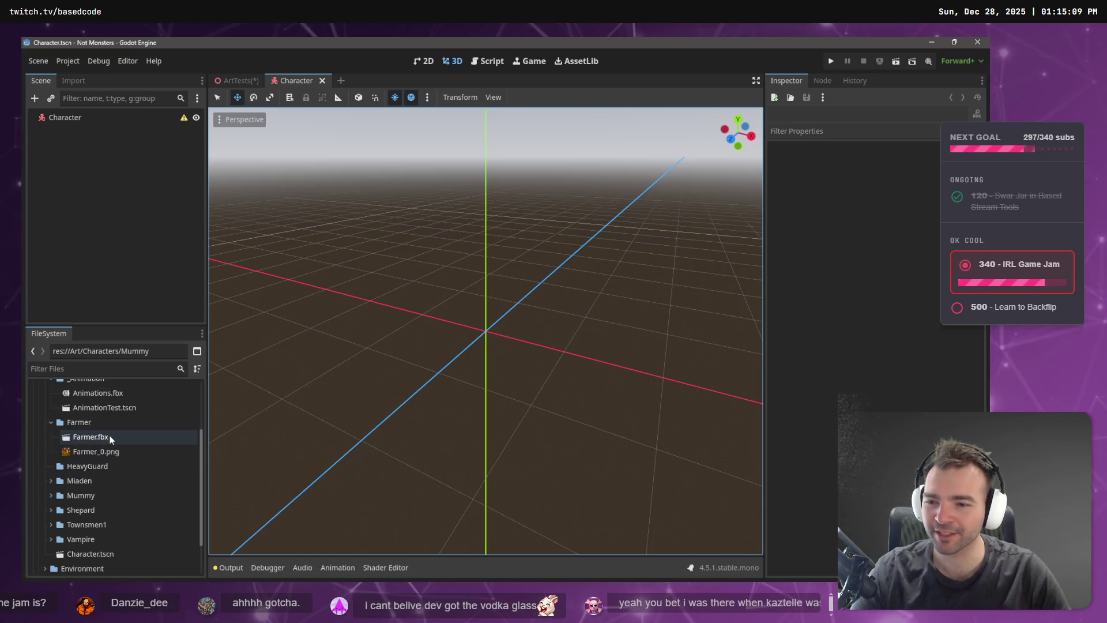
scroll(115, 443, "down", 2)
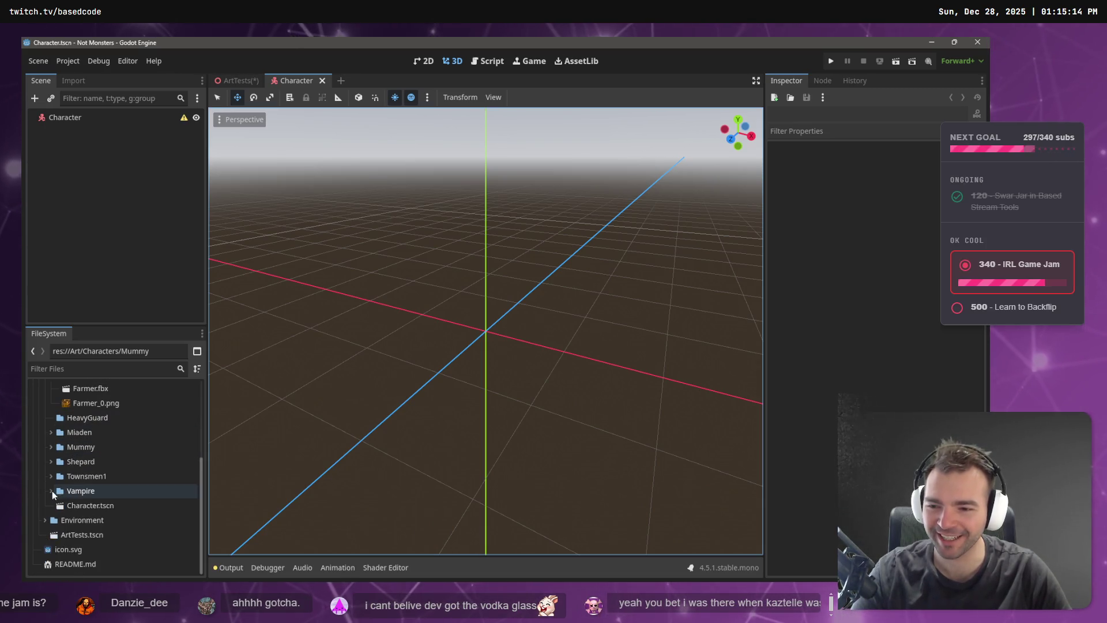
scroll(94, 451, "up", 4)
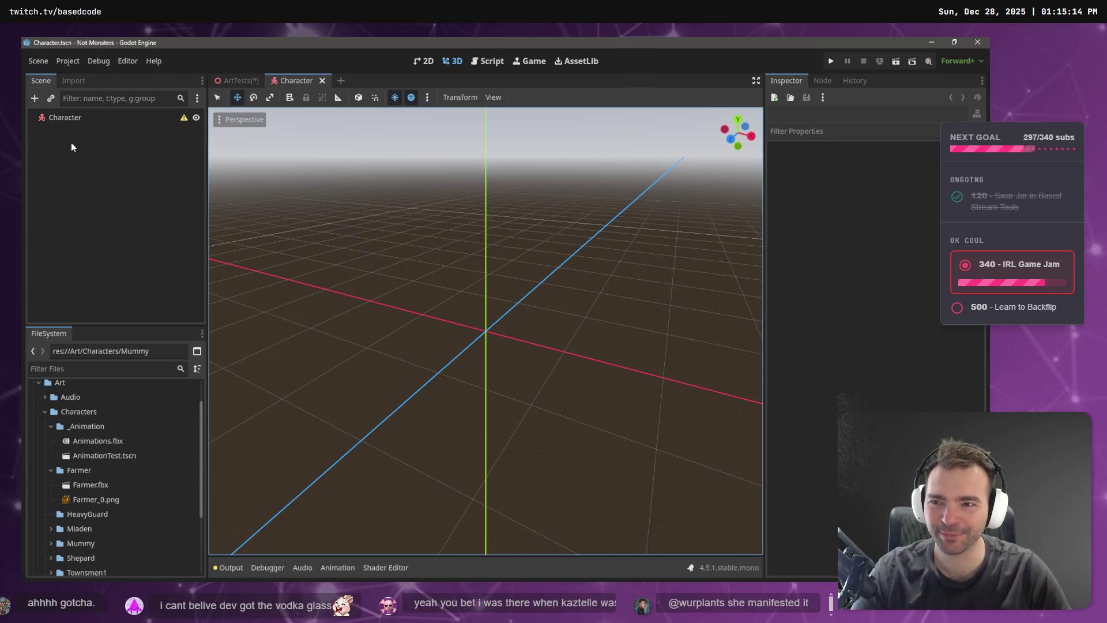
scroll(62, 531, "down", 3)
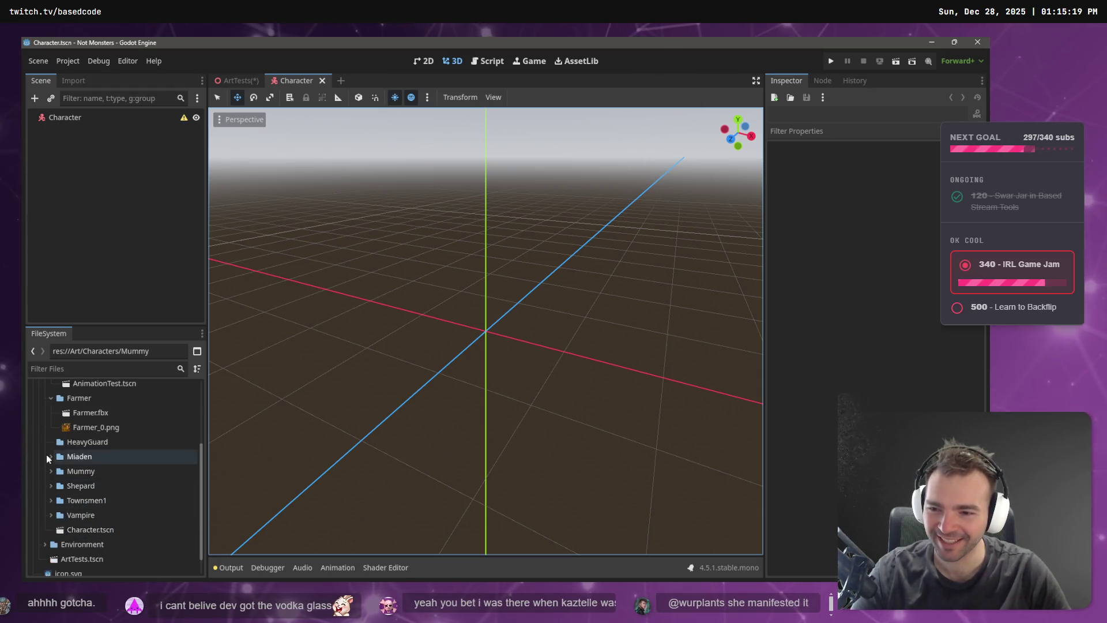
left_click(50, 471)
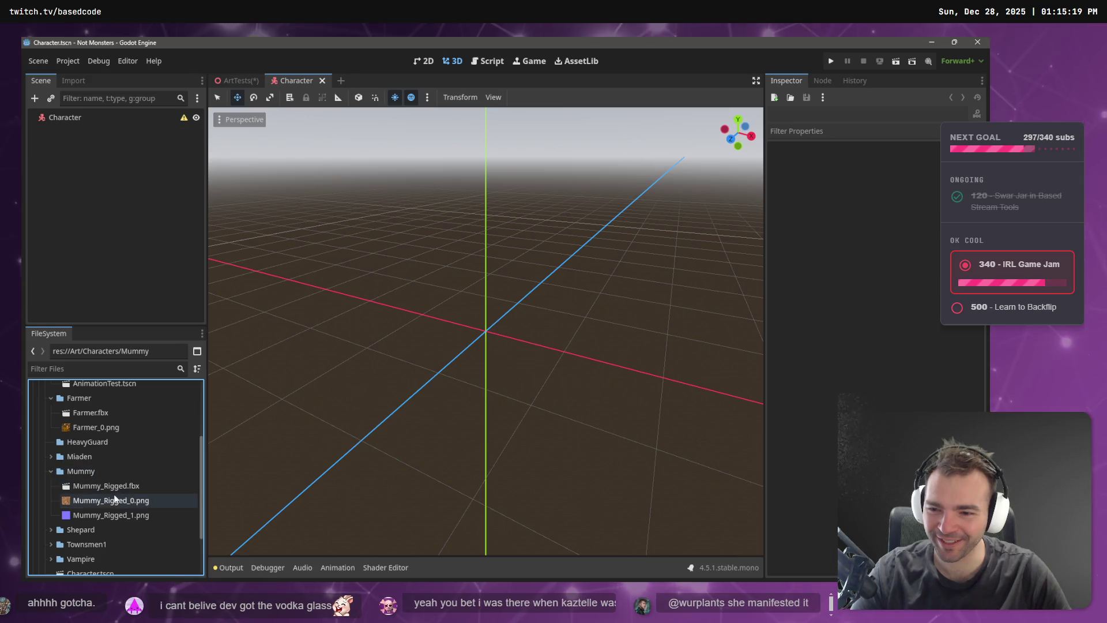
Inspect Mummy_Rigged.fbx in its import preview, then rename it to Mummy.fbx.
left_click(120, 487)
double_click(123, 488)
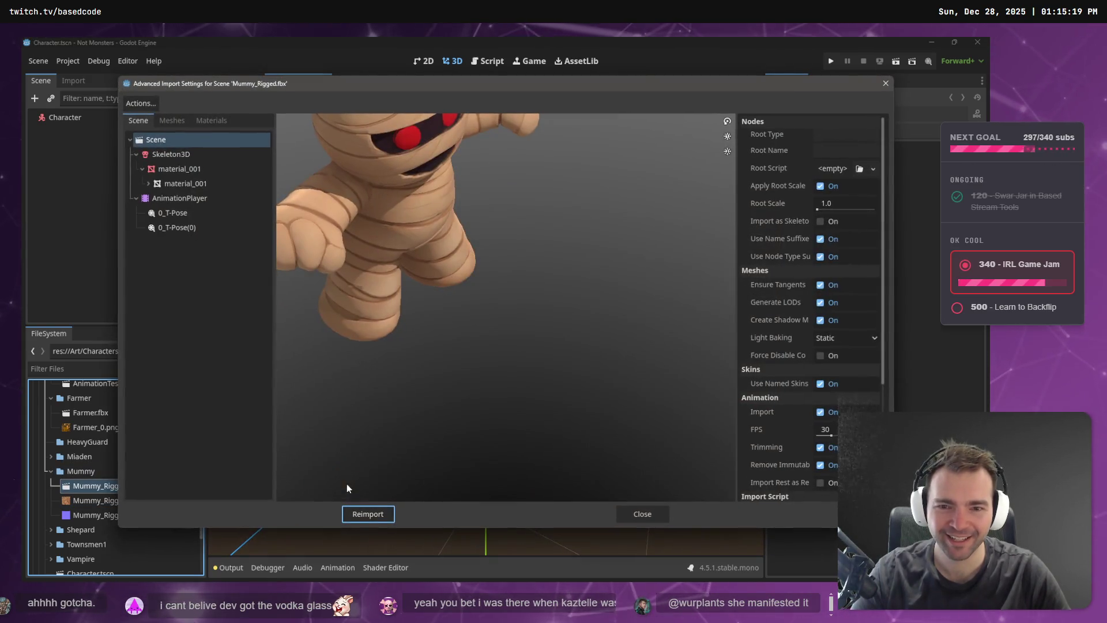
mouse_move(459, 362)
left_mouse_down()
mouse_move(469, 441)
mouse_move(410, 317)
mouse_move(432, 346)
mouse_move(464, 347)
left_mouse_up()
scroll(465, 347, "down", 4)
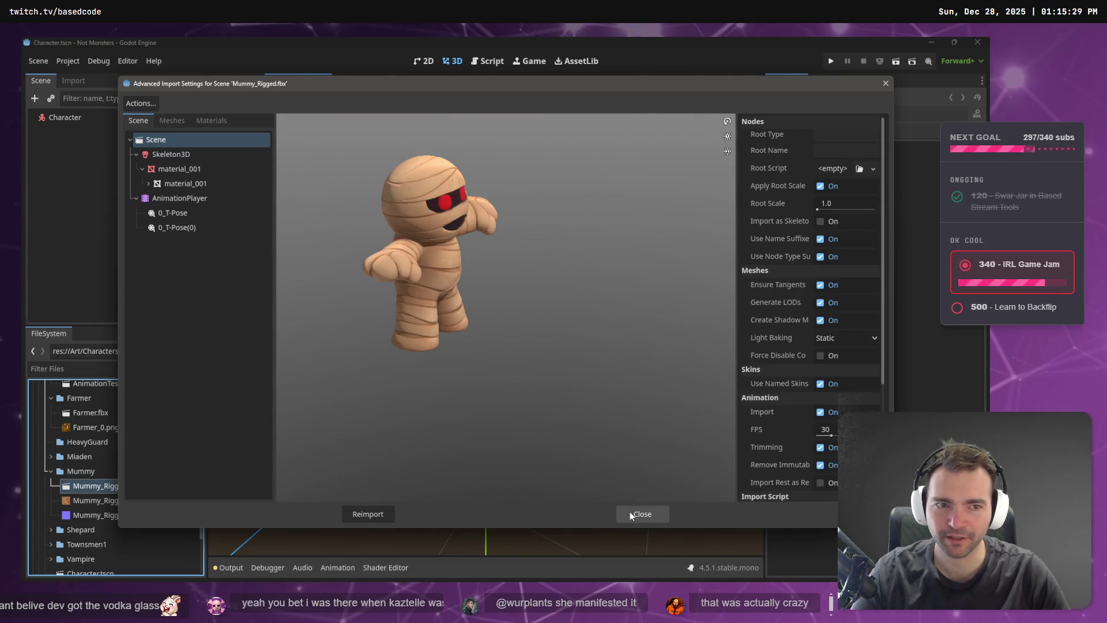
left_click(630, 514)
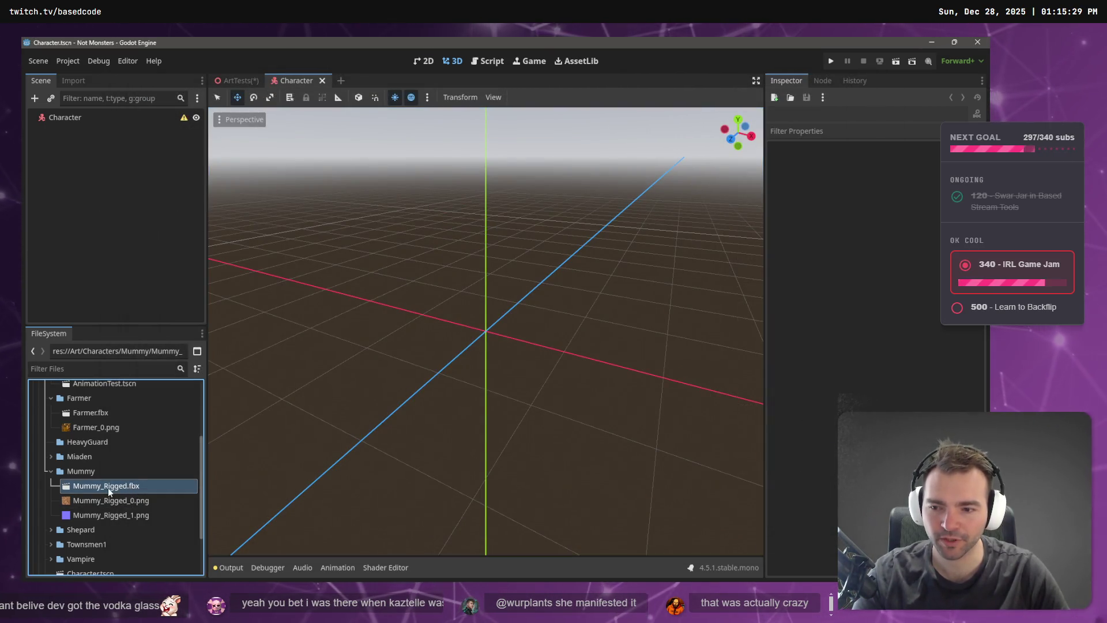
key("F2")
key("Delete")
key("Delete")
key("Delete")
key("Return")
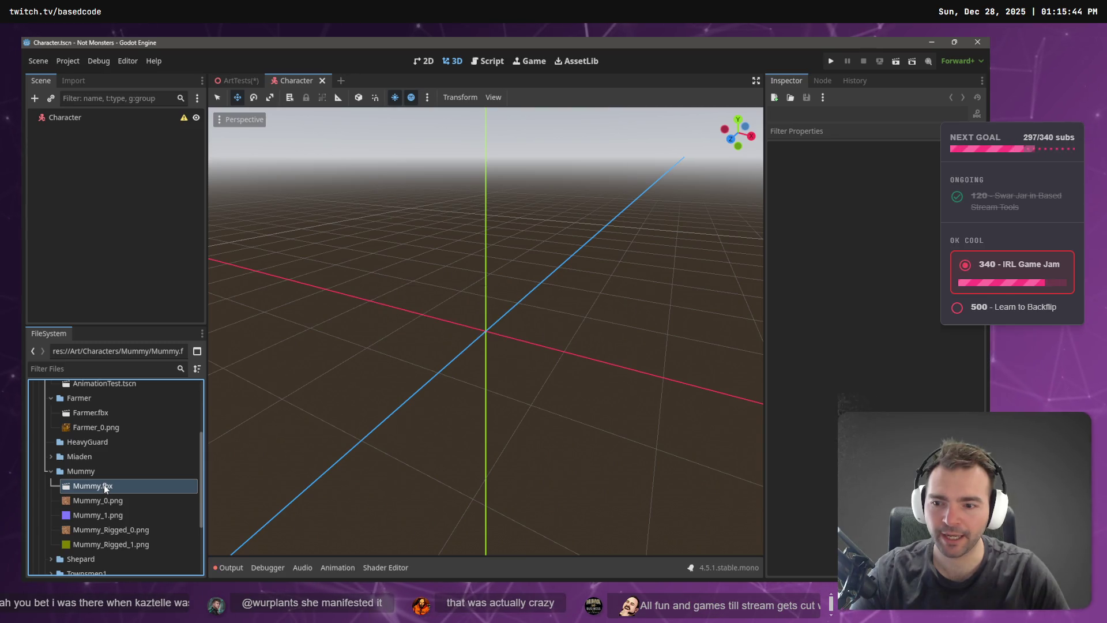
Remove Mummy_Rigged_0.png and Mummy_Rigged_1.png, then check Mummy.fbx's import settings.
left_click(140, 505)
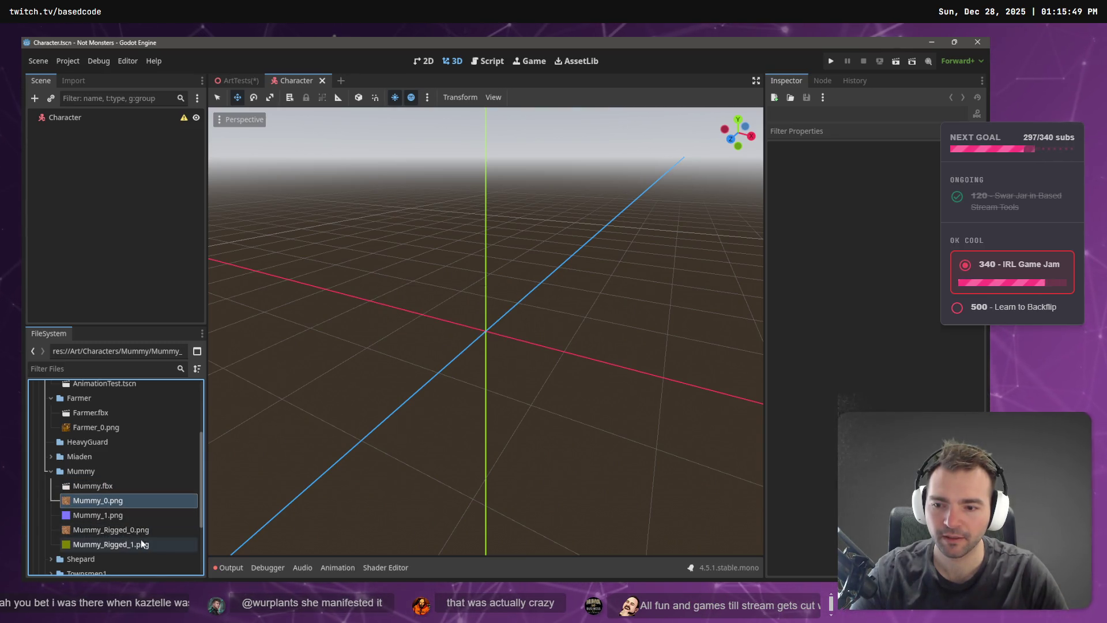
left_click(140, 532)
left_click(139, 545, "shift")
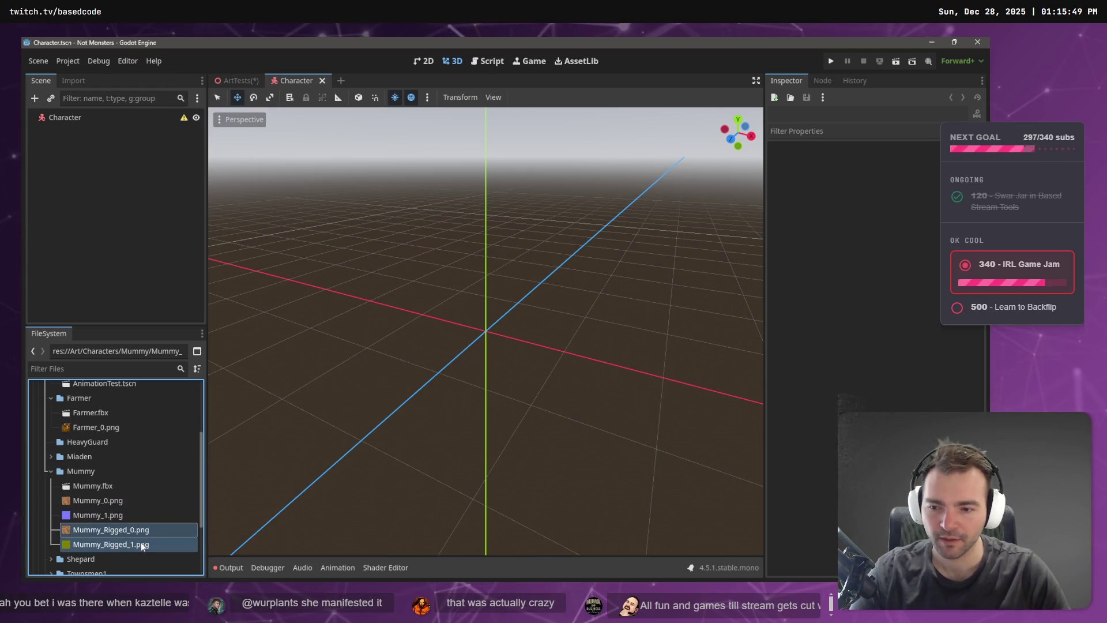
key("Delete")
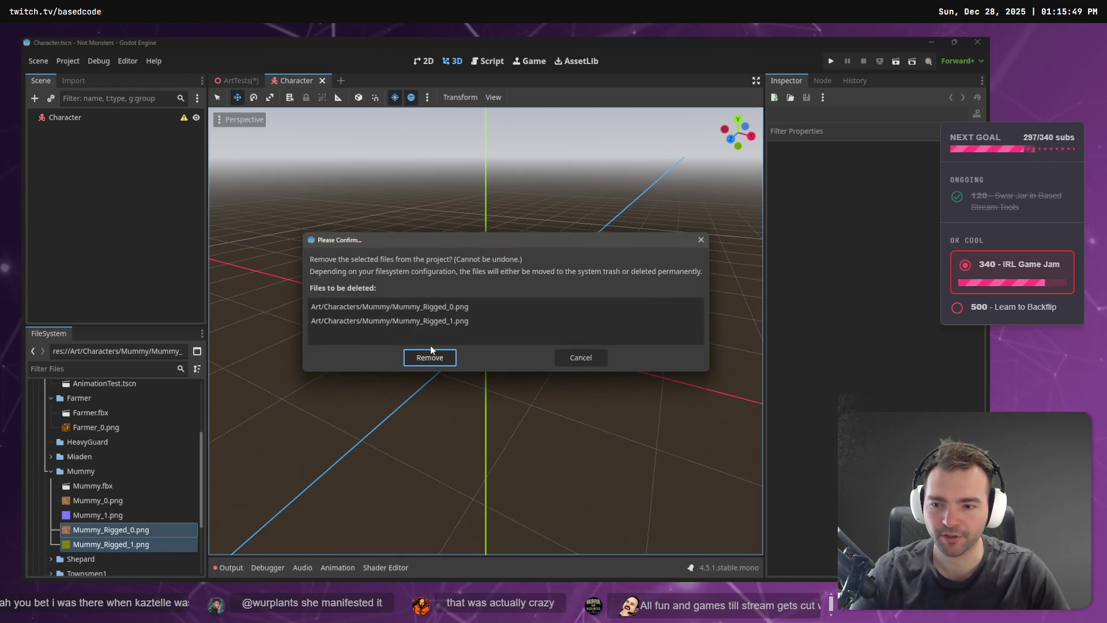
left_click(430, 357)
double_click(130, 487)
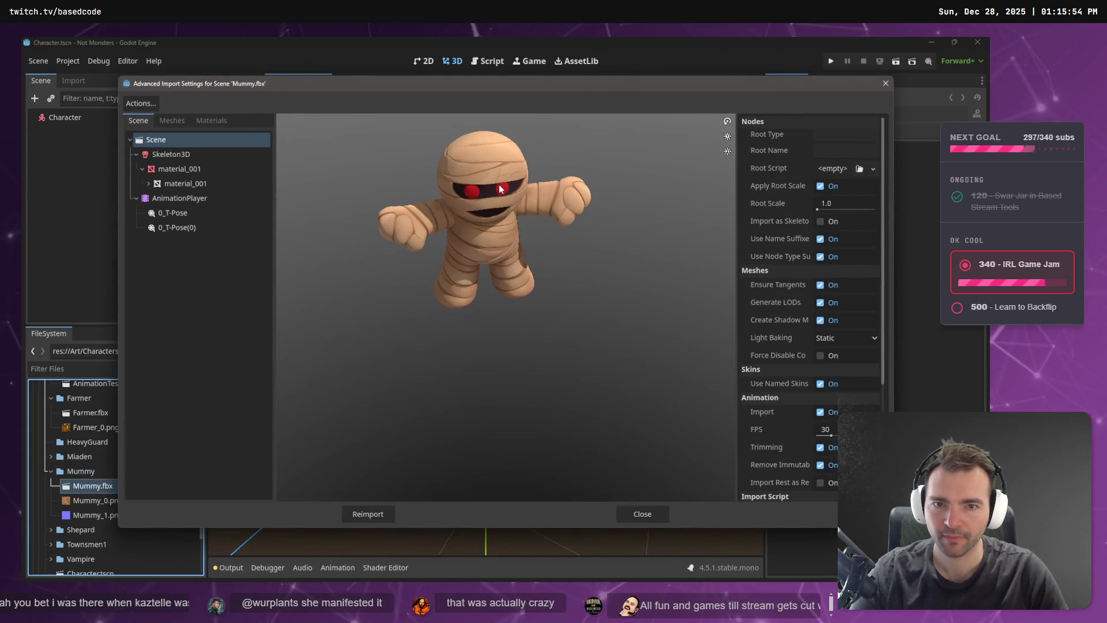
left_click(645, 516)
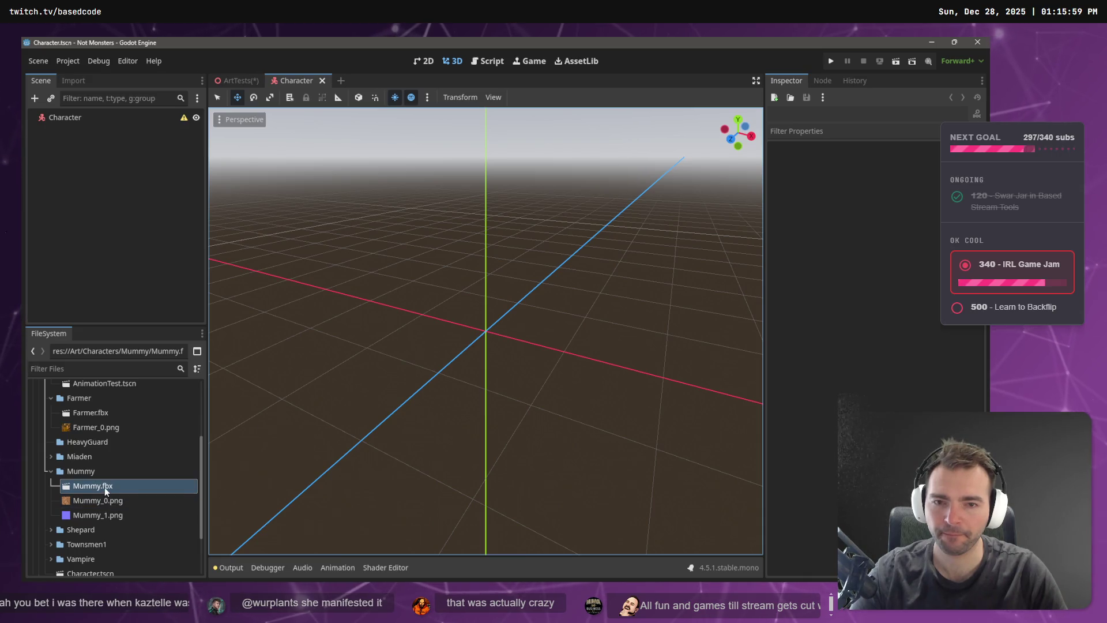
scroll(103, 483, "up", 5)
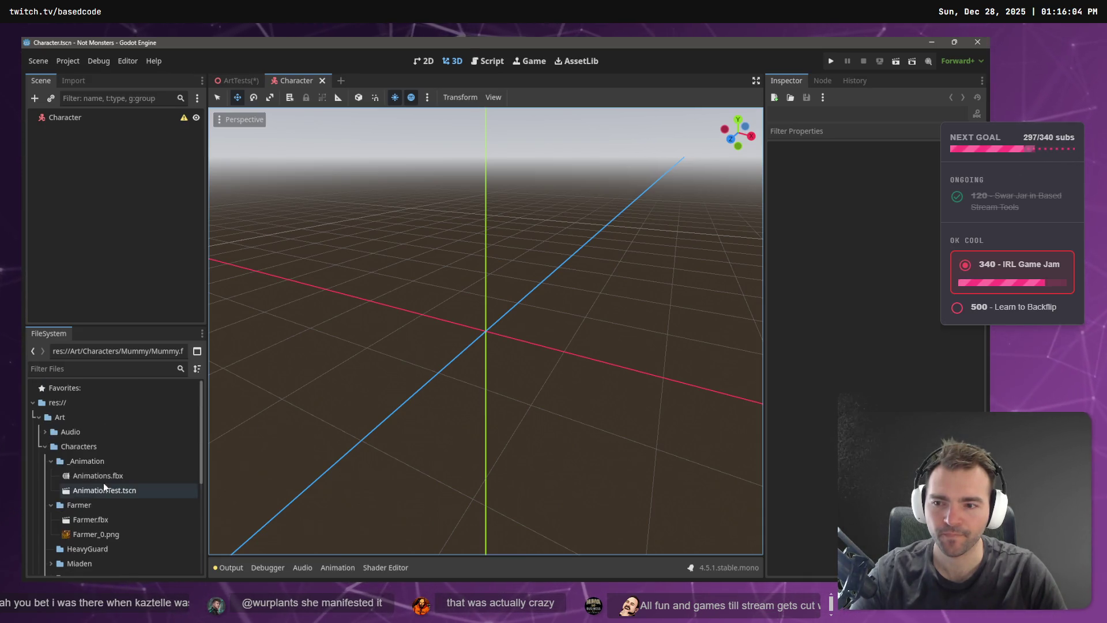
Collapse the FileSystem folders and try adding Mummy.fbx under the Character node, then undo it.
left_click(51, 460)
left_click(50, 475)
scroll(59, 500, "down", 5)
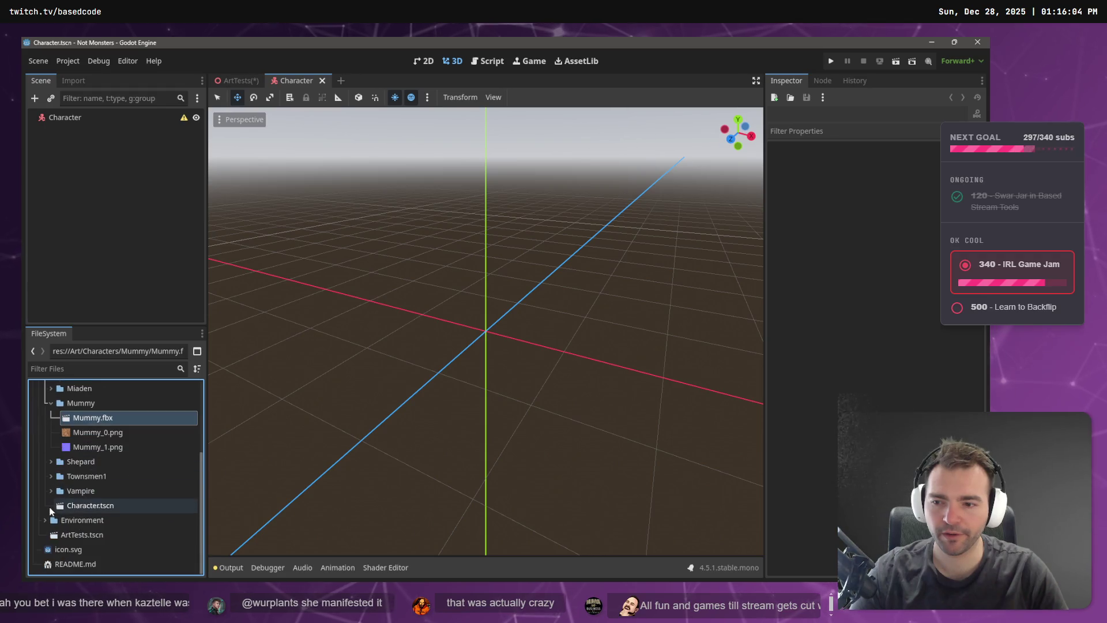
left_click(51, 447)
left_click(62, 507)
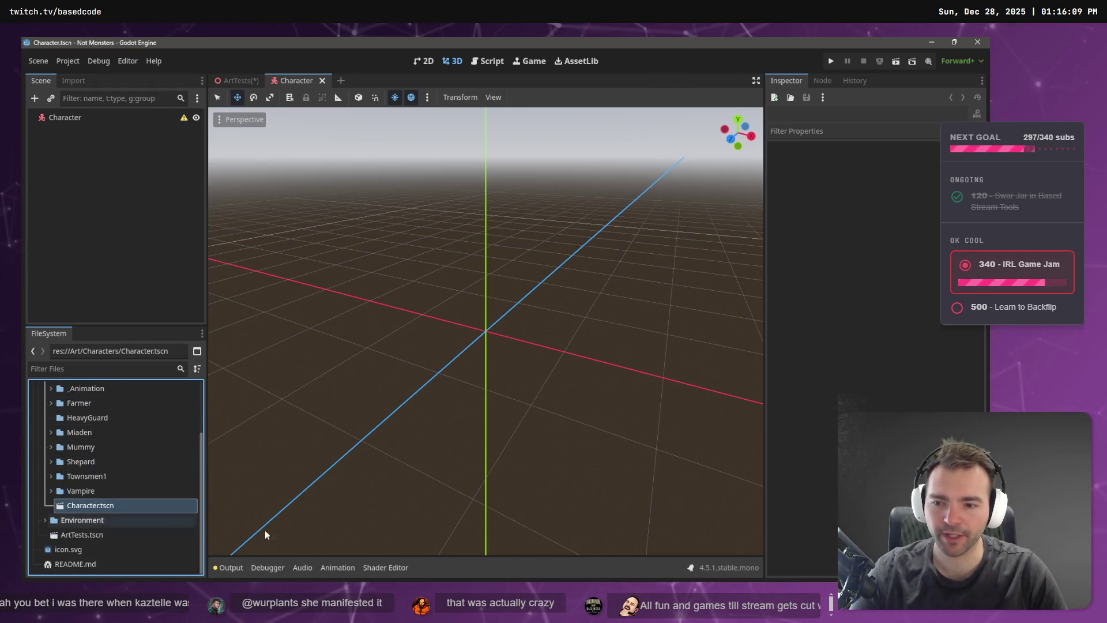
left_click(66, 117)
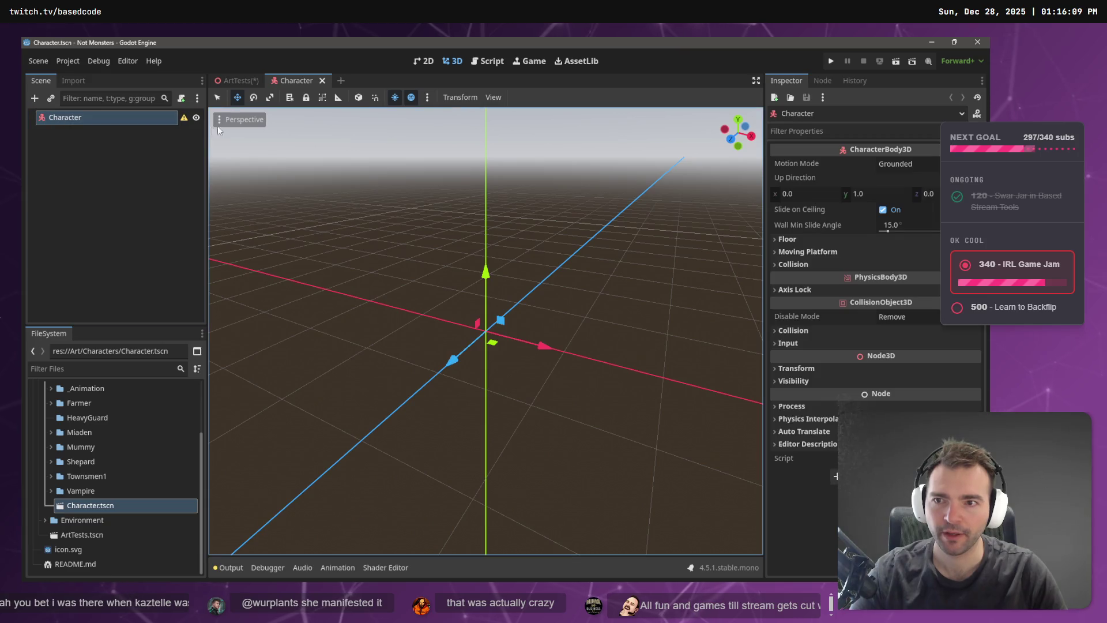
mouse_move(184, 118)
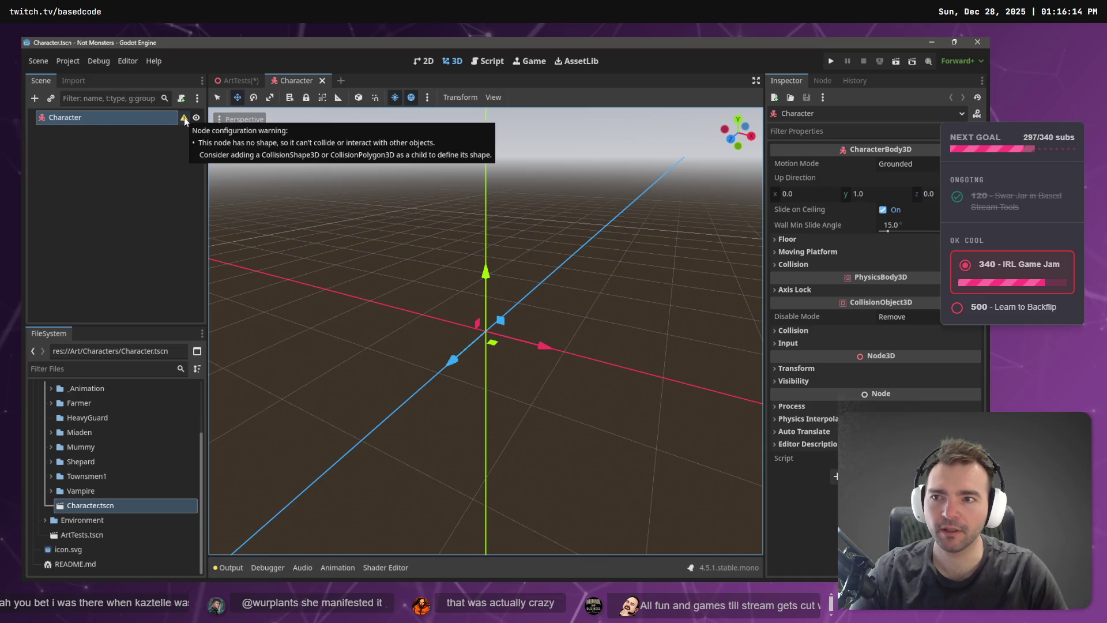
scroll(99, 501, "up", 3)
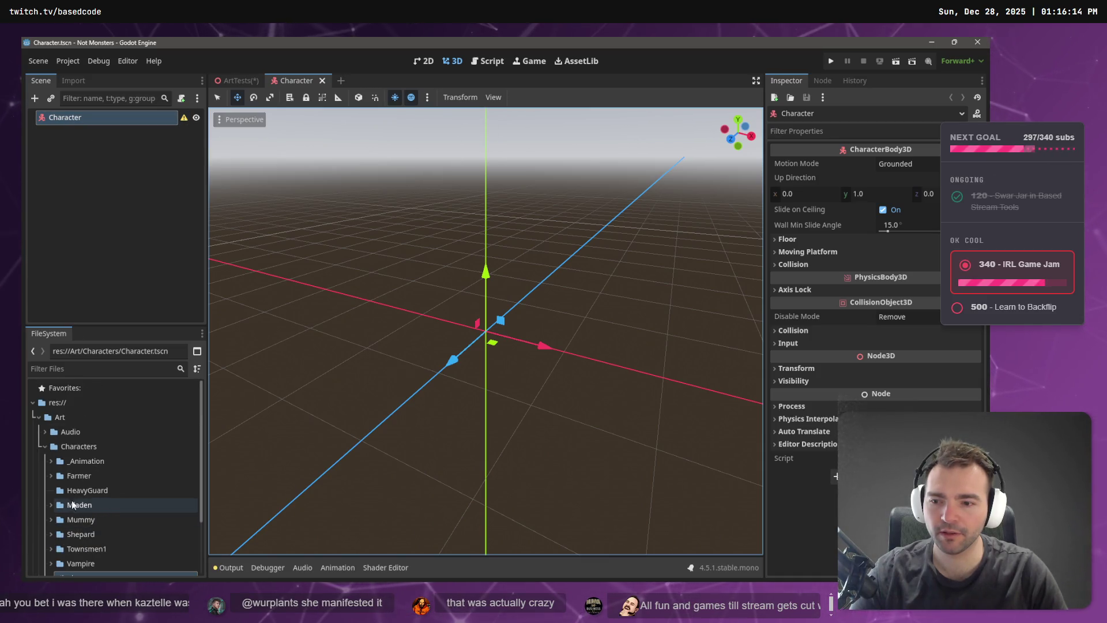
double_click(80, 520)
left_click(94, 535)
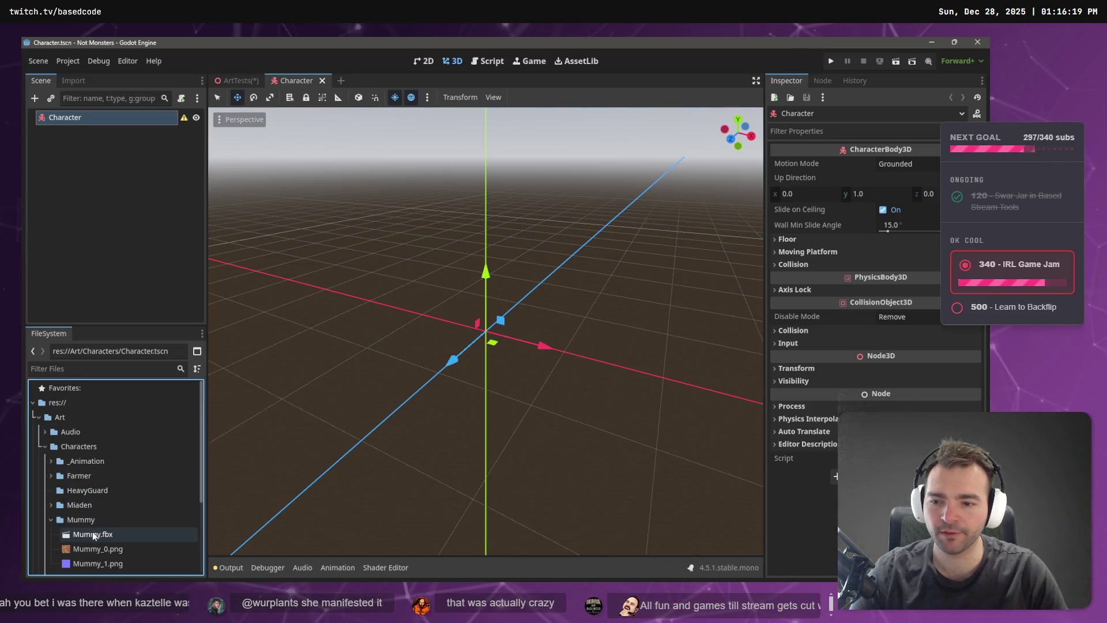
mouse_move(95, 535)
left_mouse_down()
mouse_move(121, 93)
mouse_move(94, 119)
left_mouse_up()
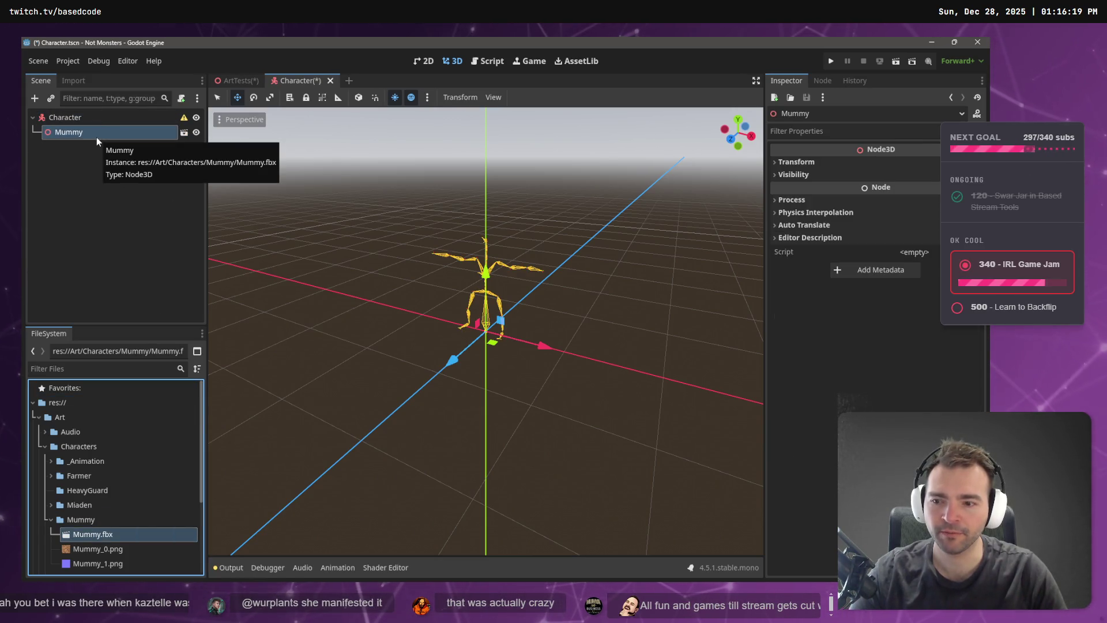
key("ctrl+z")
Enable Import as Skeleton Bones in Mummy.fbx's advanced import settings and reimport it.
double_click(109, 538)
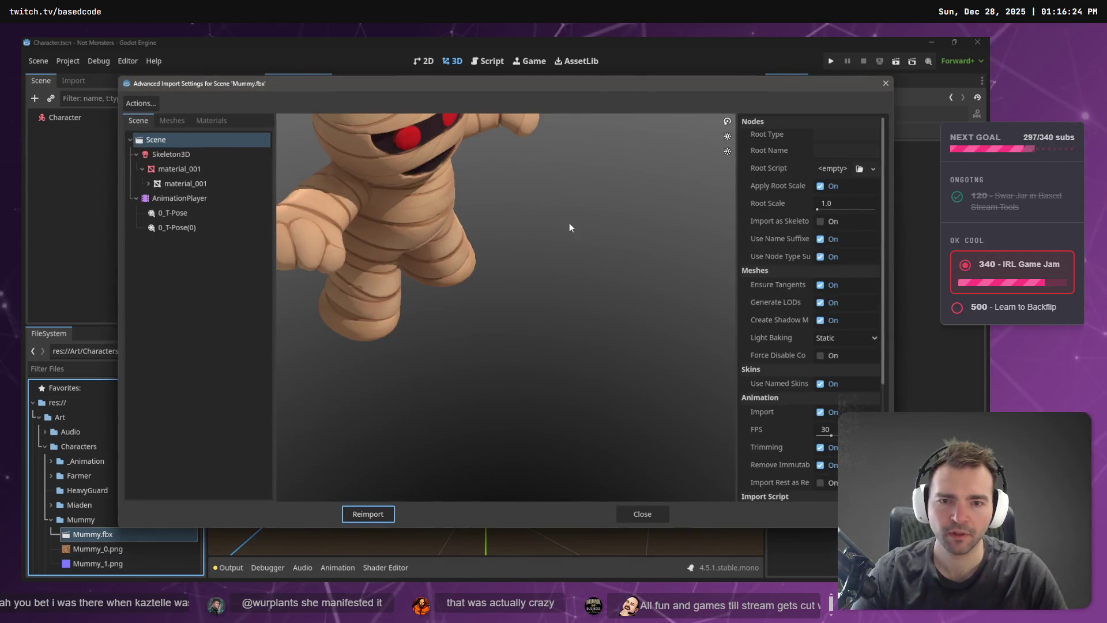
left_click(642, 514)
right_click(95, 534)
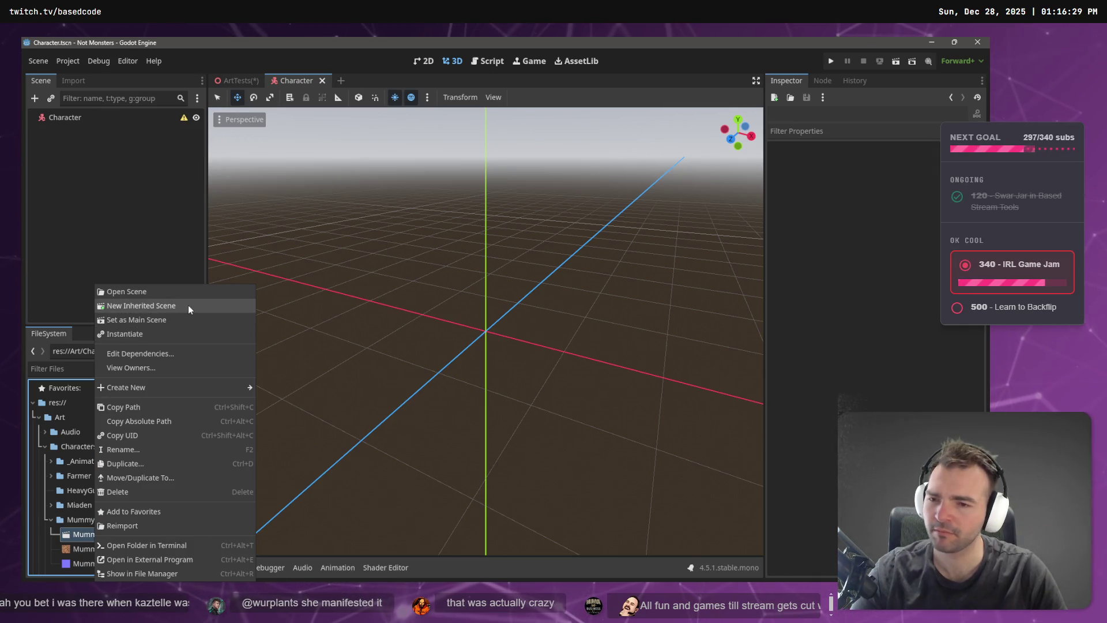
left_click(93, 534)
double_click(92, 534)
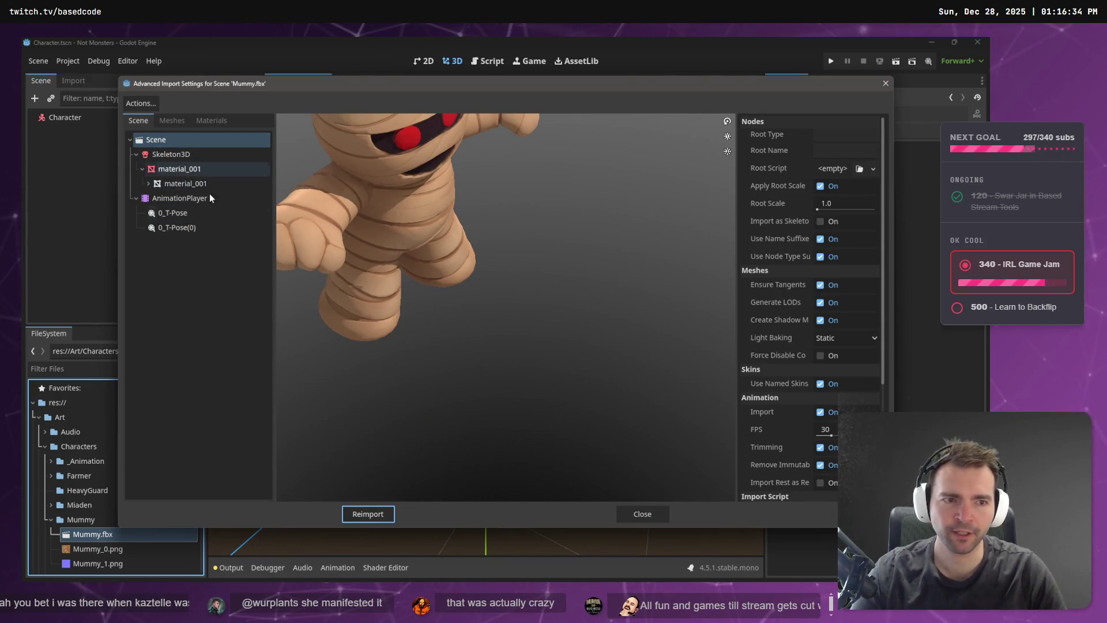
scroll(794, 274, "down", 5)
scroll(819, 307, "up", 5)
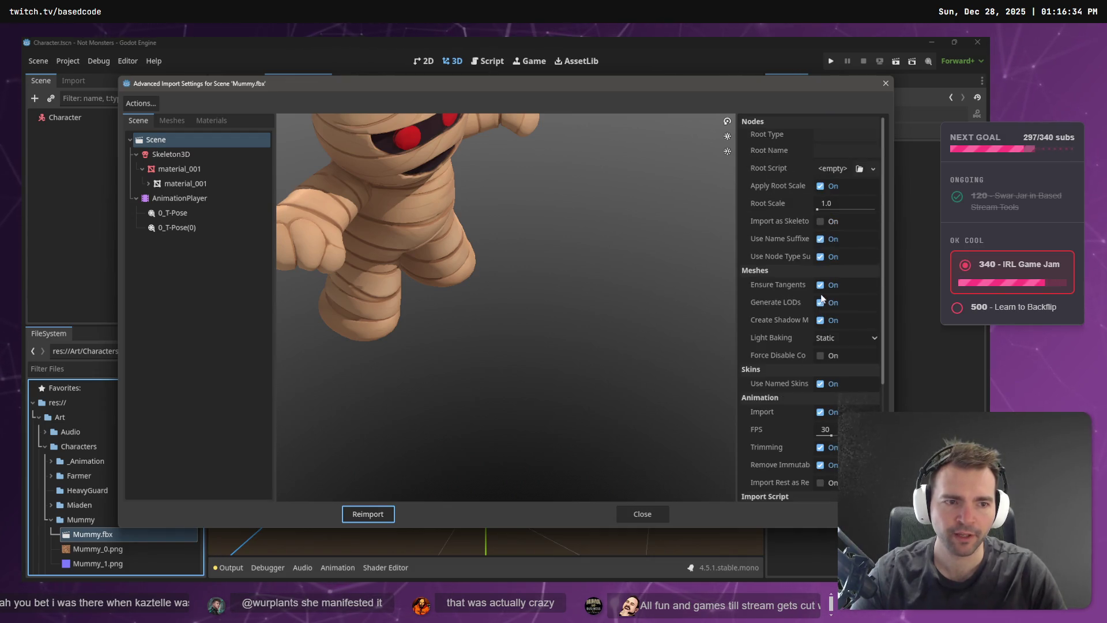
left_click(819, 221)
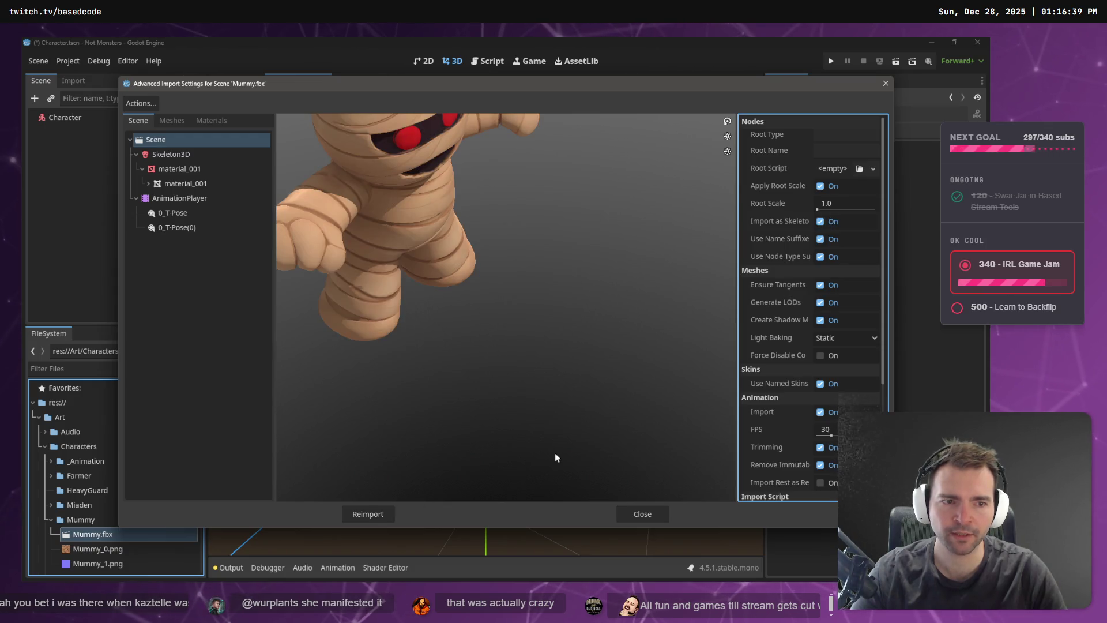
mouse_move(766, 222)
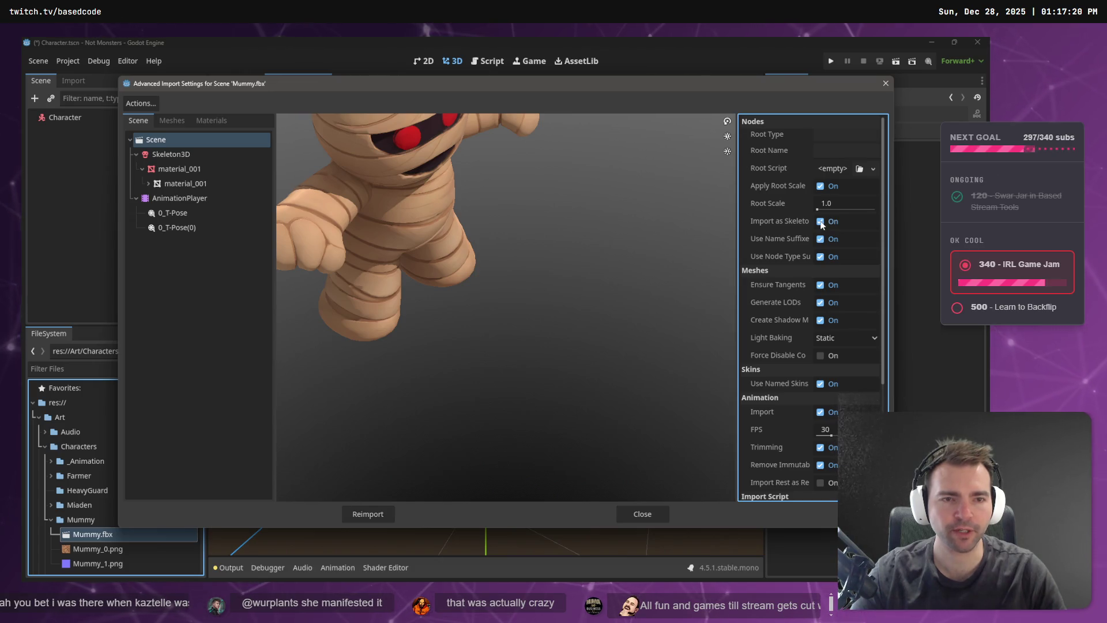
left_click(372, 514)
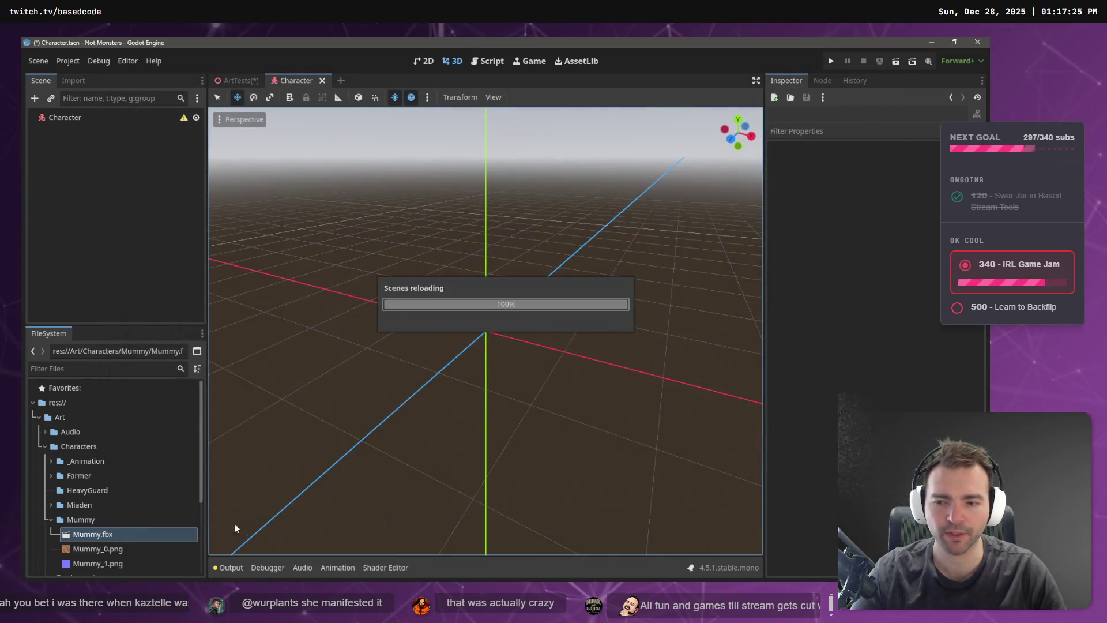
Drop the reimported Mummy.fbx onto the Character node so a Mummy node appears beneath it.
mouse_move(91, 541)
left_mouse_down()
mouse_move(123, 312)
mouse_move(70, 225)
mouse_move(63, 123)
left_mouse_up()
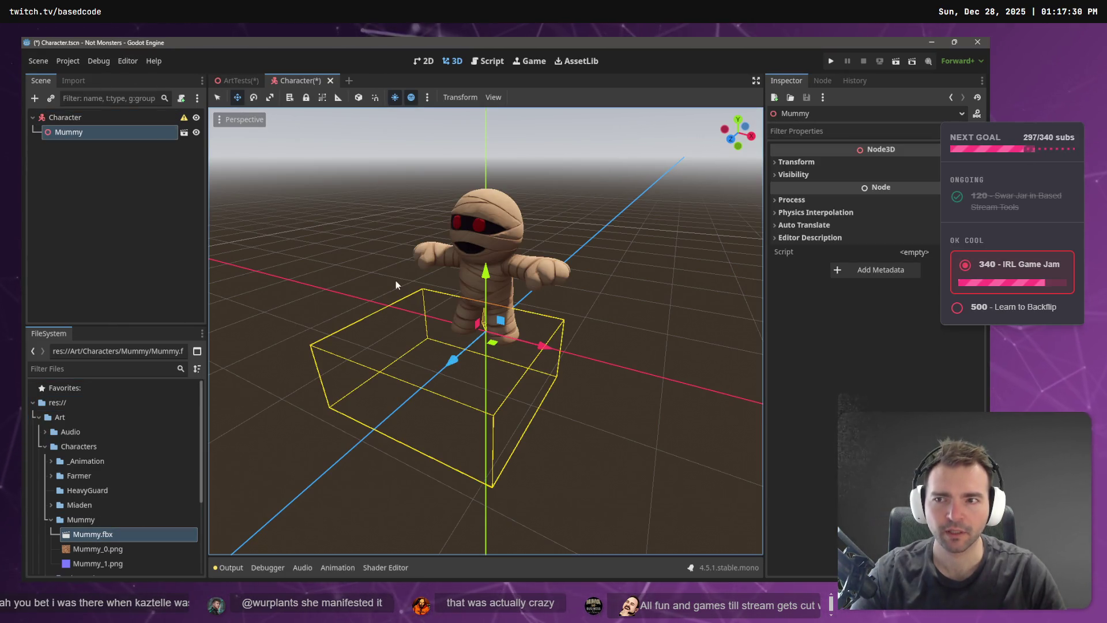
mouse_move(365, 280)
left_mouse_down()
mouse_move(281, 255)
mouse_move(709, 254)
mouse_move(635, 269)
mouse_move(648, 263)
left_mouse_up()
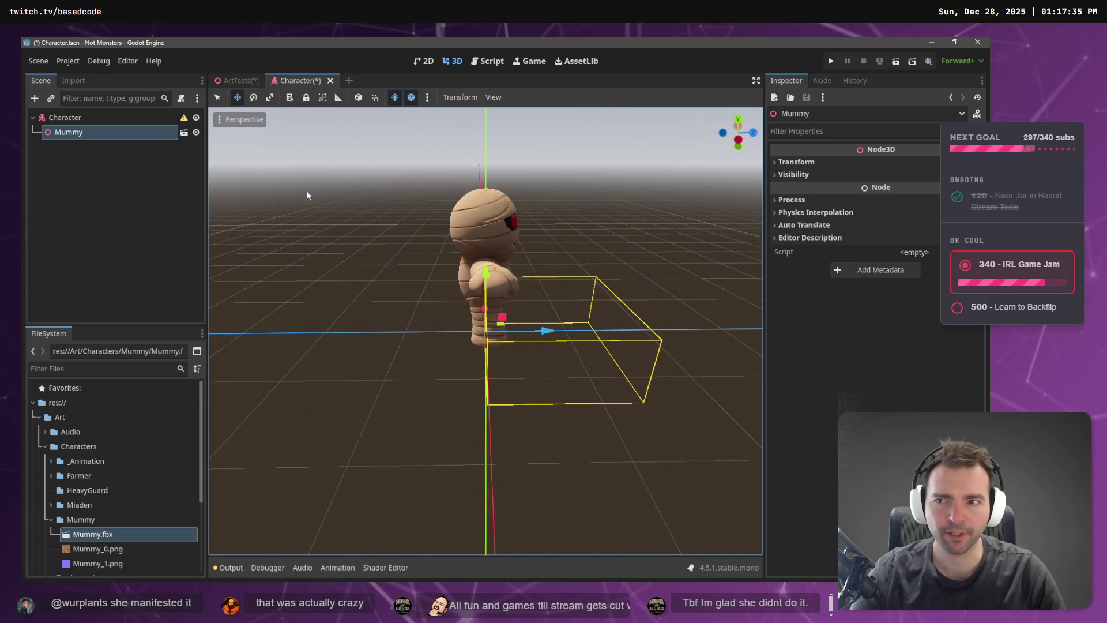
left_click(99, 117)
right_click(71, 133)
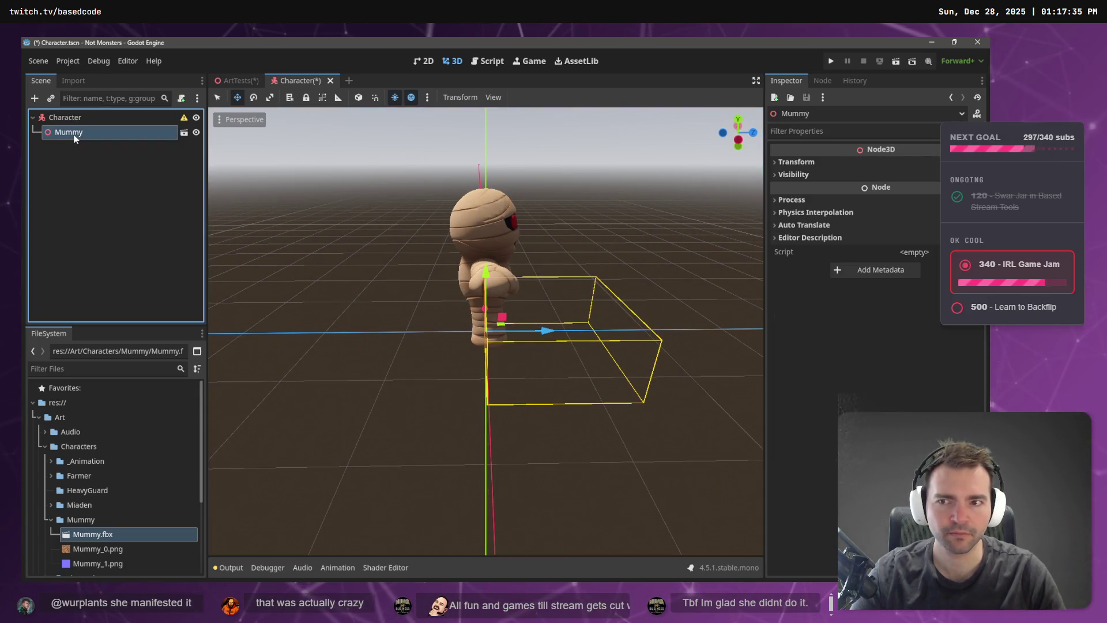
left_click(115, 148)
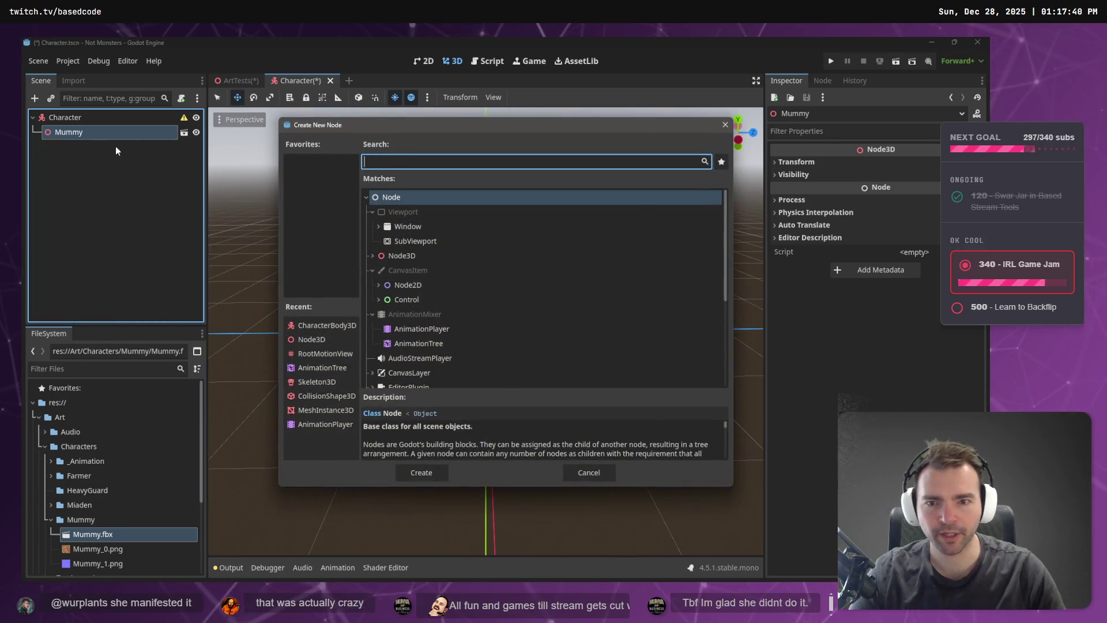
Make the Mummy's imported children editable and inspect its Skeleton3D and AnimationPlayer.
type("ANimation")
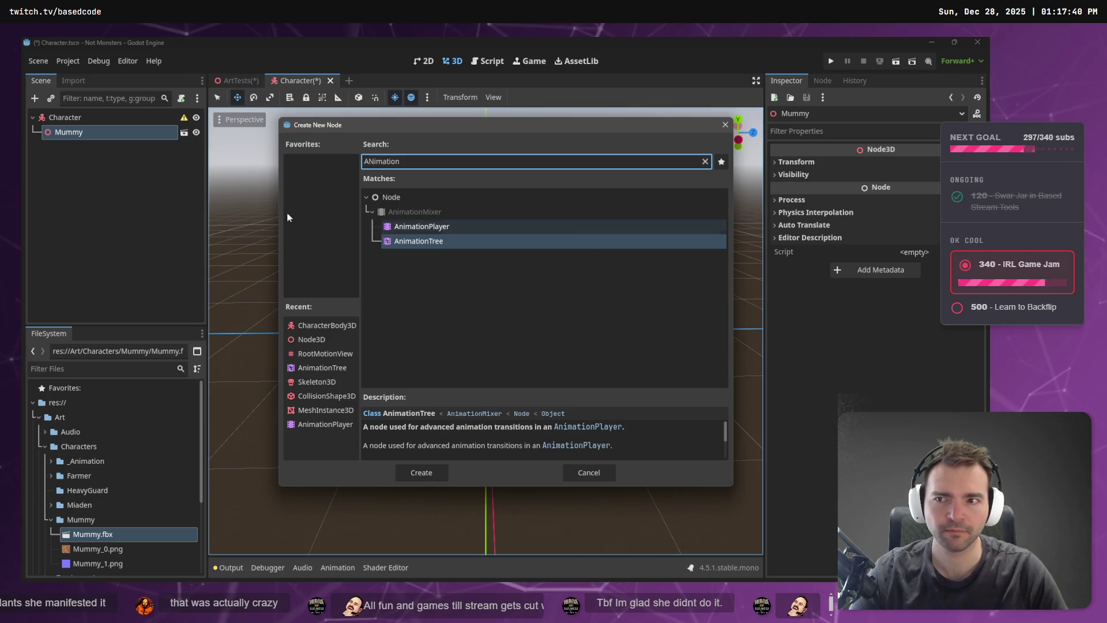
key("Escape")
right_click(103, 141)
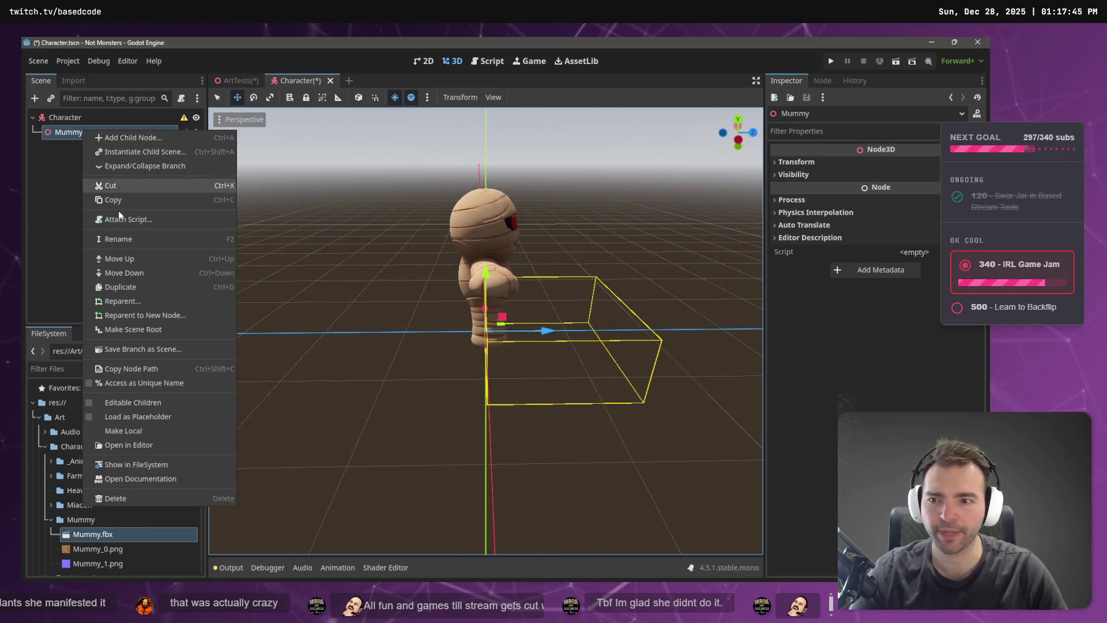
left_click(161, 430)
left_click(80, 146)
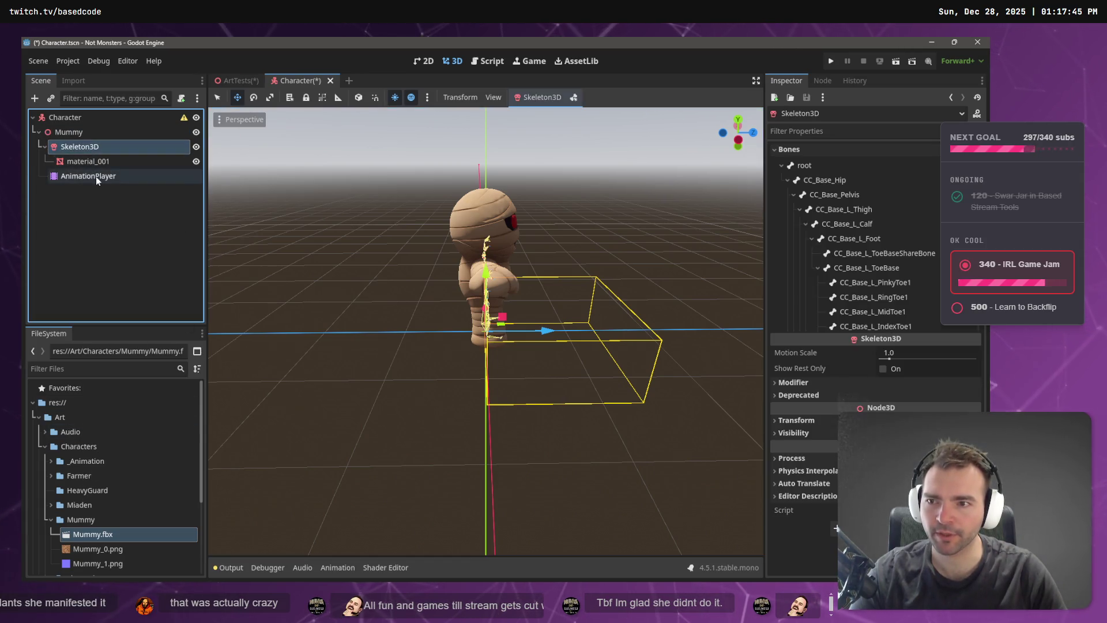
left_click(96, 177)
Add an AnimationTree under Mummy and assign the AnimationPlayer to its Anim Player field.
right_click(85, 136)
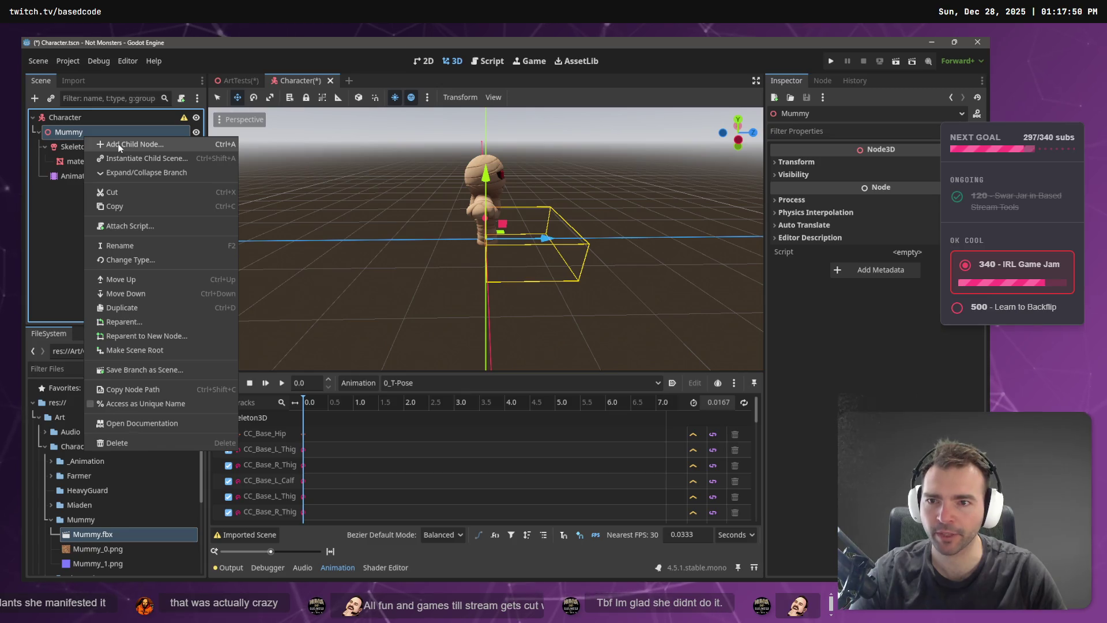
left_click(115, 142)
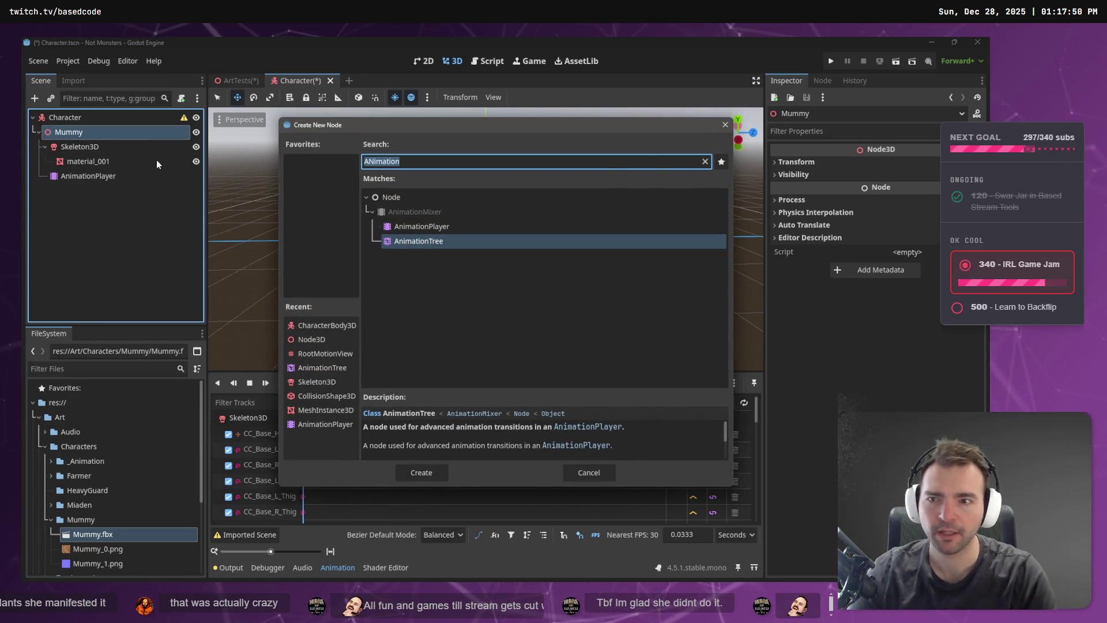
double_click(400, 241)
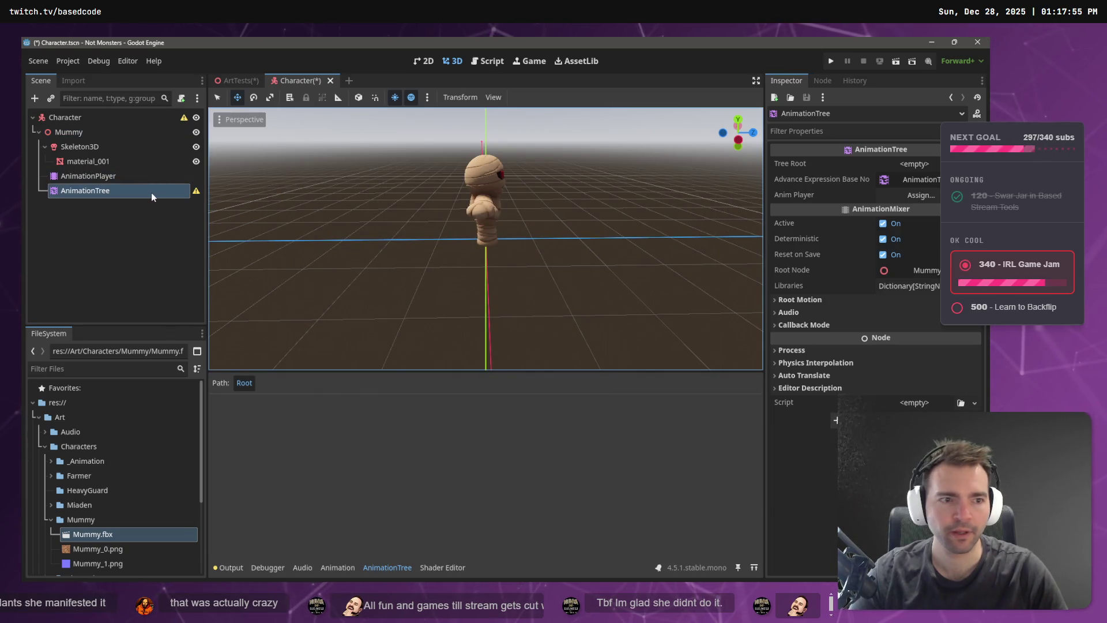
mouse_move(85, 178)
left_mouse_down()
mouse_move(927, 235)
mouse_move(911, 195)
left_mouse_up()
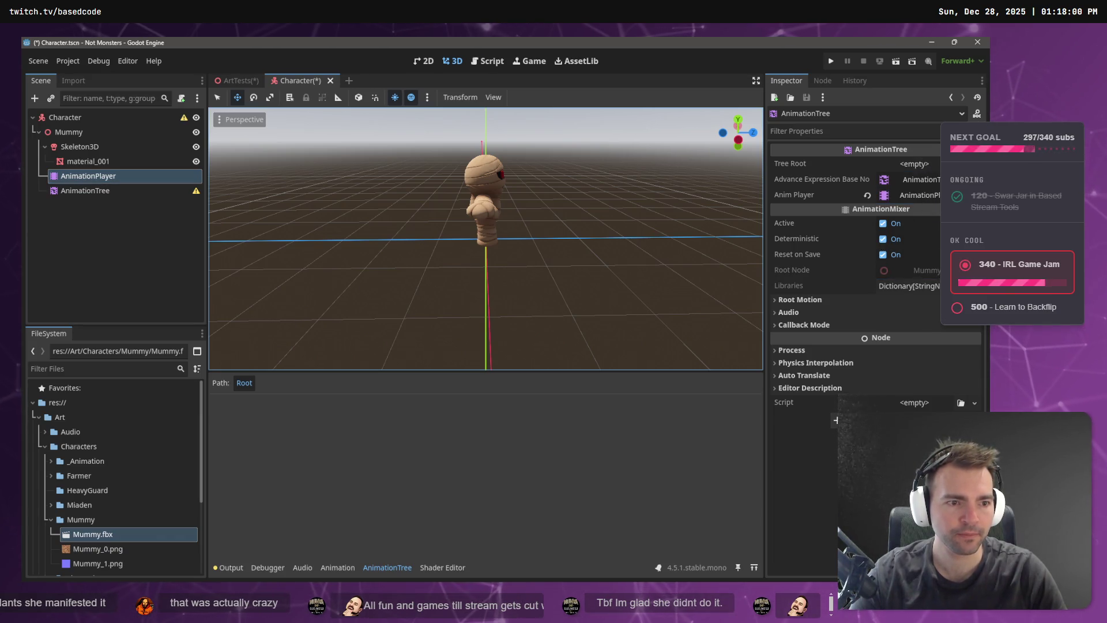
Set the AnimationTree's root motion track to the root bone.
left_click(811, 302)
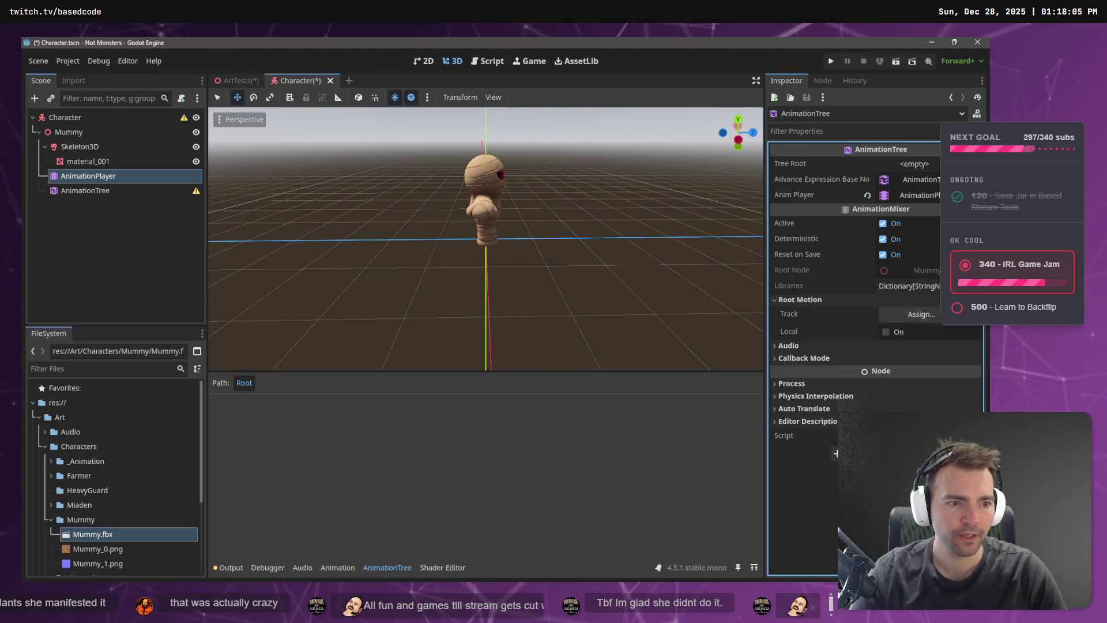
left_click(921, 315)
left_click(418, 211)
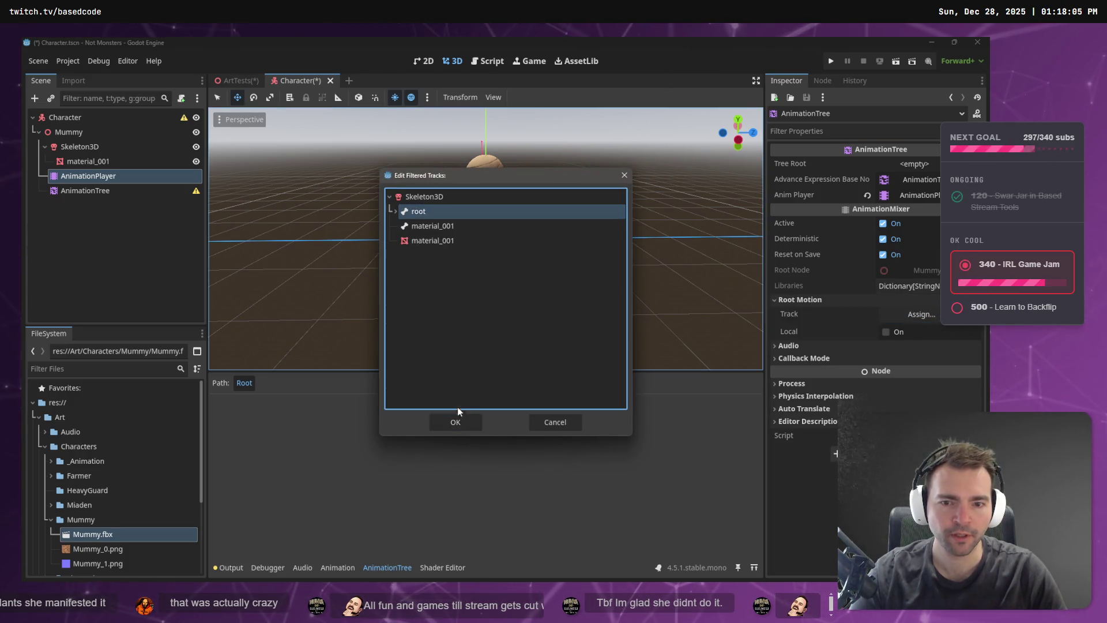
left_click(462, 421)
Set the AnimationPlayer's root motion track to the root bone as well.
left_click(86, 190)
left_click(105, 181)
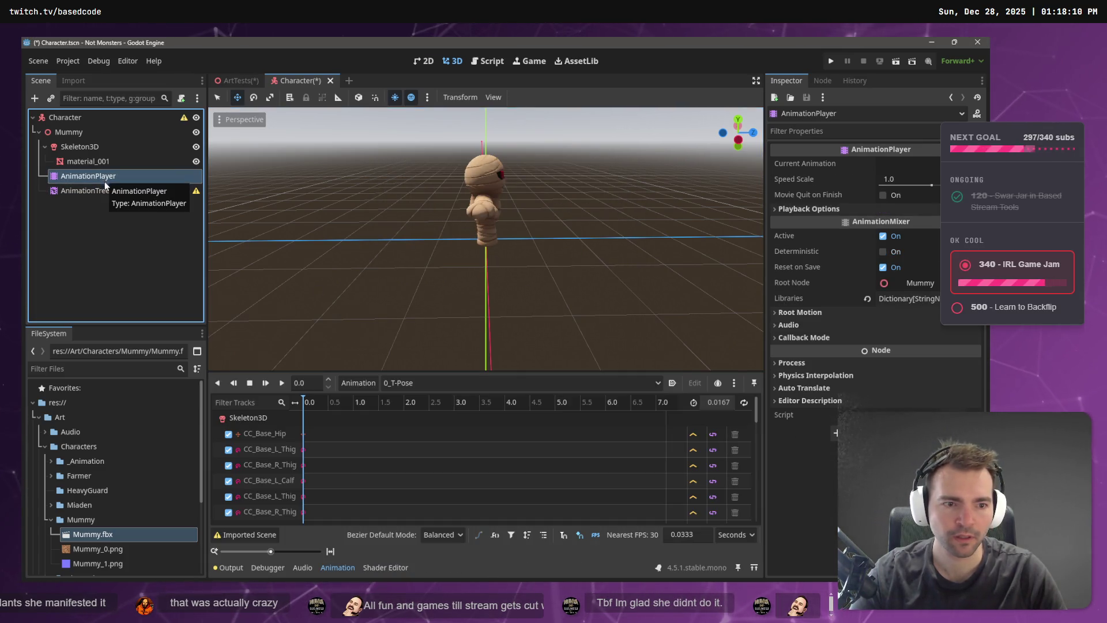
left_click(807, 312)
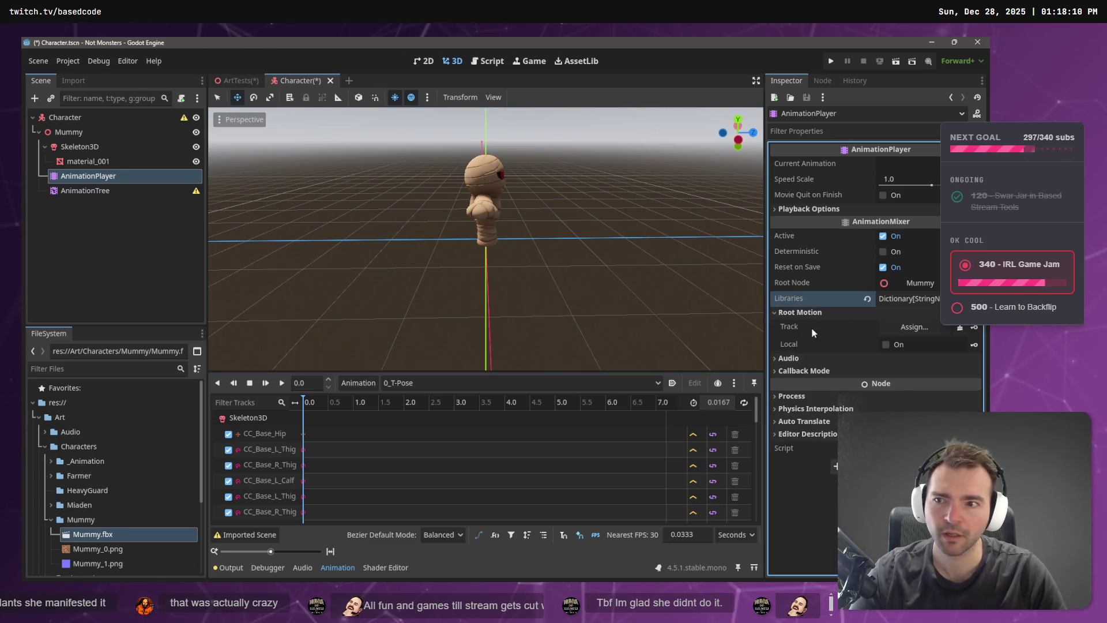
left_click(914, 326)
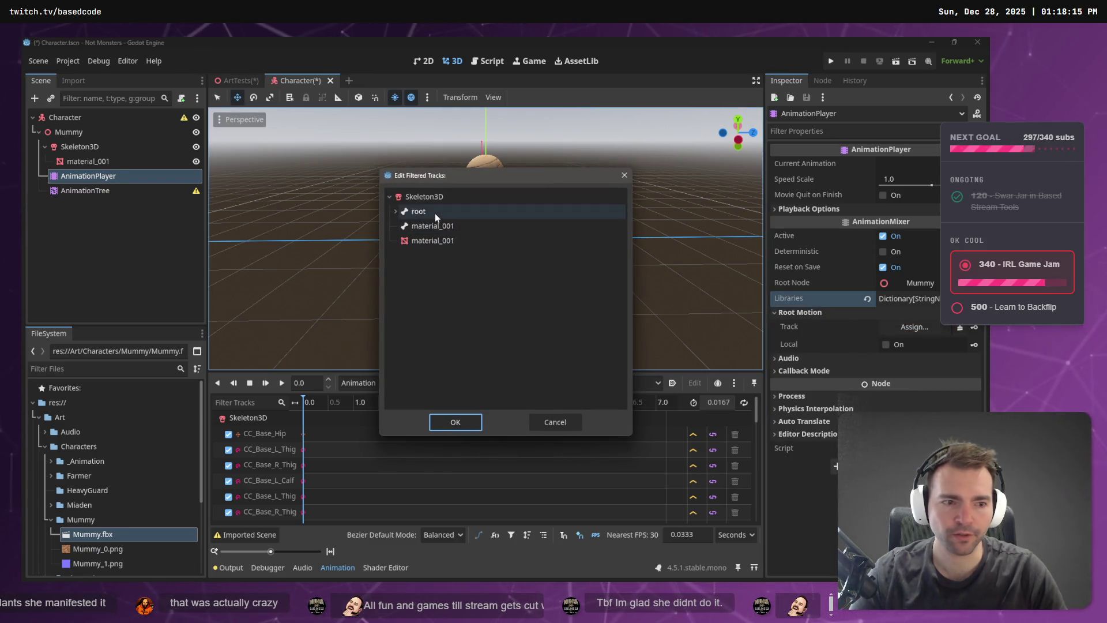
left_click(435, 212)
left_click(477, 423)
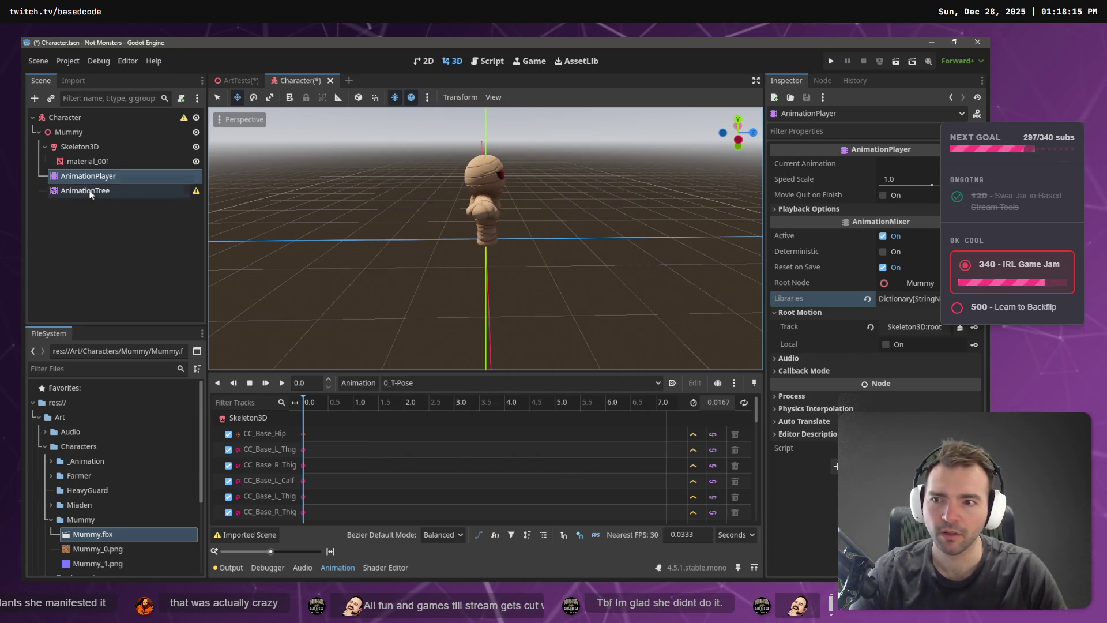
Review the AnimationTree's warning, then select the Mummy node.
left_click(90, 193)
mouse_move(196, 191)
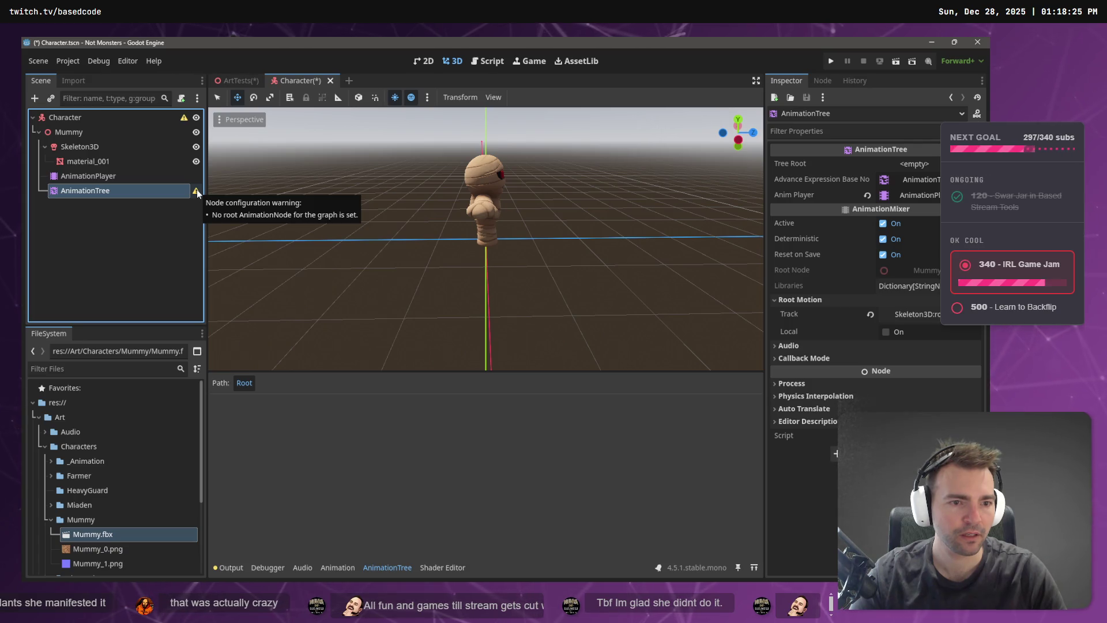
double_click(150, 194)
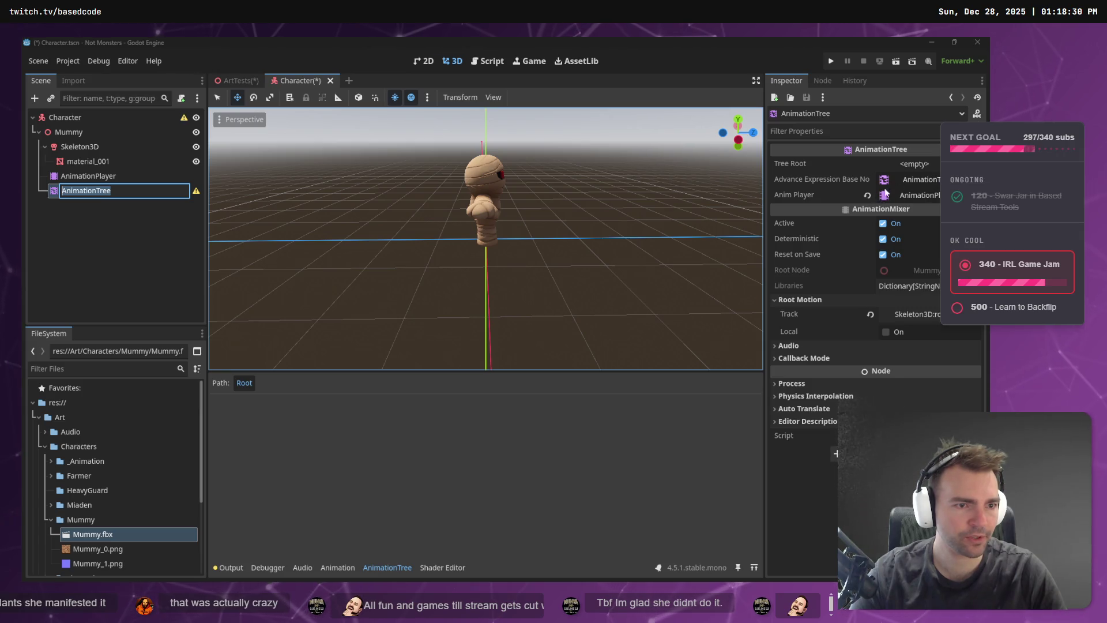
left_click(85, 130)
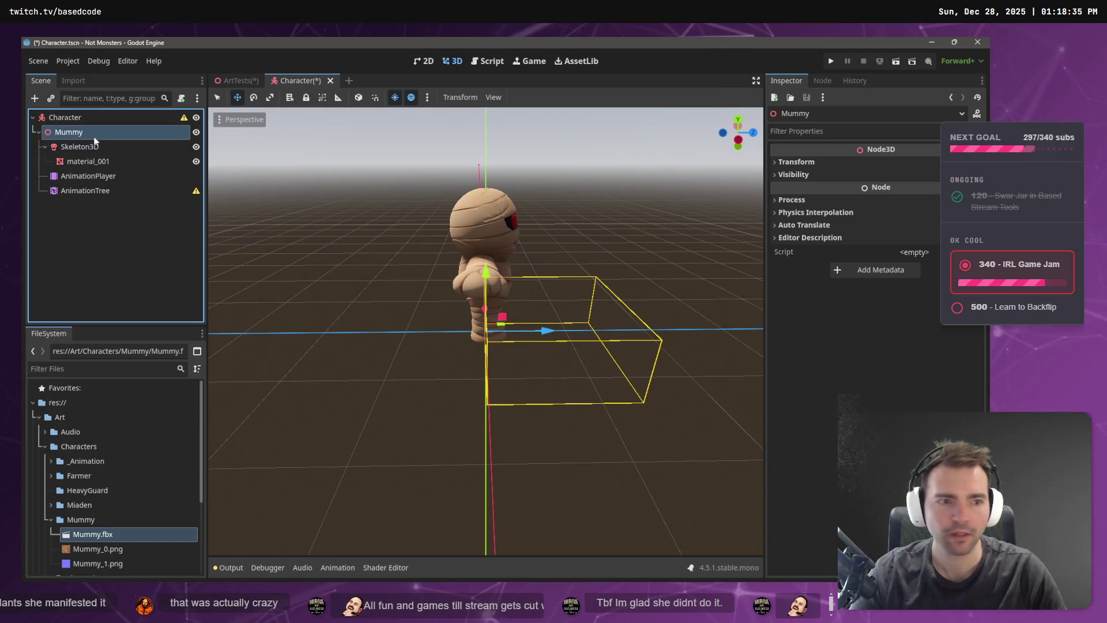
double_click(102, 533)
scroll(818, 333, "down", 5)
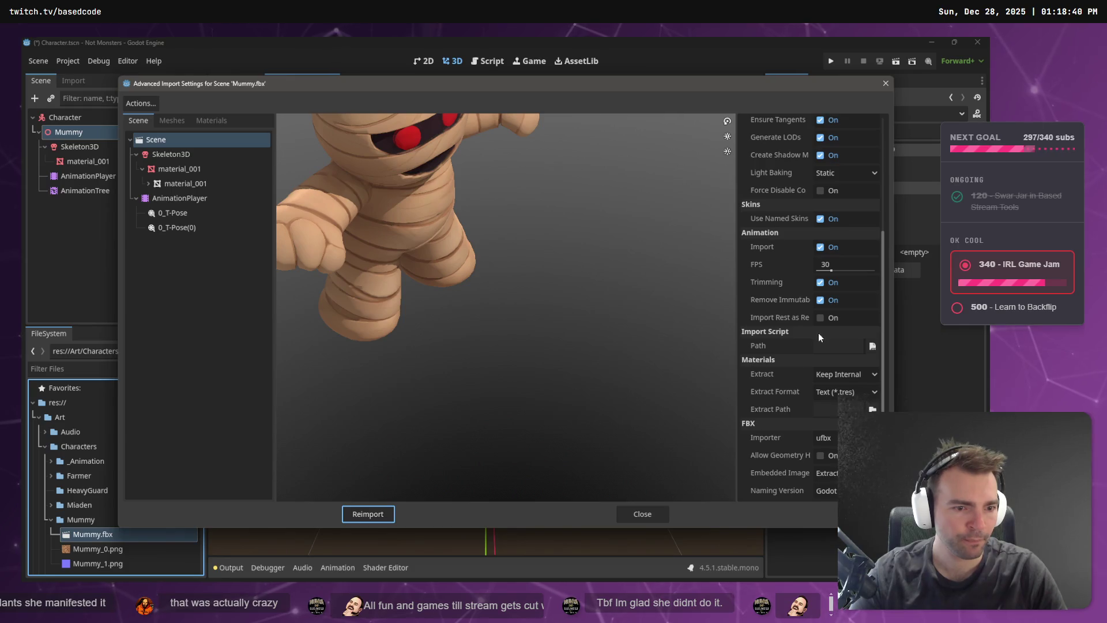
scroll(840, 346, "up", 5)
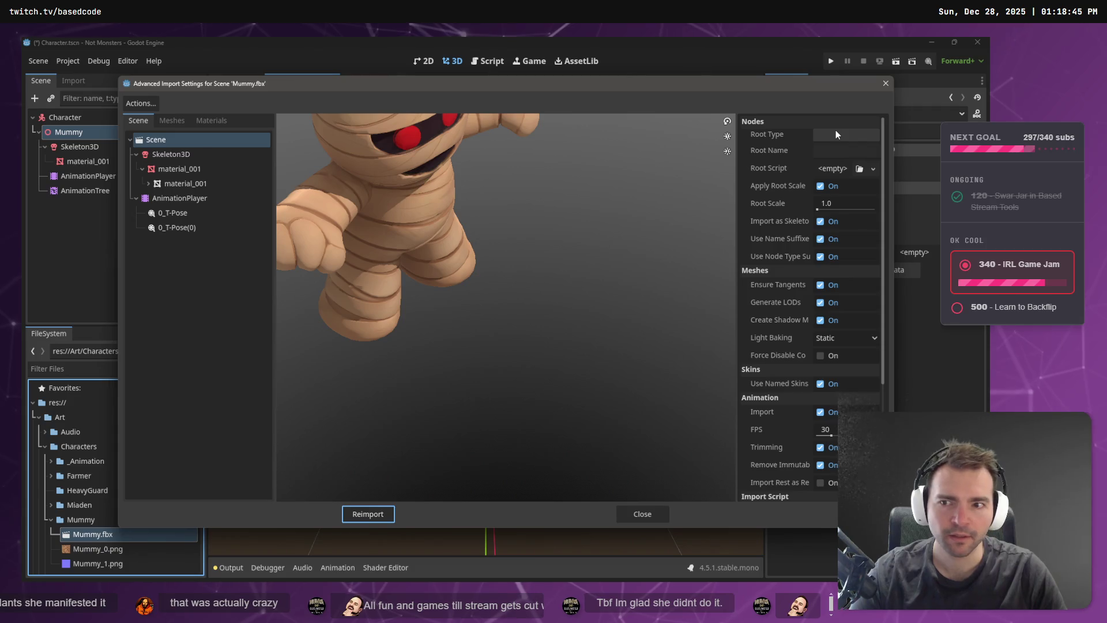
left_click(887, 84)
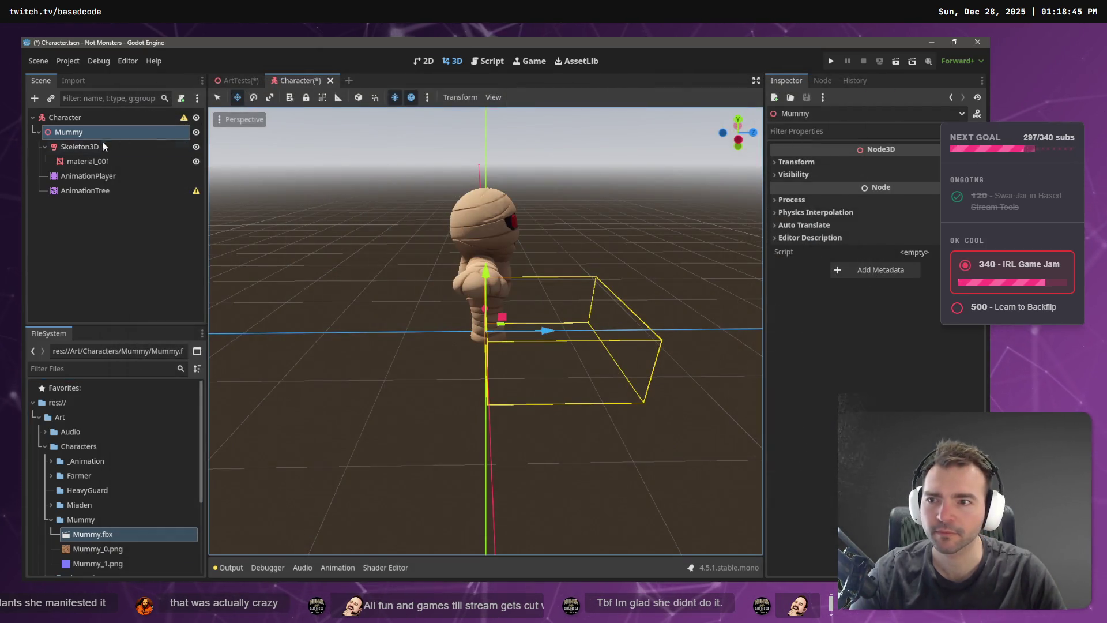
left_click(88, 176)
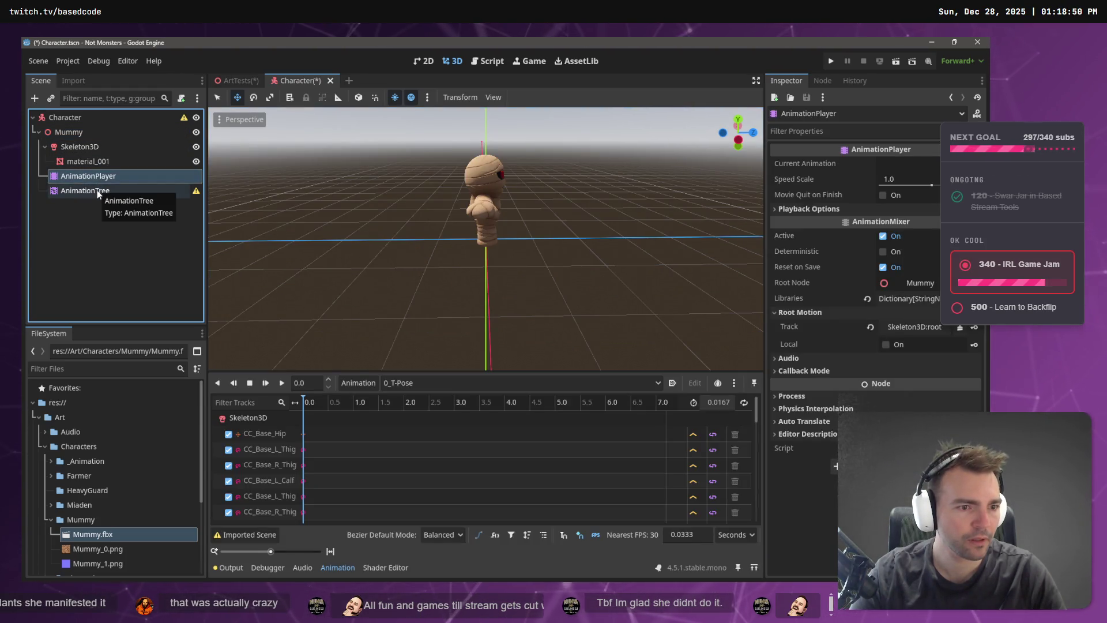
Select AnimationPlayer and AnimationTree together and drag them directly under Character.
left_click(97, 191)
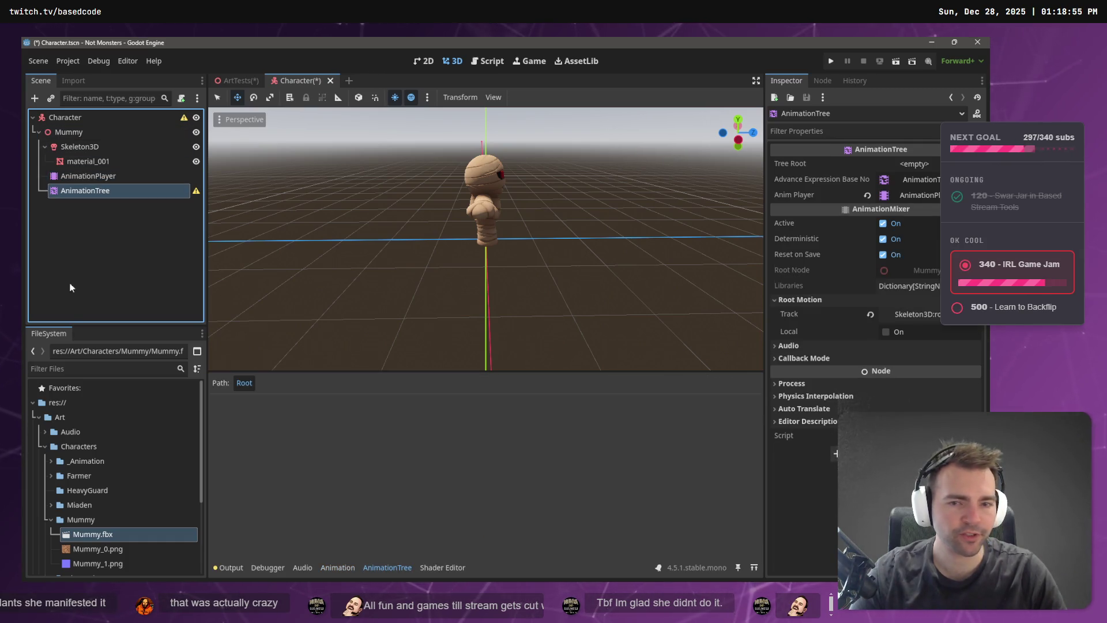
left_click(70, 117)
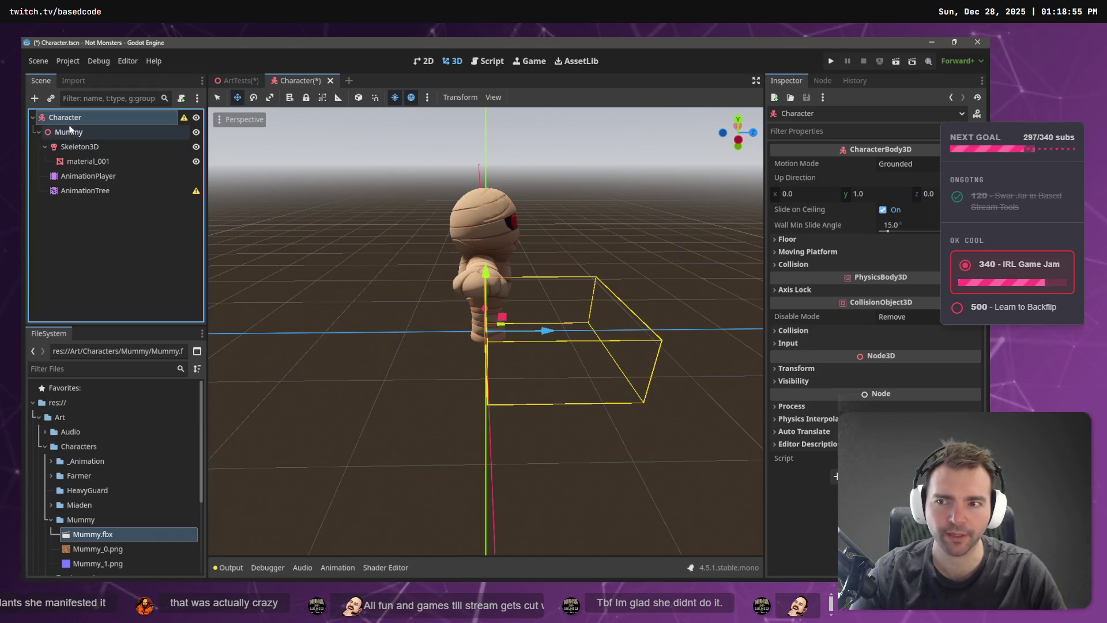
left_click(96, 182)
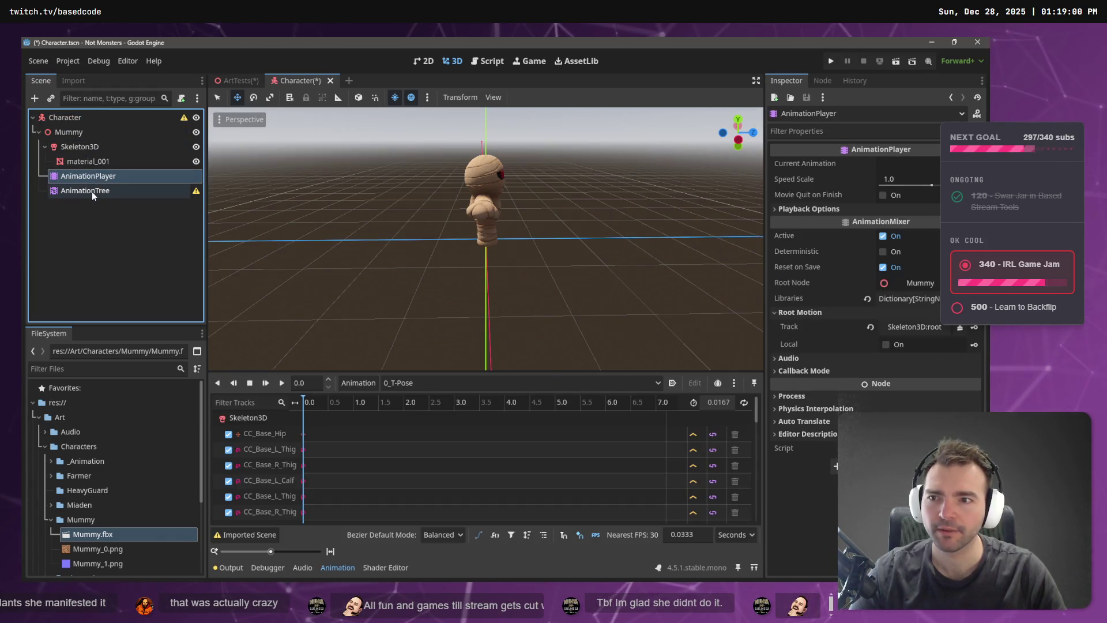
left_click(91, 191, "shift")
left_click_drag(97, 183, 76, 119)
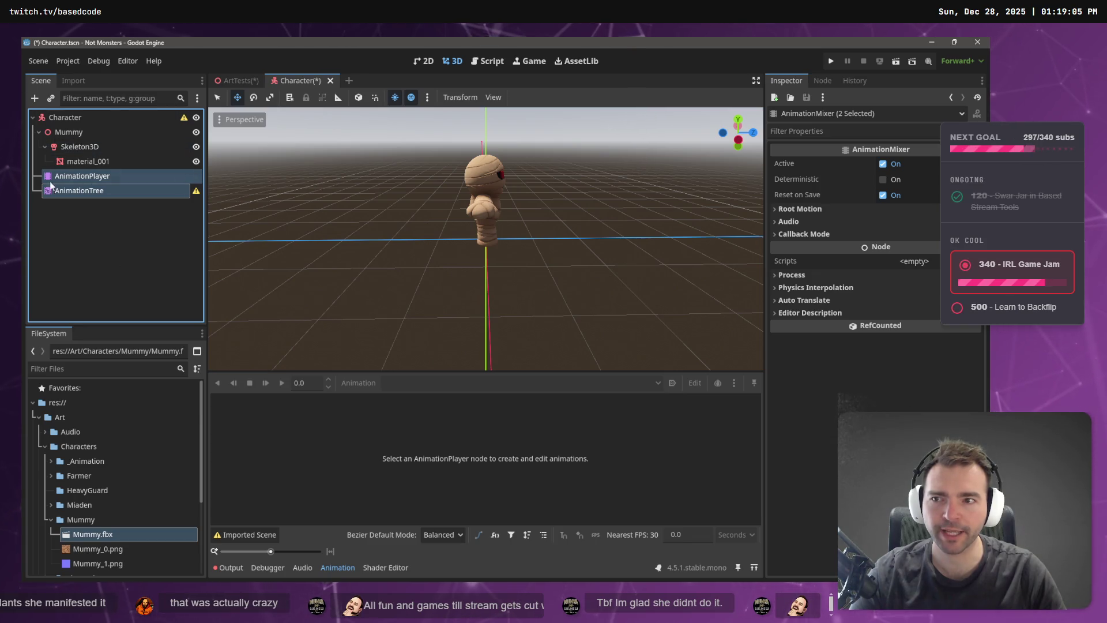
Collapse Mummy and check the relocated AnimationPlayer and AnimationTree nodes.
left_click(39, 132)
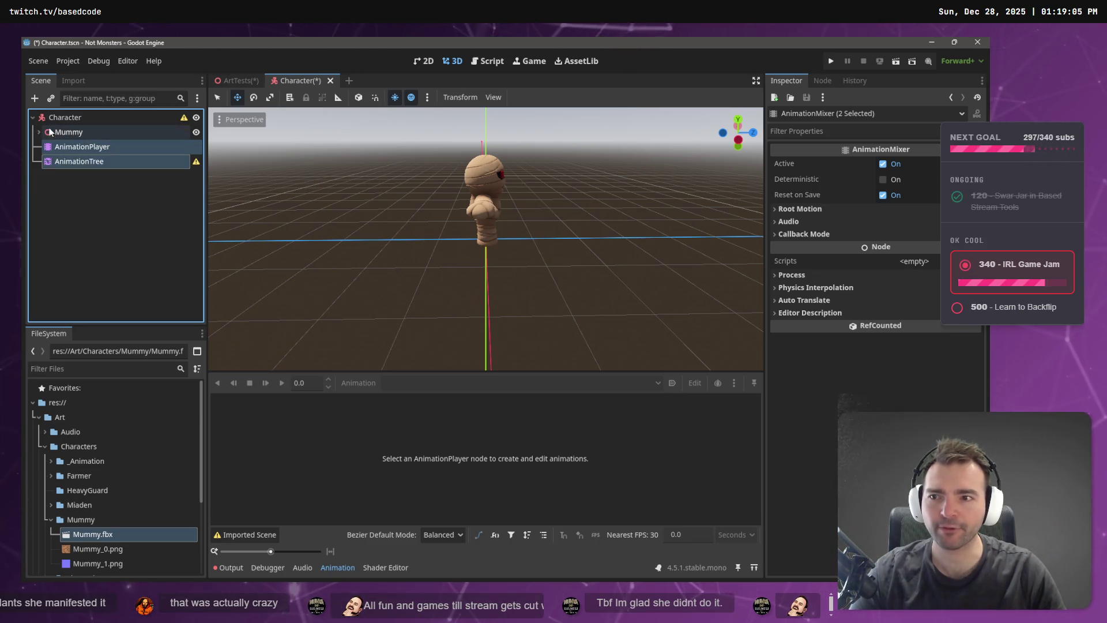
left_click(59, 136)
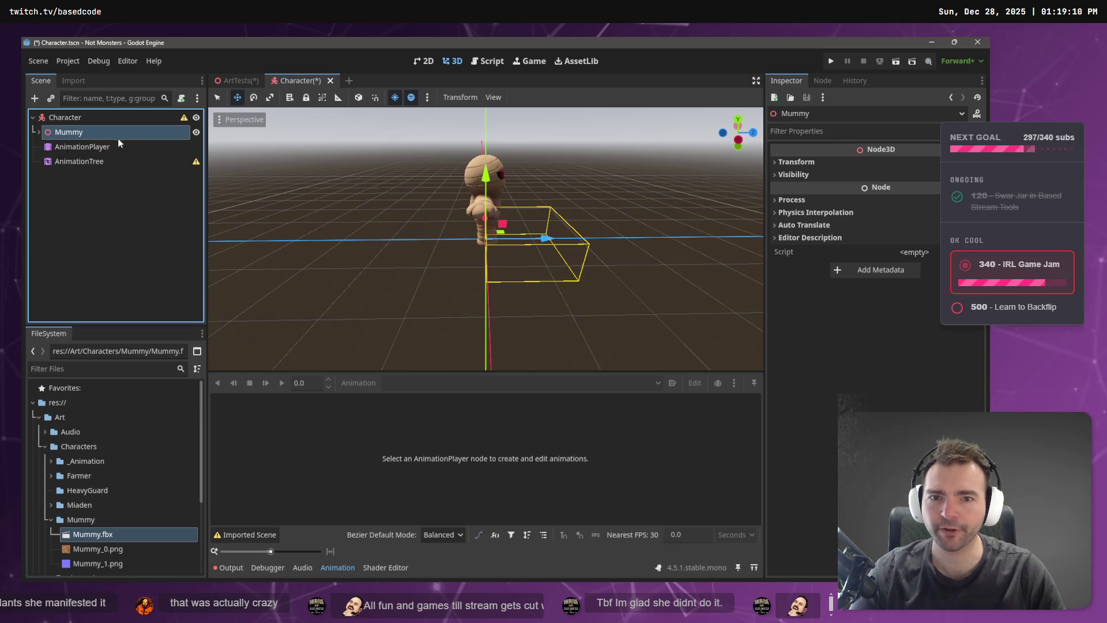
left_click(68, 146)
double_click(85, 162)
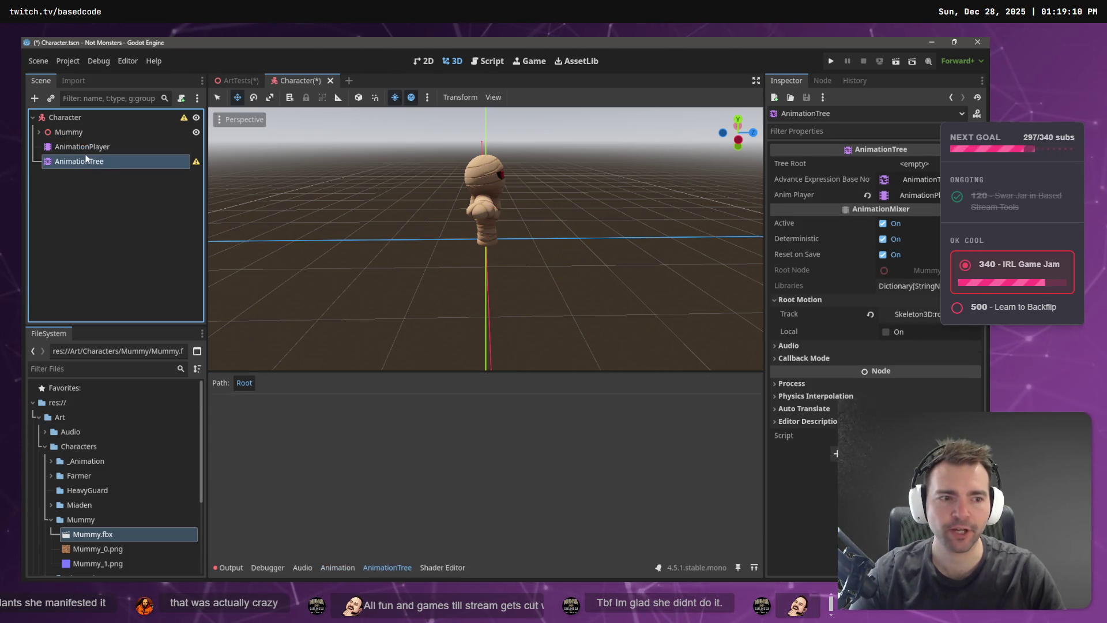
left_click(94, 147)
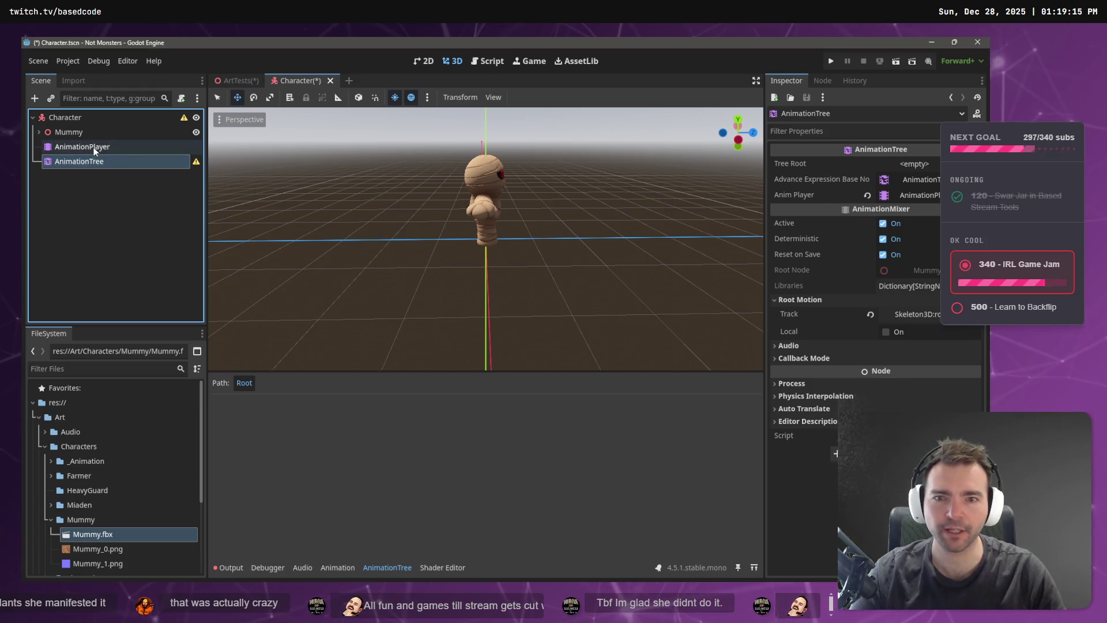
left_click(89, 162)
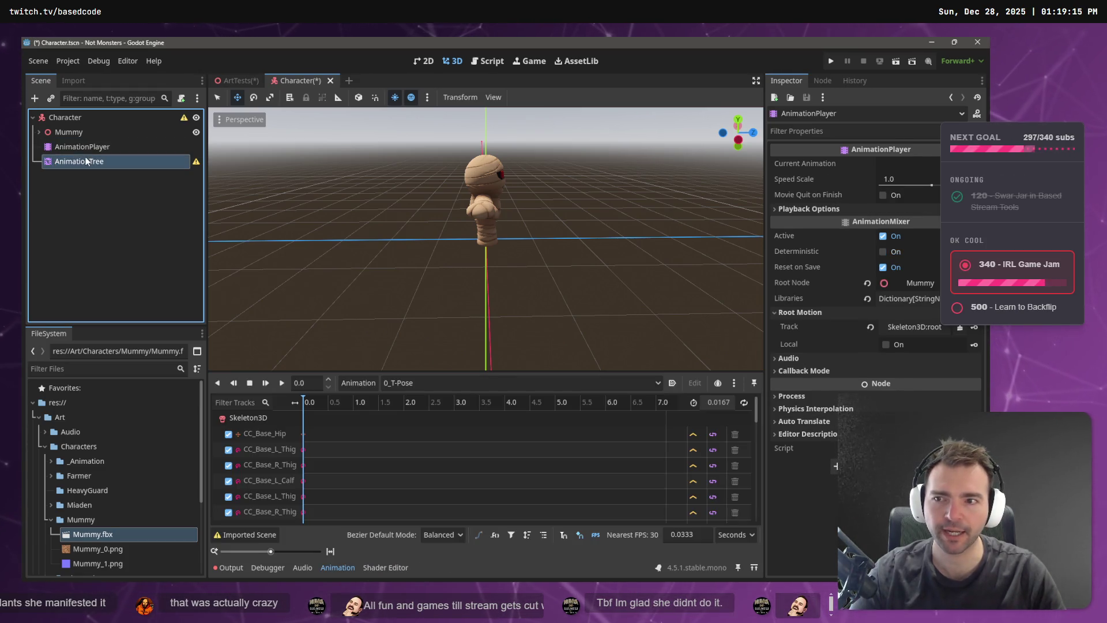
left_click(88, 146)
left_click(88, 161)
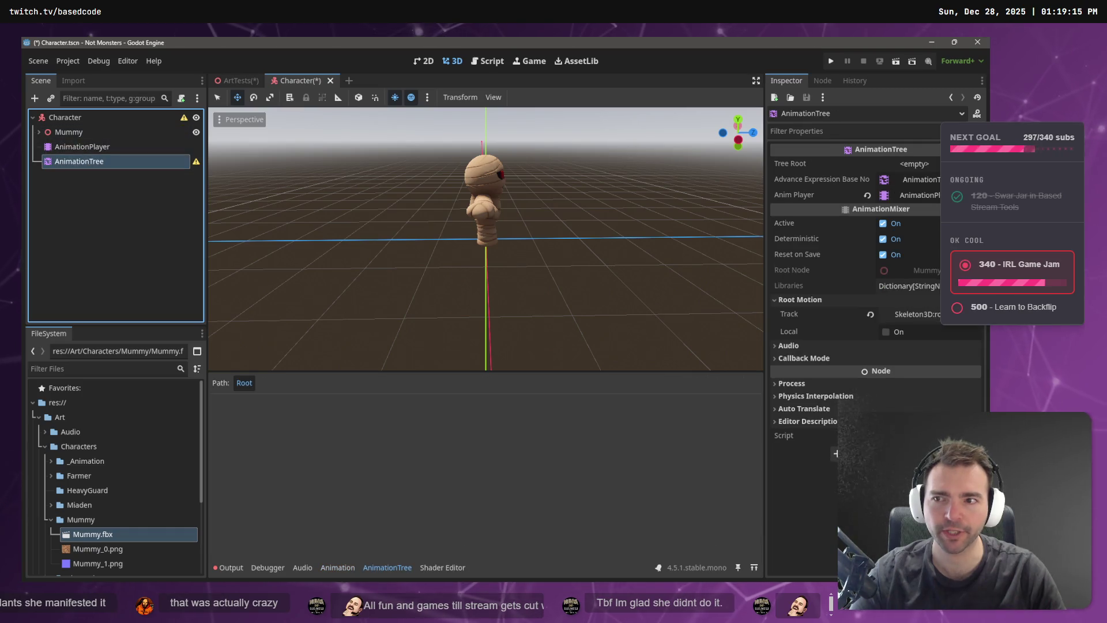
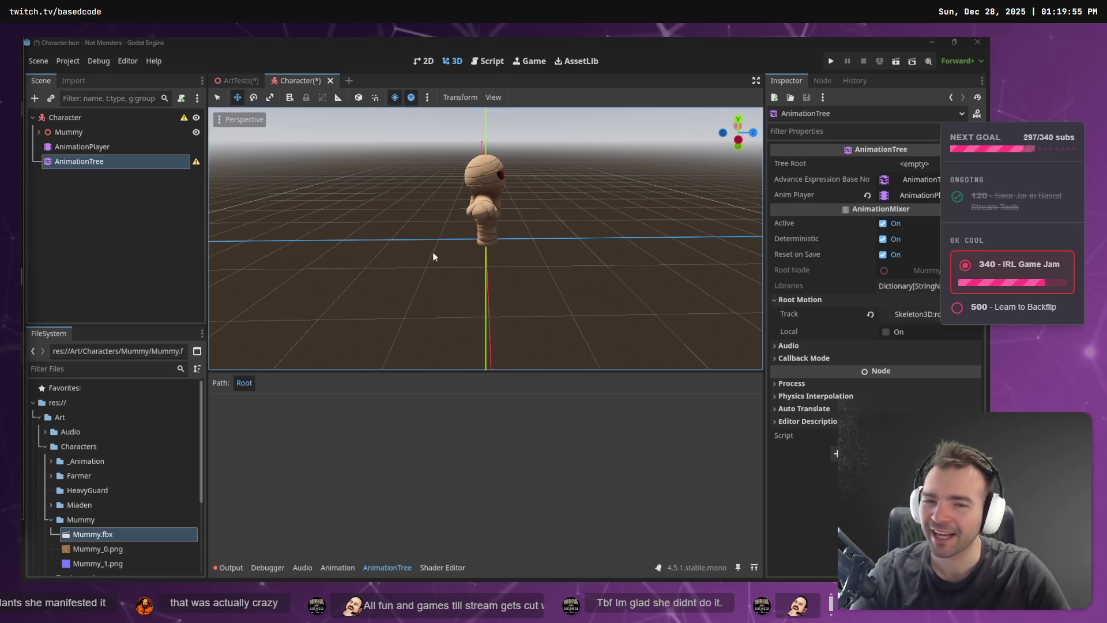
Check the AnimationTree warning and set its Tree Root to a new AnimationNodeStateMachine.
mouse_move(531, 264)
left_mouse_down()
mouse_move(358, 235)
mouse_move(379, 236)
left_mouse_up()
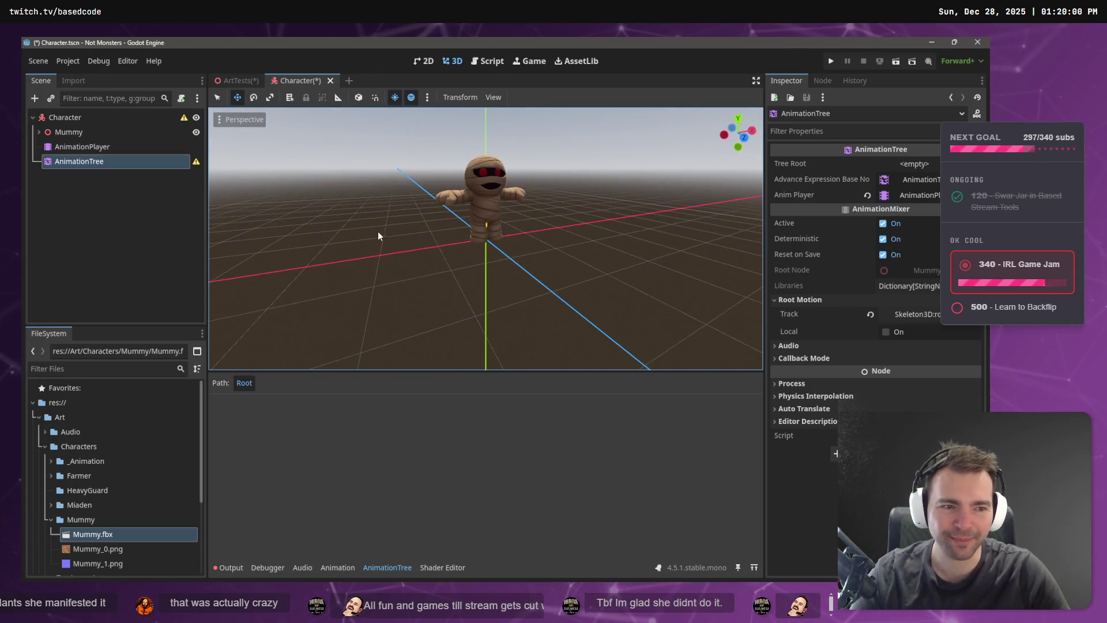
left_click(196, 162)
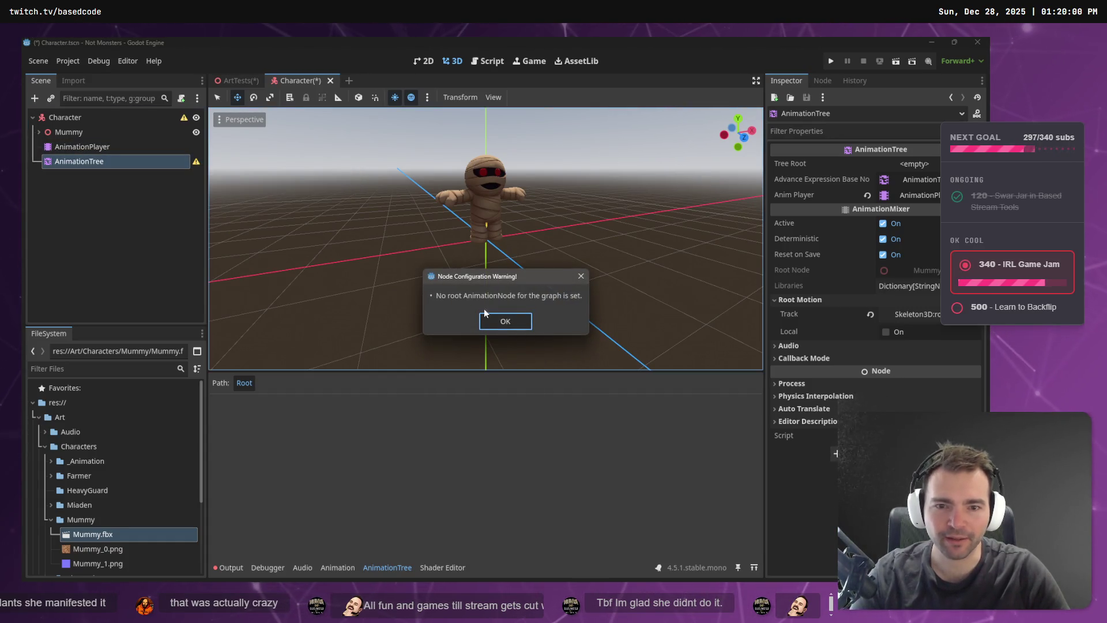
left_click(518, 320)
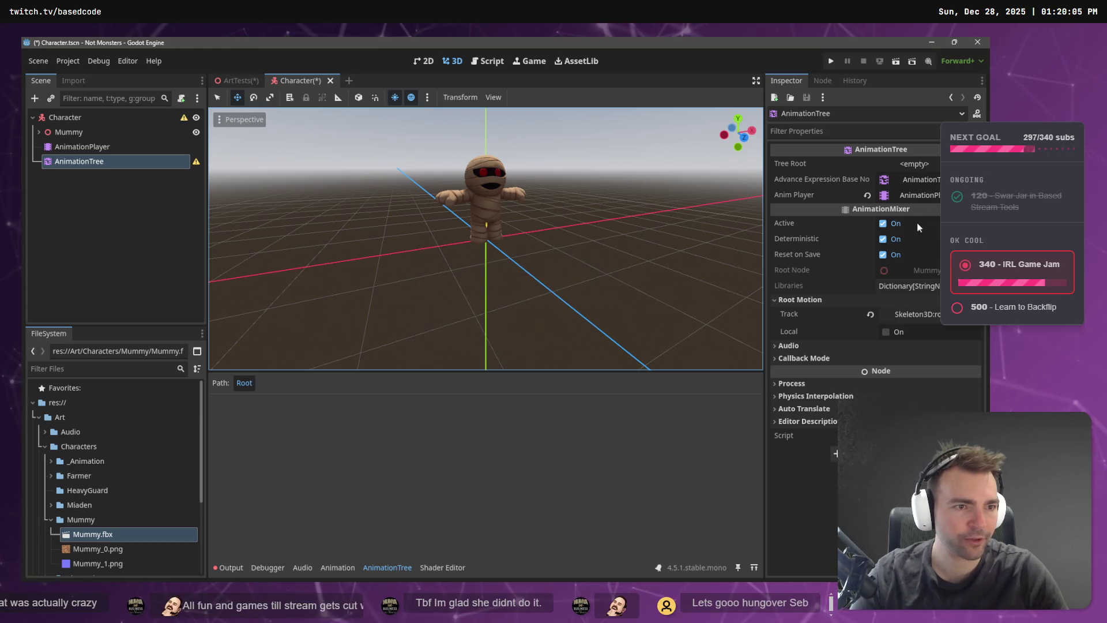
left_click(915, 164)
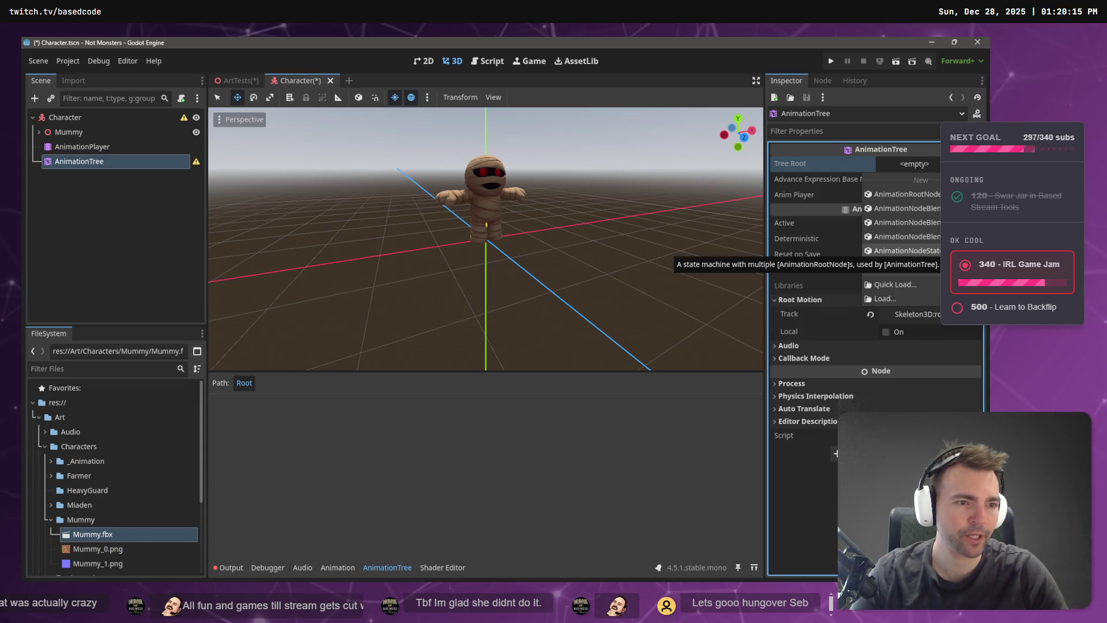
left_click(903, 251)
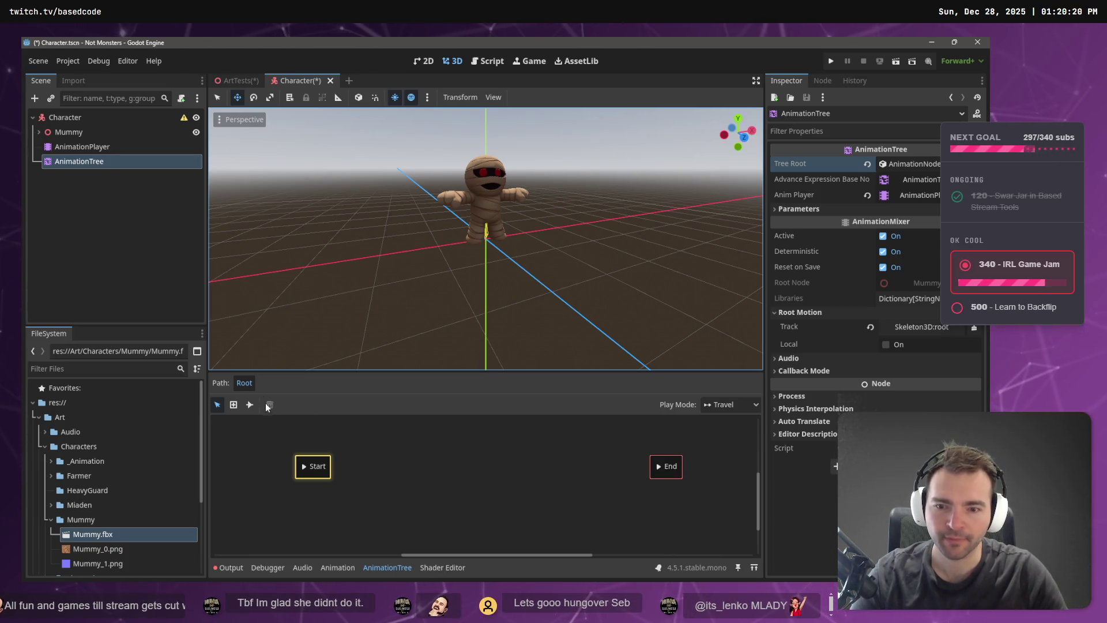
Select the mummy's AnimationPlayer to show its 0_T-Pose animation tracks.
right_click(367, 461)
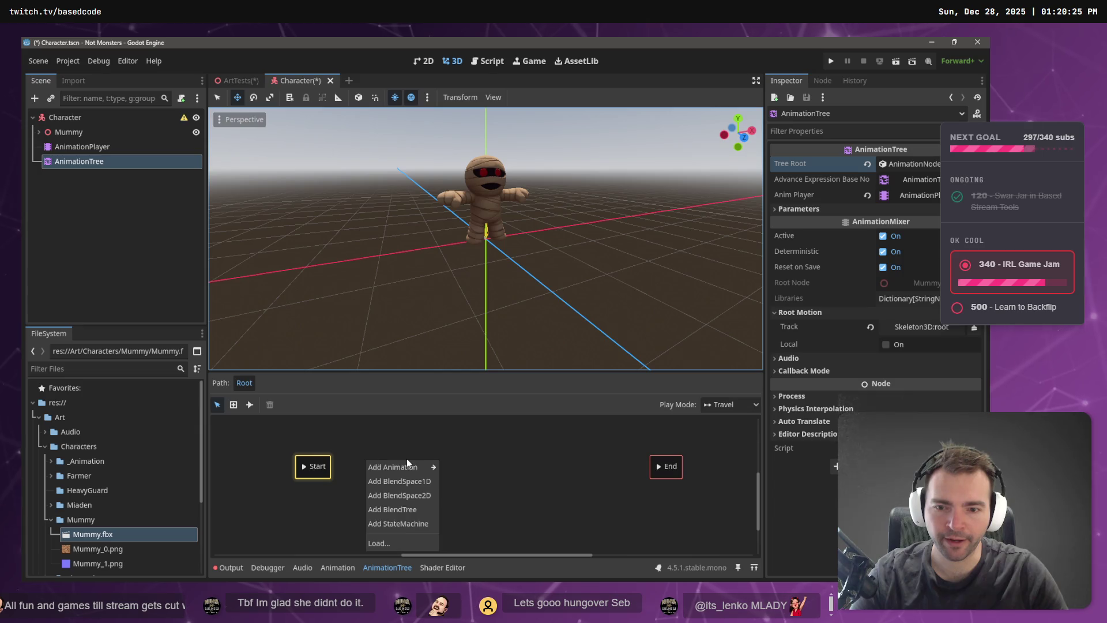
left_click(427, 448)
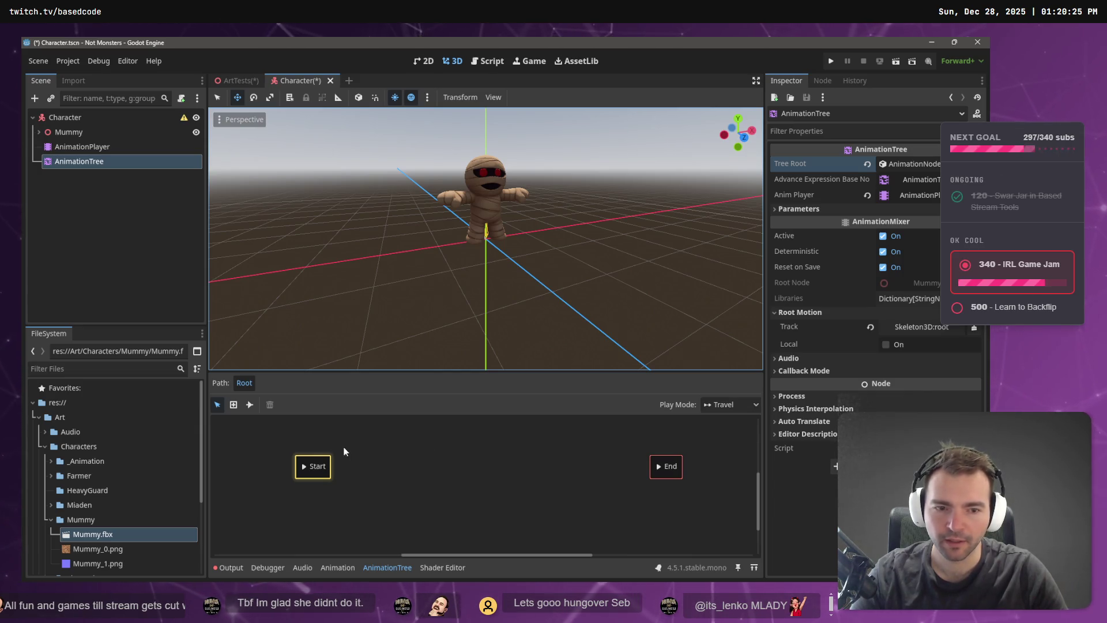
left_click(69, 132)
left_click(81, 148)
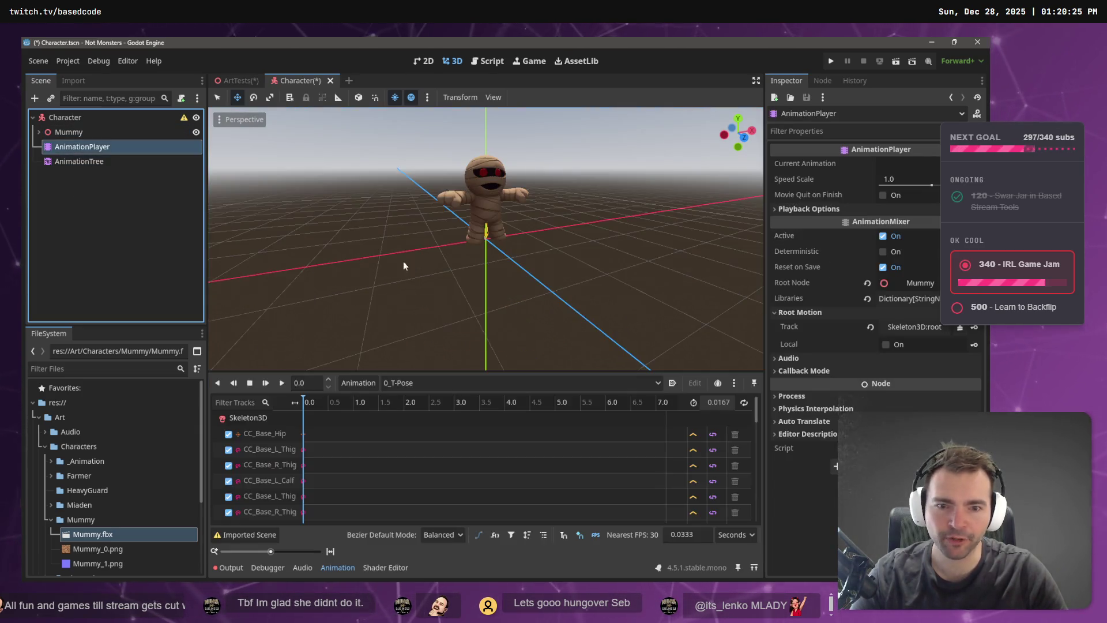
Load the animation FBX from Art/Characters/_Animation as the AnimationPlayer's Animations library.
left_click(344, 382)
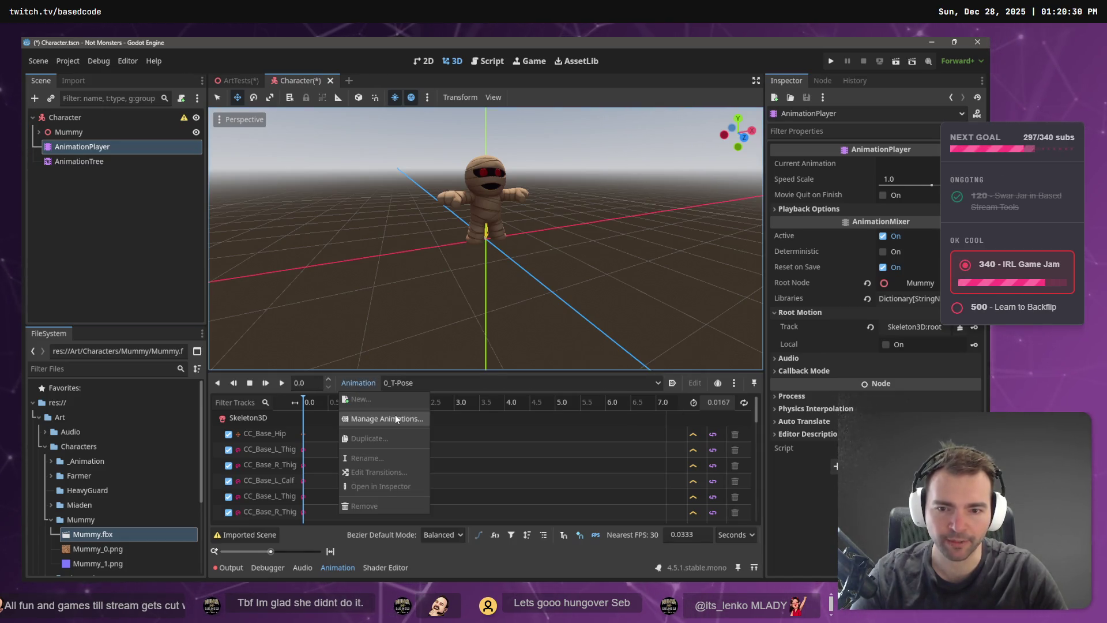
left_click(396, 414)
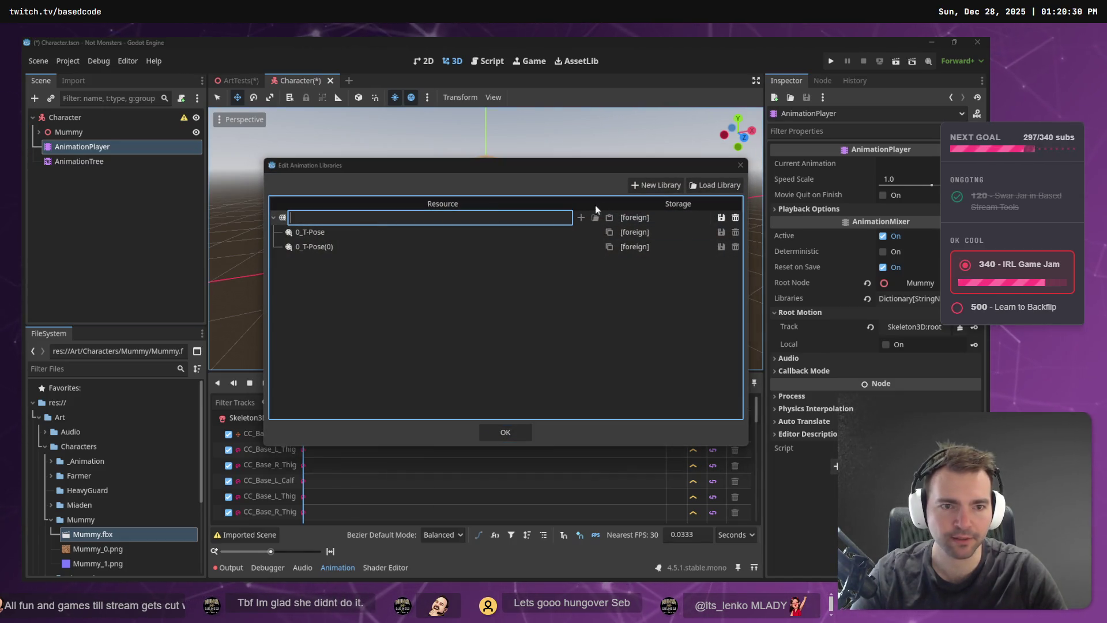
left_click(708, 186)
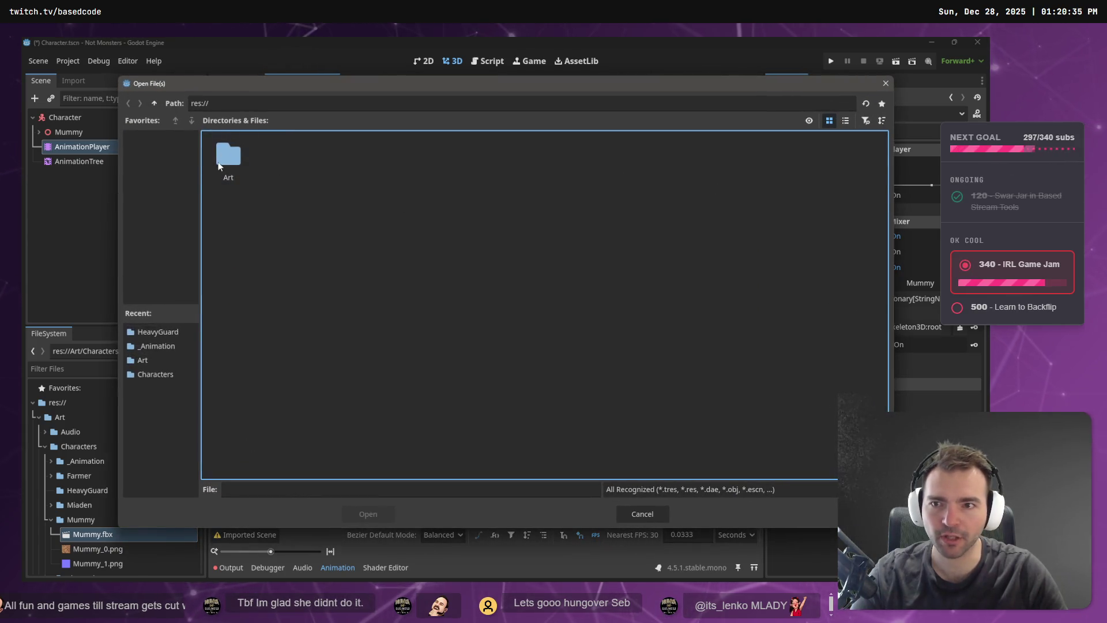
double_click(223, 164)
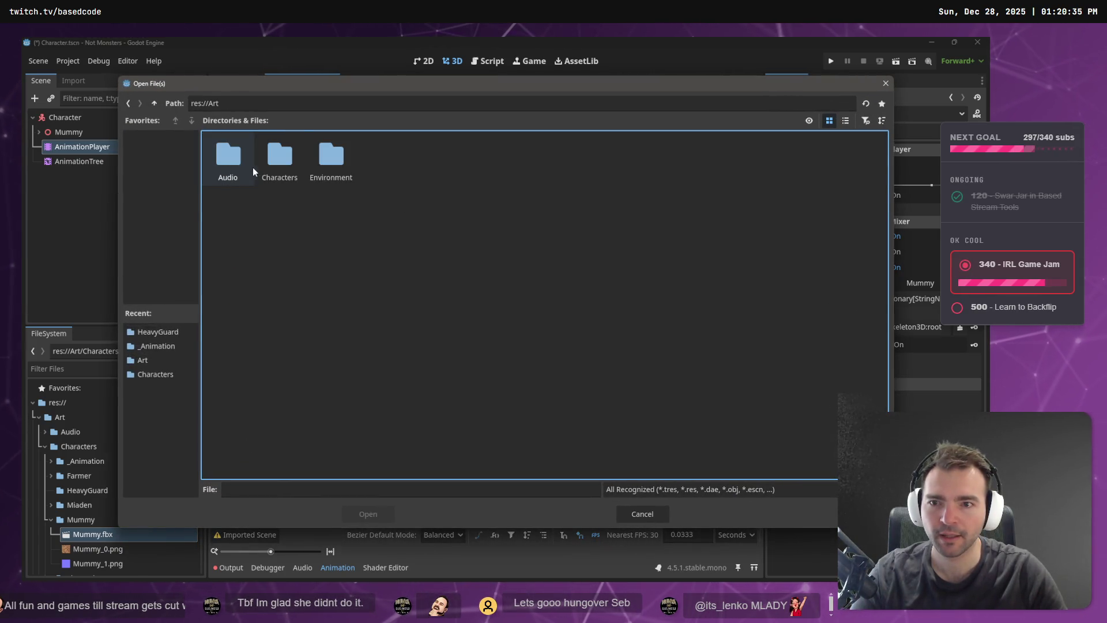
double_click(282, 153)
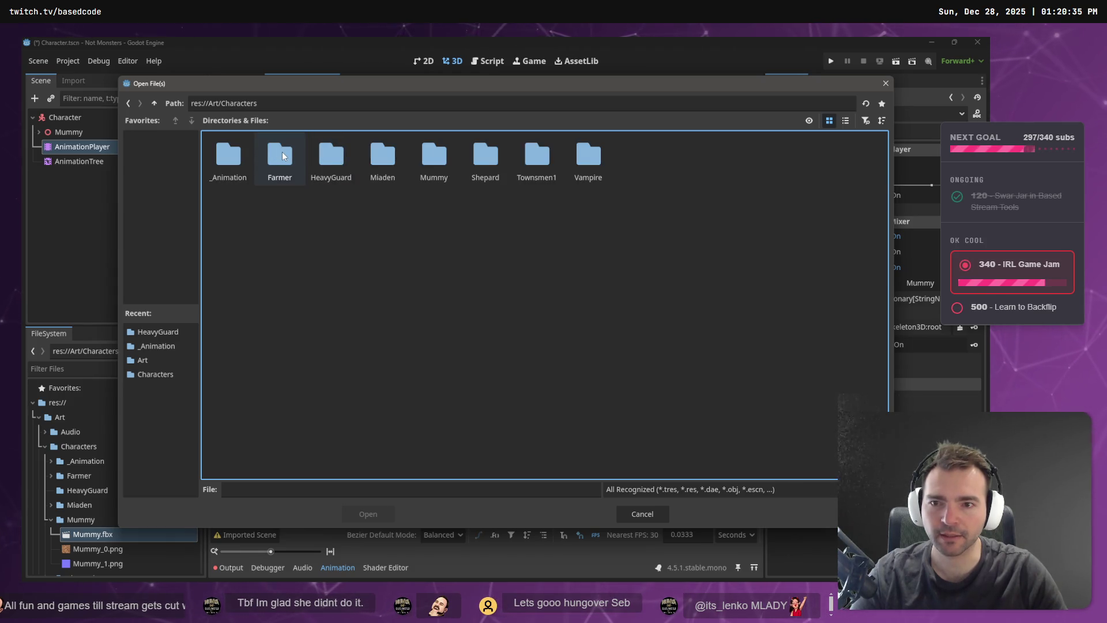
double_click(234, 159)
double_click(231, 157)
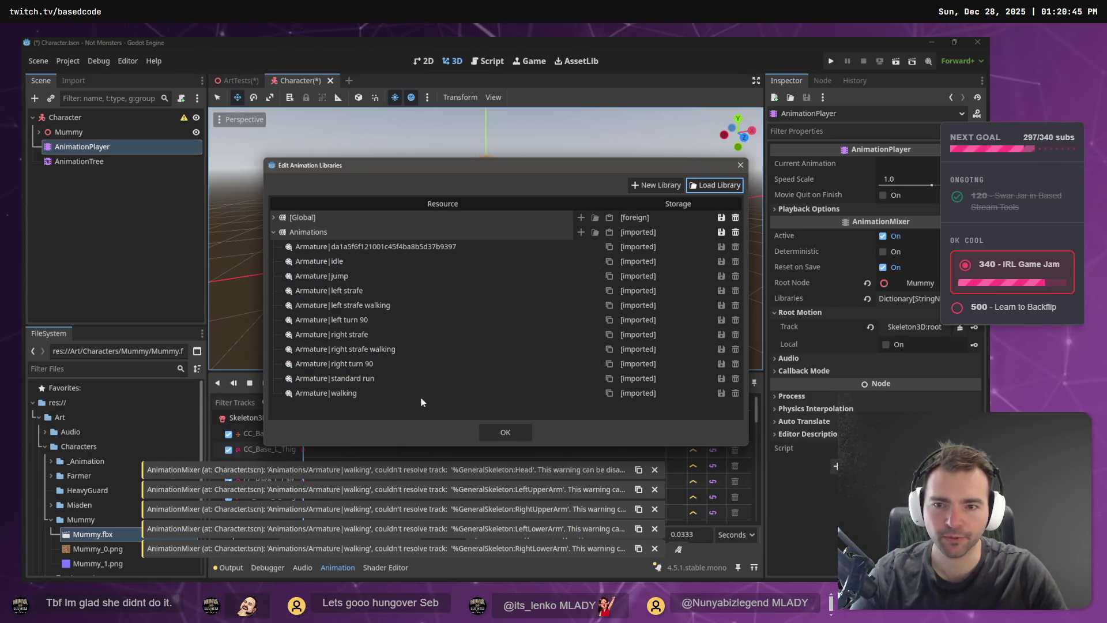
left_click(513, 261)
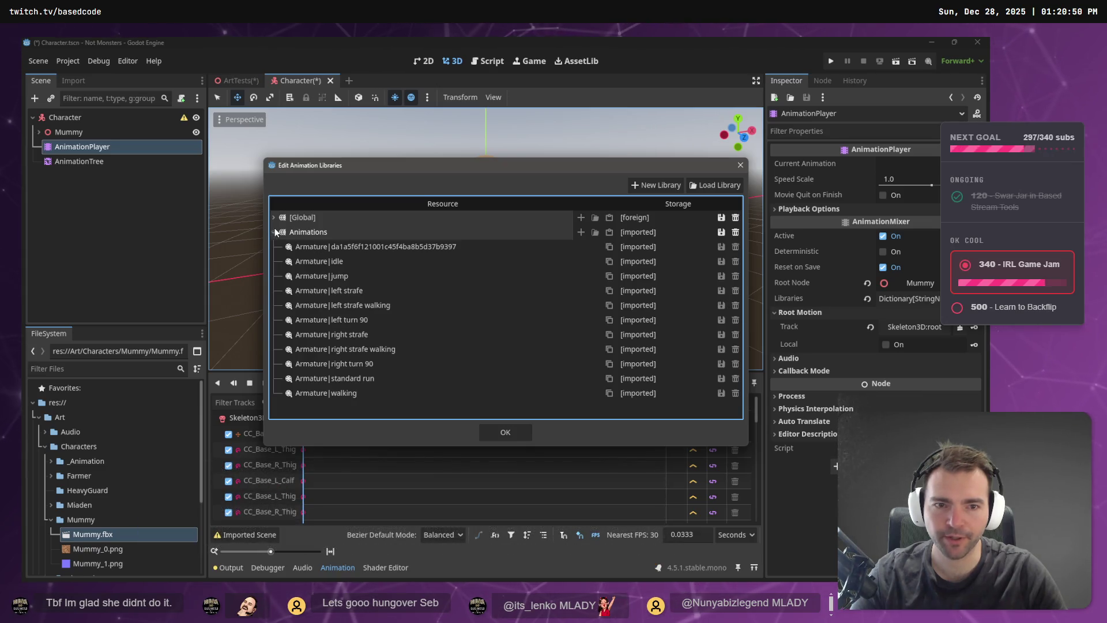
left_click(506, 432)
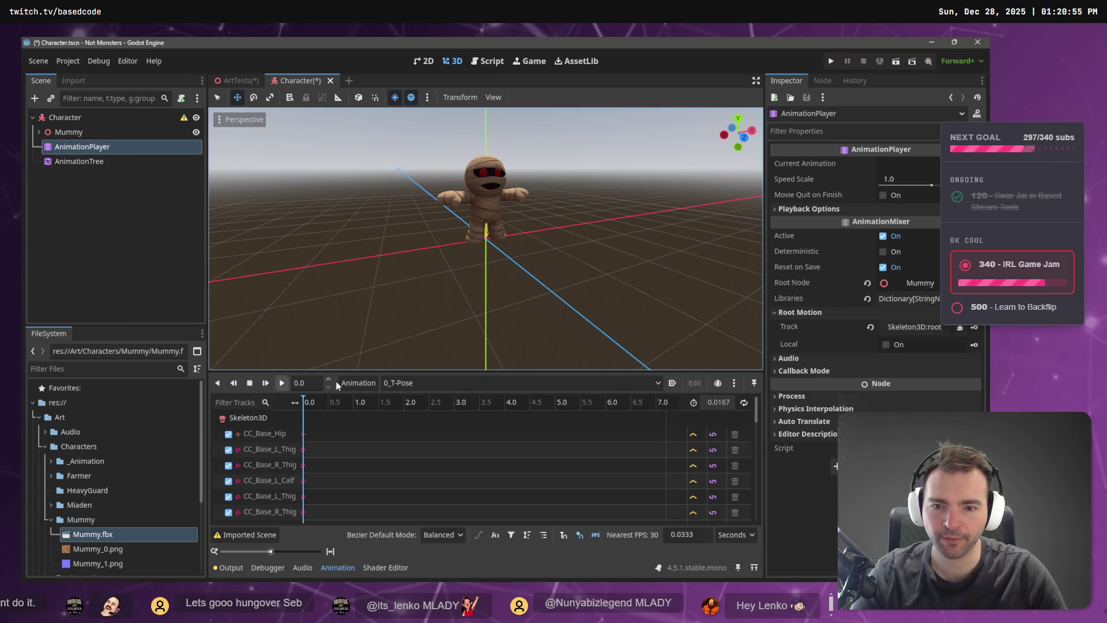
Switch the preview to Animations/Armature|idle and play it.
left_click(396, 382)
key("Escape")
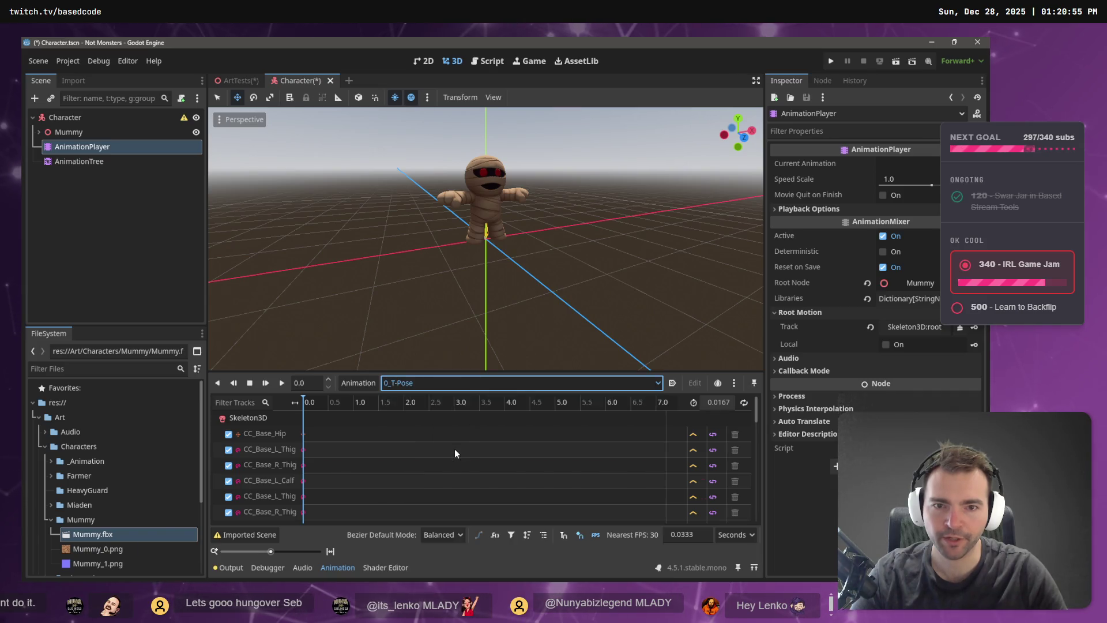
key("Down")
left_click(280, 383)
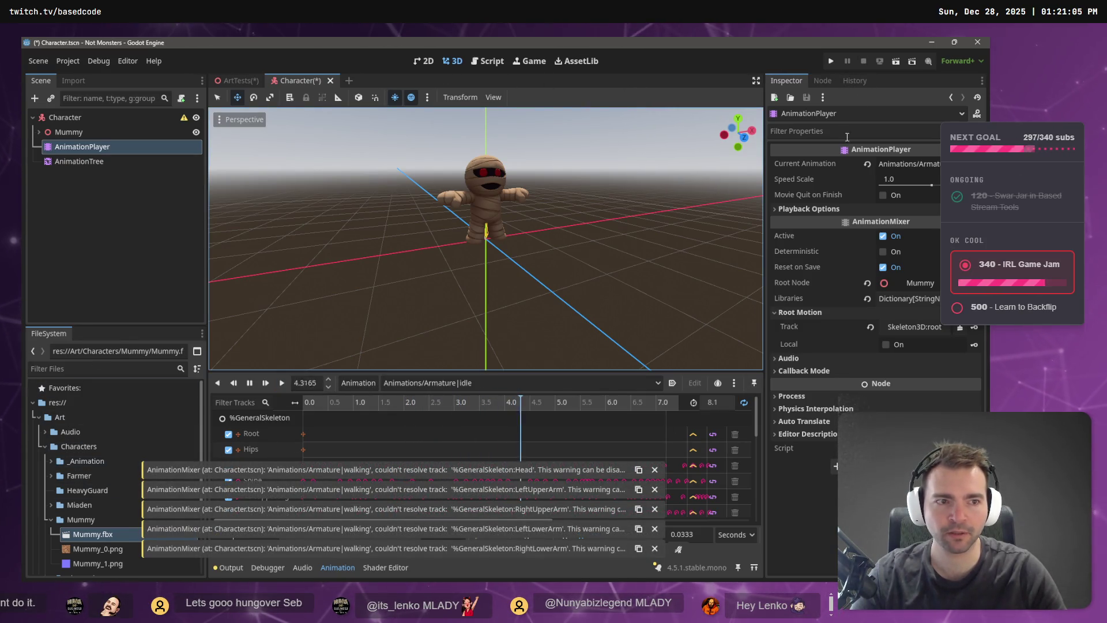
Expand Mummy, select its Skeleton3D, and open Mummy.fbx's Advanced Import Settings.
left_click(67, 117)
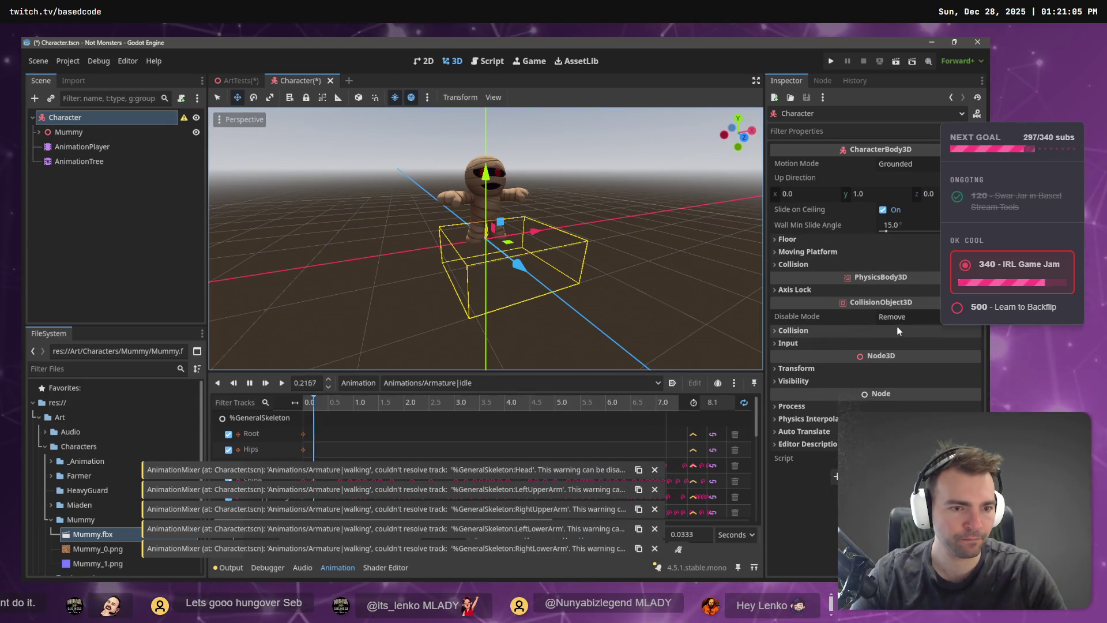
left_click(144, 133)
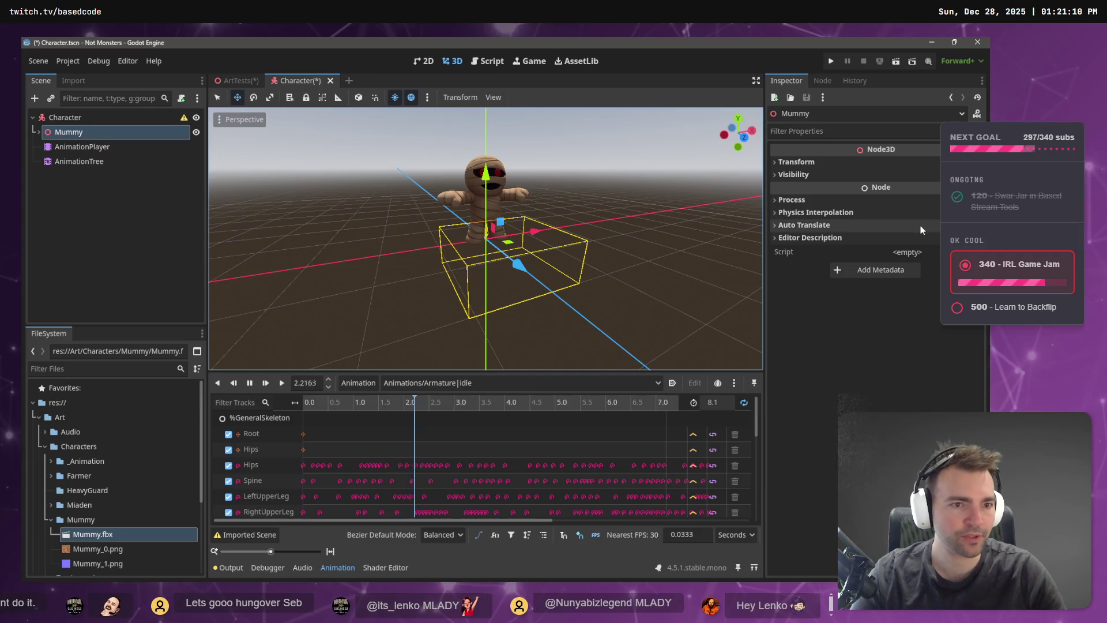
left_click(39, 132)
left_click(85, 149)
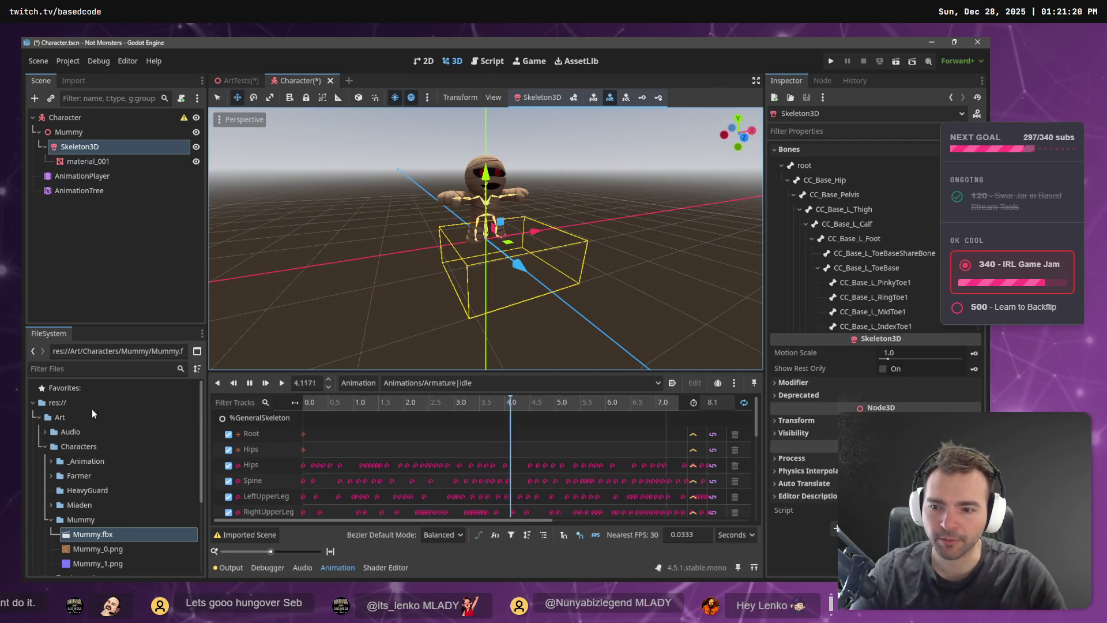
double_click(85, 538)
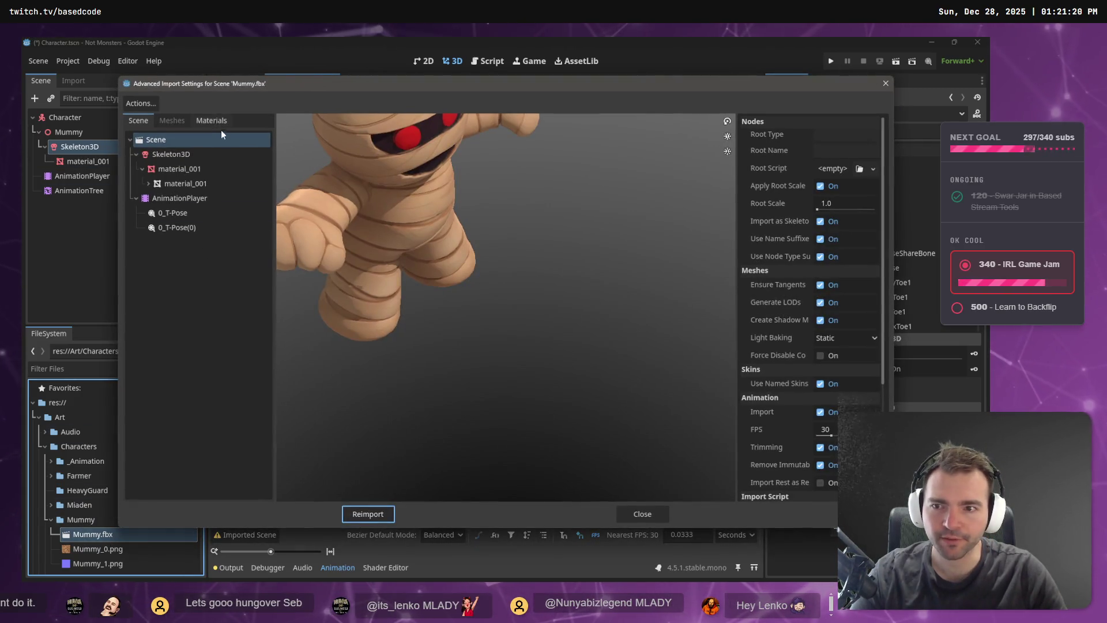
Give Mummy.fbx's Skeleton3D a new BoneMap with SkeletonProfileHumanoid, then reimport.
left_click(173, 169)
left_click(180, 154)
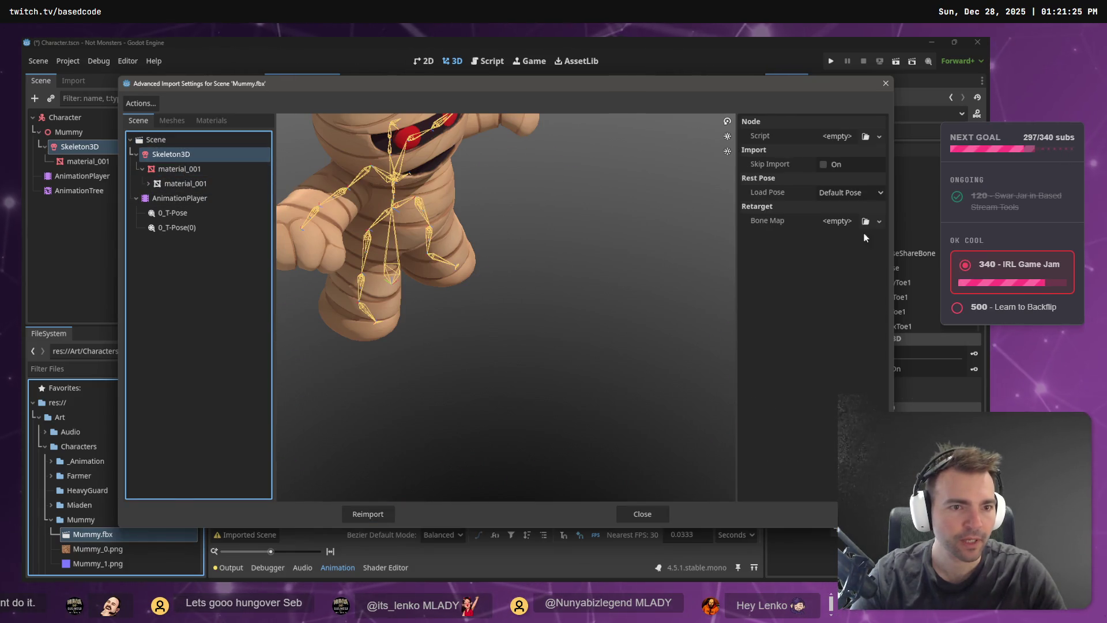
left_click(883, 221)
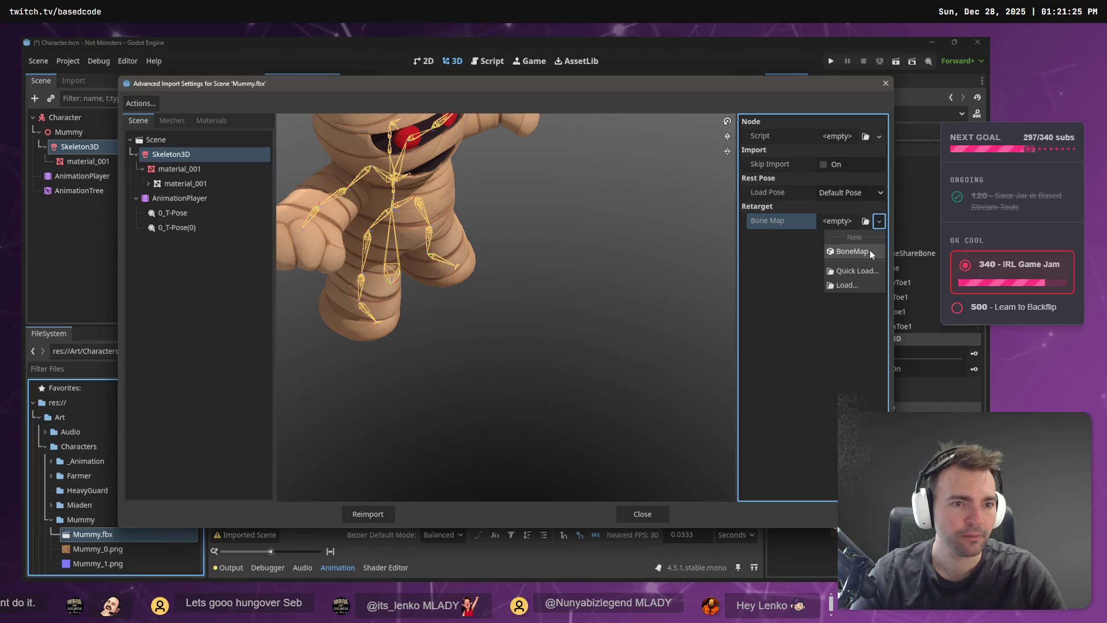
left_click(870, 250)
left_click(873, 222)
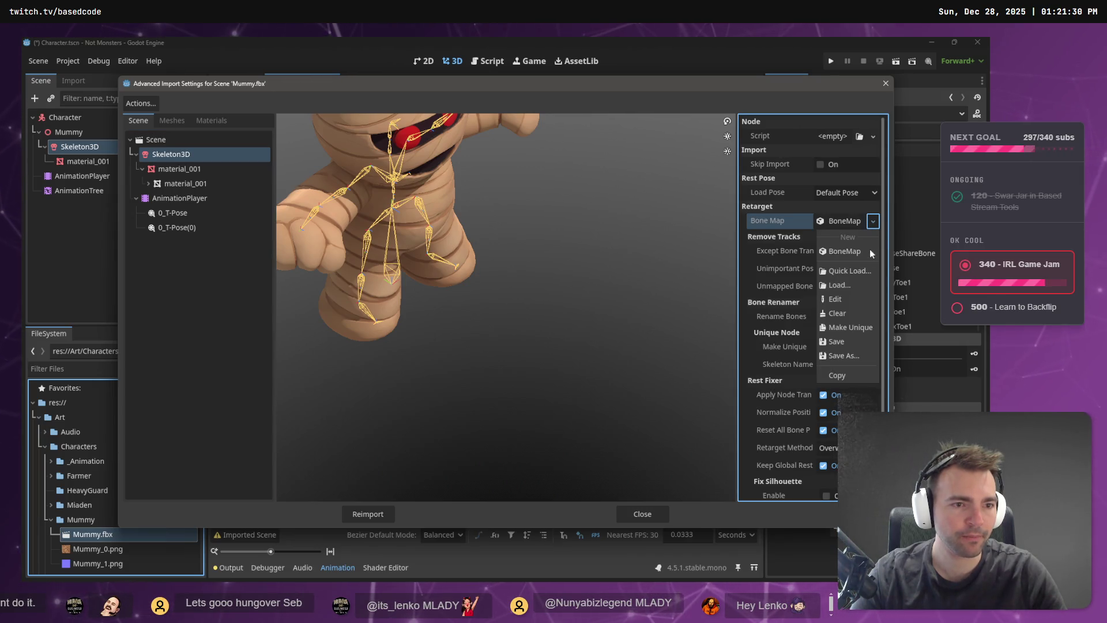
left_click(846, 227)
left_click(844, 218)
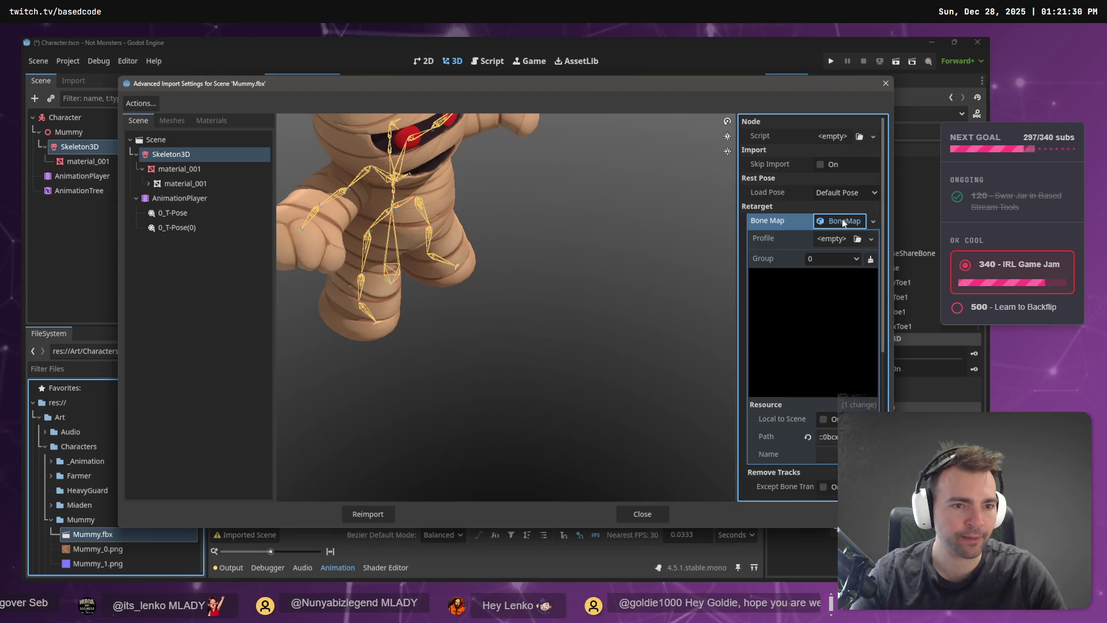
left_click(873, 240)
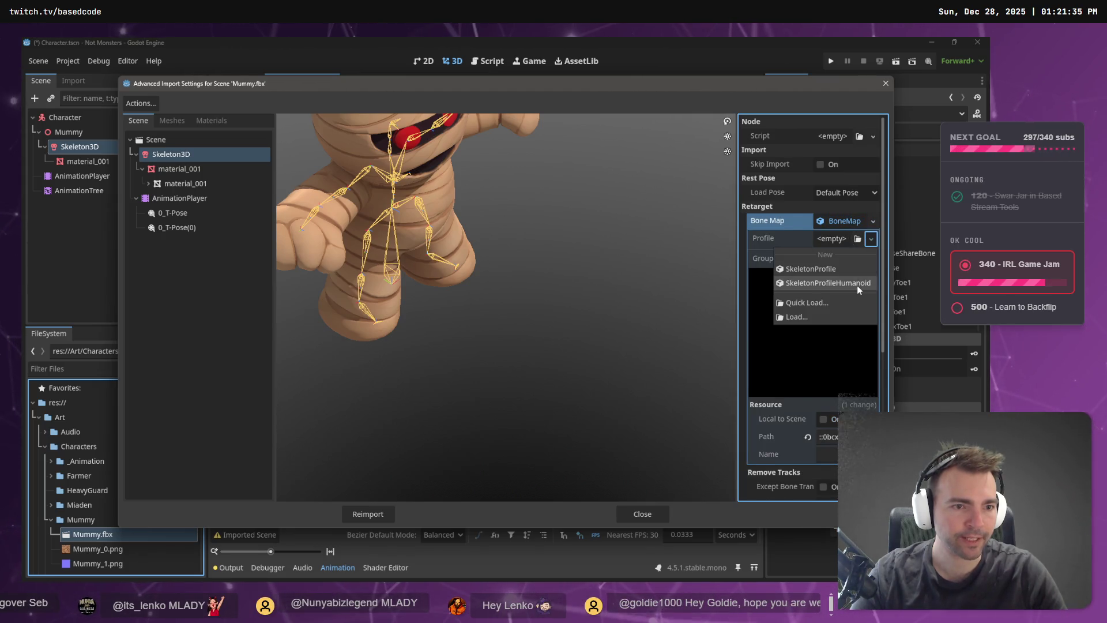
left_click(857, 285)
scroll(840, 358, "down", 5)
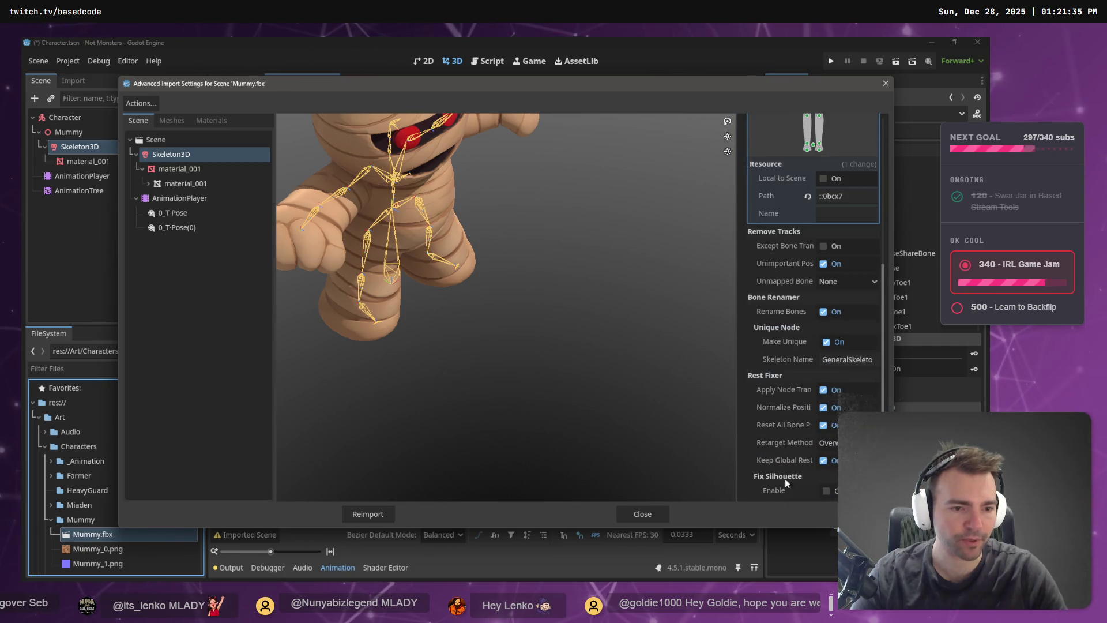
left_click(376, 514)
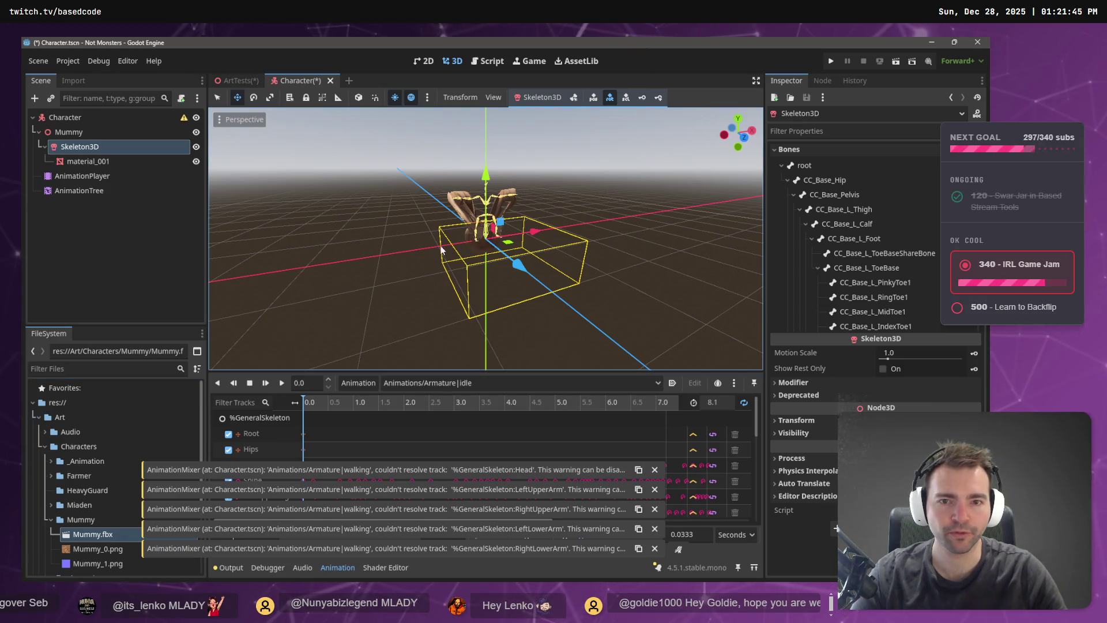
Orbit around the reimported mummy and play its idle animation.
mouse_move(519, 233)
left_mouse_down()
mouse_move(630, 297)
mouse_move(629, 359)
mouse_move(505, 243)
left_mouse_up()
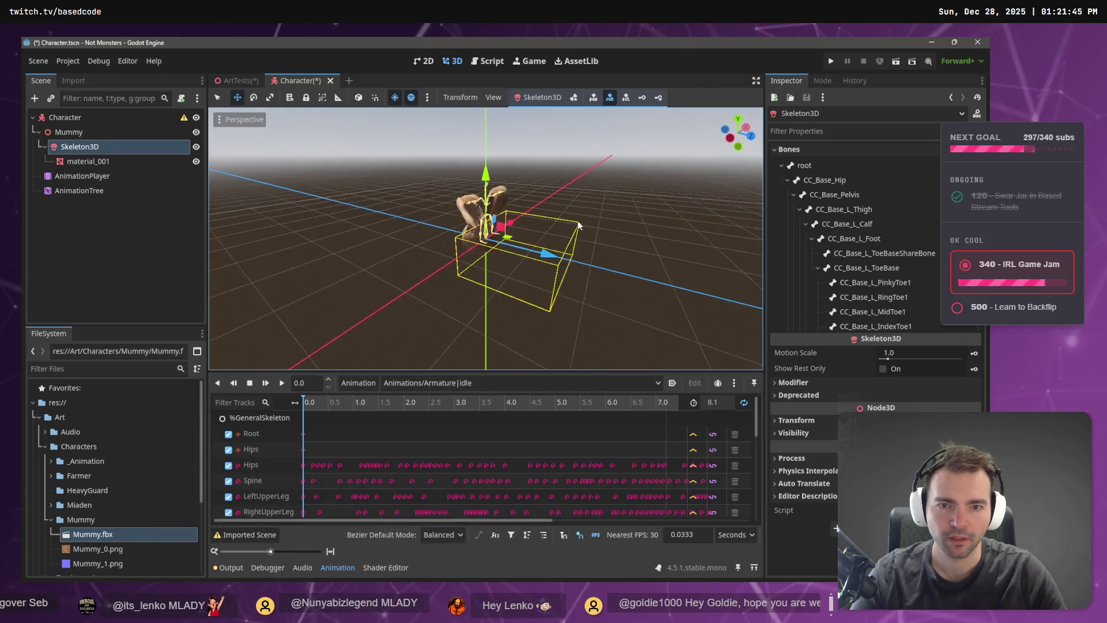
scroll(505, 244, "up", 5)
scroll(622, 204, "down", 5)
left_click_drag(621, 204, 594, 180)
scroll(594, 181, "up", 3)
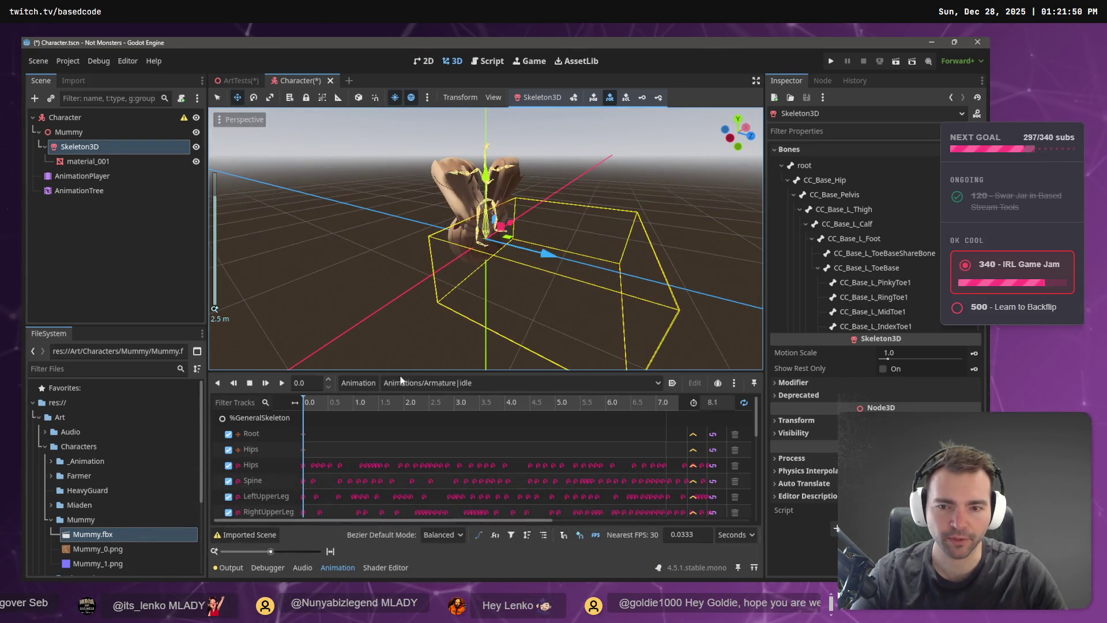
left_click(283, 383)
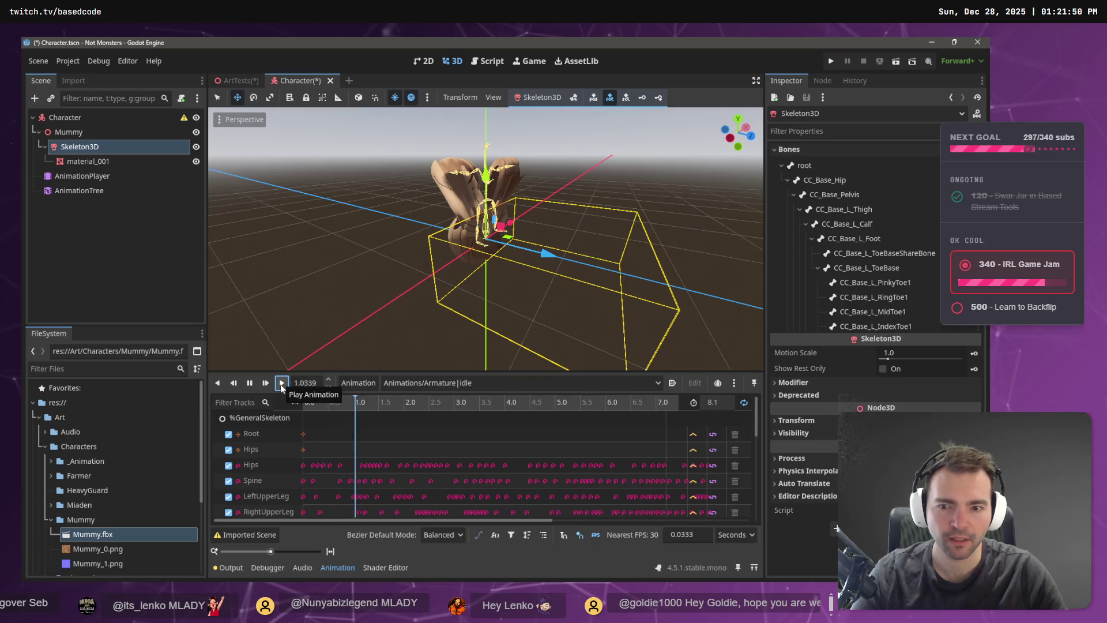
Switch the preview to Armature|jump, play it, then stop at frame 0.
left_click(538, 383)
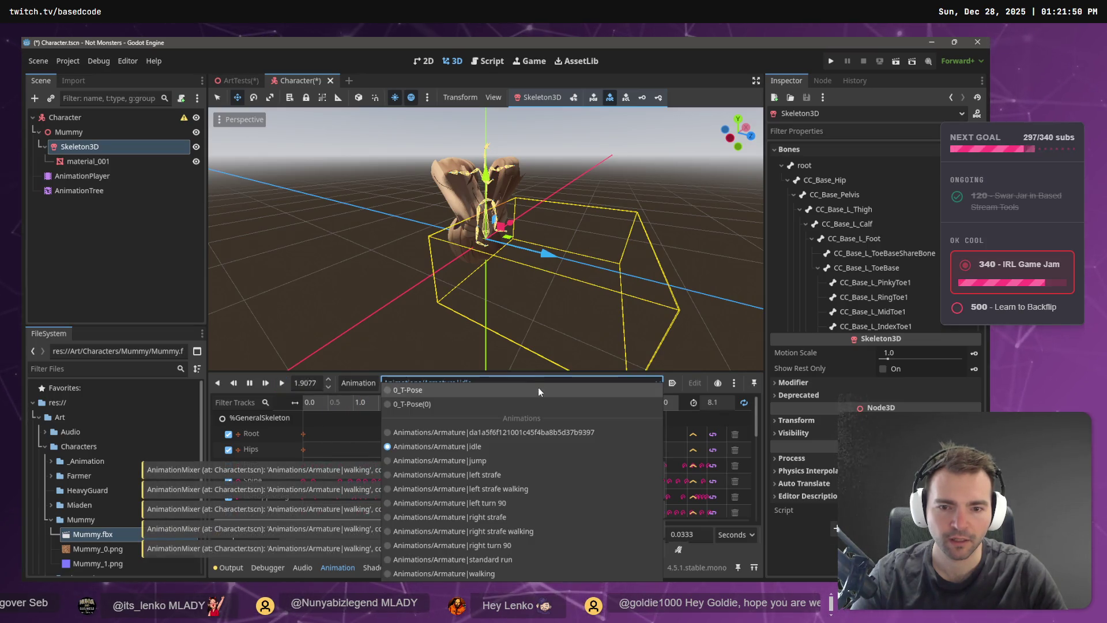
left_click(471, 460)
left_click(283, 383)
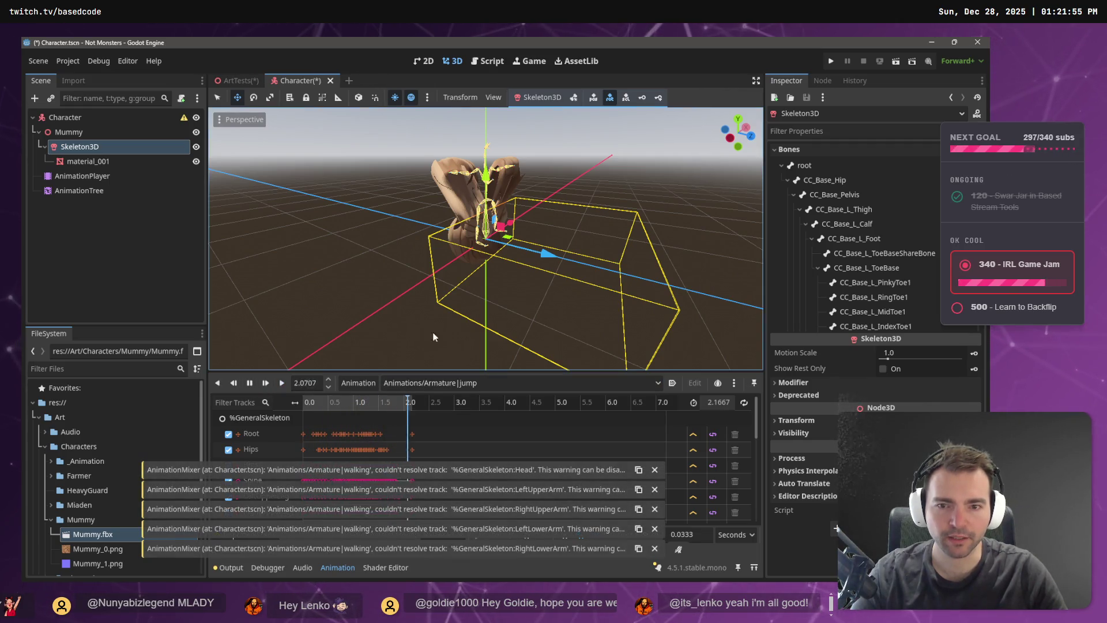
left_click(250, 383)
Inspect the distorted mummy, select its skeleton, and reopen Mummy.fbx's Advanced Import Settings.
left_click(244, 241)
mouse_move(244, 241)
left_mouse_down()
mouse_move(518, 273)
mouse_move(455, 241)
mouse_move(640, 257)
mouse_move(736, 354)
mouse_move(627, 278)
mouse_move(531, 234)
mouse_move(412, 220)
mouse_move(547, 233)
mouse_move(555, 206)
mouse_move(538, 268)
mouse_move(537, 256)
left_mouse_up()
scroll(542, 224, "up", 5)
scroll(537, 256, "down", 5)
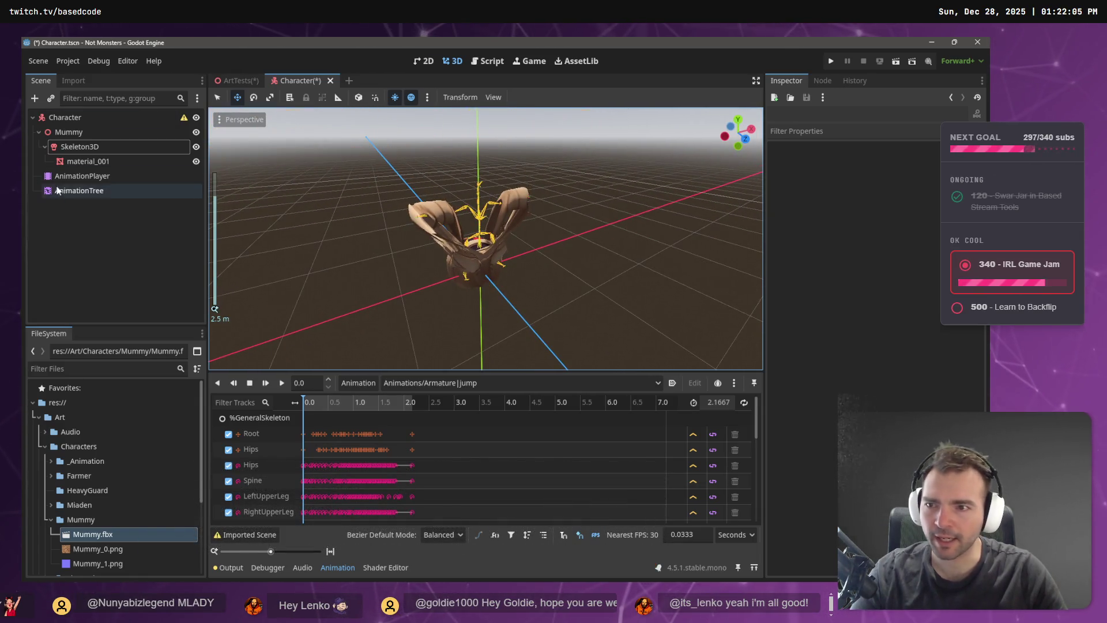
left_click(103, 151)
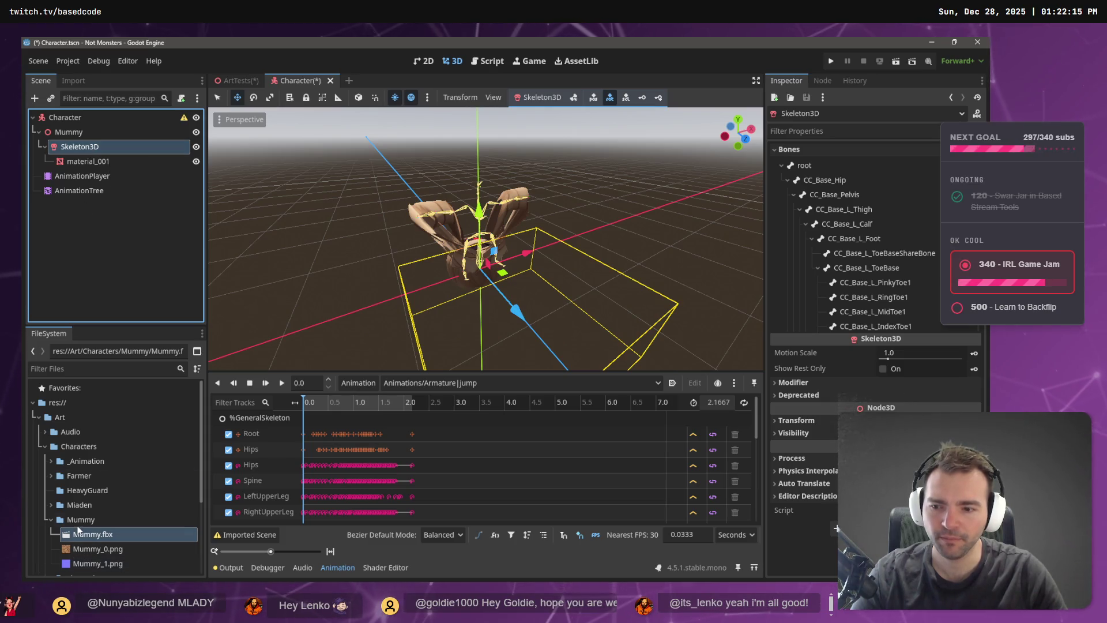
double_click(82, 536)
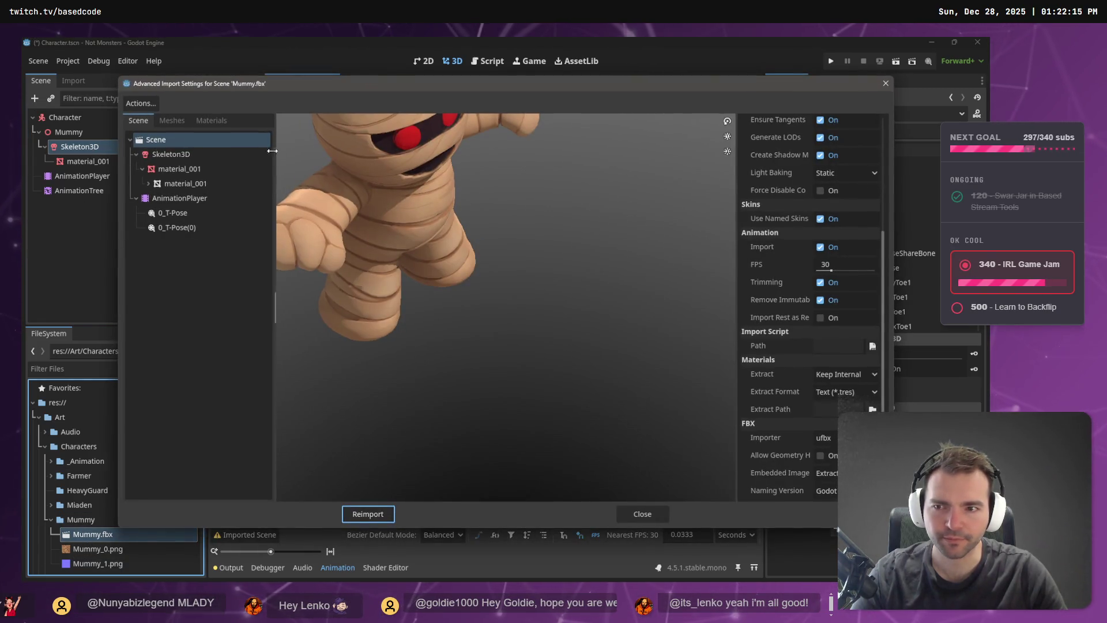
Assign the skeleton a new BoneMap using SkeletonProfileHumanoid and reimport Mummy.fbx.
left_click(171, 154)
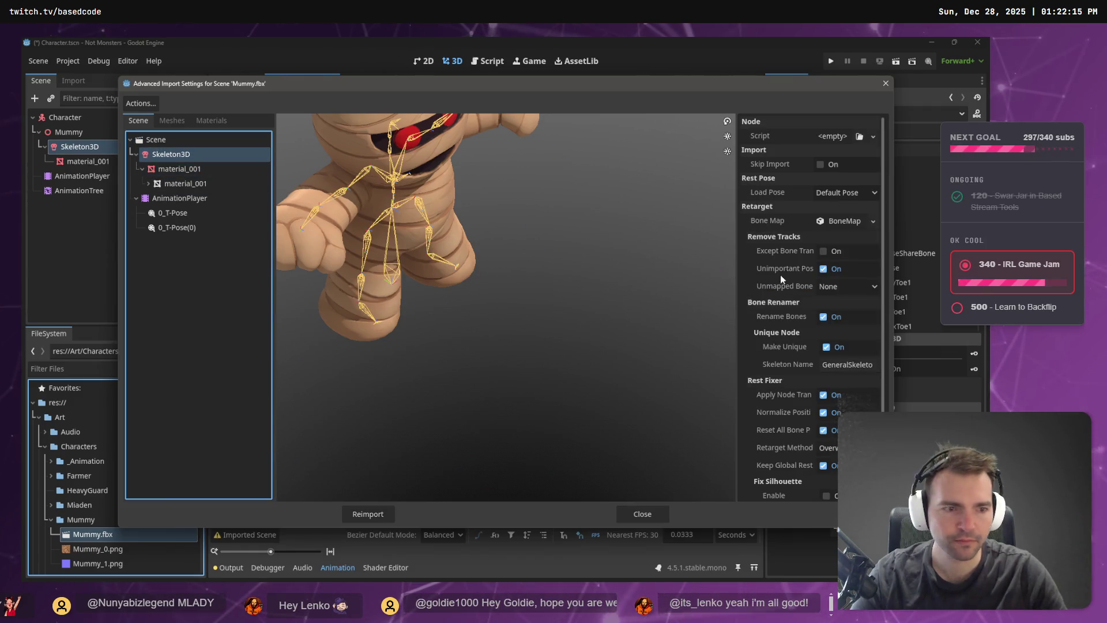
left_click(789, 365)
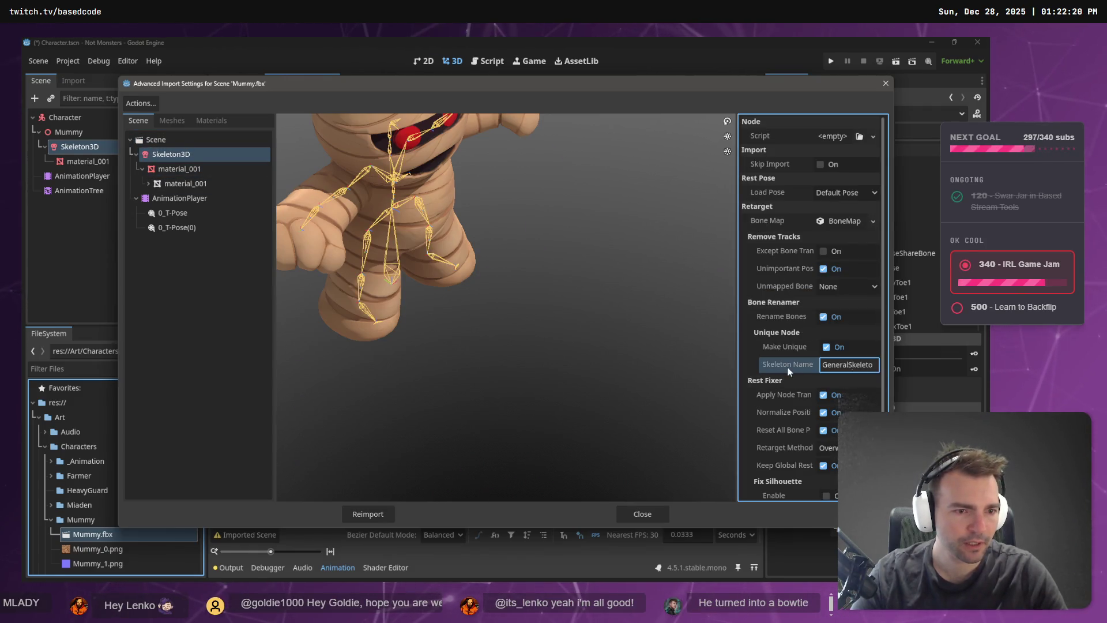
left_click(874, 221)
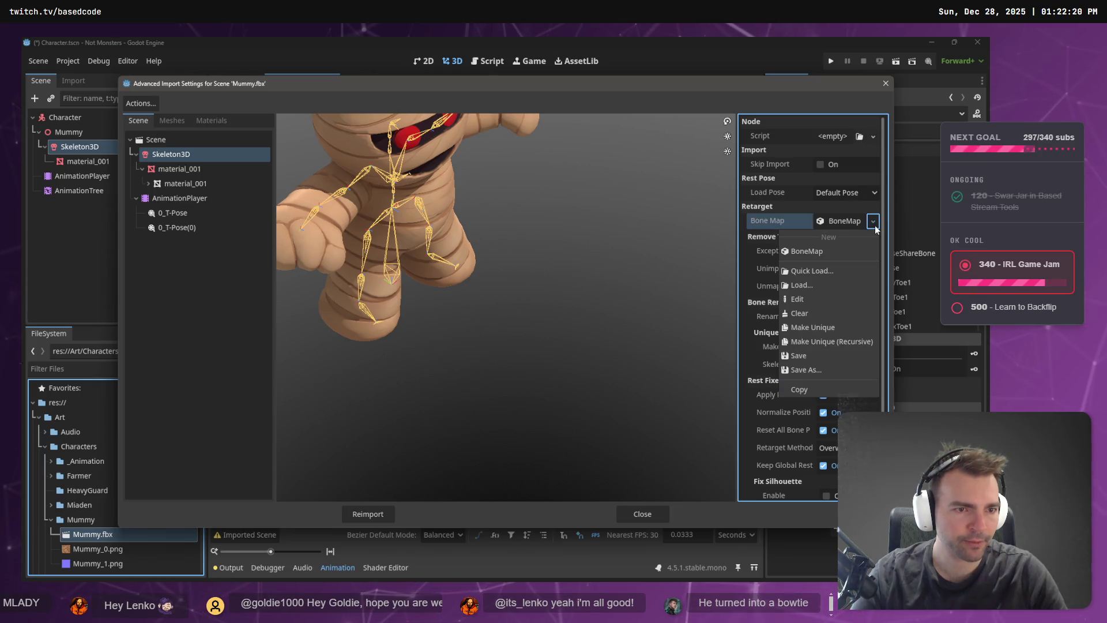
left_click(822, 252)
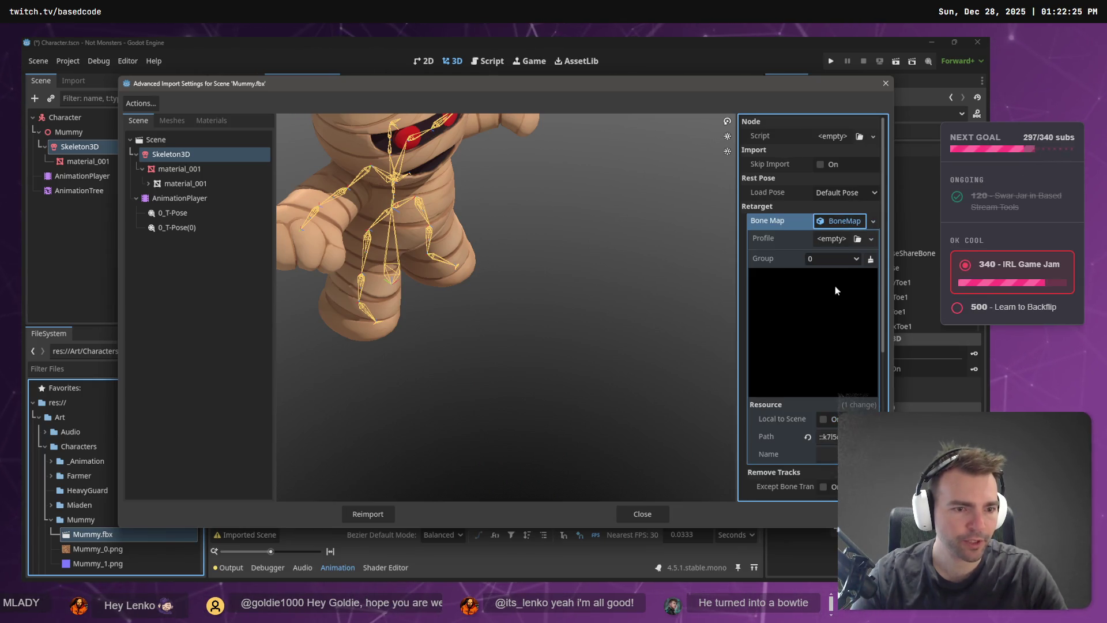
left_click(870, 240)
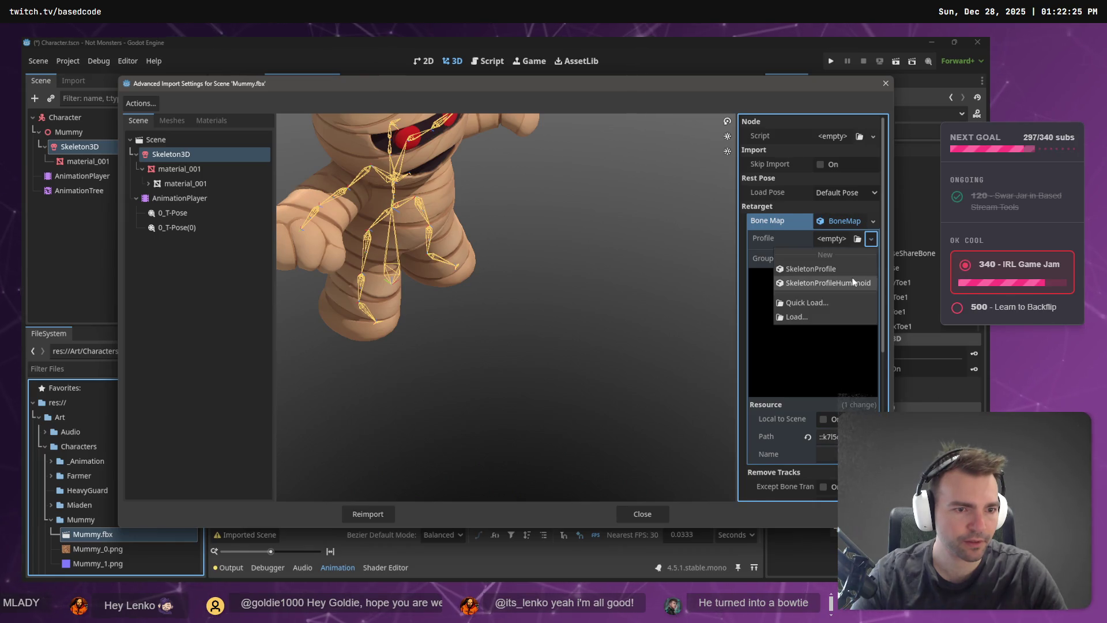
left_click(859, 264)
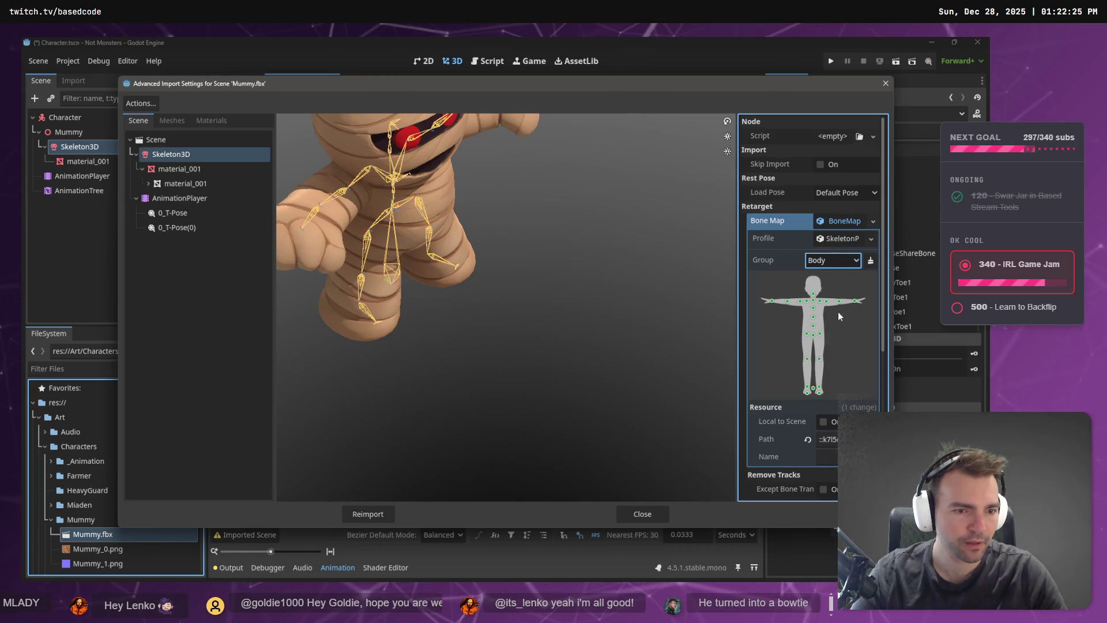
scroll(836, 358, "down", 5)
scroll(834, 395, "up", 5)
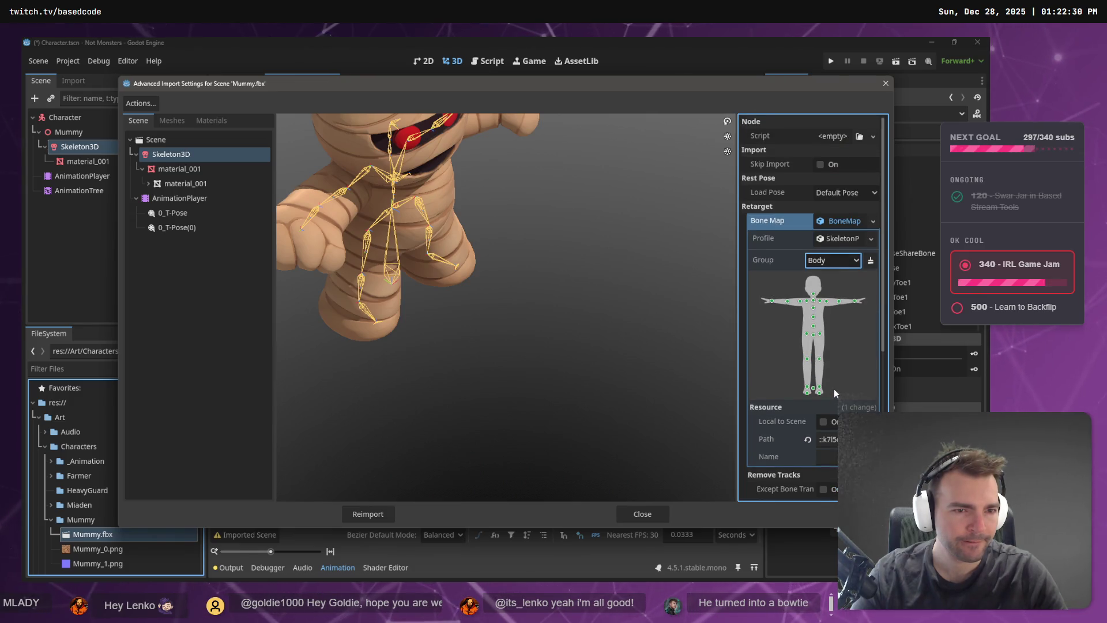
scroll(835, 388, "down", 4)
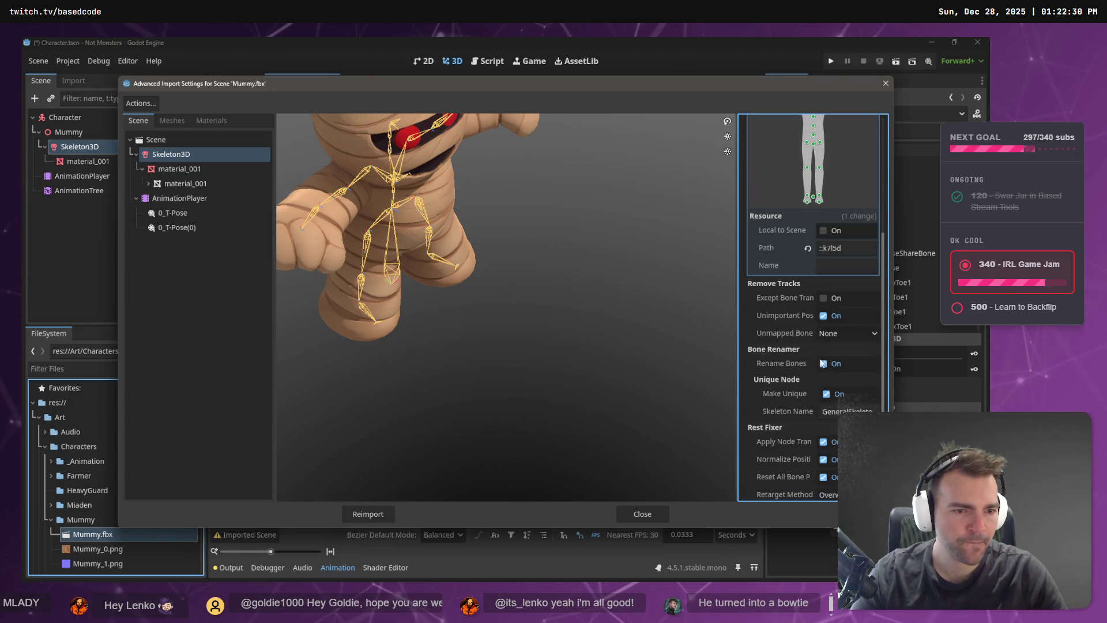
scroll(836, 346, "down", 2)
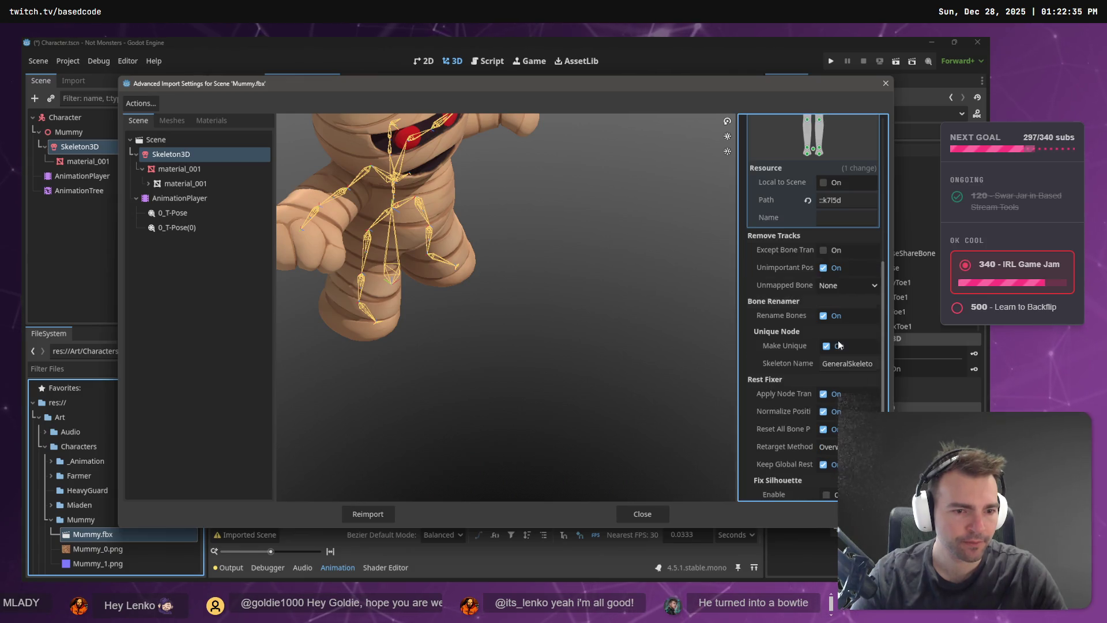
left_click(364, 512)
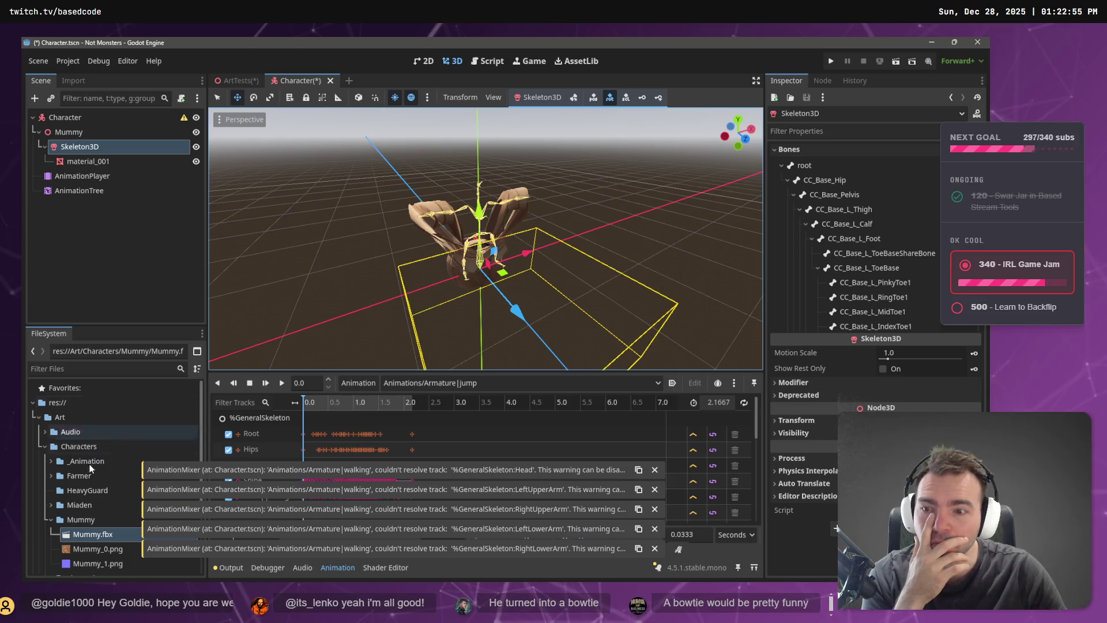
Create a new inherited scene from Mummy.fbx and select its GeneralSkeleton.
right_click(86, 535)
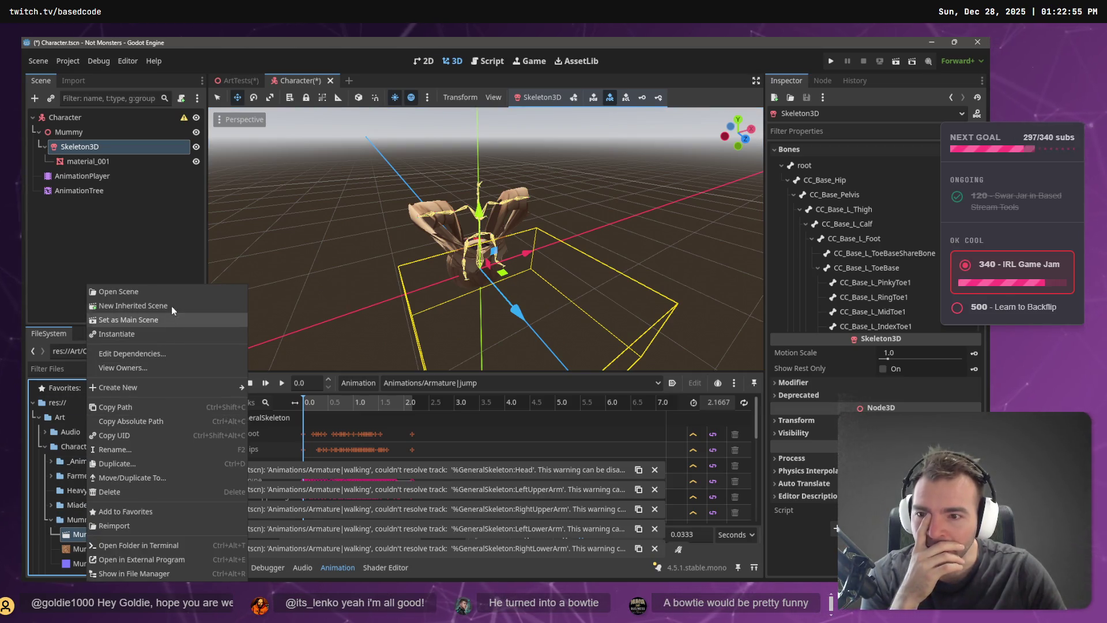
left_click(171, 306)
left_click(91, 133)
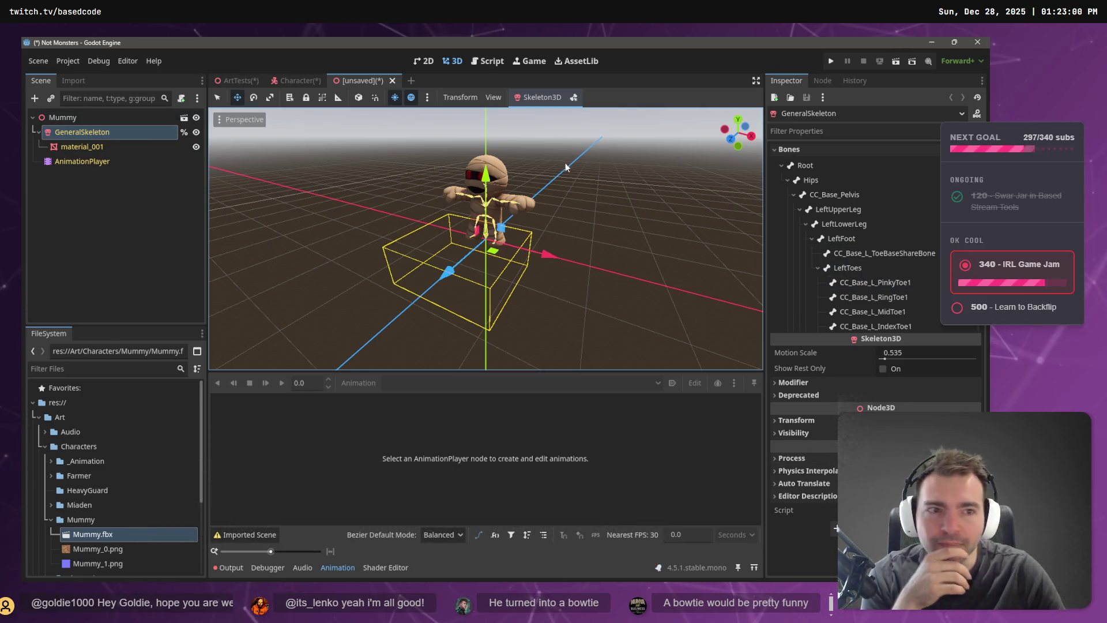
Browse GeneralSkeleton's humanoid-named bones and set the AnimationPlayer preview to 0_T-Pose(0).
scroll(923, 282, "down", 10)
scroll(925, 285, "up", 3)
scroll(923, 249, "up", 8)
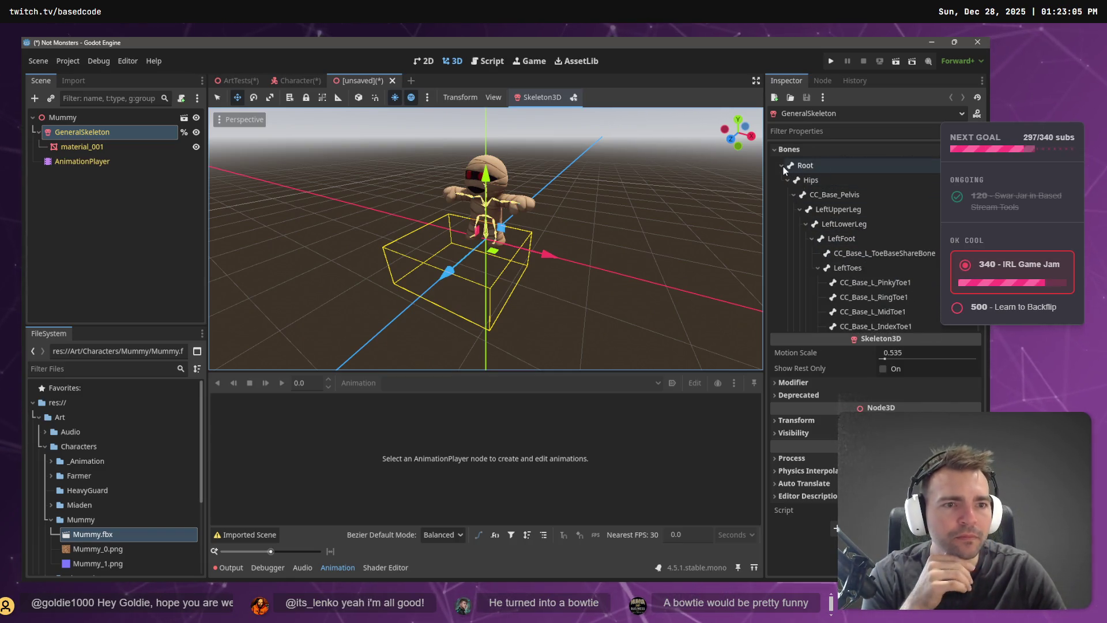
left_click(783, 166)
left_click(77, 162)
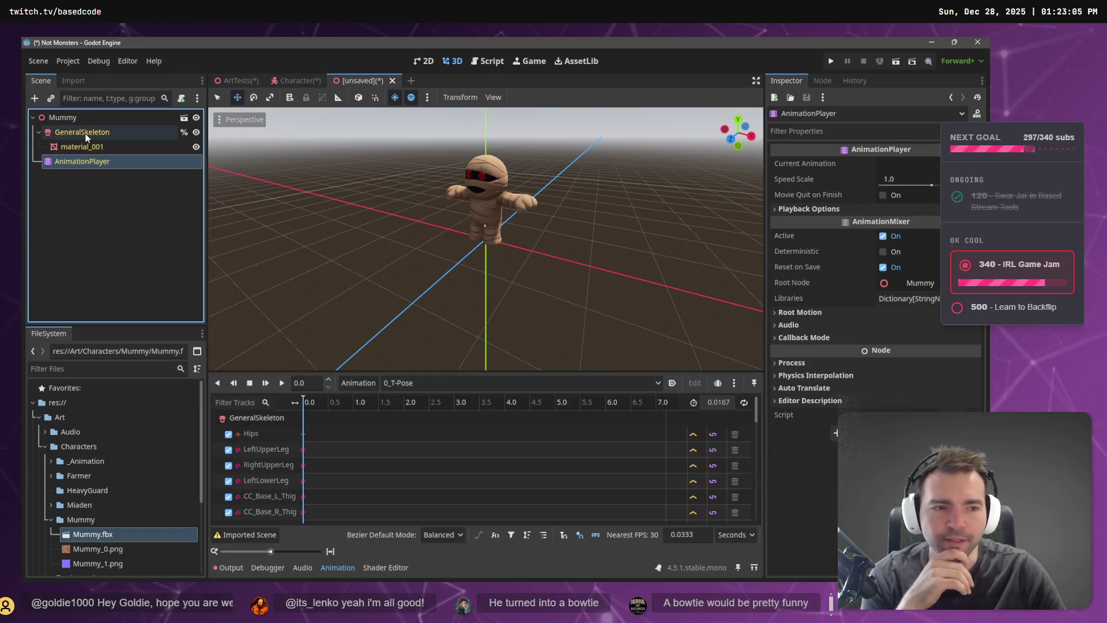
left_click(86, 136)
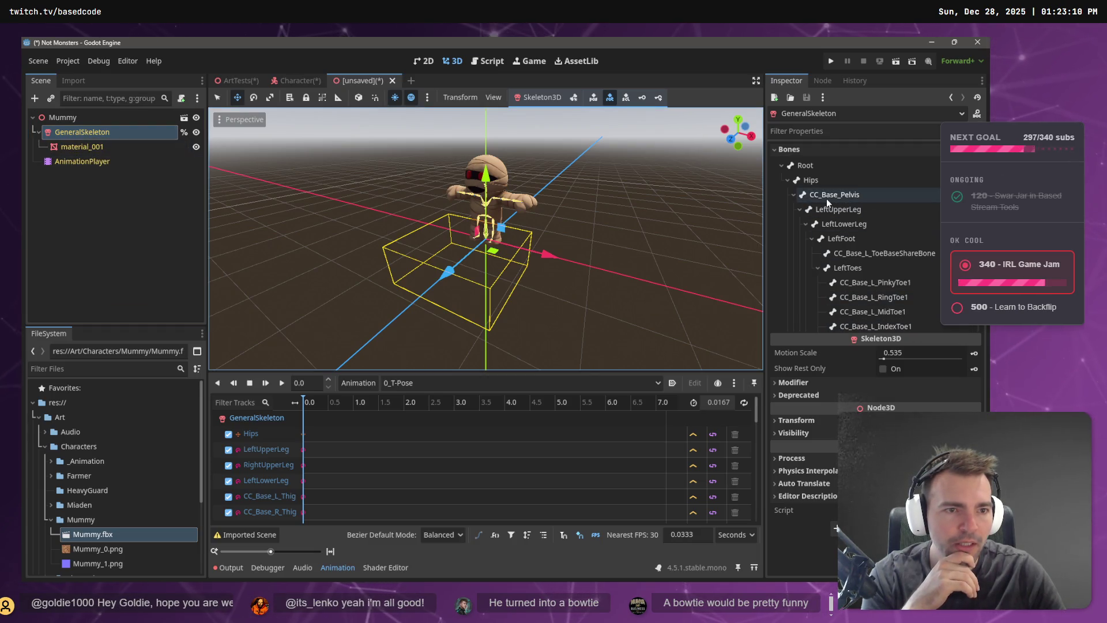
scroll(852, 202, "down", 10)
scroll(866, 224, "down", 10)
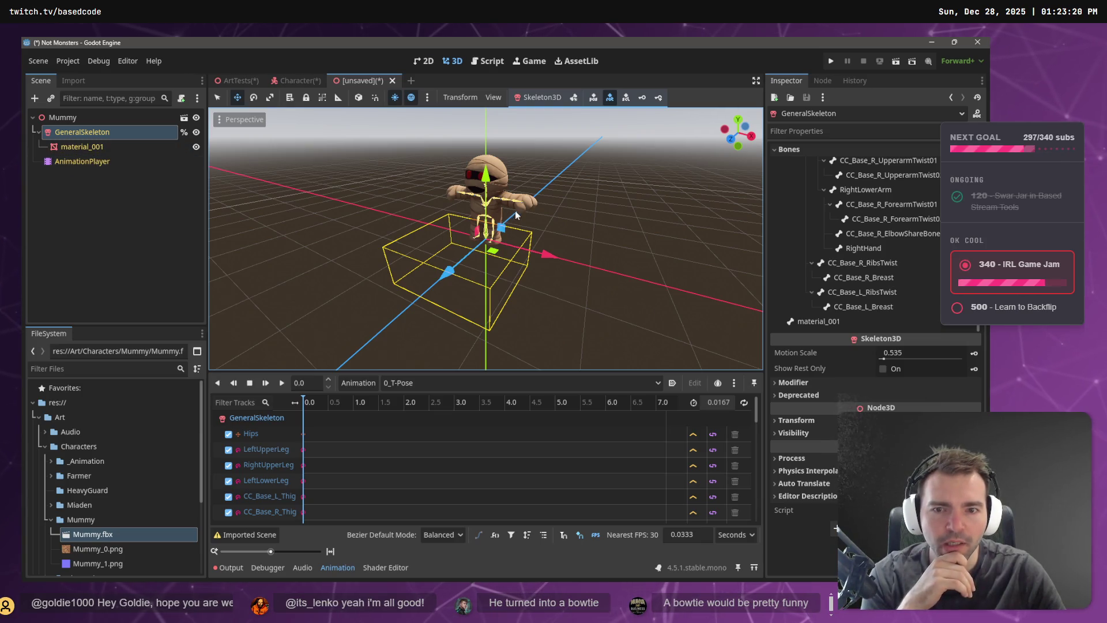
left_click(414, 383)
left_click(413, 408)
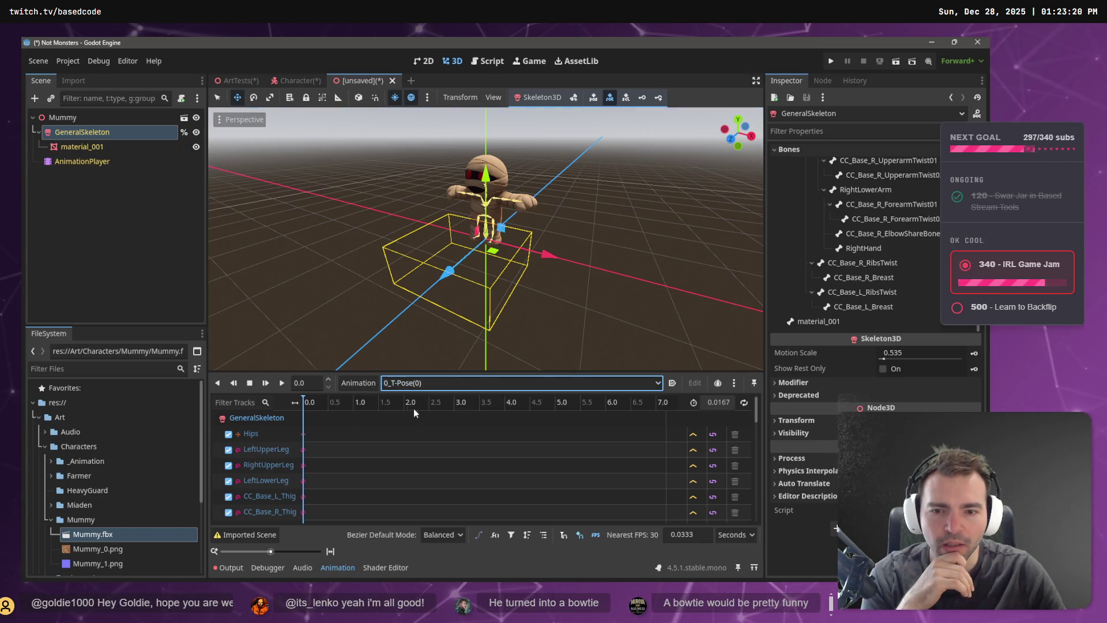
Load animations.fbx as an animation library into the inherited scene's AnimationPlayer.
left_click(358, 383)
left_click(373, 421)
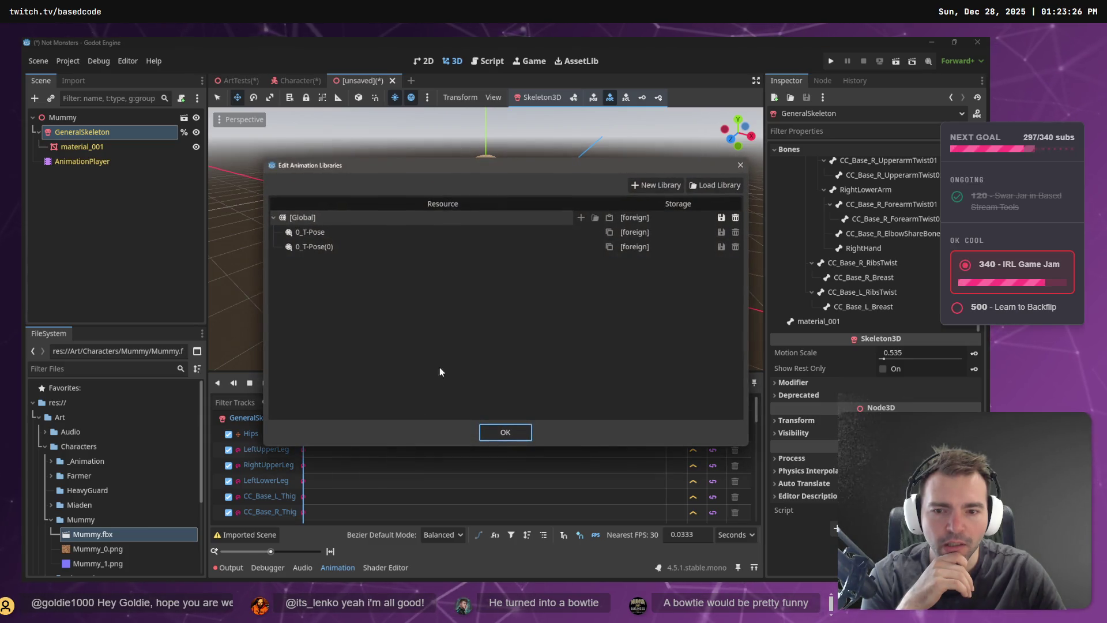
left_click(706, 184)
double_click(242, 159)
left_click(319, 261)
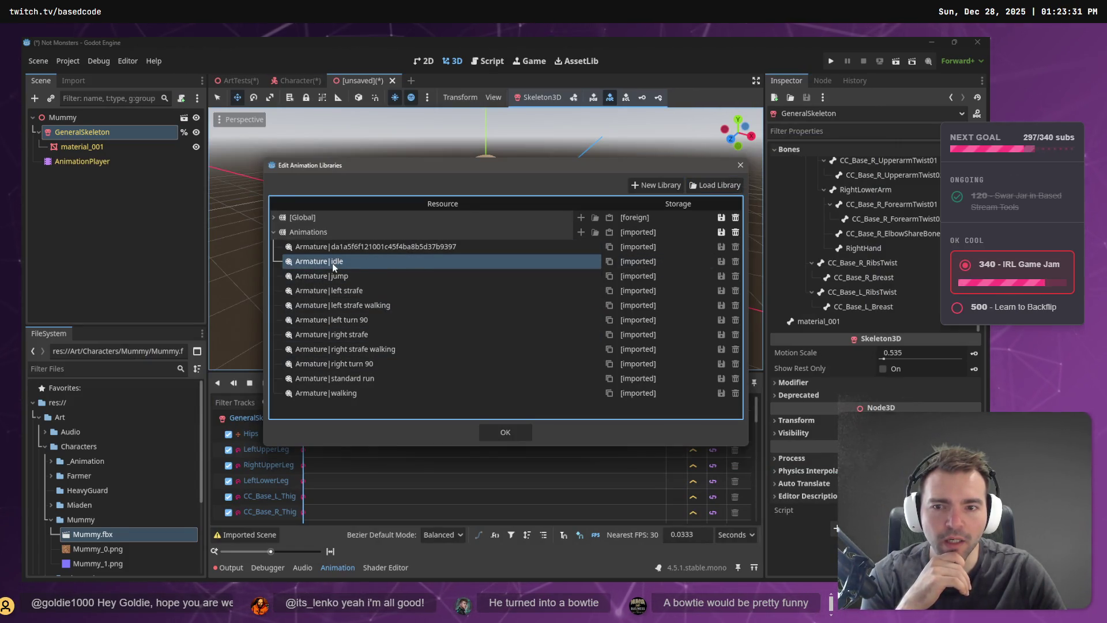
left_click(505, 432)
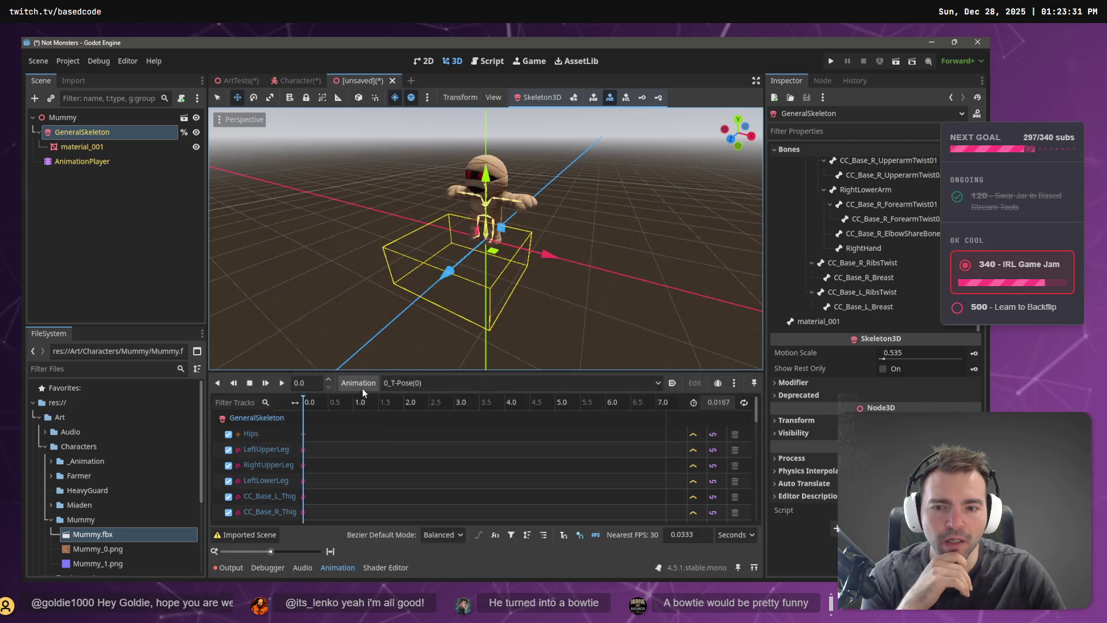
Play the jump animation on the mummy and scrub back to mid-jump.
left_click(450, 383)
left_click(455, 454)
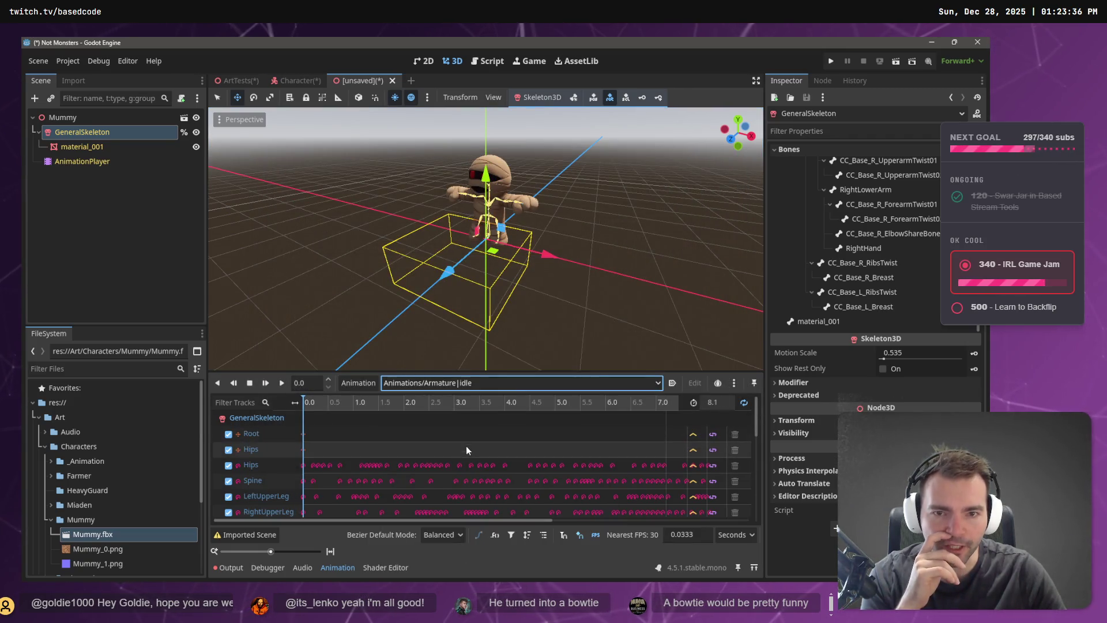
left_click(452, 382)
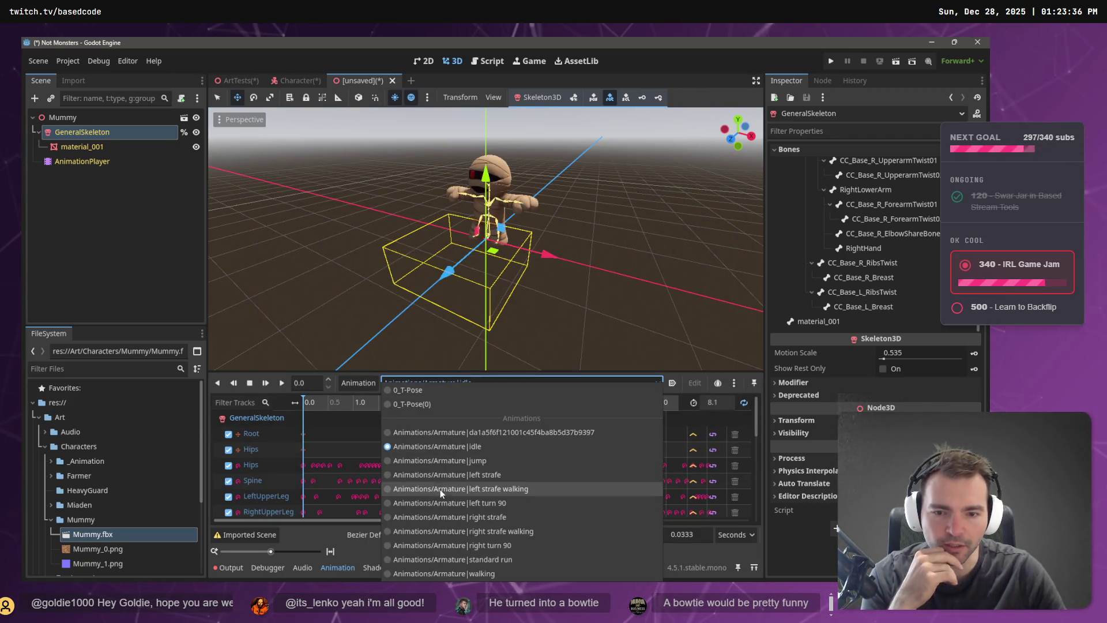
left_click(467, 462)
left_click(284, 384)
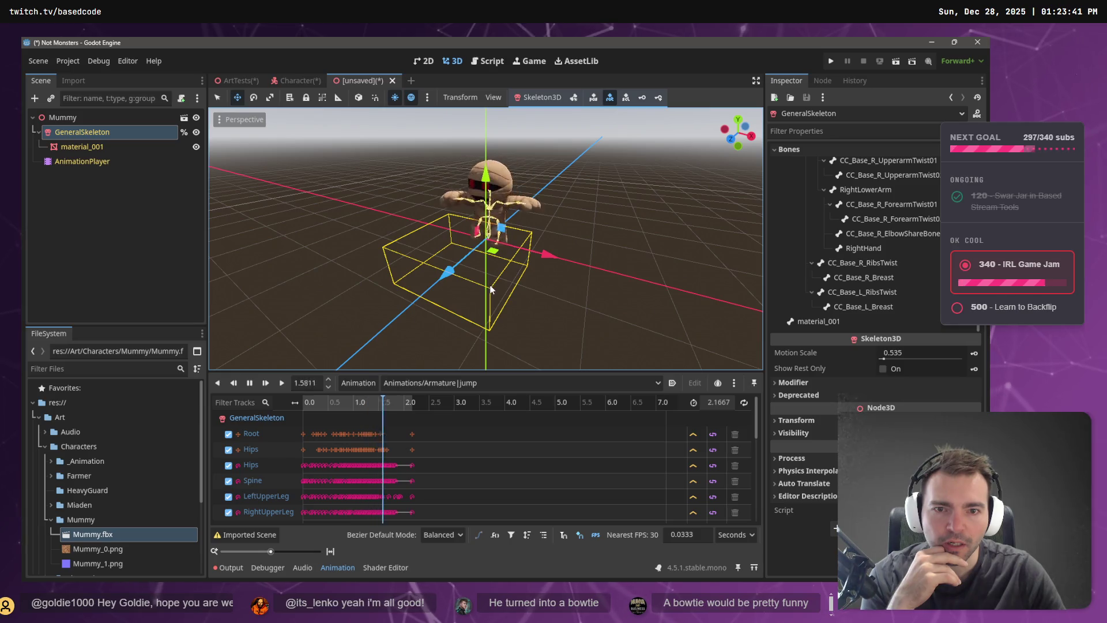
scroll(554, 242, "up", 5)
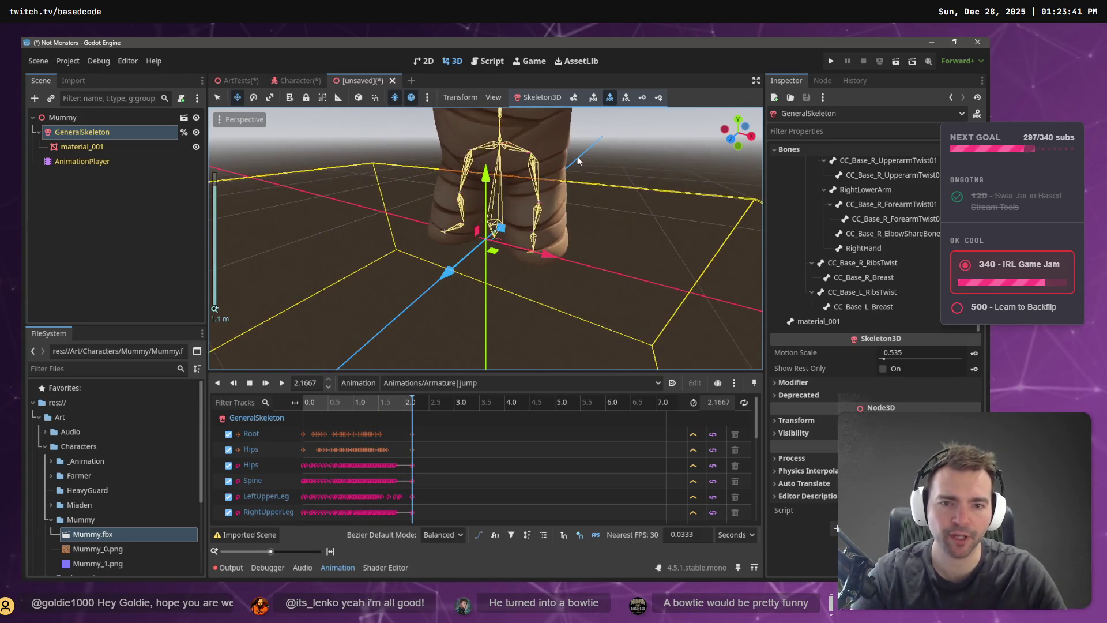
scroll(577, 157, "down", 5)
scroll(534, 293, "up", 4)
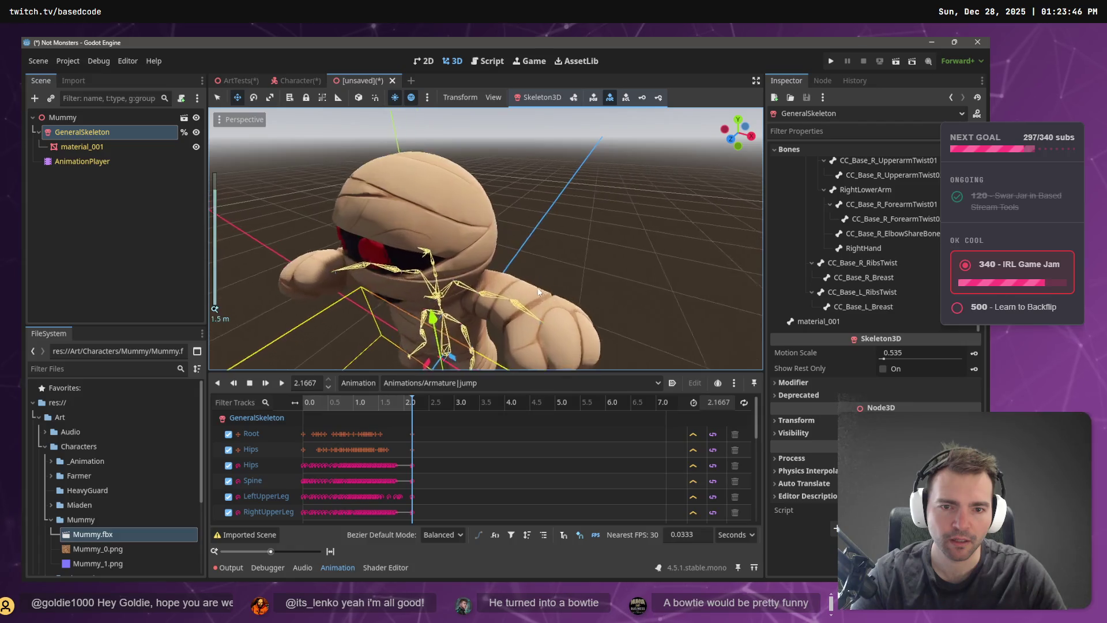
left_click(538, 254)
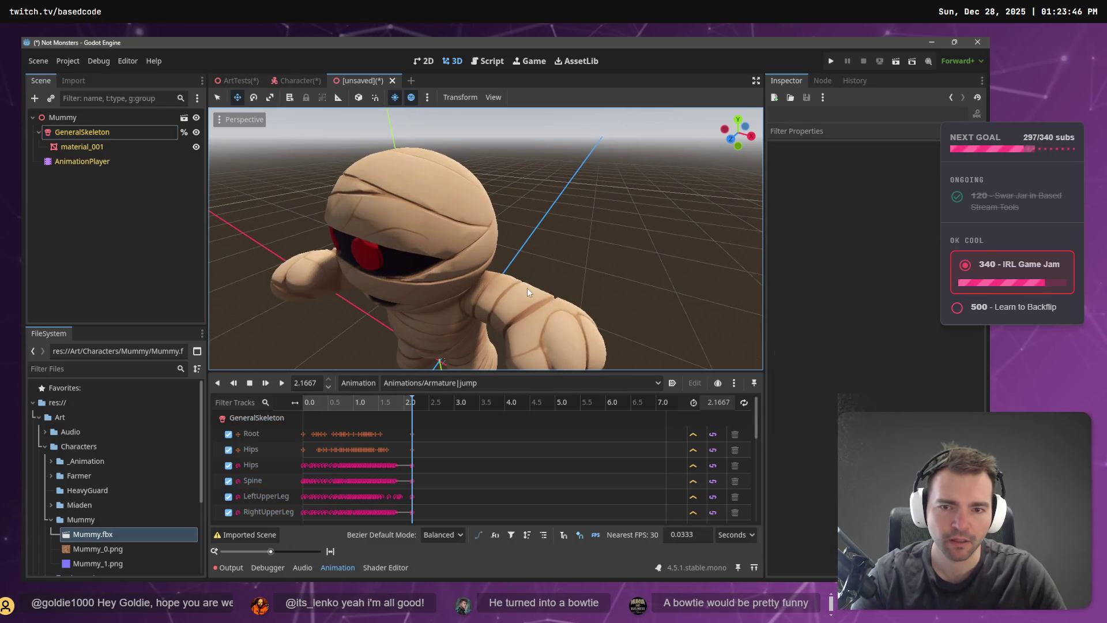
scroll(589, 270, "down", 4)
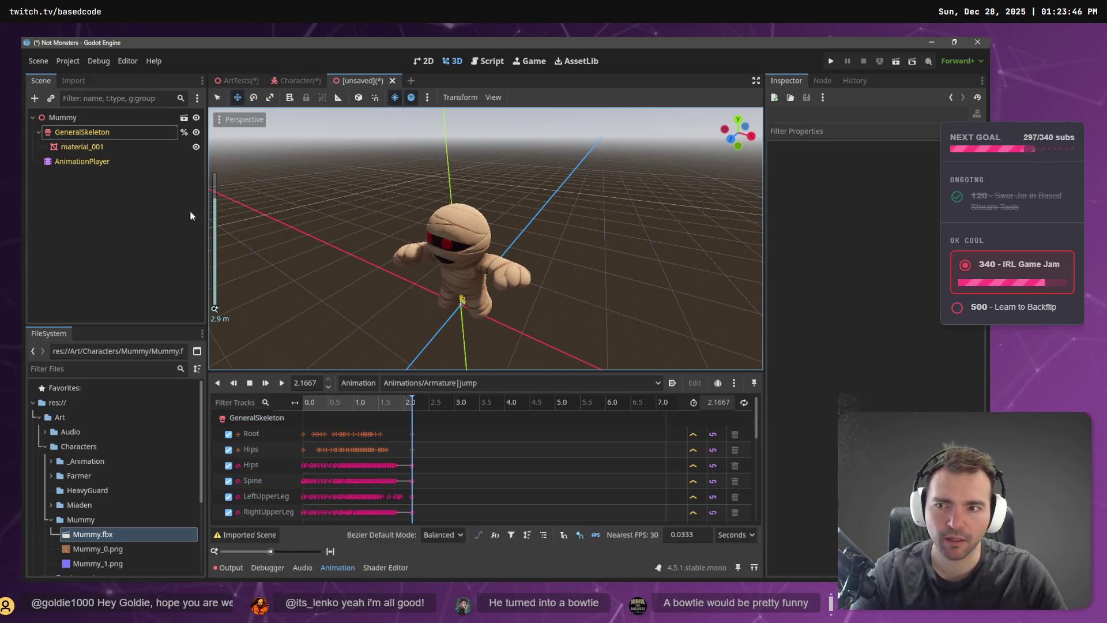
mouse_move(369, 404)
left_mouse_down()
mouse_move(346, 403)
mouse_move(387, 404)
left_mouse_up()
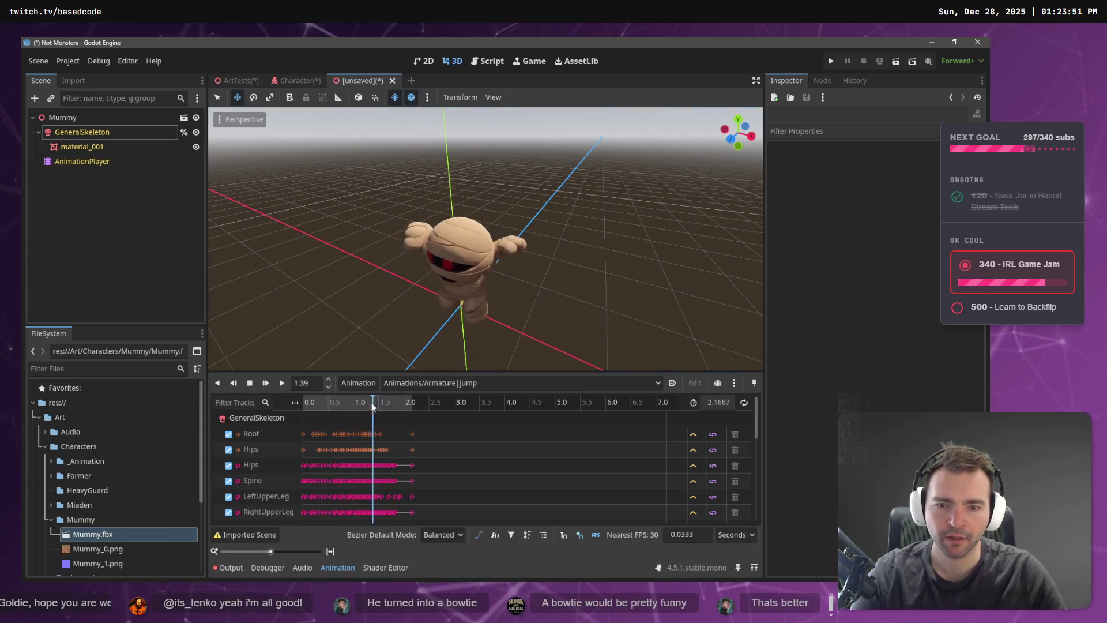
Play left turn 90, switch to right strafe, then return to the Character scene.
left_click(428, 384)
left_click(453, 513)
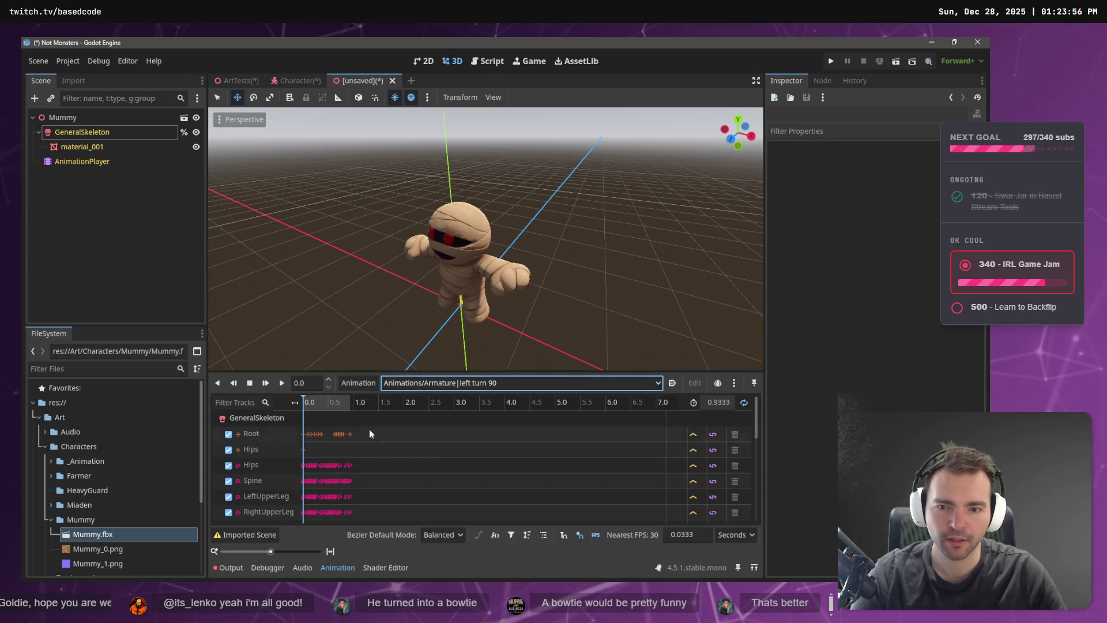
left_click(281, 384)
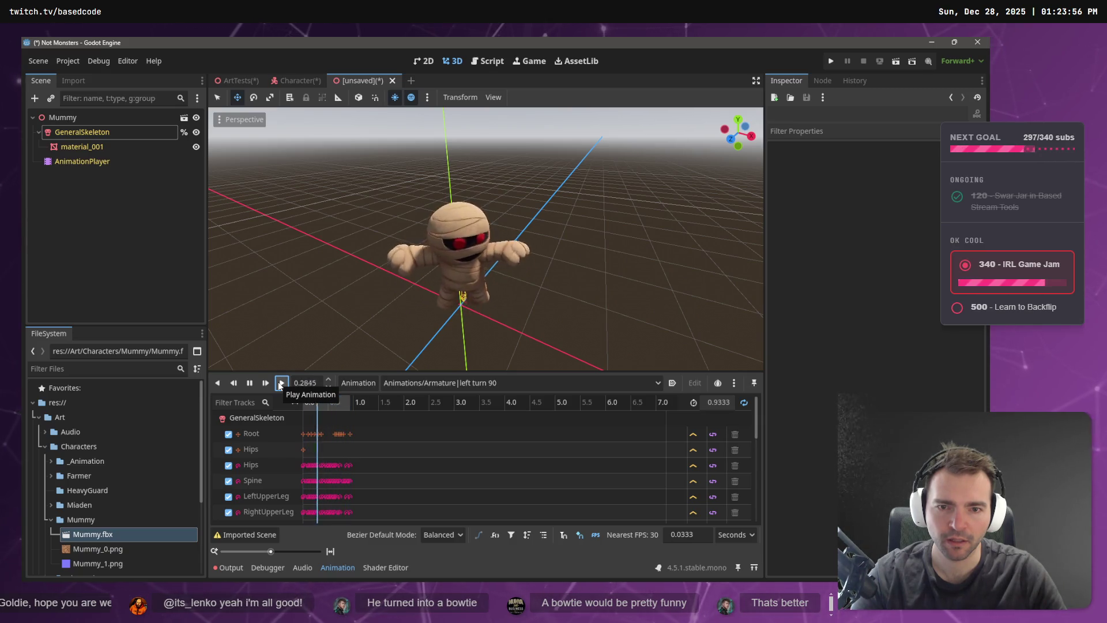
left_click(484, 383)
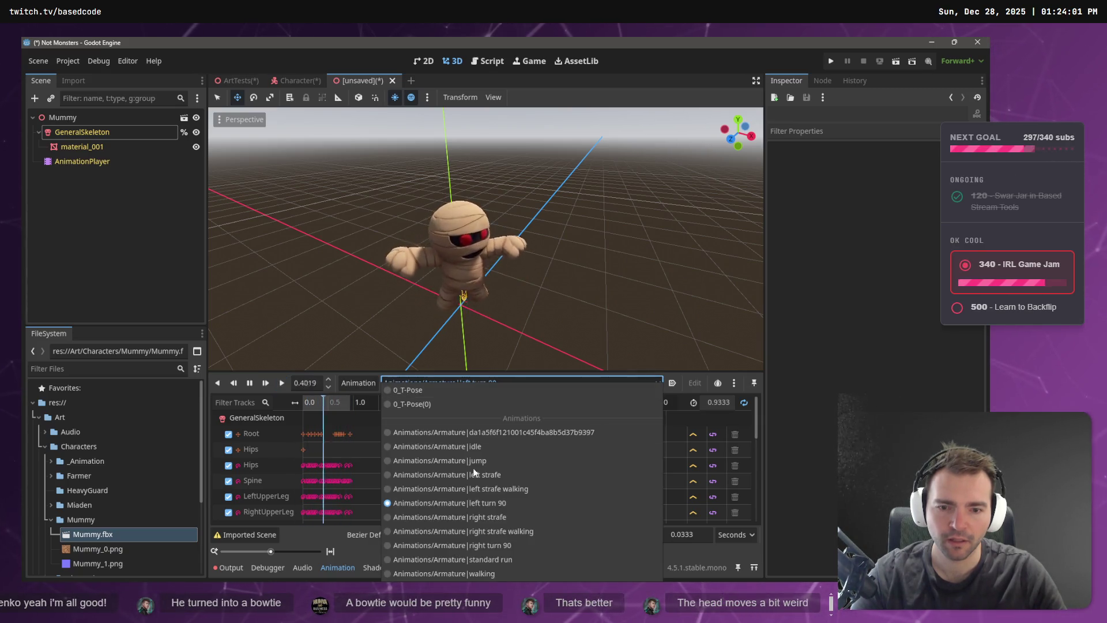
left_click(487, 517)
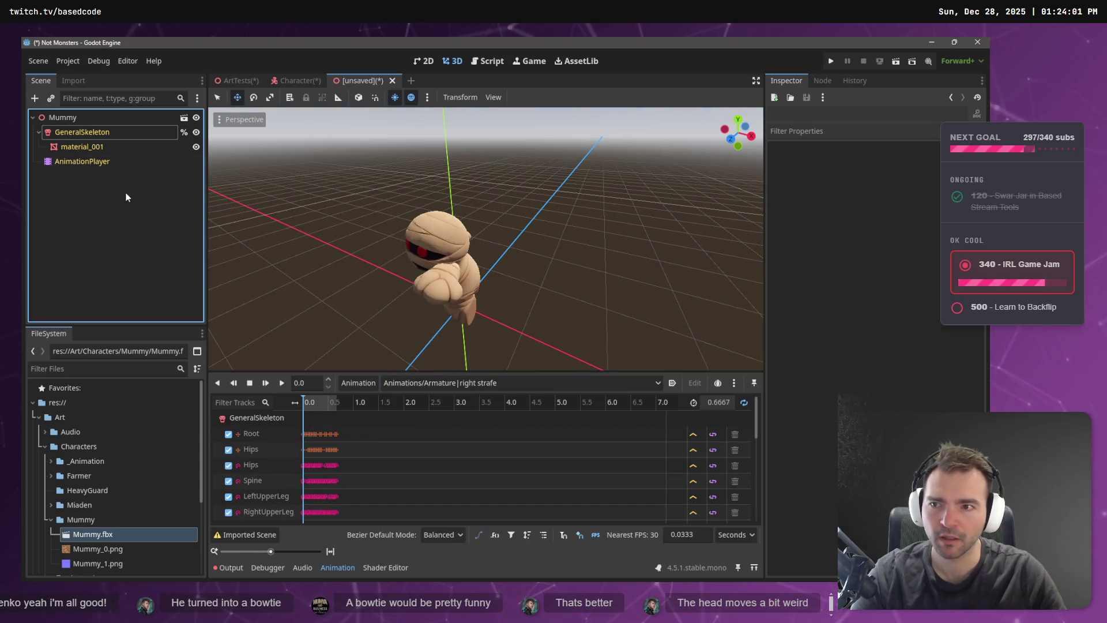
left_click(57, 118)
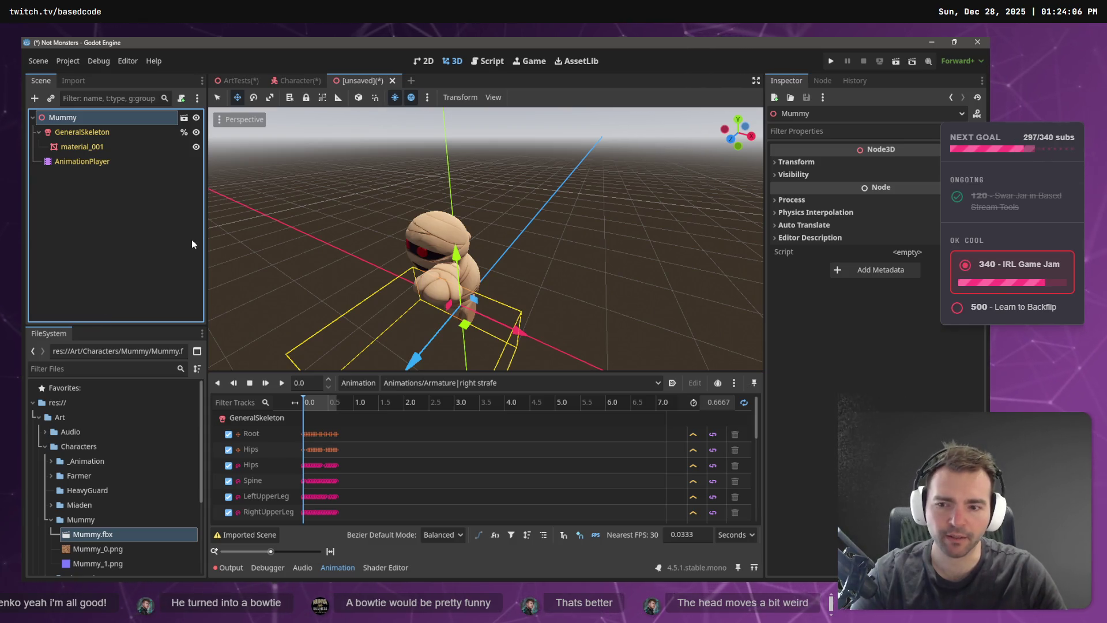
left_click(301, 82)
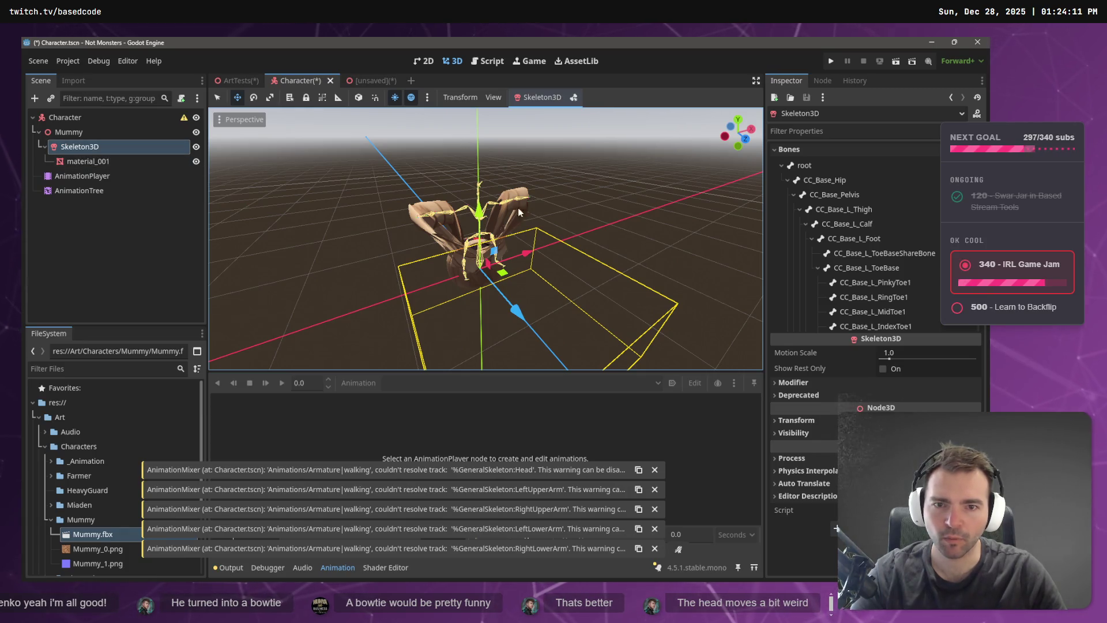
Delete the old Mummy node from the Character scene.
left_click(98, 133)
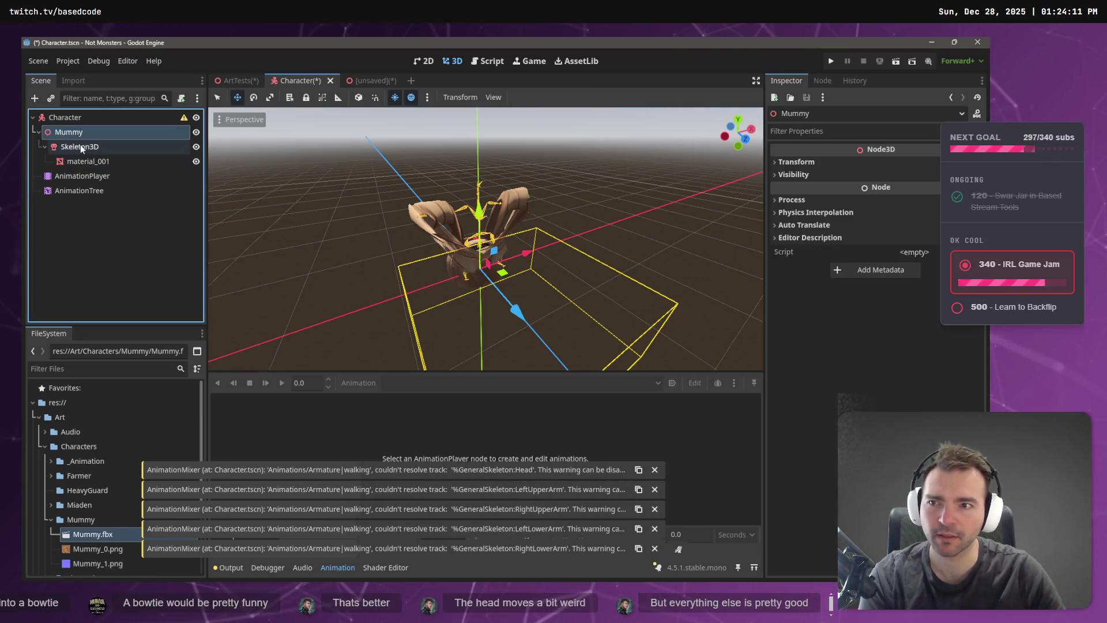
key("Delete")
left_click(475, 320)
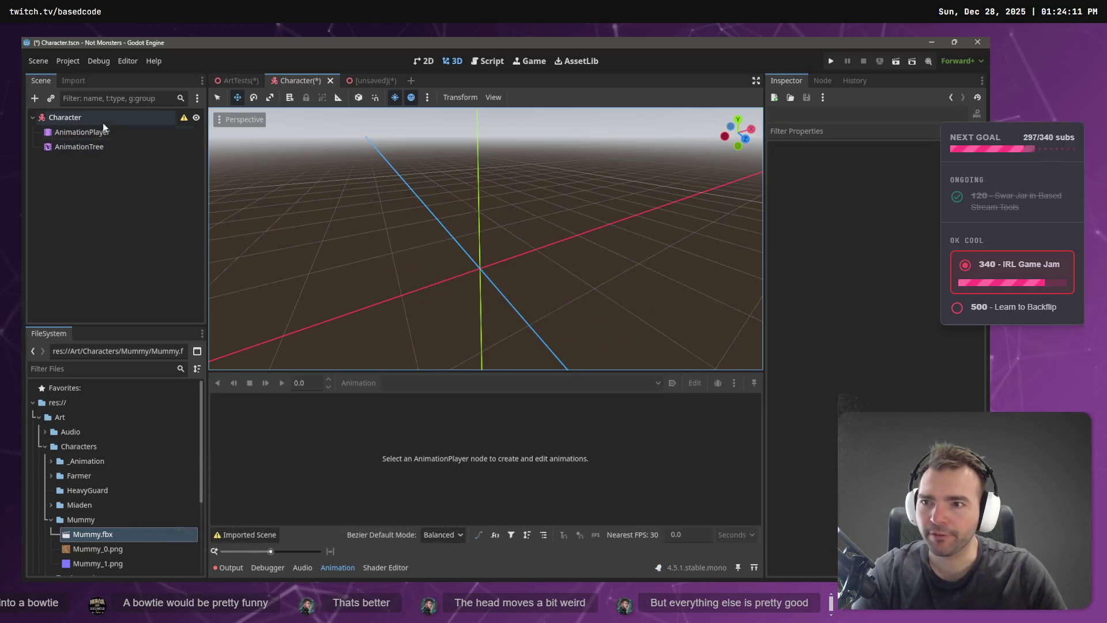
right_click(103, 123)
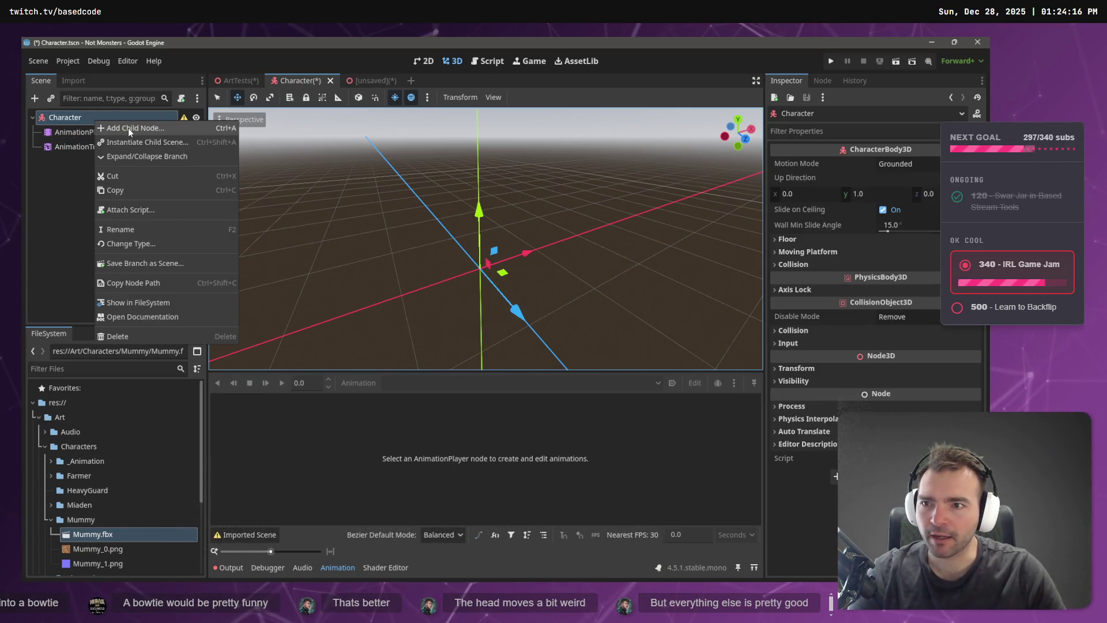
left_click(52, 202)
Instance Mummy.fbx directly under Character, make it local, and select GeneralSkeleton.
left_click_drag(120, 534, 79, 123)
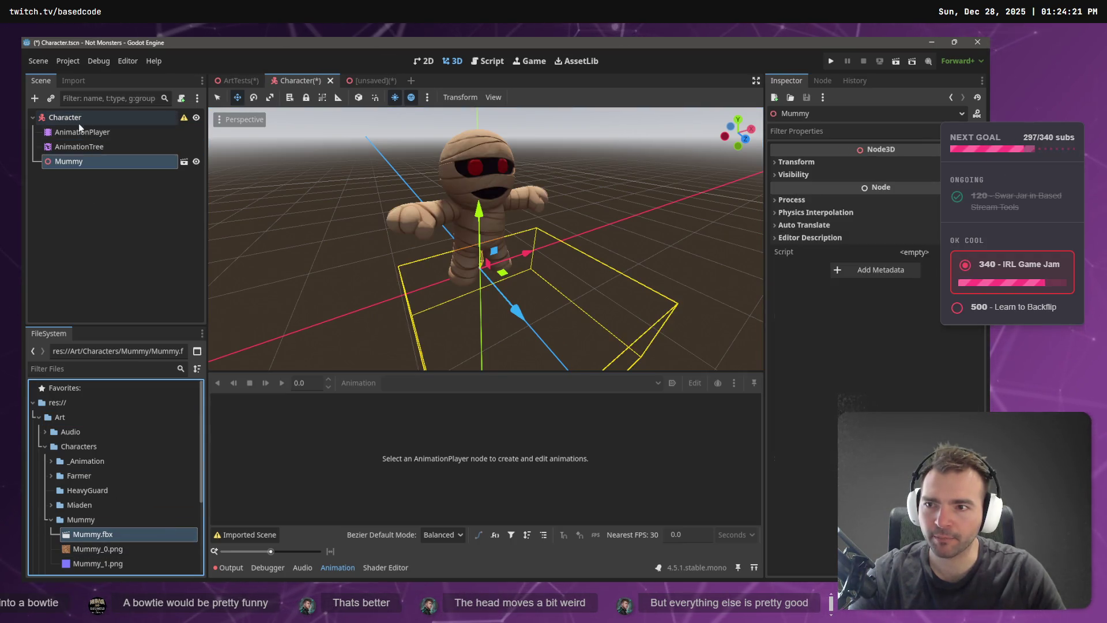
left_click_drag(86, 161, 90, 136)
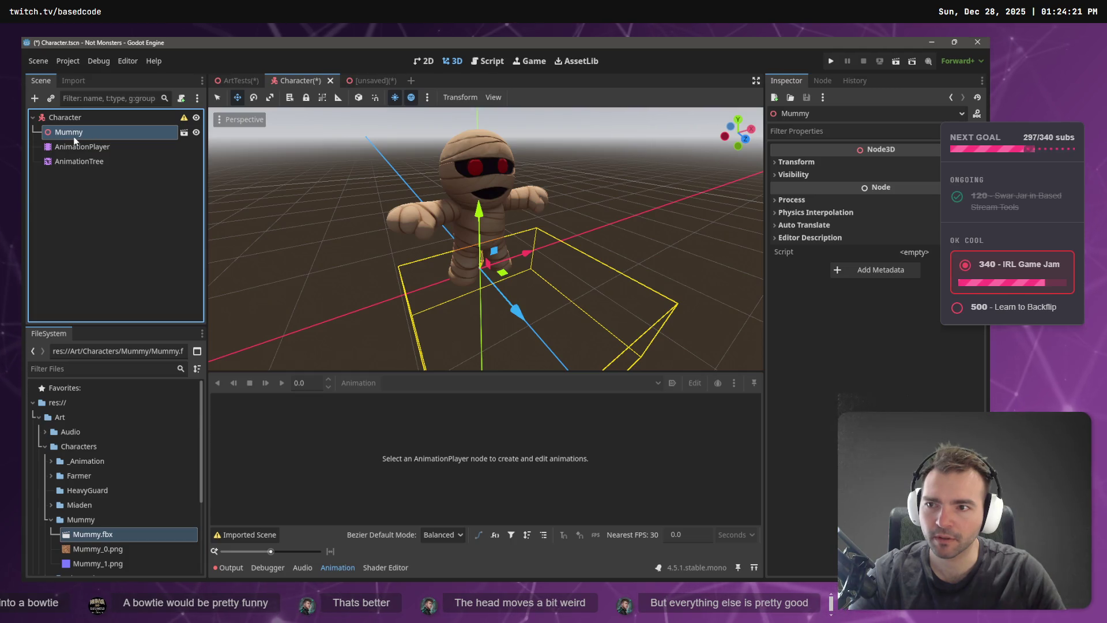
right_click(75, 133)
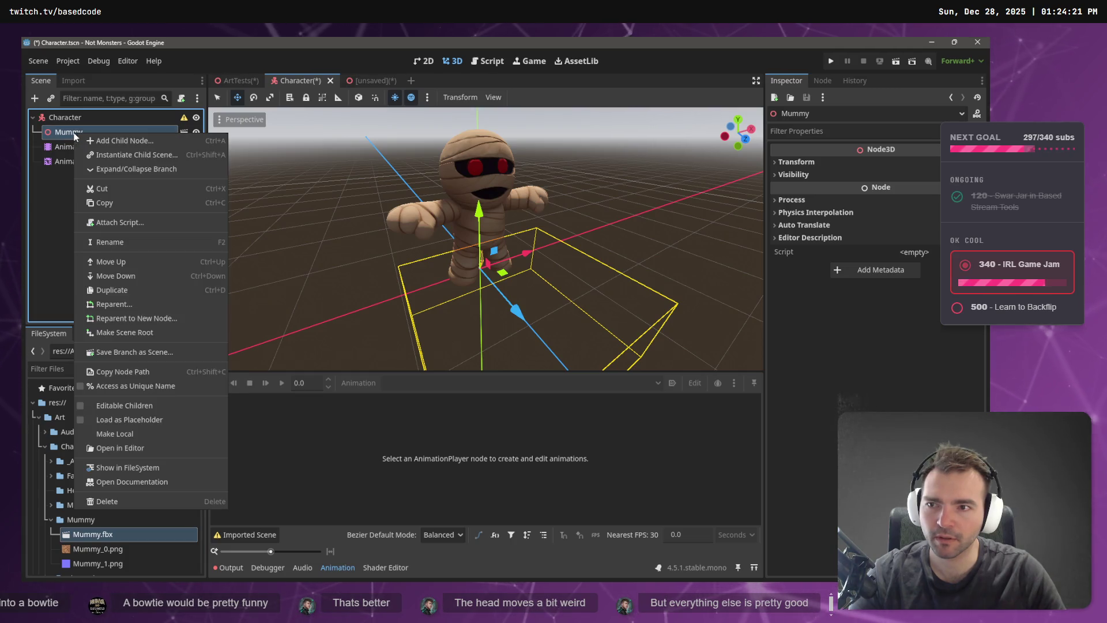
left_click(153, 434)
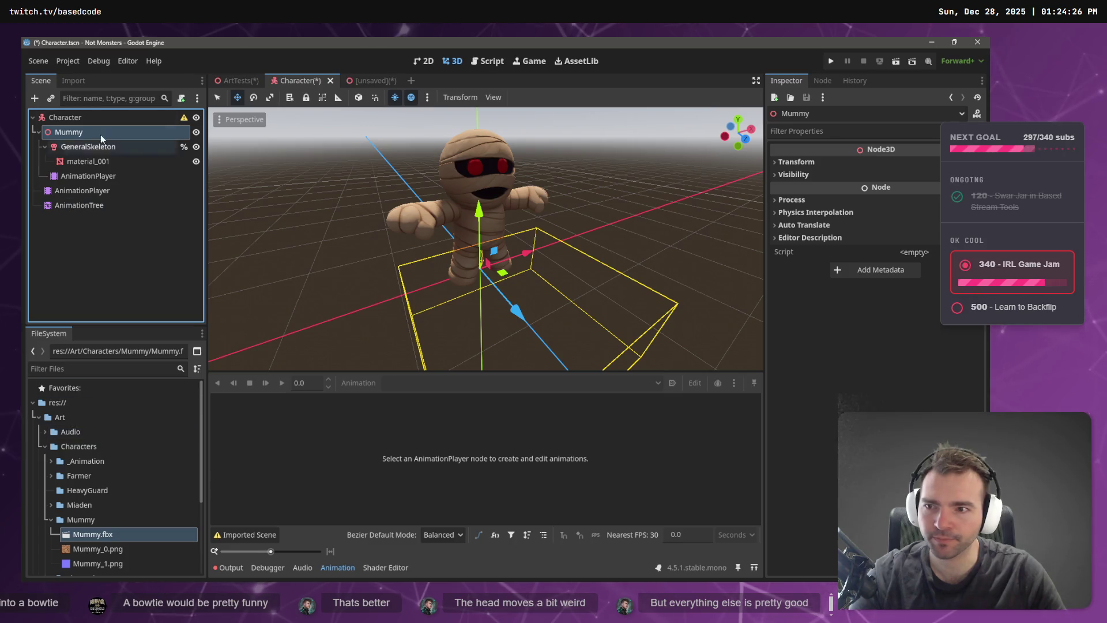
left_click(82, 147)
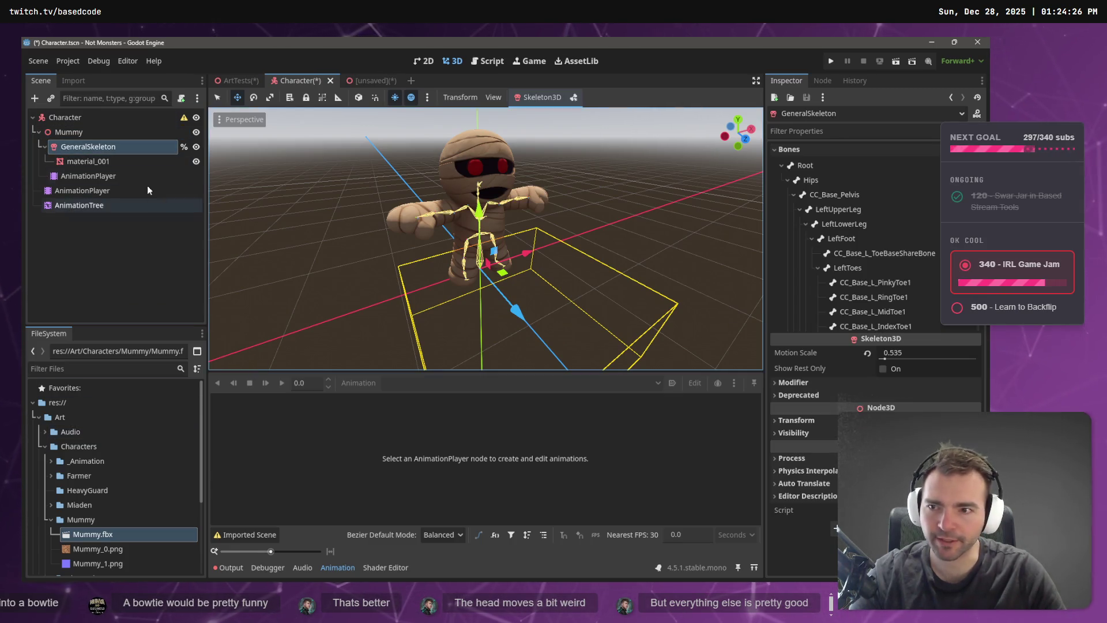
Load the animations FBX as the Animations library into the Mummy's AnimationPlayer.
left_click(103, 176)
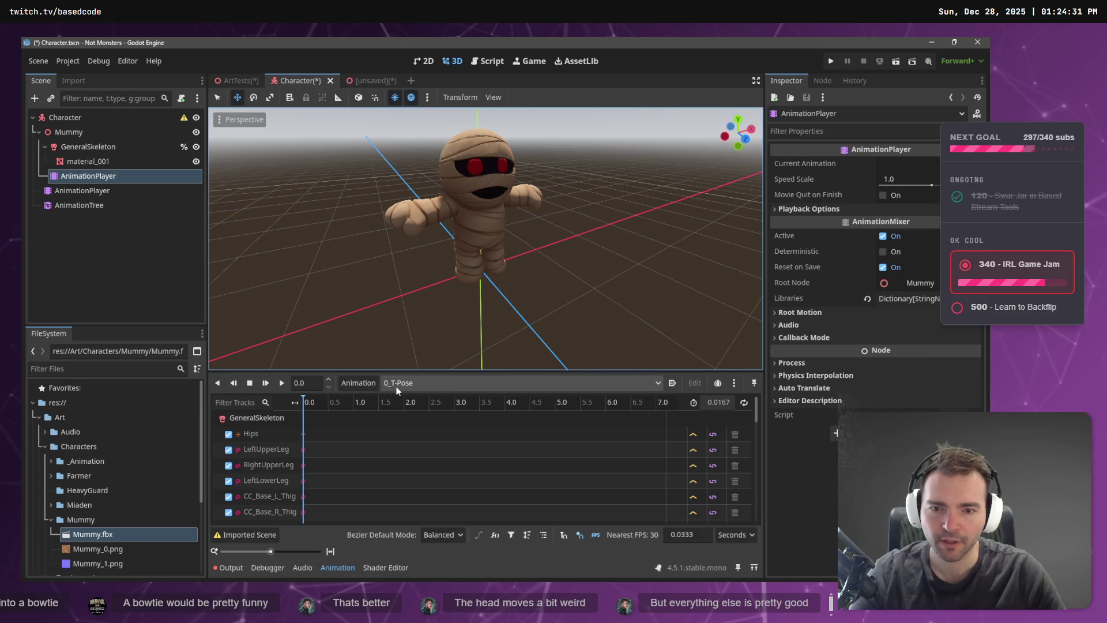
left_click(421, 383)
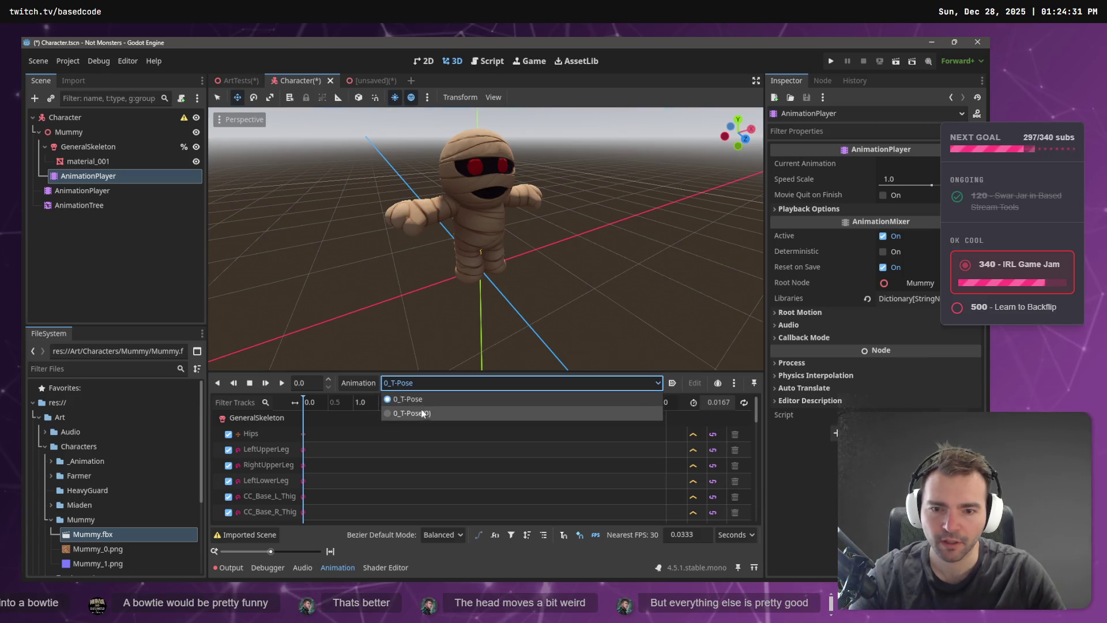
left_click(362, 383)
left_click(362, 382)
left_click(387, 412)
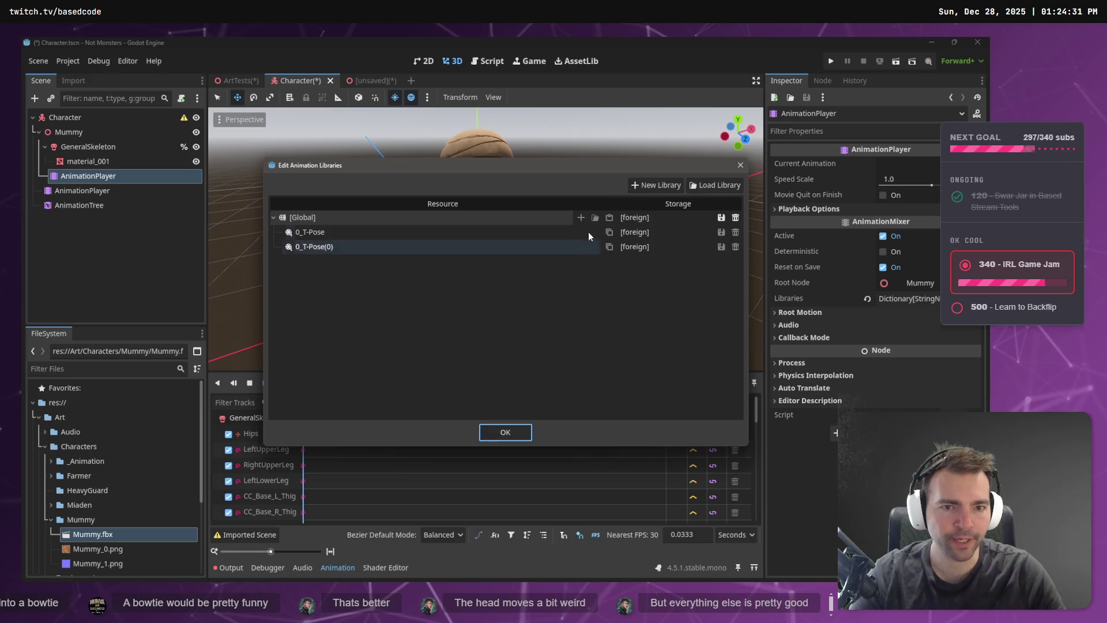
left_click(715, 185)
double_click(227, 165)
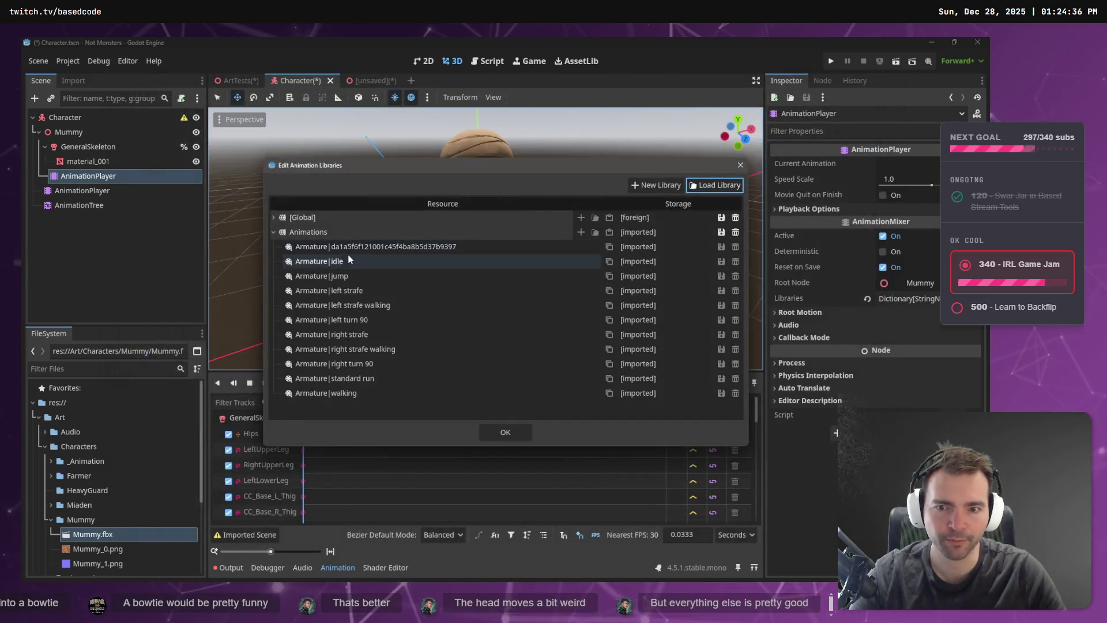
left_click(493, 434)
Preview the idle animation, then switch to the left strafe walking animation.
left_click(358, 382)
left_click(404, 382)
left_click(404, 383)
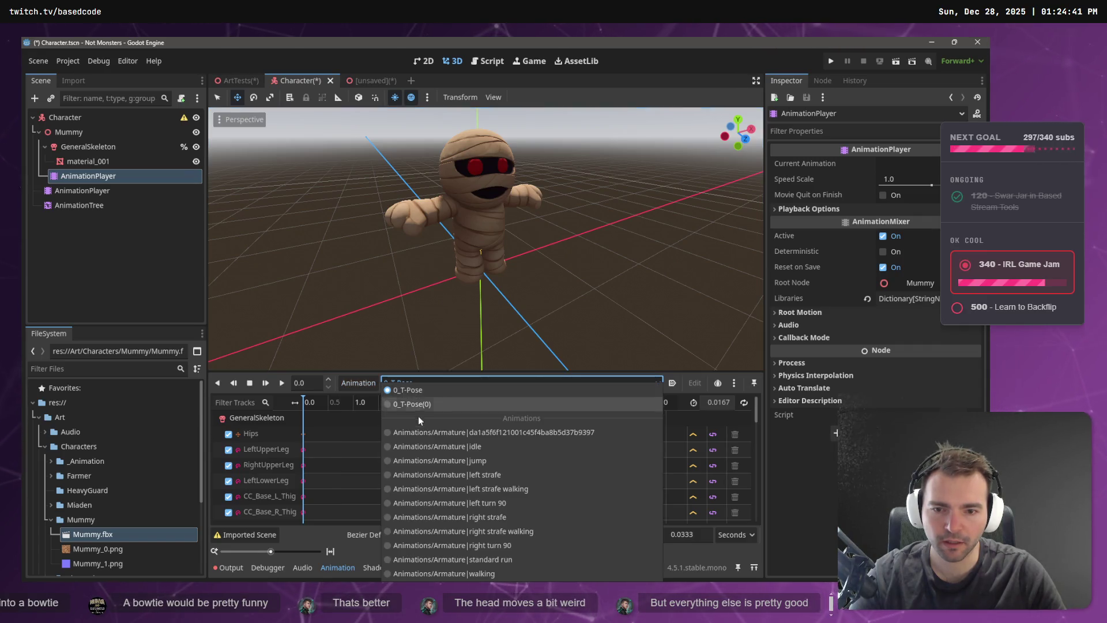
left_click(431, 445)
left_click(461, 383)
left_click(476, 489)
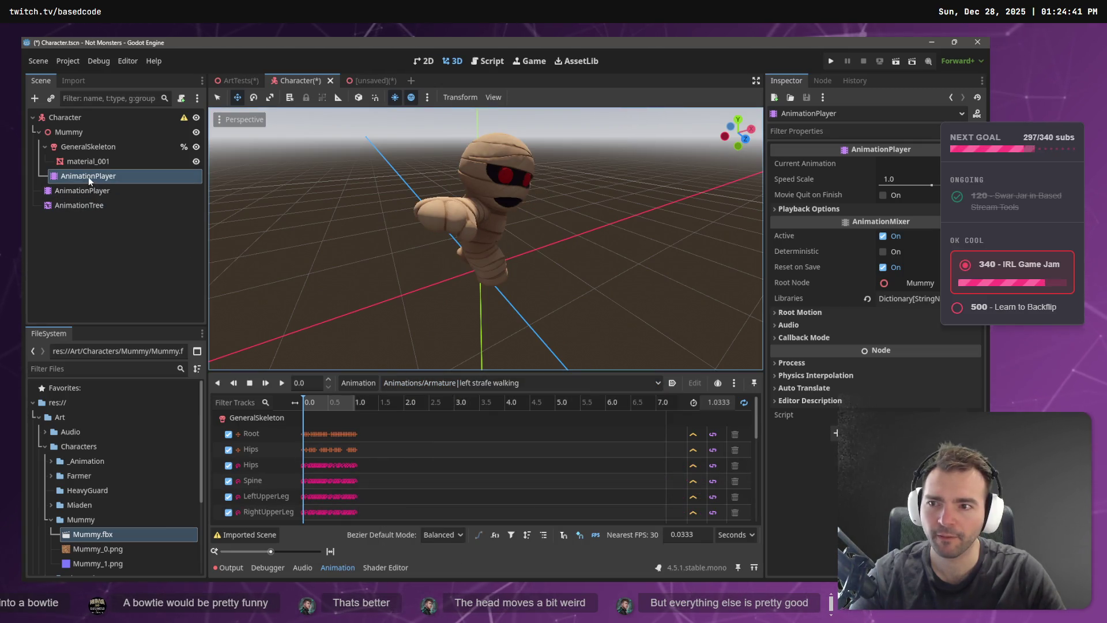
Delete the Character's old AnimationPlayer and AnimationTree.
left_click(83, 193)
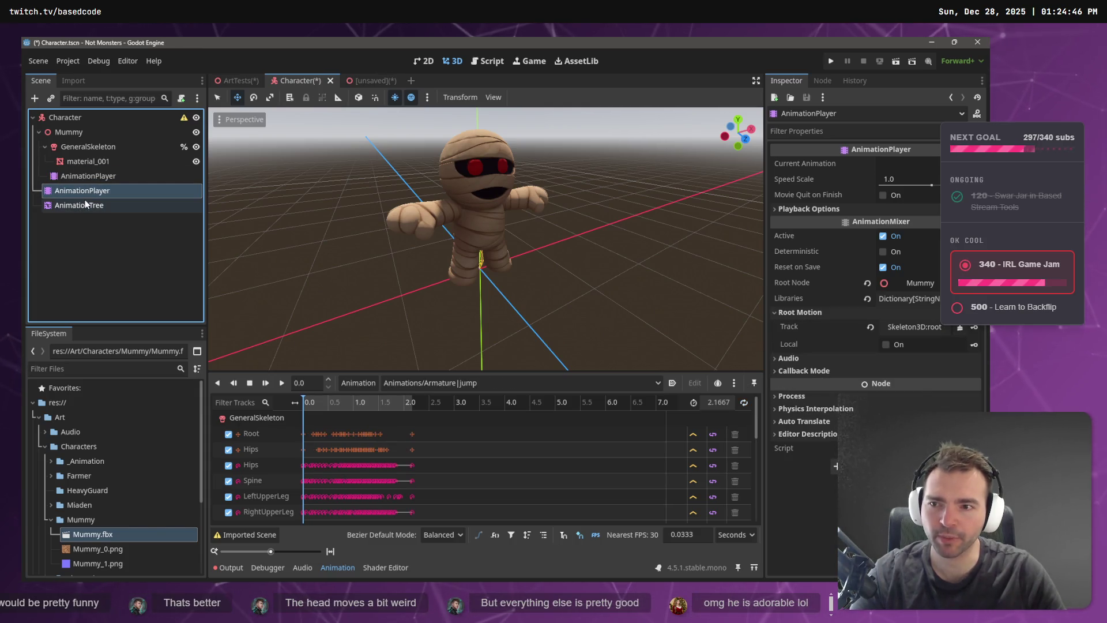
key("Delete")
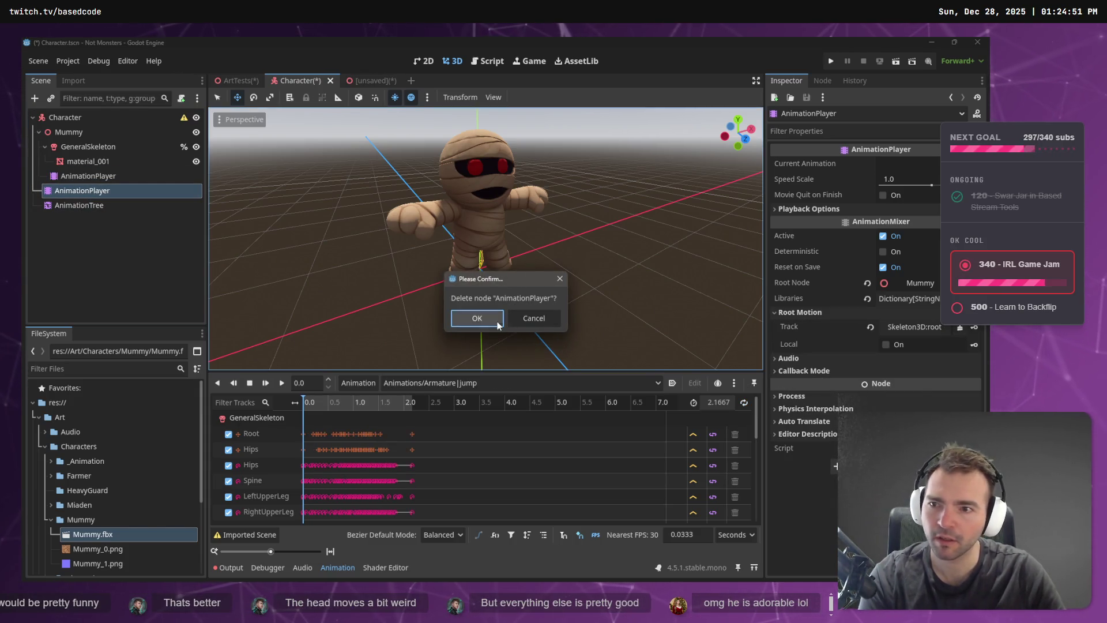
key("Return")
left_click(87, 175)
left_click(84, 185)
key("Delete")
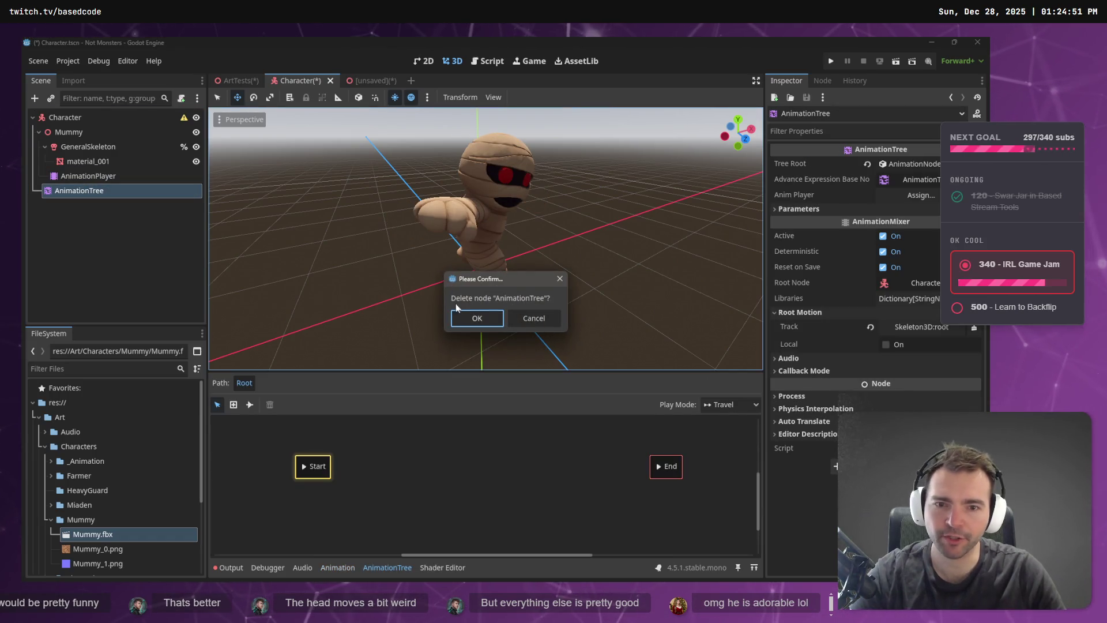
left_click(474, 317)
Move the remaining AnimationPlayer directly under Character.
left_click(97, 178)
mouse_move(99, 181)
left_mouse_down()
mouse_move(69, 147)
mouse_move(74, 120)
left_mouse_up()
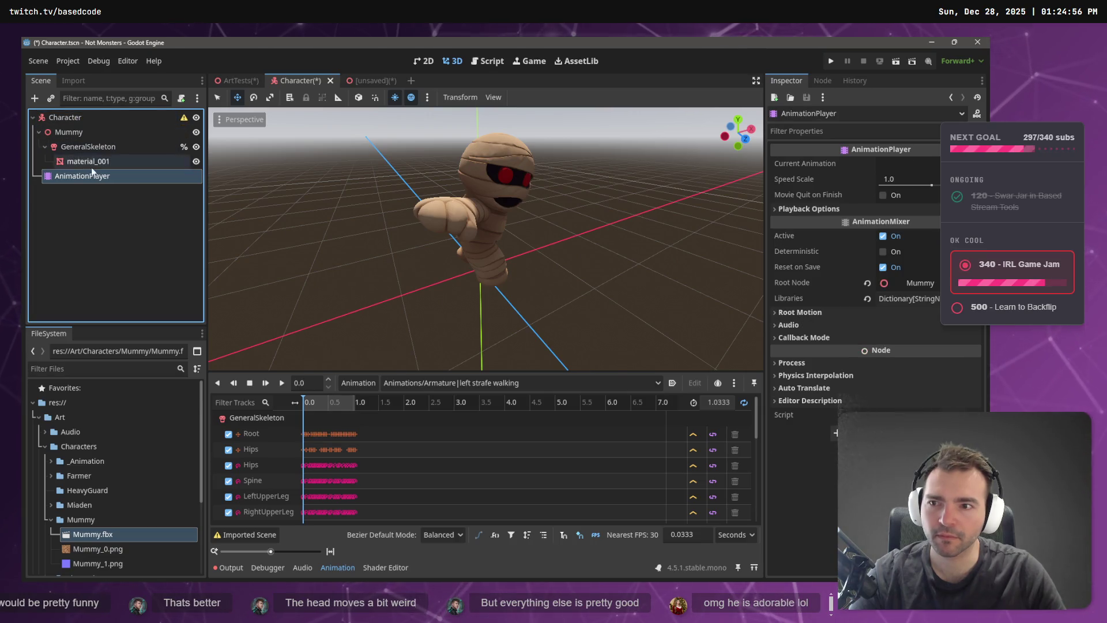
left_click(69, 132)
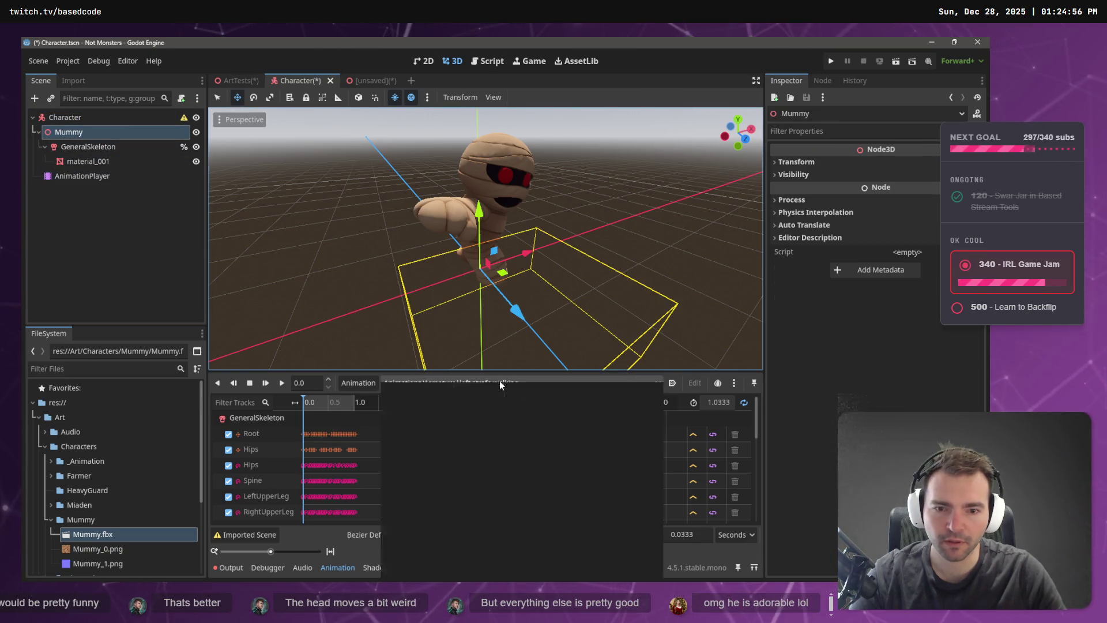
Preview the mummy's jump animation and orbit to view it from the side.
left_click(499, 382)
left_click(476, 464)
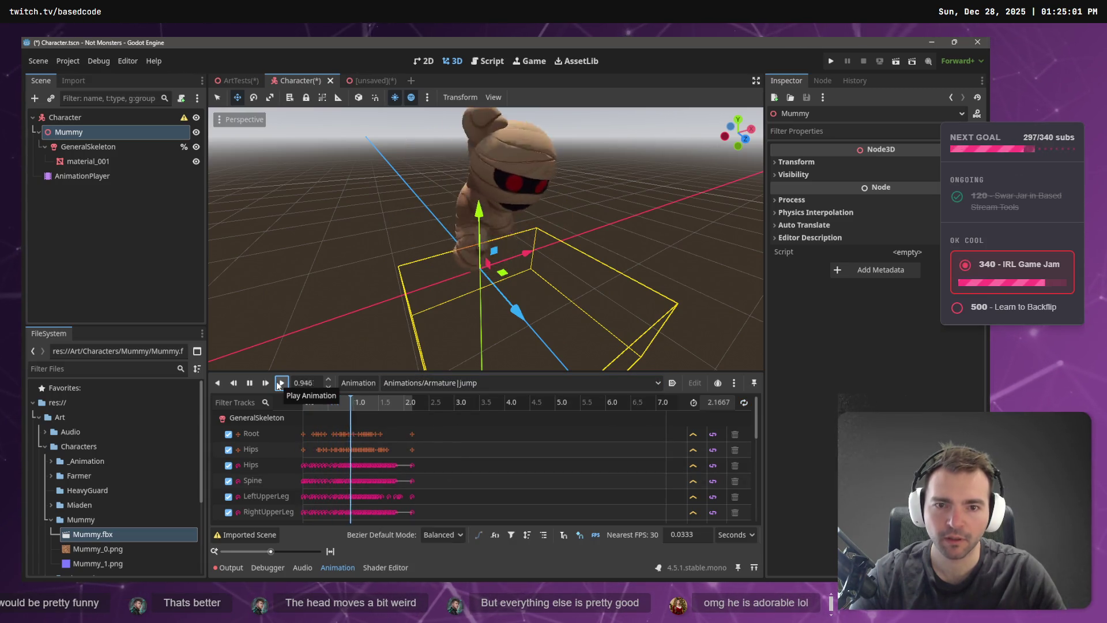
left_click(489, 197)
mouse_move(534, 260)
left_mouse_down()
mouse_move(540, 299)
mouse_move(735, 262)
mouse_move(556, 250)
left_mouse_up()
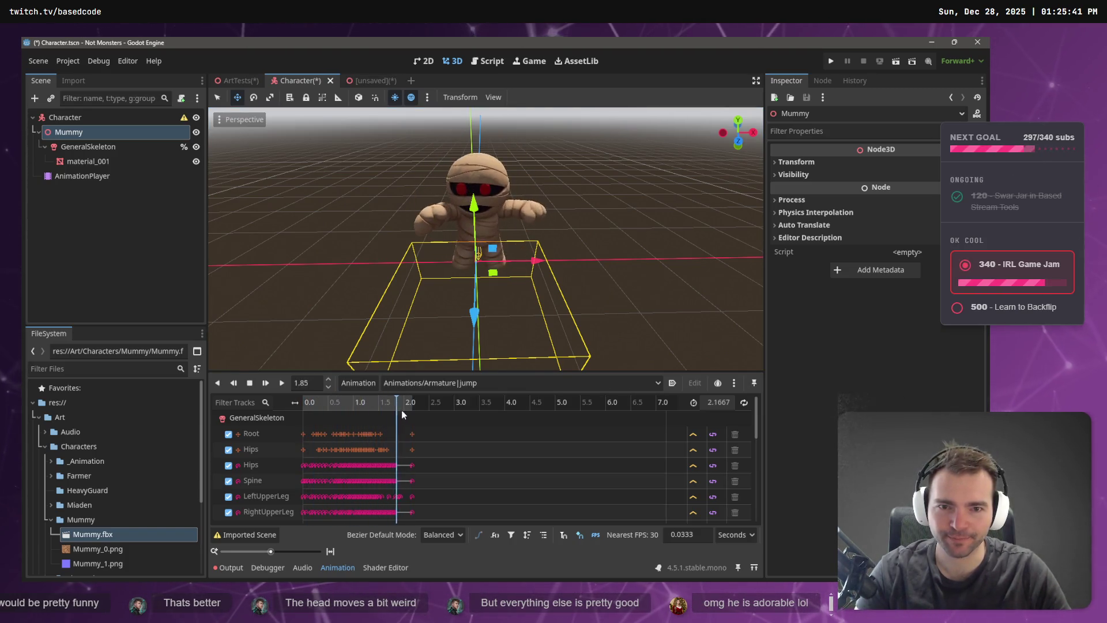
Switch the preview to the standard run animation and play it, orbiting around the running mummy.
left_click(438, 383)
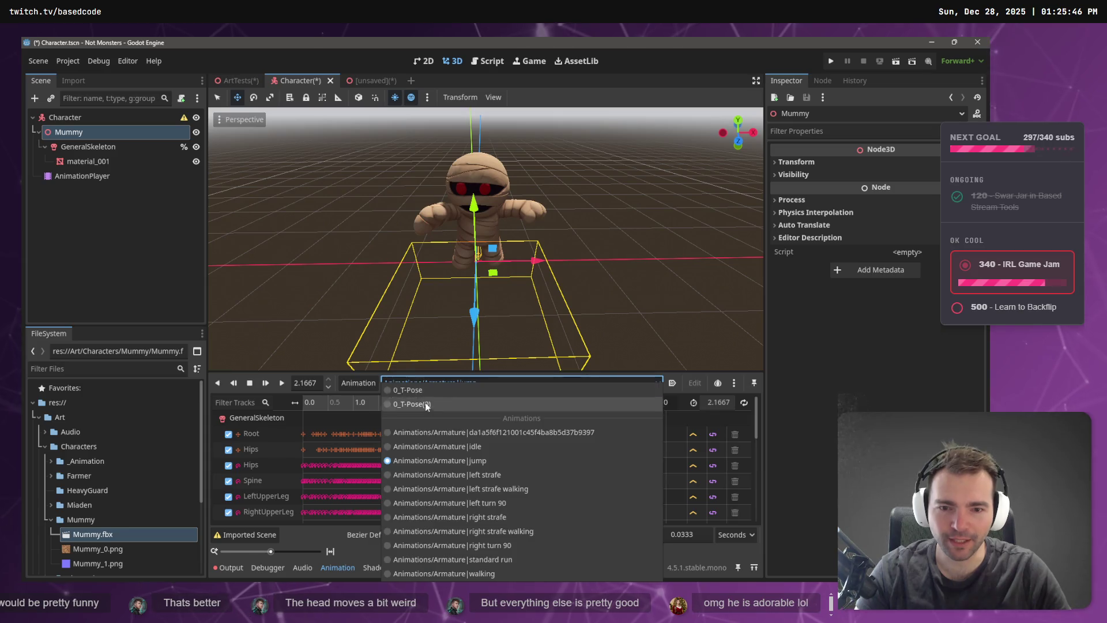
left_click(510, 560)
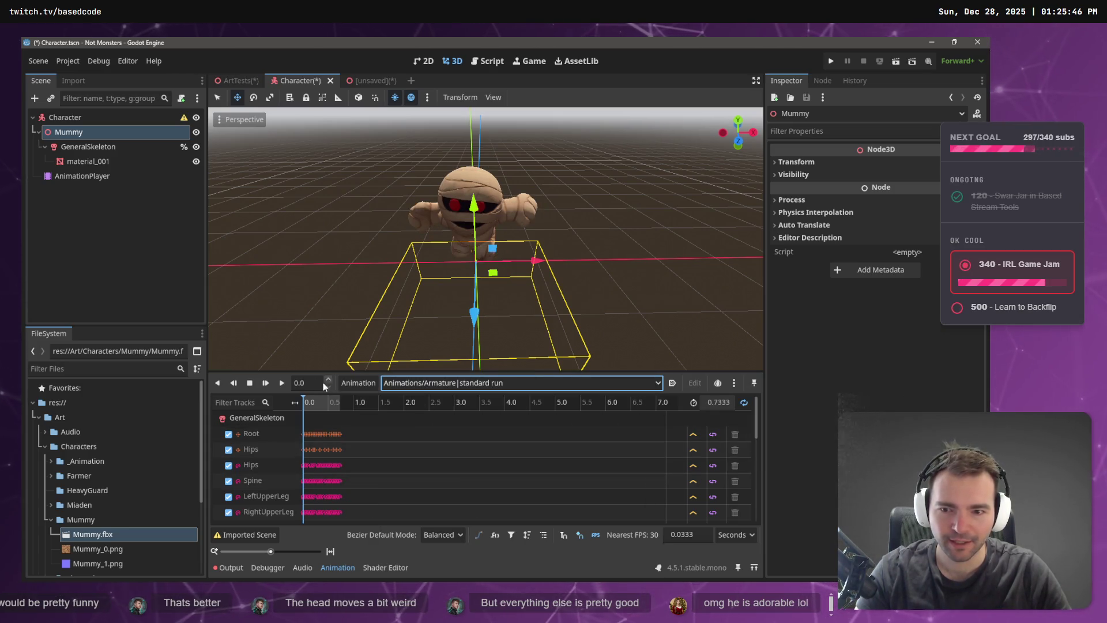
left_click(282, 383)
mouse_move(372, 242)
left_mouse_down()
mouse_move(473, 232)
mouse_move(366, 188)
left_mouse_up()
scroll(518, 252, "down", 5)
left_click_drag(494, 236, 632, 274)
mouse_move(545, 267)
left_mouse_down()
mouse_move(694, 281)
mouse_move(434, 251)
mouse_move(393, 263)
mouse_move(515, 285)
left_mouse_up()
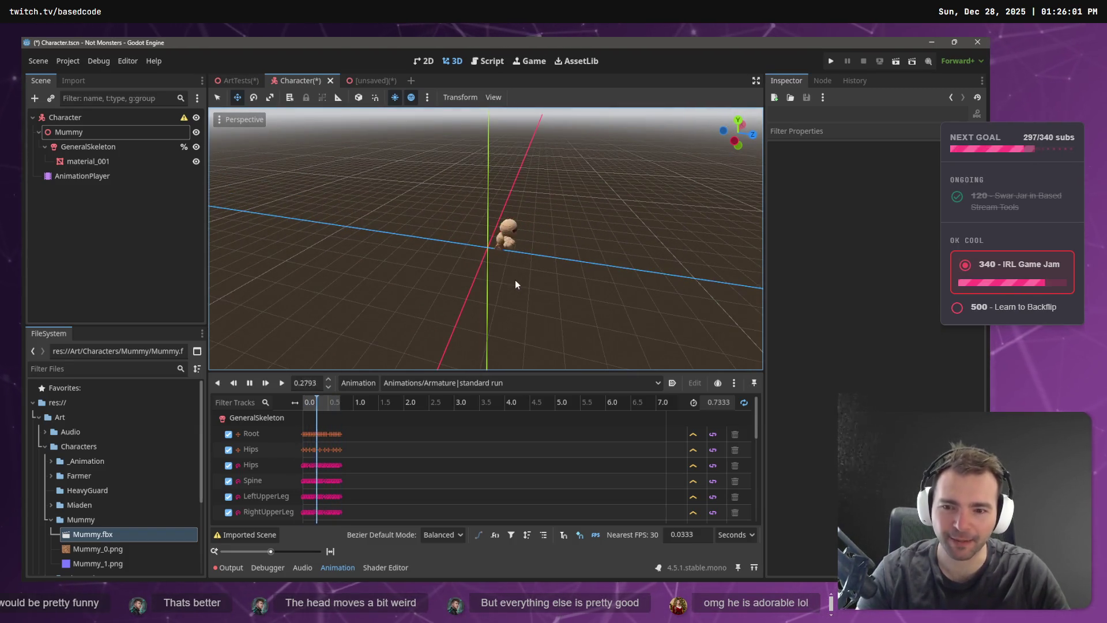
Inspect the LeftShoulder and LeftUpperArm tracks in the animation track list.
scroll(278, 445, "down", 3)
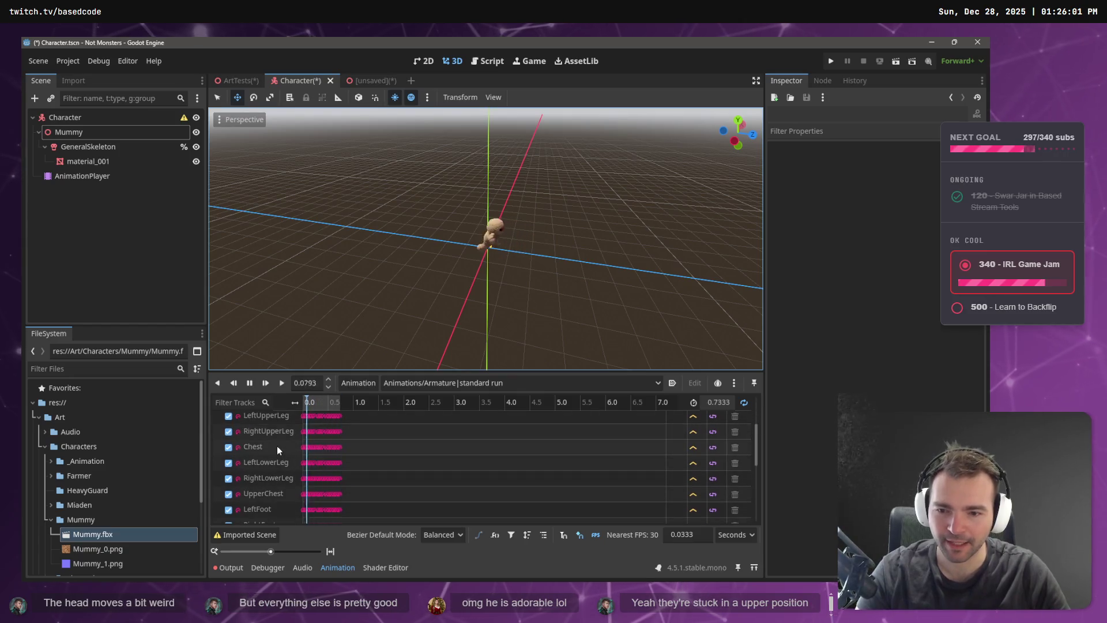
scroll(279, 490, "down", 2)
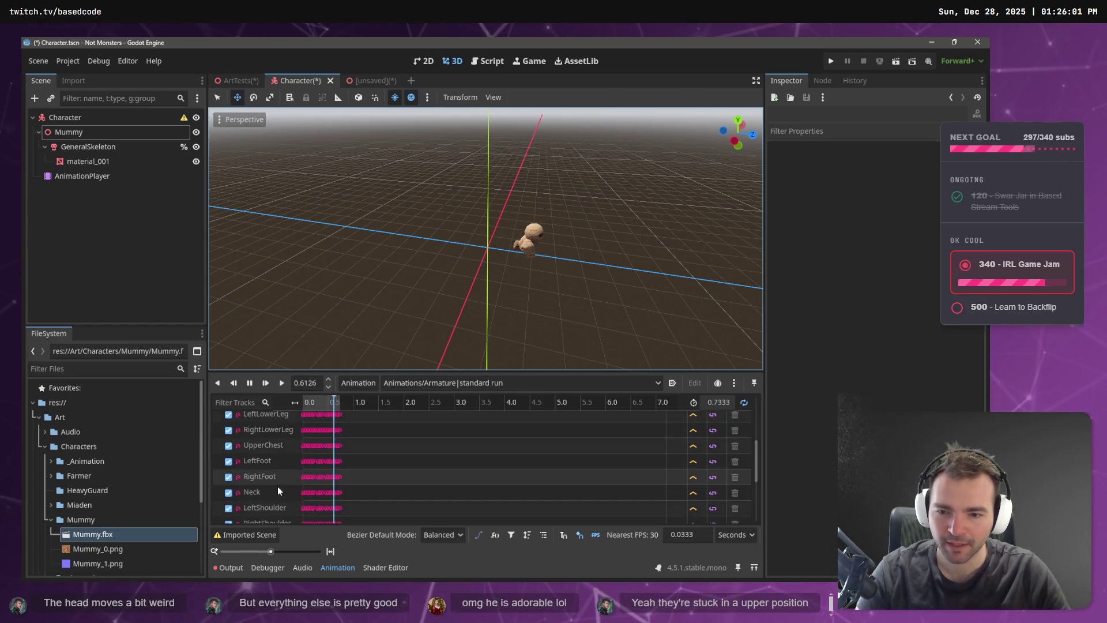
scroll(278, 486, "down", 1)
left_click(229, 461)
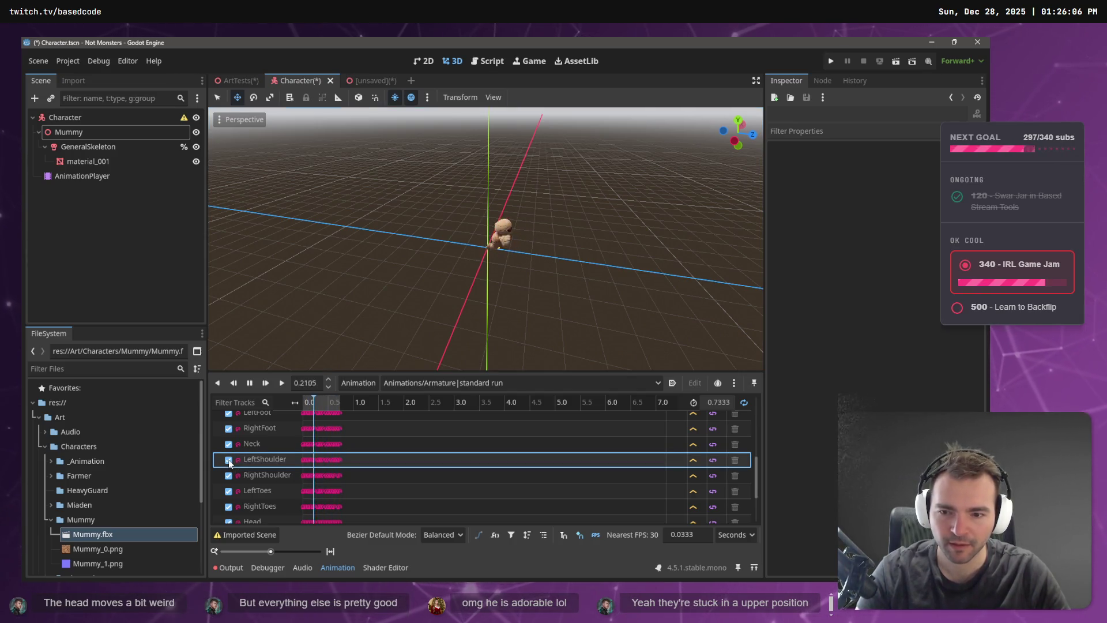
scroll(229, 451, "up", 1)
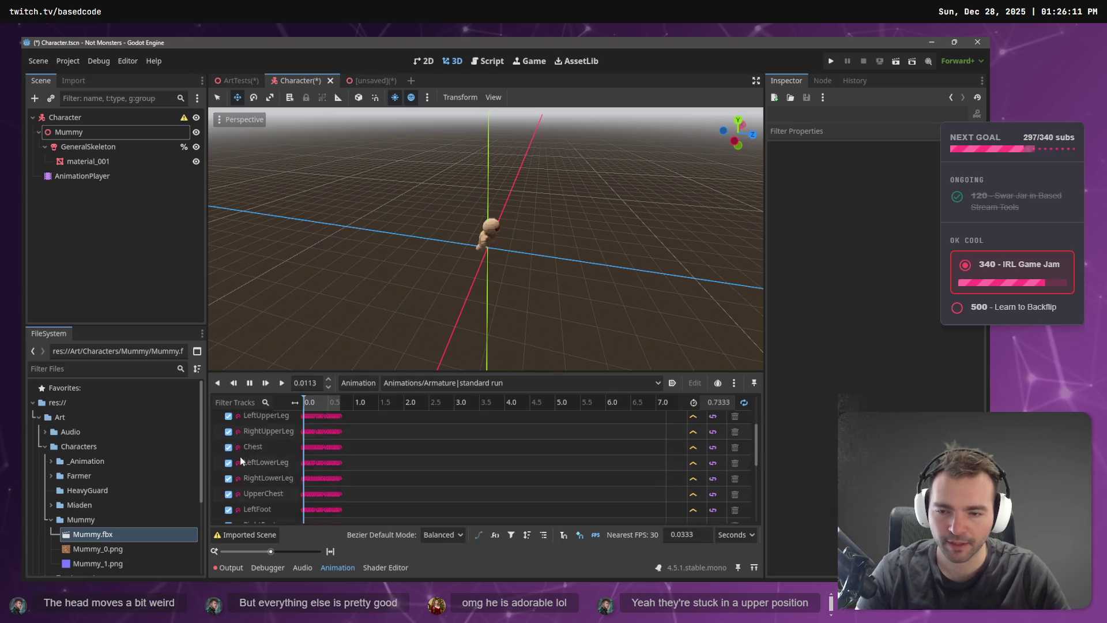
scroll(238, 454, "down", 1)
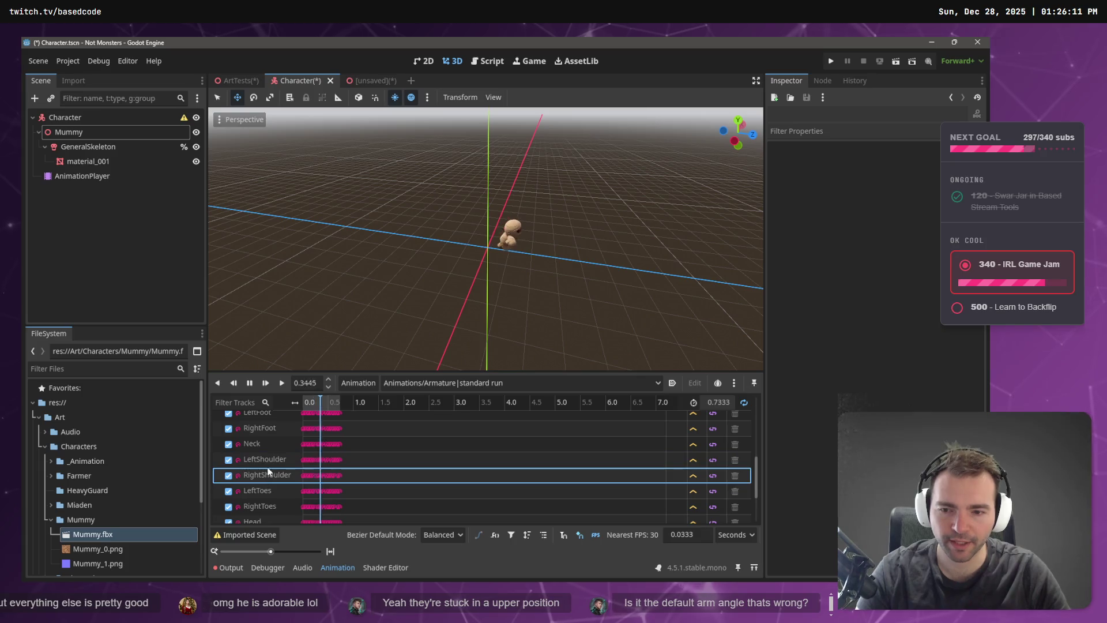
scroll(265, 473, "down", 1)
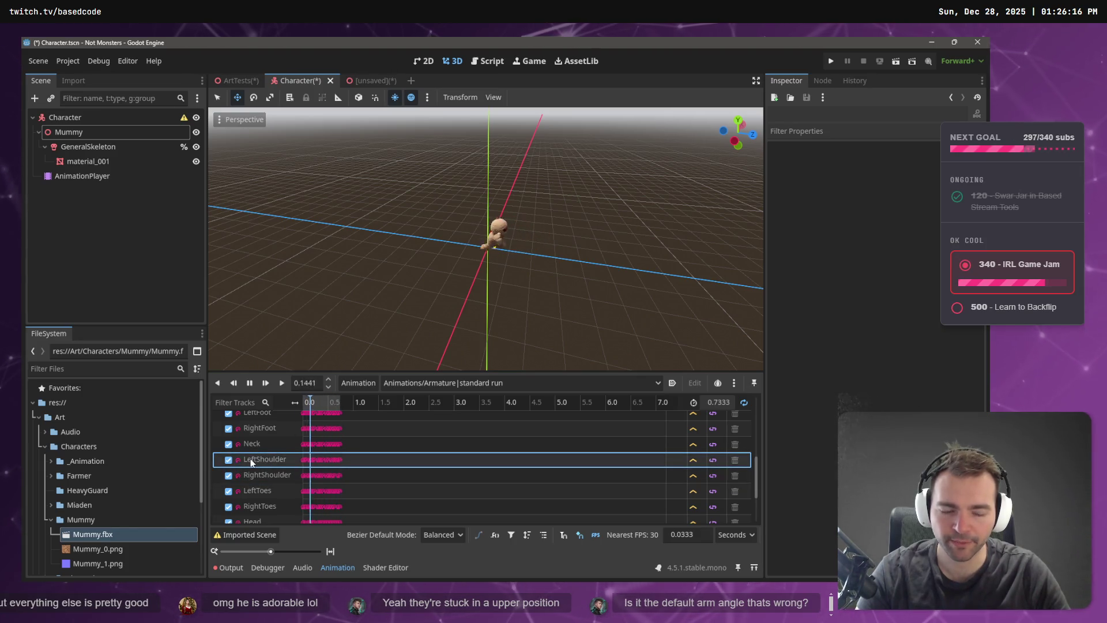
scroll(254, 464, "down", 1)
scroll(257, 468, "down", 2)
left_click(286, 468)
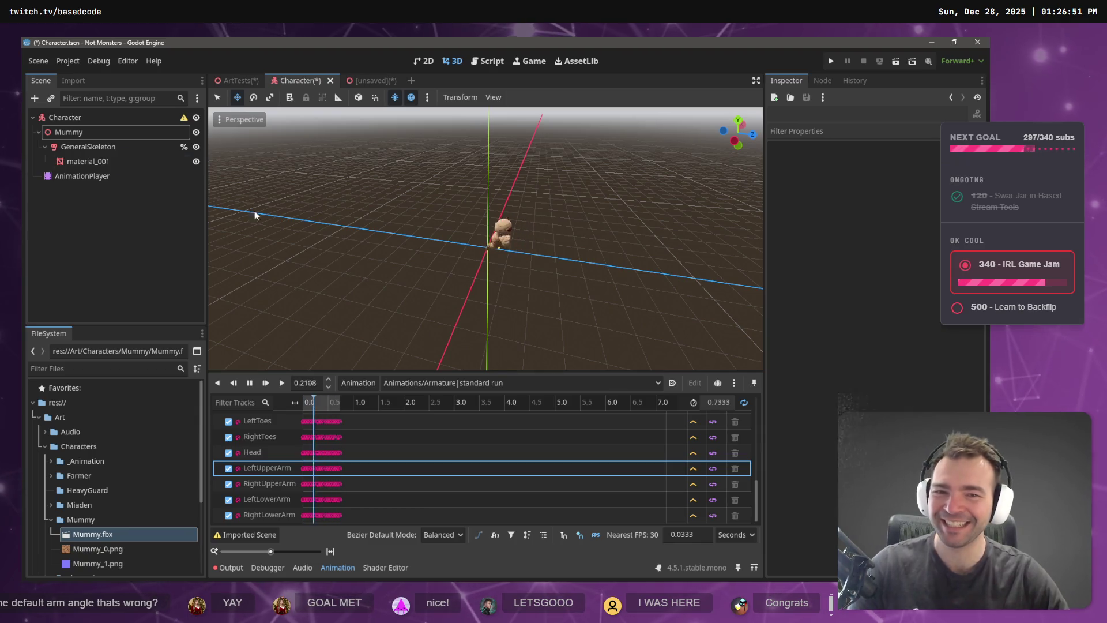
left_click_drag(577, 248, 470, 247)
Zoom and orbit to a lower, closer front view of the running mummy, then select the Mummy node.
scroll(490, 234, "up", 5)
scroll(490, 234, "down", 5)
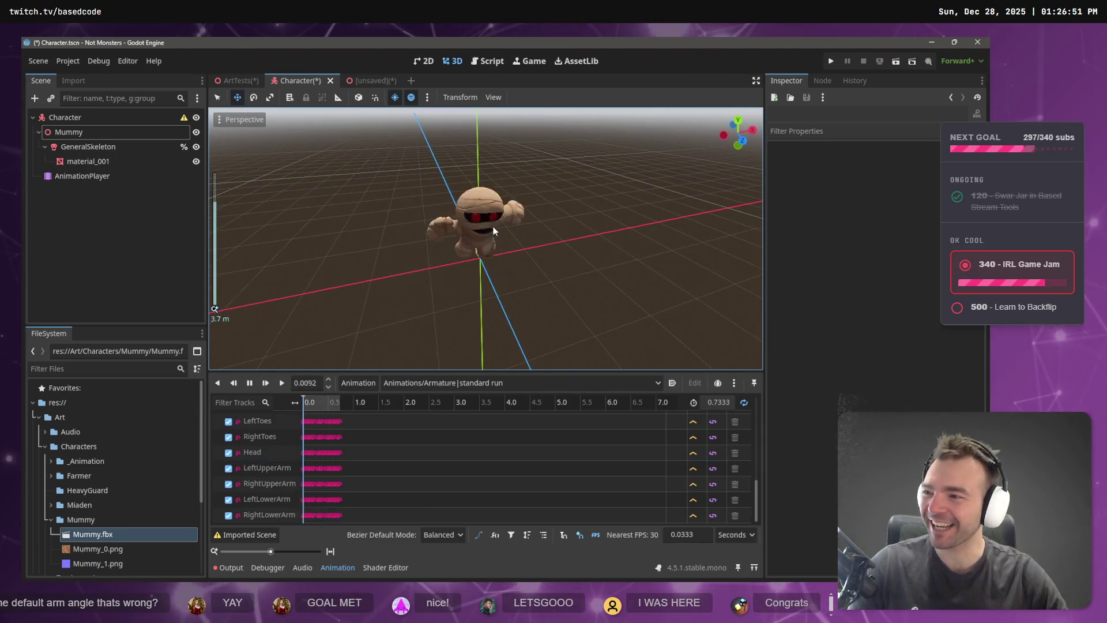
scroll(491, 234, "up", 3)
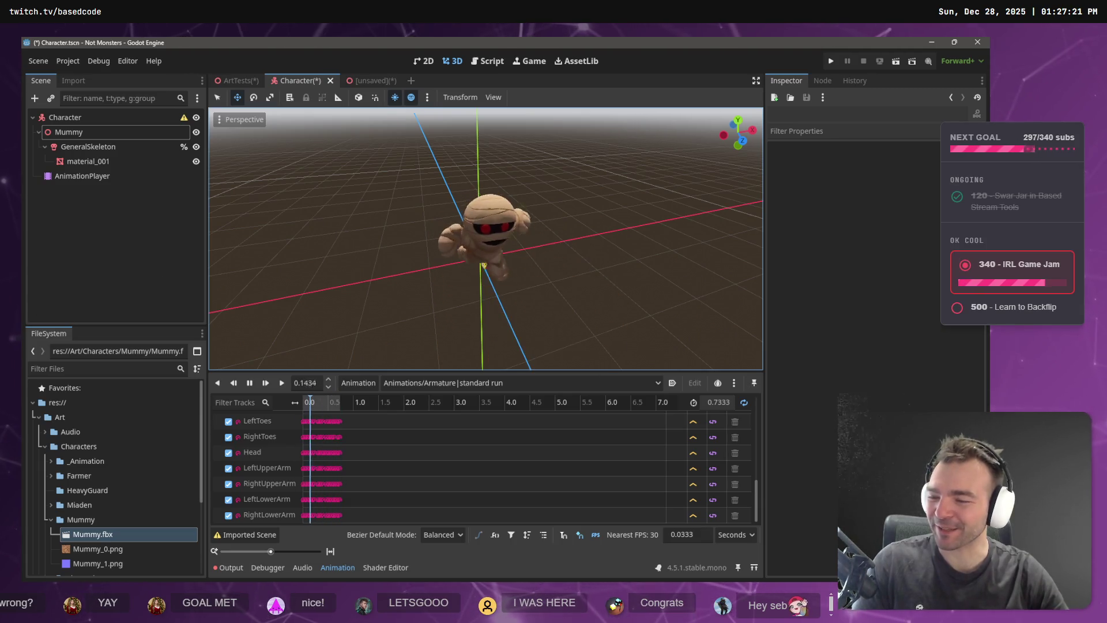
scroll(481, 213, "down", 2)
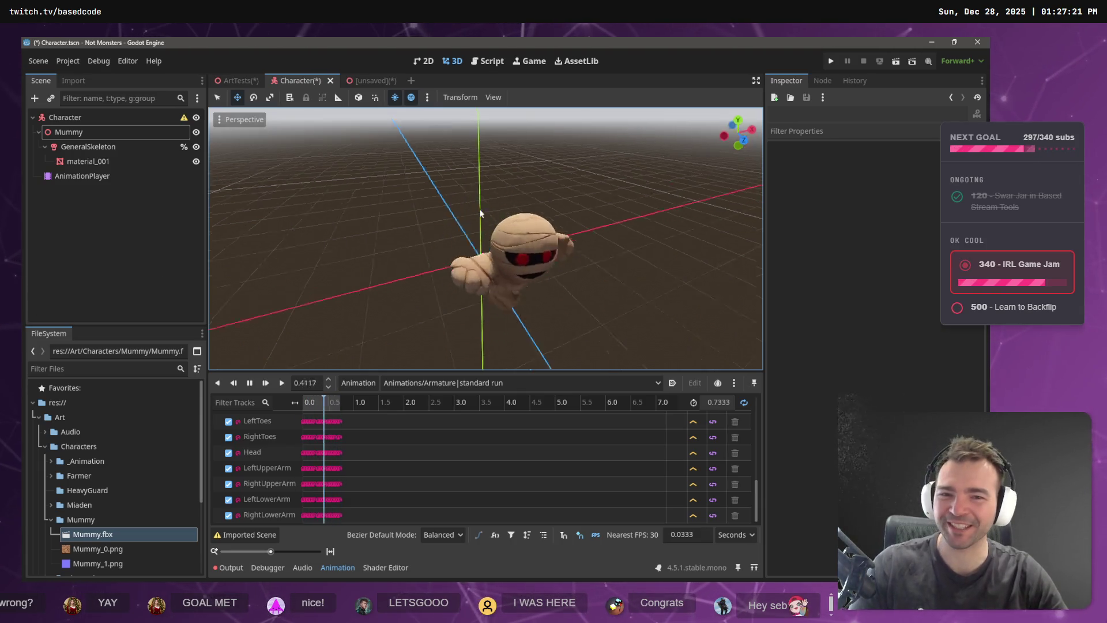
mouse_move(481, 213)
left_mouse_down()
mouse_move(725, 216)
mouse_move(500, 205)
mouse_move(541, 214)
mouse_move(501, 218)
mouse_move(389, 202)
mouse_move(415, 210)
mouse_move(404, 208)
left_mouse_up()
scroll(519, 208, "down", 3)
scroll(569, 266, "up", 8)
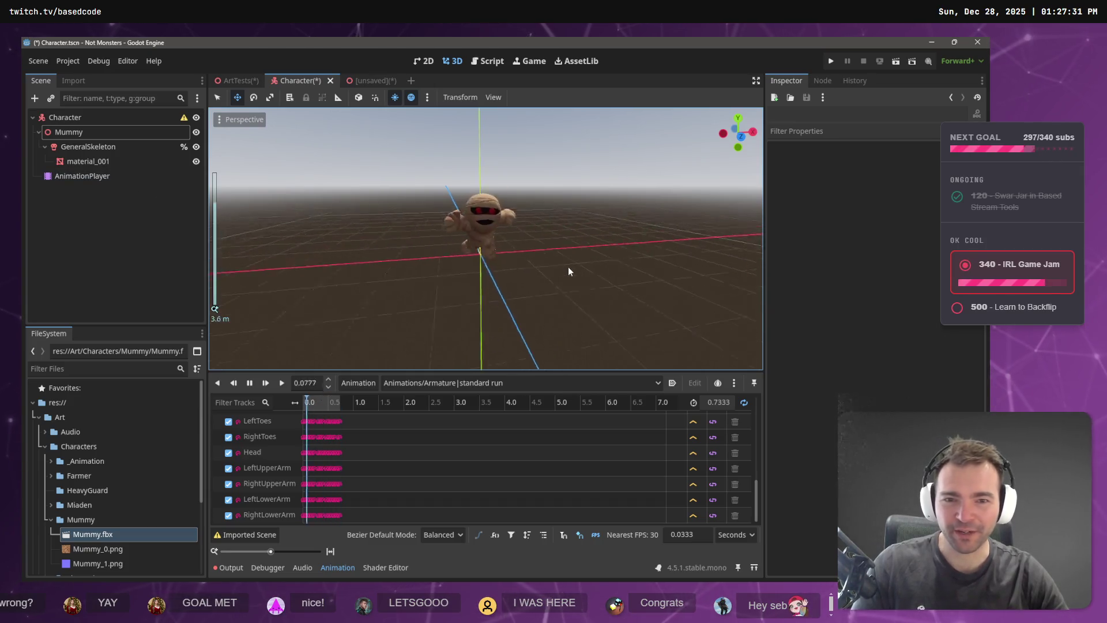
scroll(569, 266, "down", 4)
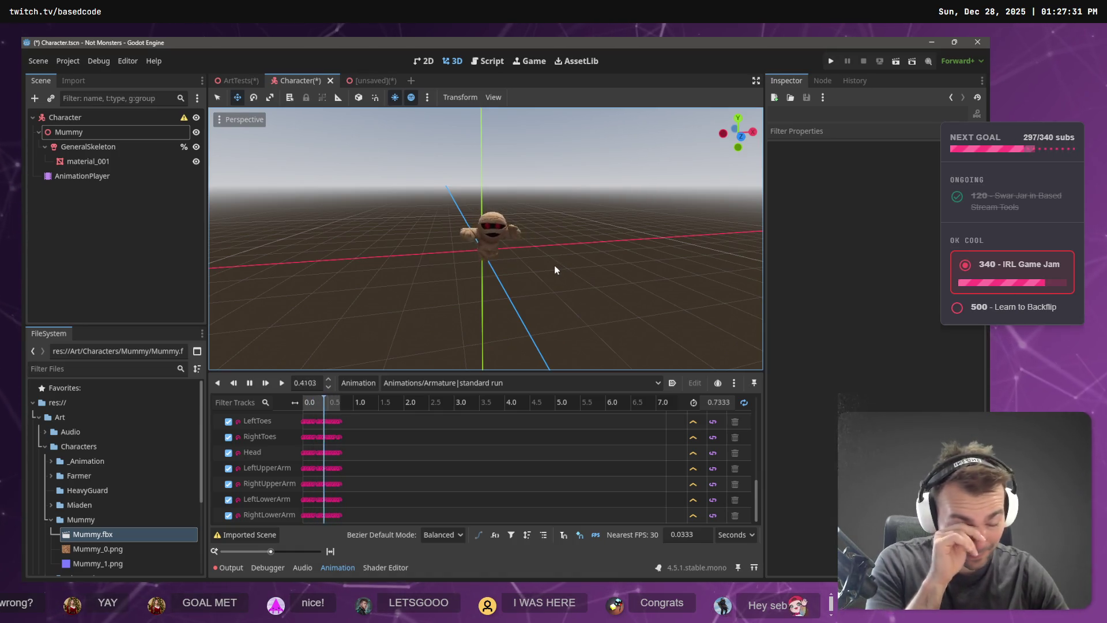
left_click(113, 222)
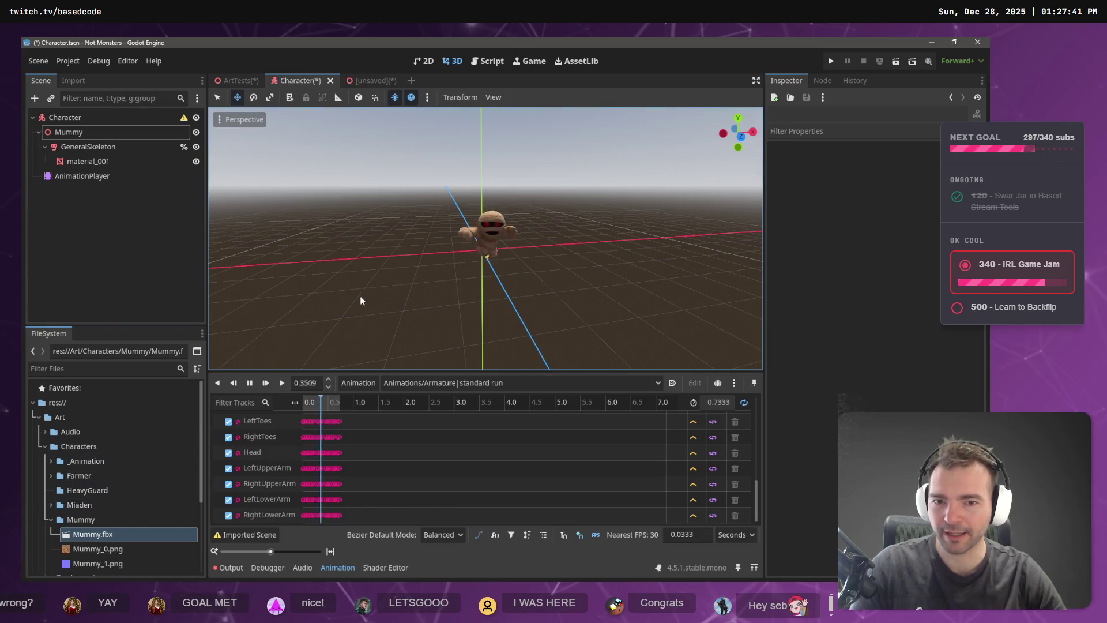
left_click(37, 131)
Expand the Mummy node and select its AnimationPlayer node in the Scene dock.
left_click(37, 129)
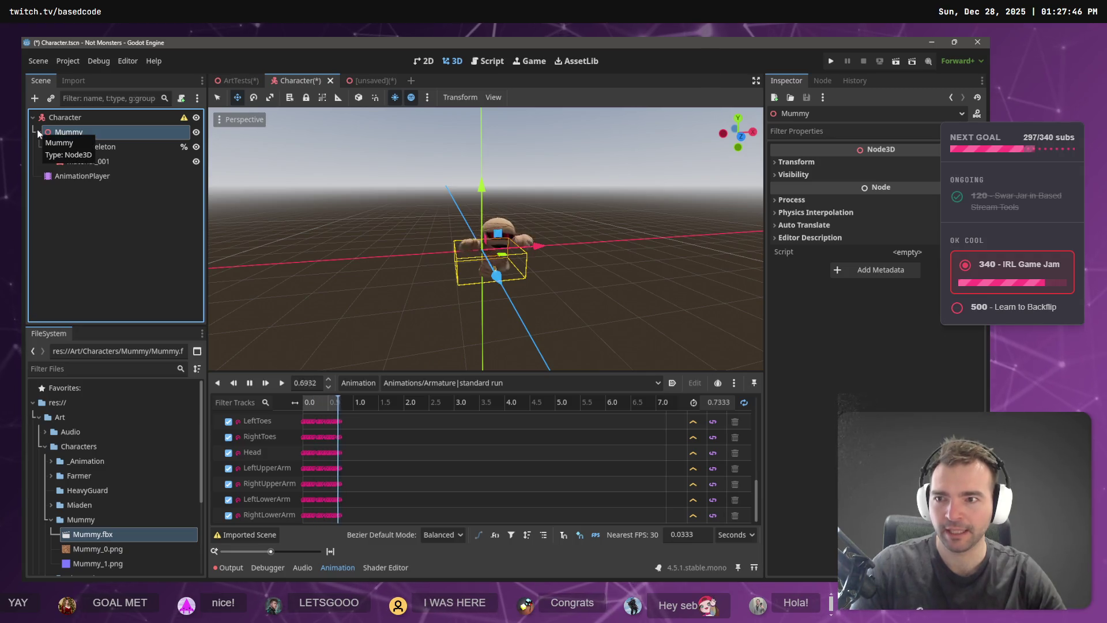
left_click(62, 241)
left_click(76, 179)
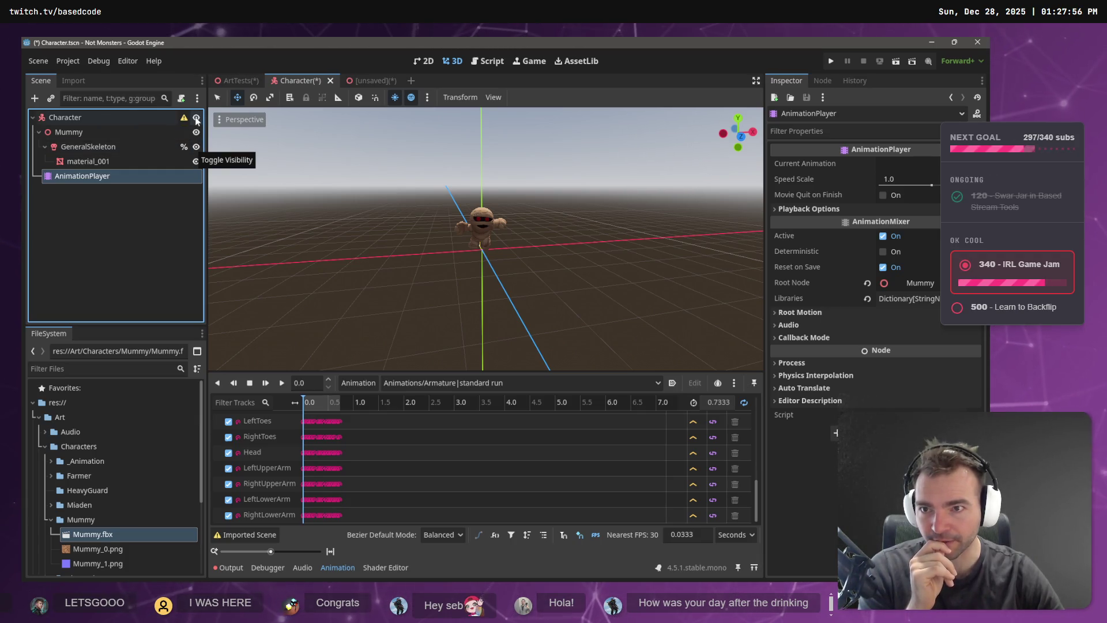
mouse_move(190, 119)
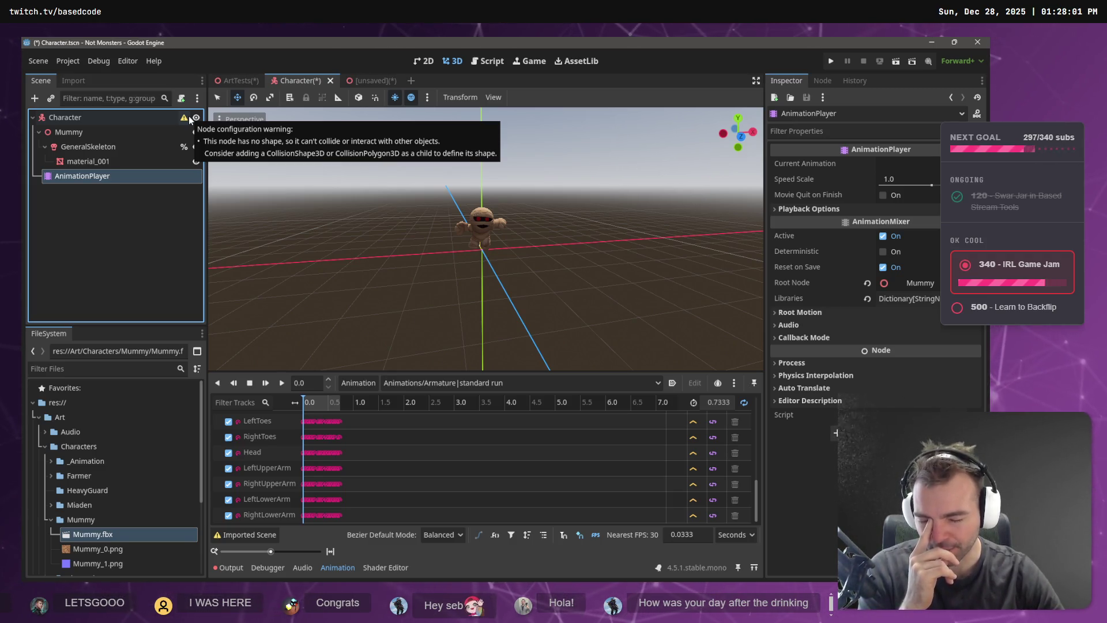
left_click(52, 214)
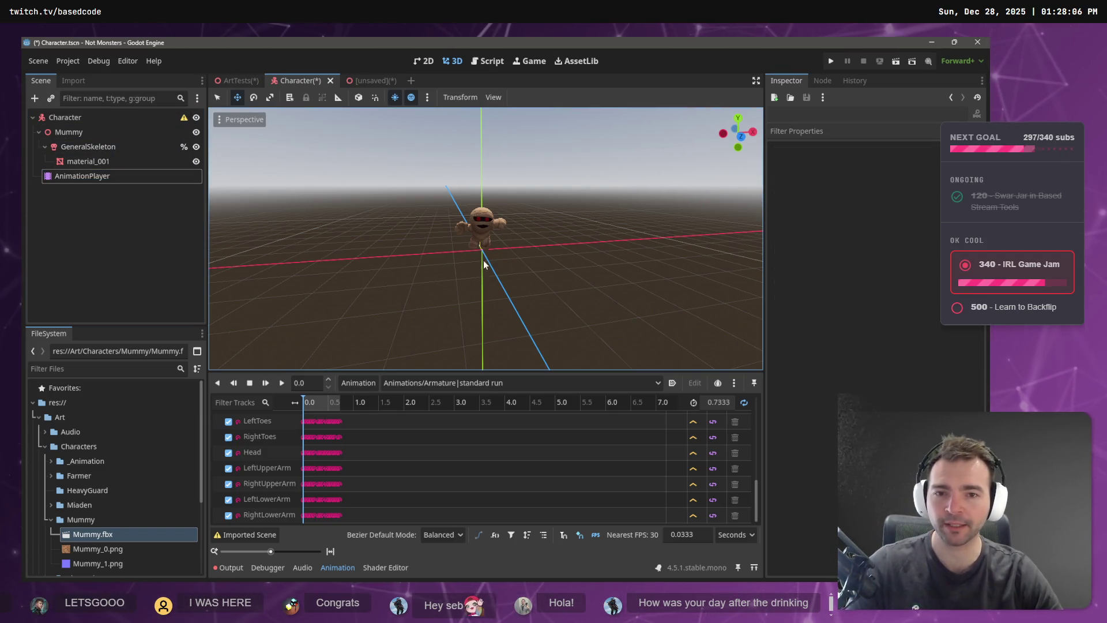
Orbit to a higher view, scrub the run animation to 0.37, and list the animations.
scroll(534, 215, "up", 5)
mouse_move(535, 206)
left_mouse_down()
mouse_move(663, 273)
mouse_move(742, 267)
mouse_move(250, 271)
mouse_move(739, 251)
mouse_move(528, 239)
mouse_move(470, 224)
mouse_move(505, 225)
mouse_move(500, 265)
left_mouse_up()
left_click_drag(308, 403, 322, 403)
left_click(423, 382)
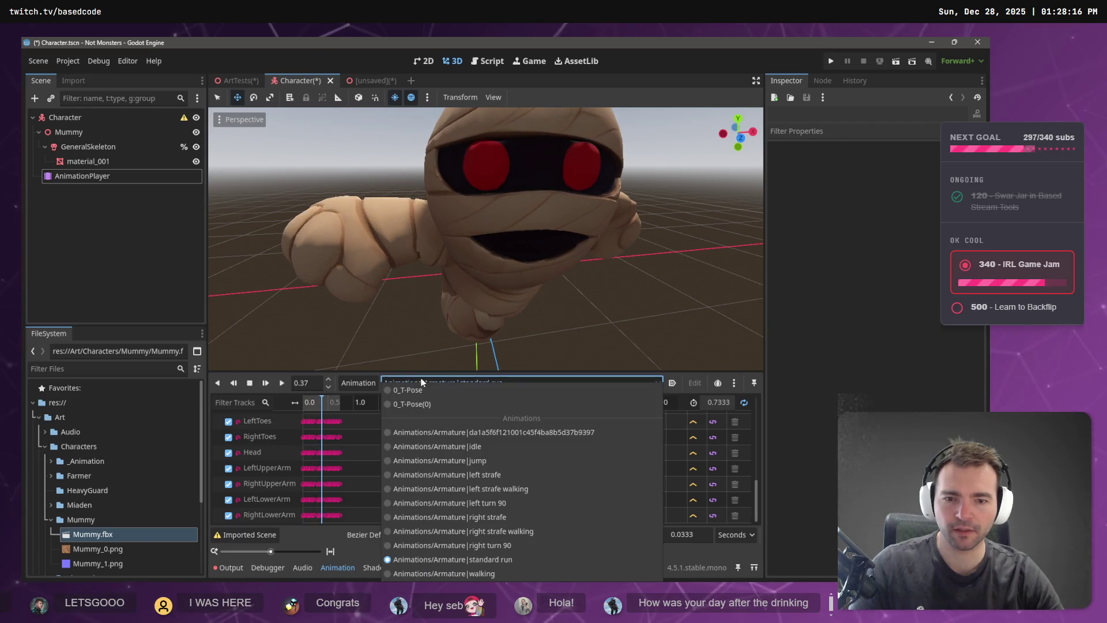
Play the walking animation from the start, frame the mummy level, and snip a screenshot of it.
left_click(473, 573)
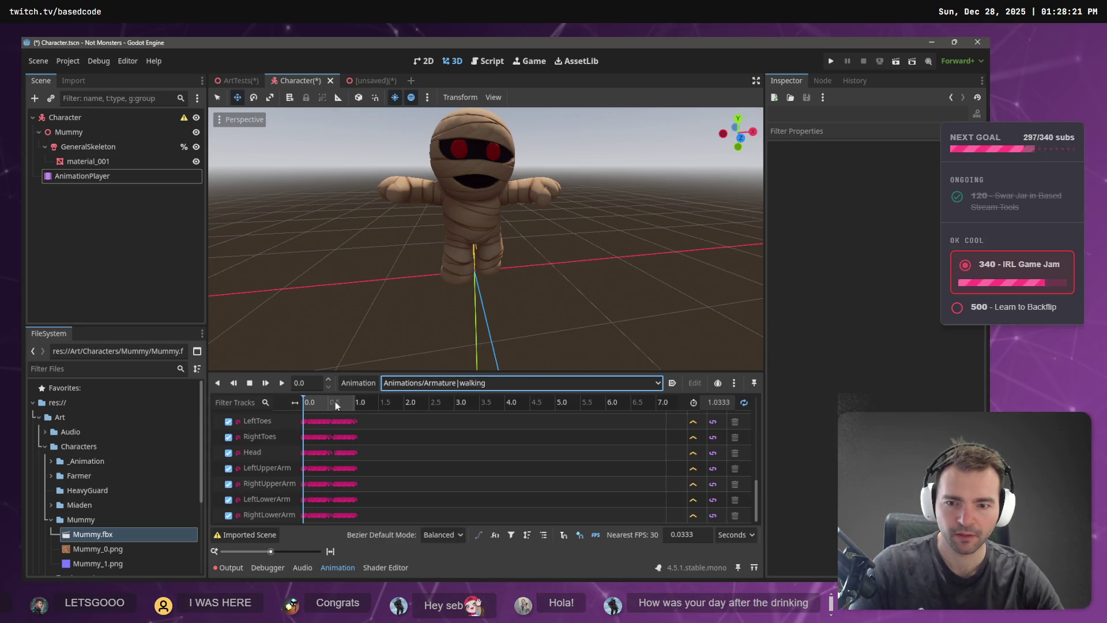
key("shift+d")
mouse_move(337, 401)
left_mouse_down()
mouse_move(297, 394)
mouse_move(331, 394)
mouse_move(309, 391)
left_mouse_up()
mouse_move(598, 216)
left_mouse_down()
mouse_move(604, 172)
mouse_move(597, 244)
left_mouse_up()
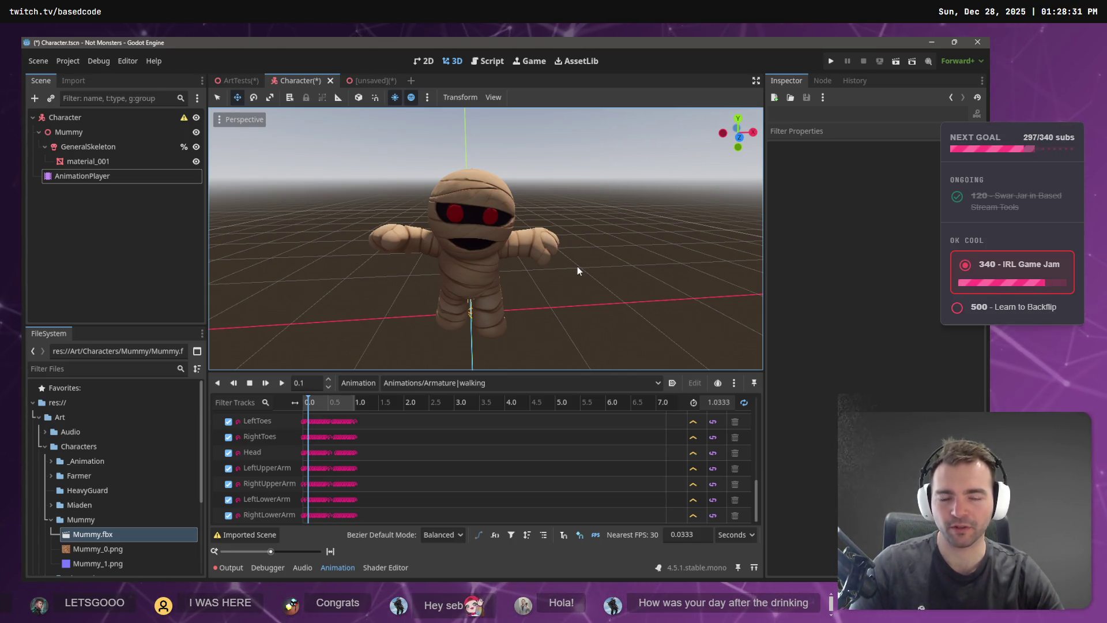
left_click_drag(577, 267, 591, 202)
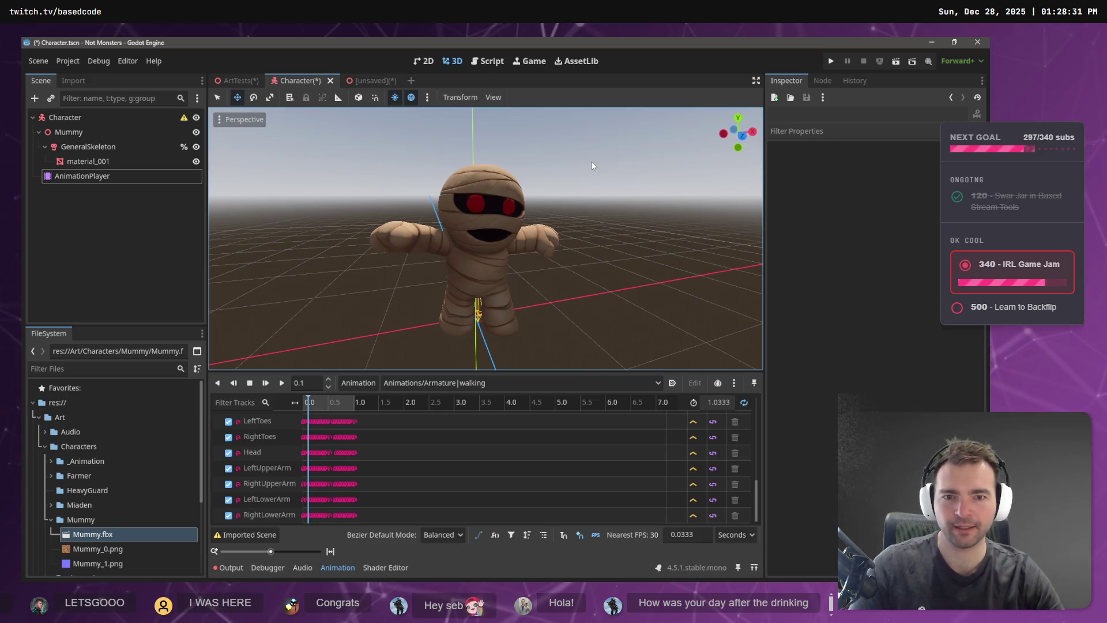
key("super+shift+s")
left_click_drag(580, 149, 345, 348)
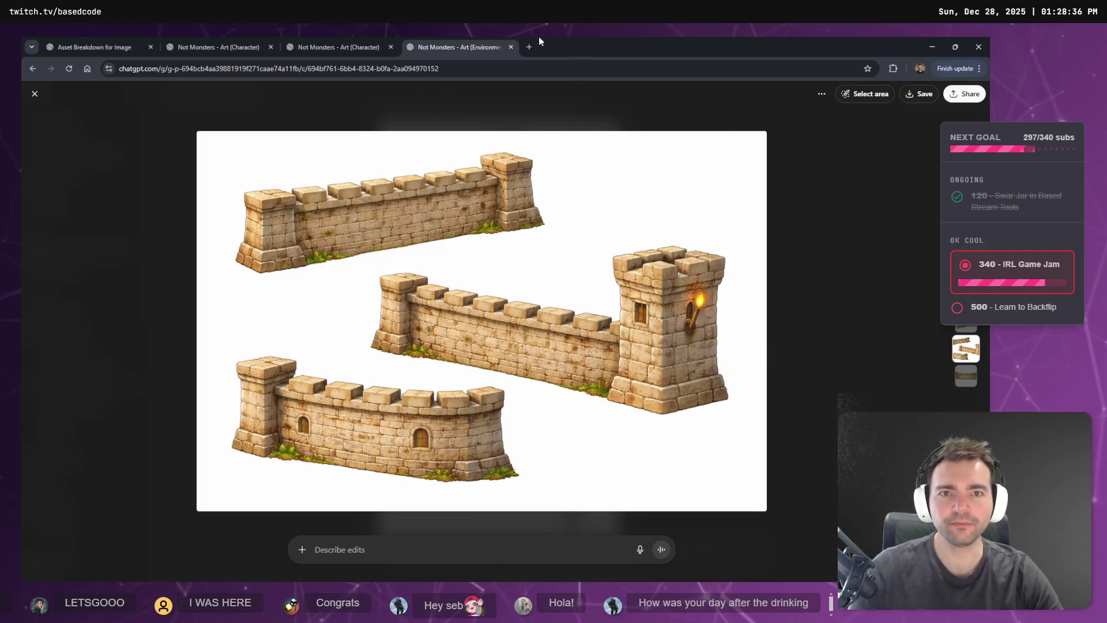
Open chatgpt.com in a new tab and attach the mummy screenshot to the prompt.
left_click(532, 48)
type("chatgpt.com")
key("Return")
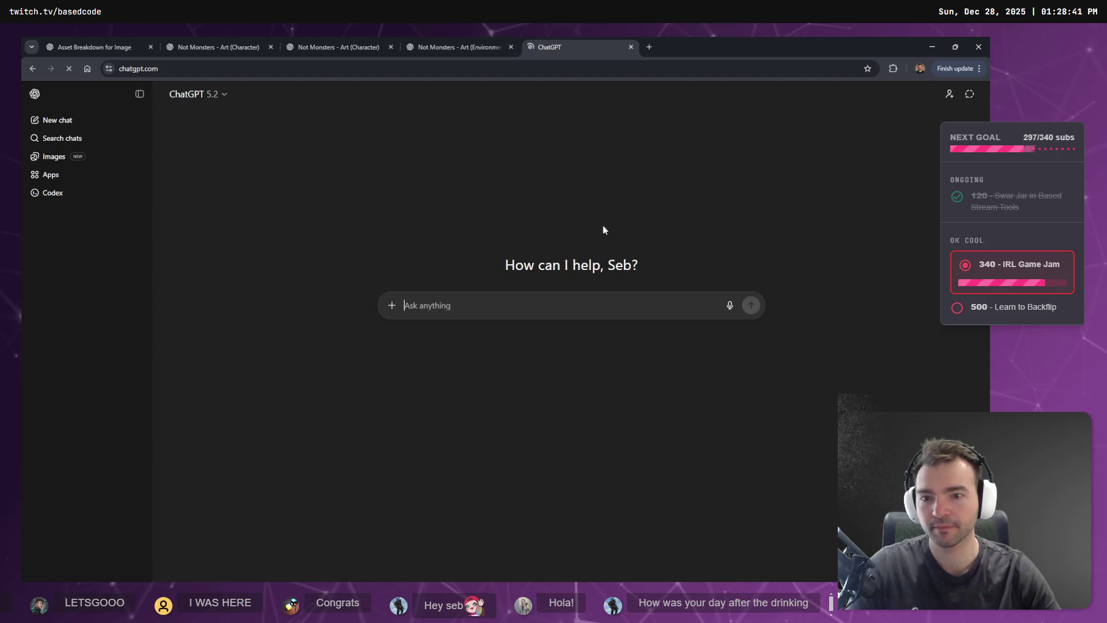
key("ctrl+v")
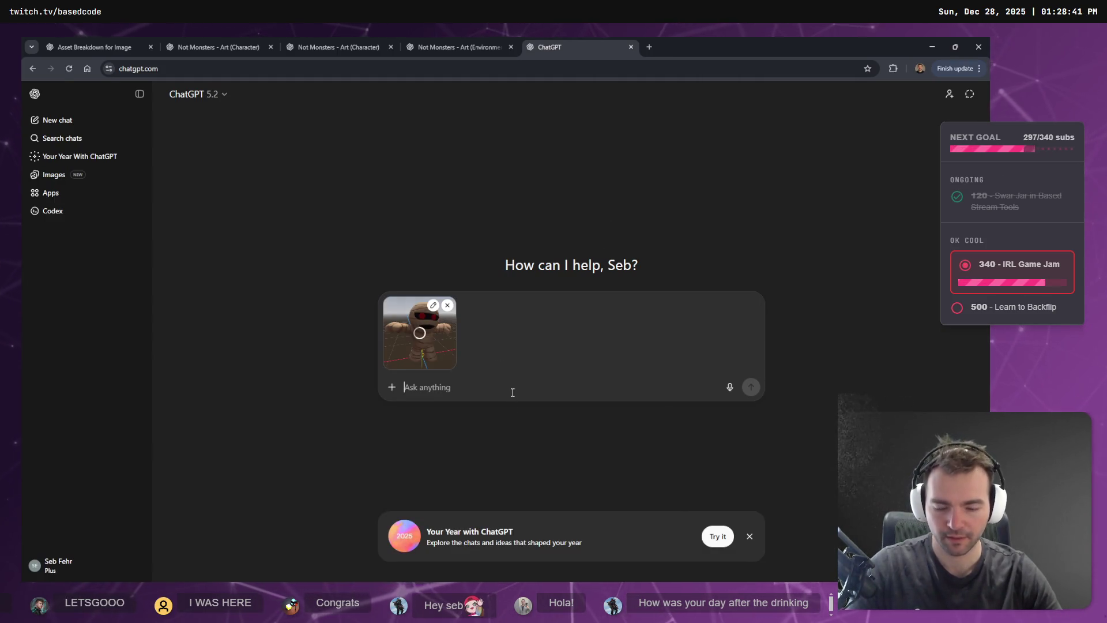
Dictate the question about the retargeted character's arms staying straight out horizontally.
key("super+h")
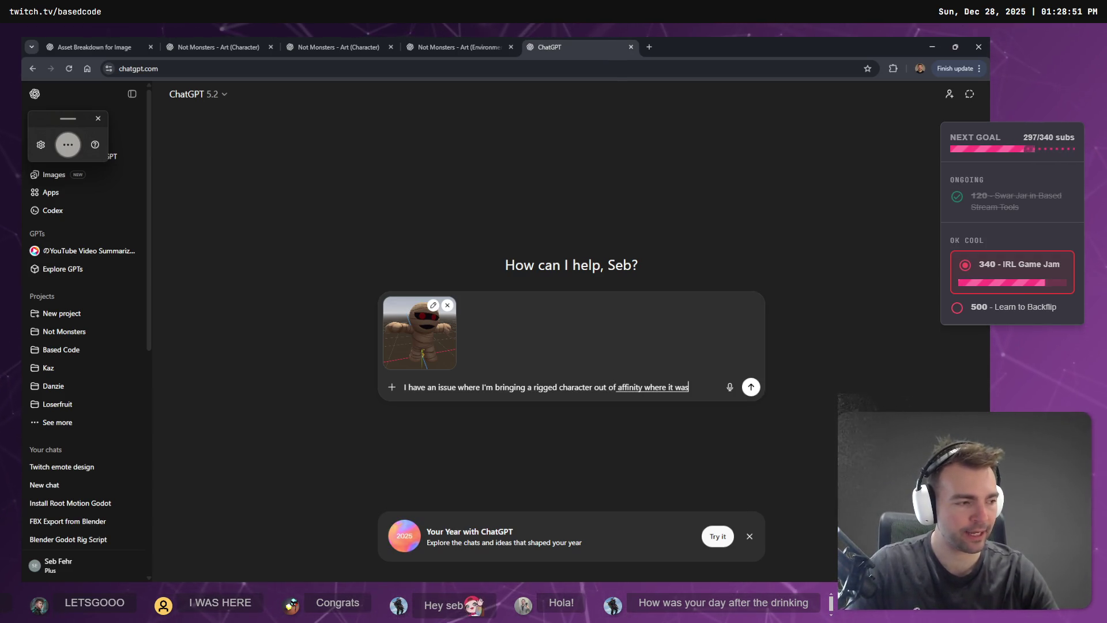
type("and into")
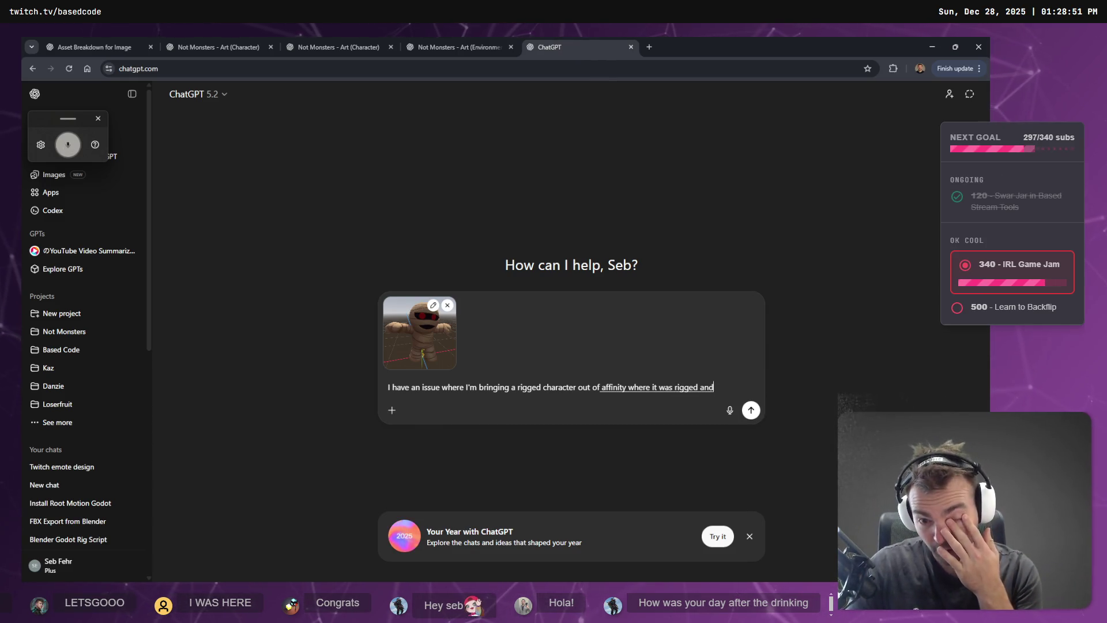
type(" goodow where it's retargeted.")
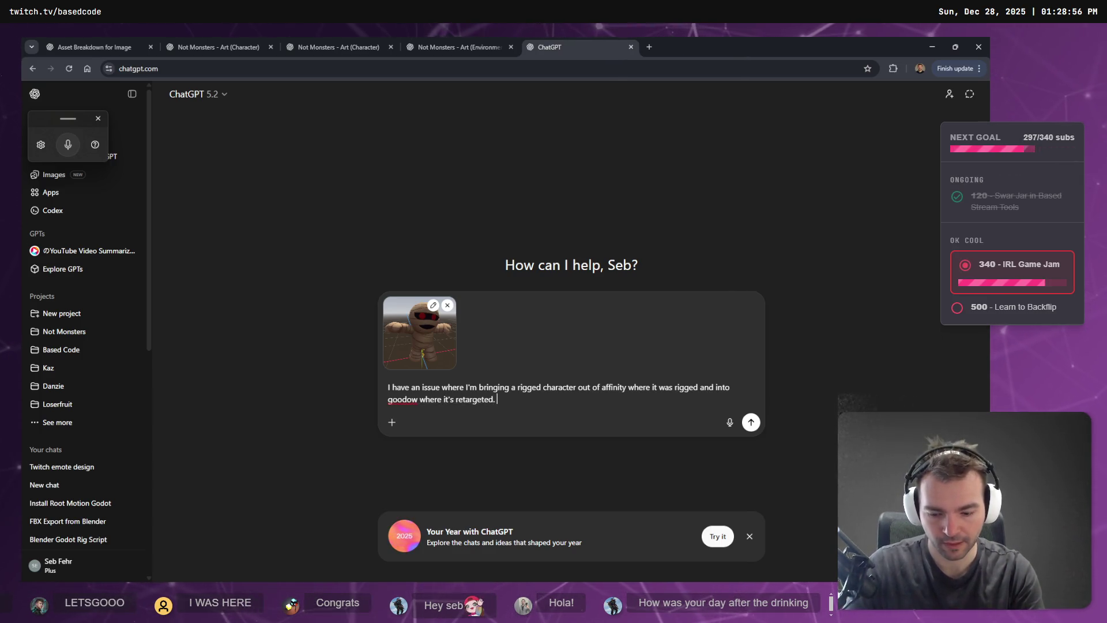
key("super+h")
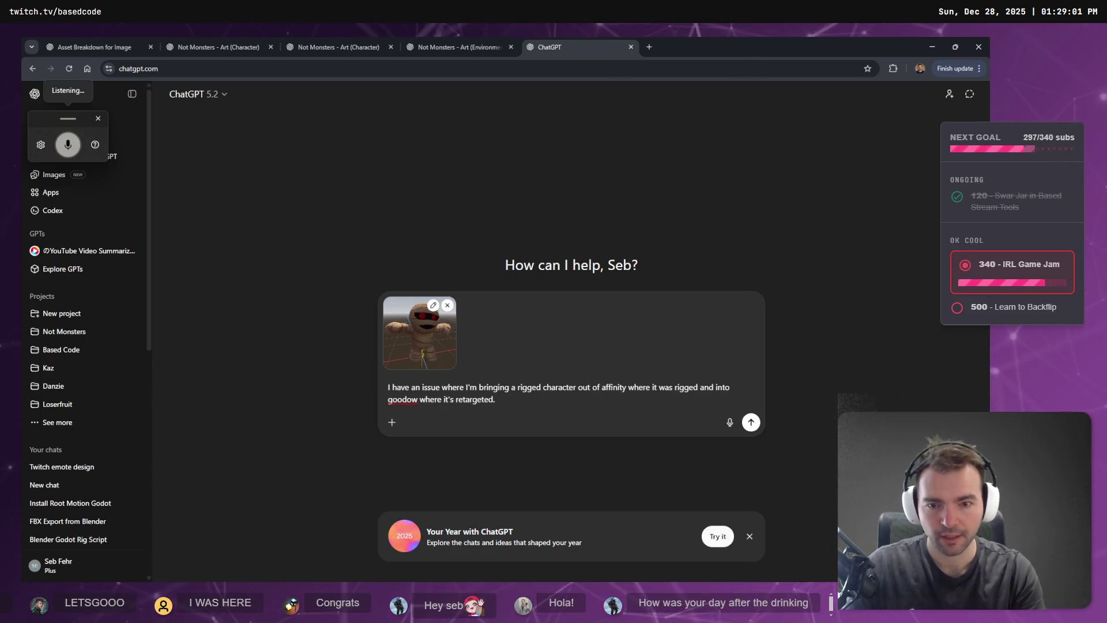
type("it's retargeted. I'm noticing that in my")
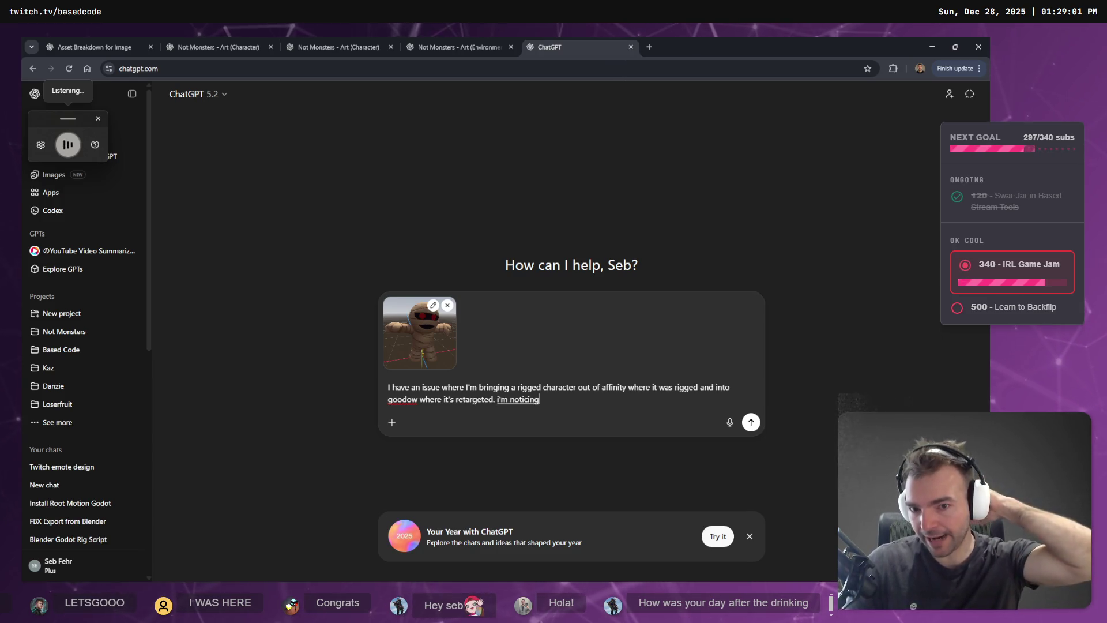
type(" characters the")
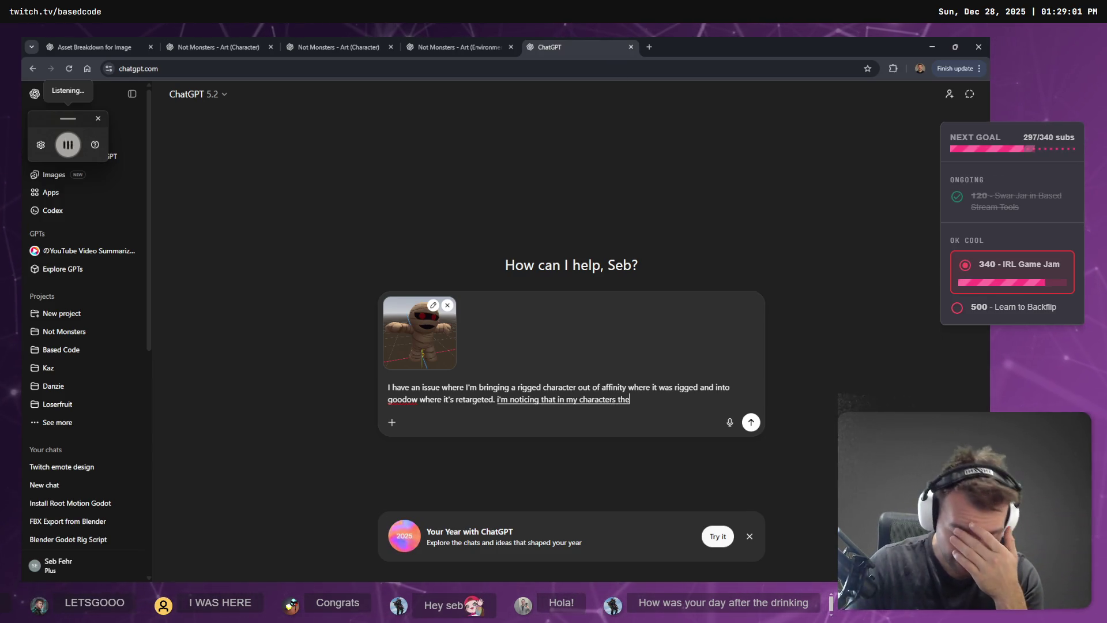
type(" arms are out straight")
type(" horizontally")
type(" like the tipos even")
type(" though the rest of the animation")
type(" still runs correctly")
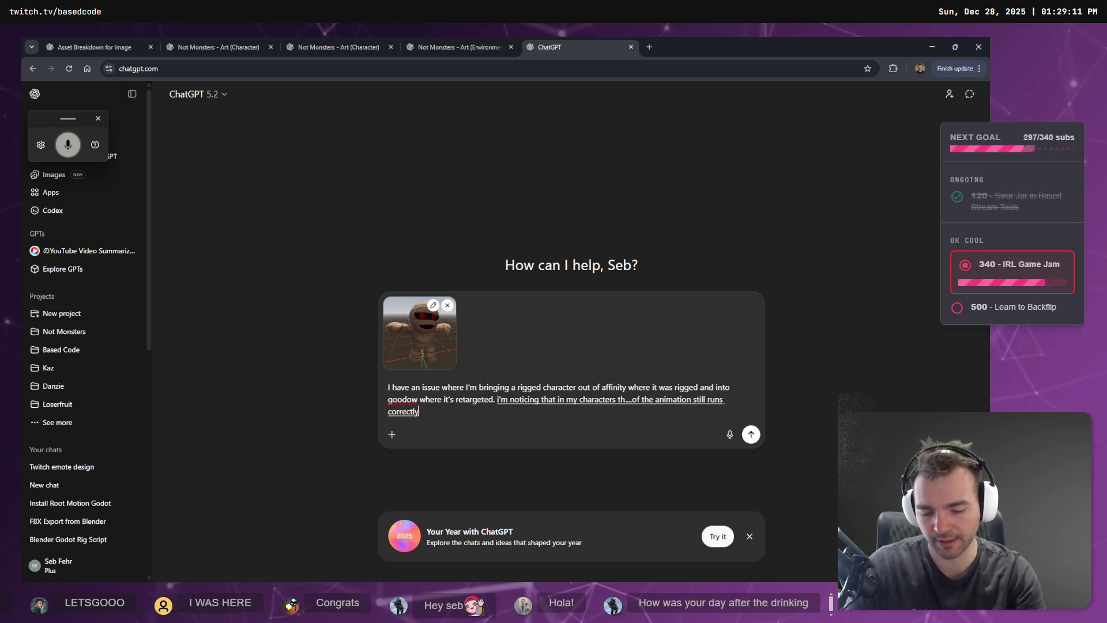
type(" such as jumping and running. ")
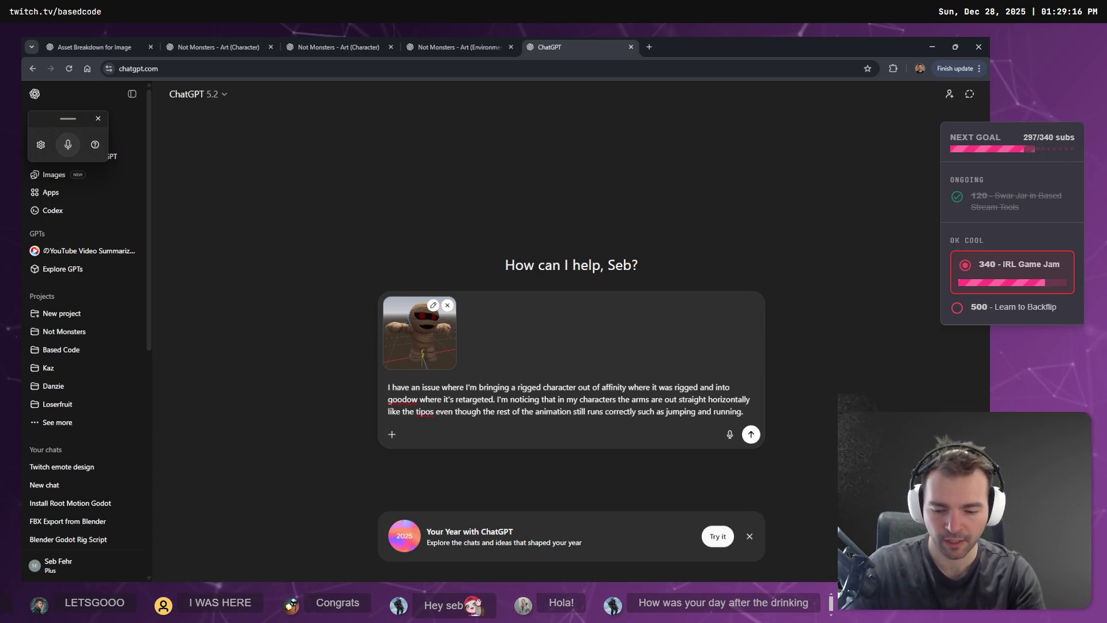
type("what could be causing the arms")
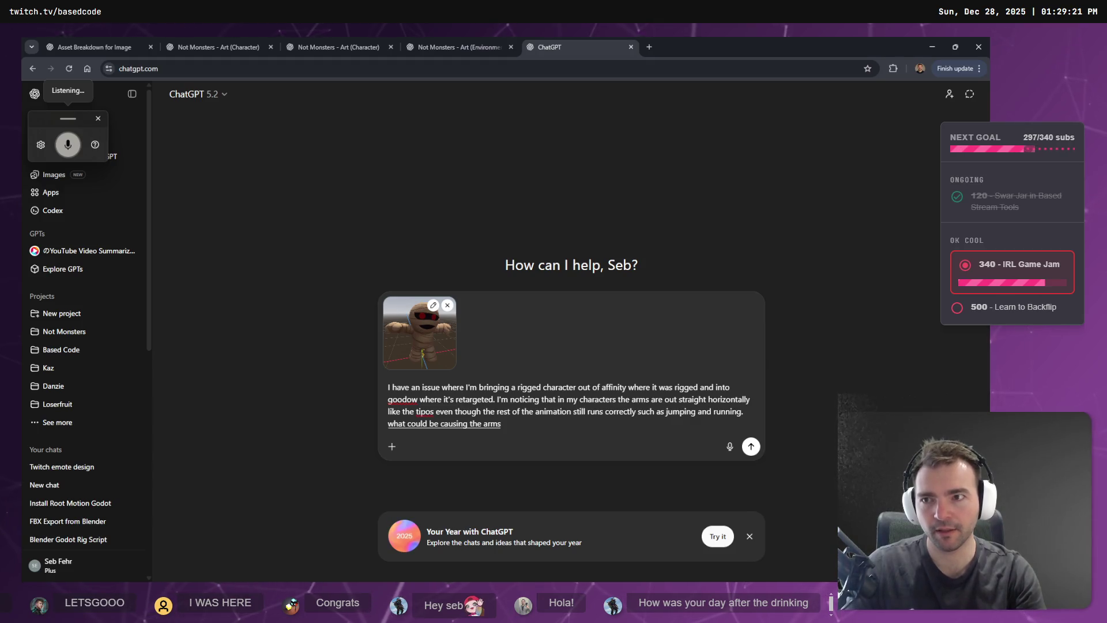
type(" to stay in their t")
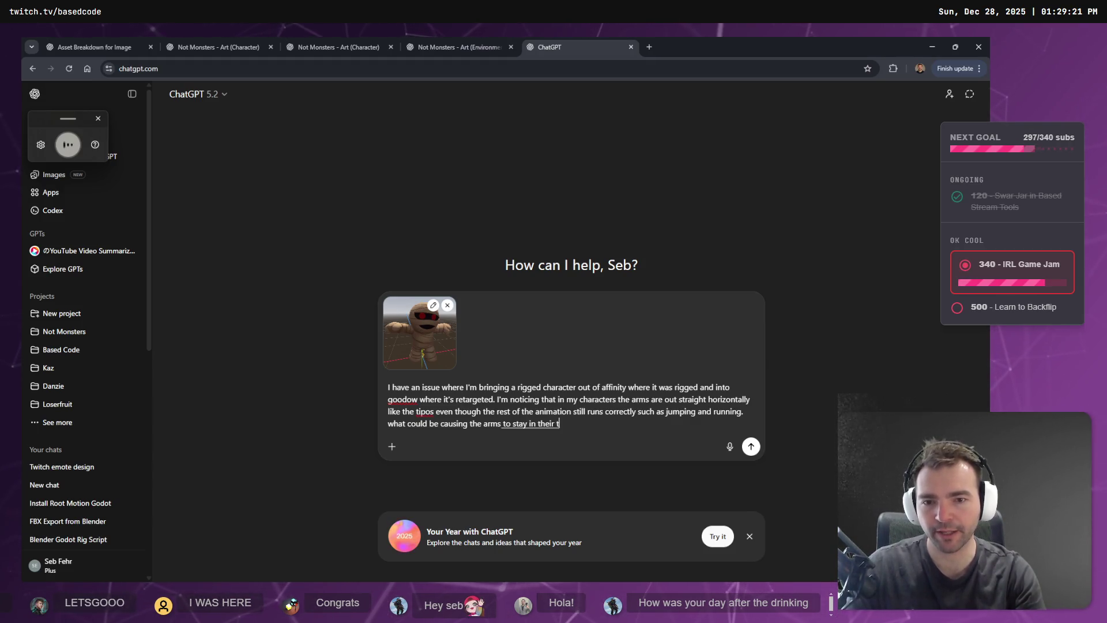
type("ipos where the other bones are animating correctly?")
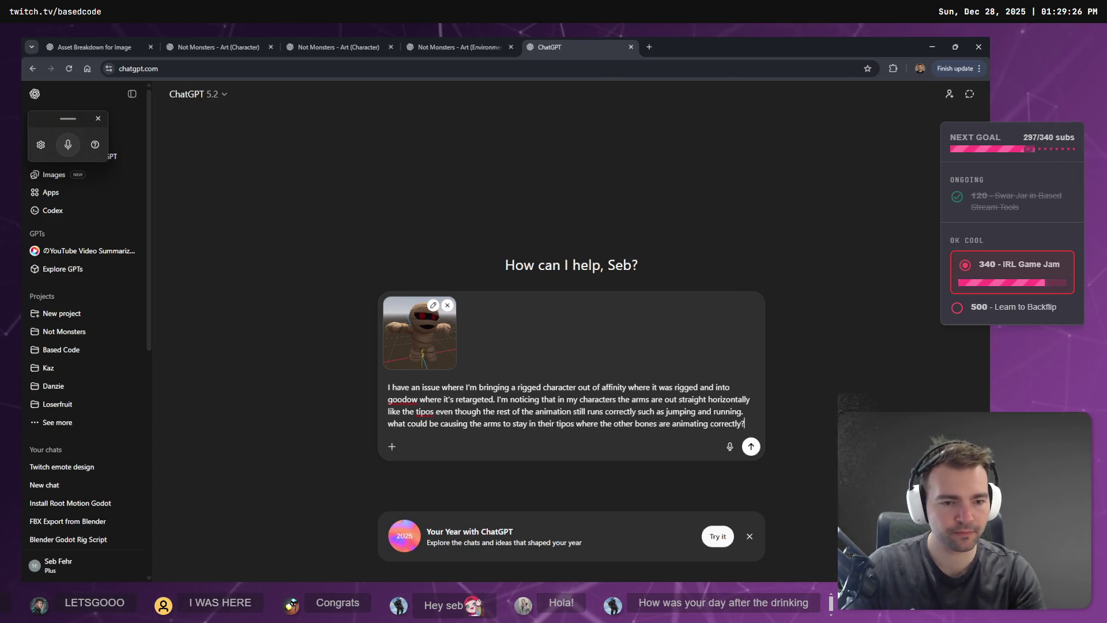
Correct 'goodow' to Godot and both 'tipos' to 'T Pose', then send the question.
key("BackSpace")
type("t")
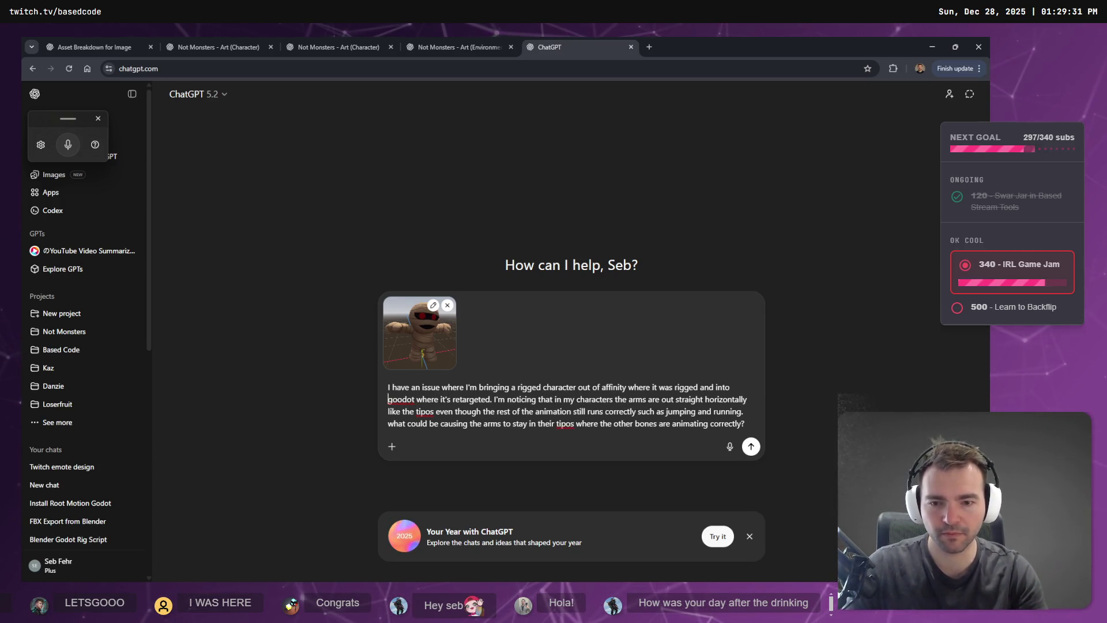
key("Left")
key("Left")
key("BackSpace")
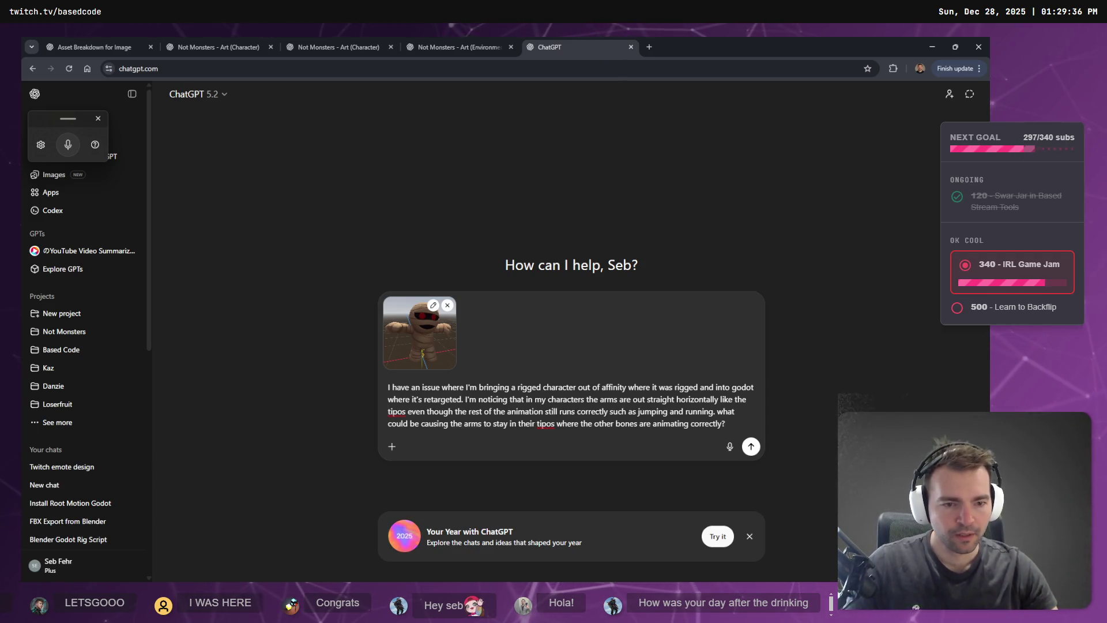
type("T Po")
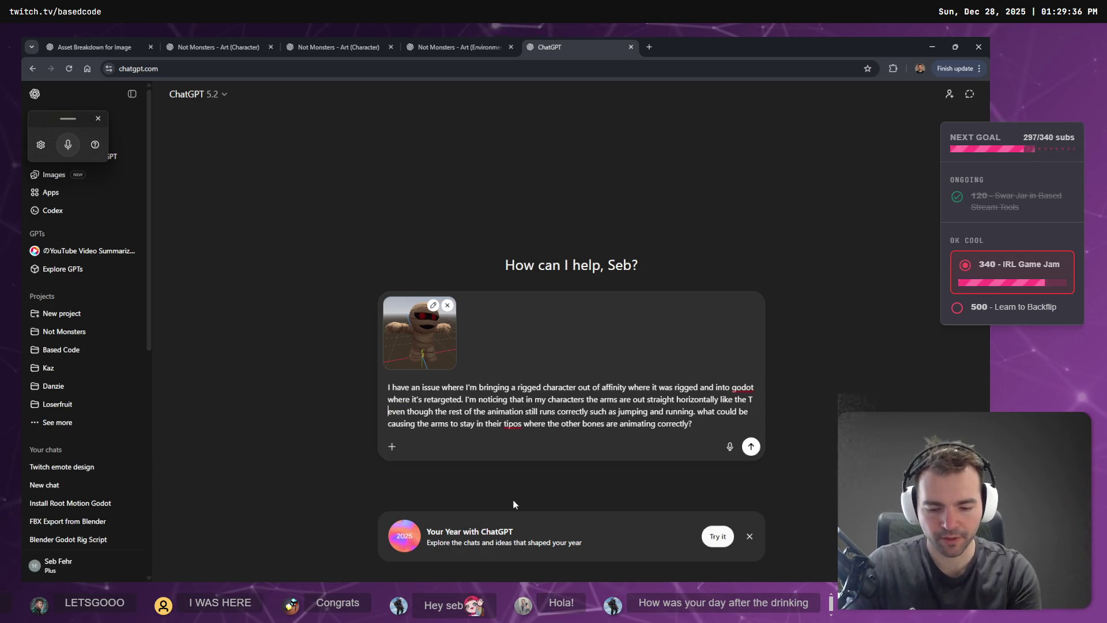
type("se")
key("ctrl+End")
key("ctrl+Left")
key("ctrl+Left")
key("ctrl+Left")
key("ctrl+Left")
key("ctrl+Left")
key("ctrl+shift+Right")
type("T Pose")
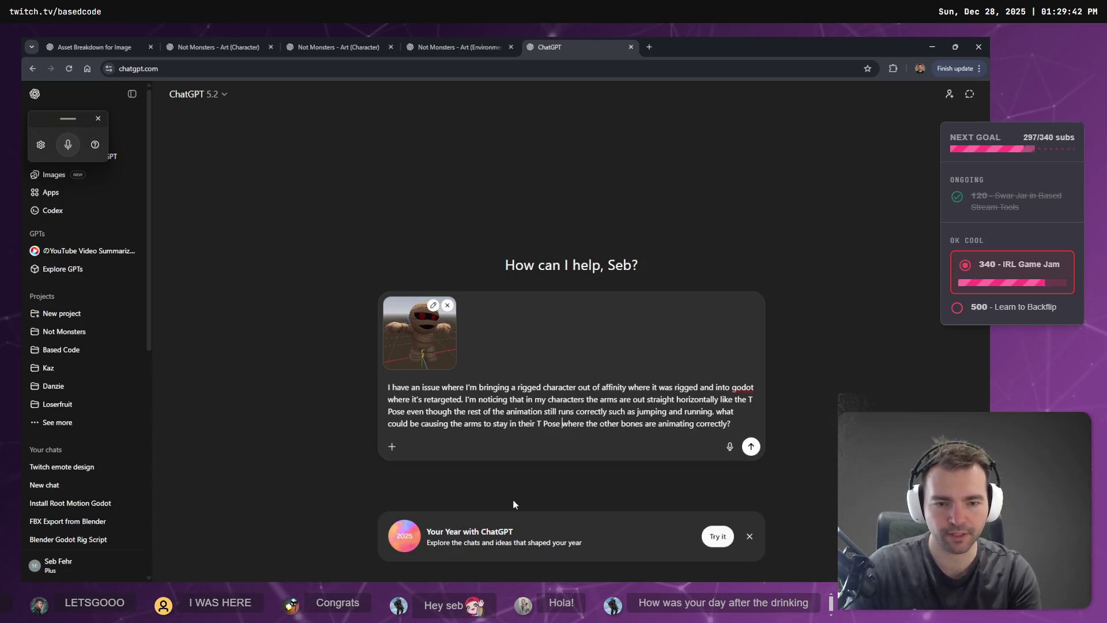
key("Return")
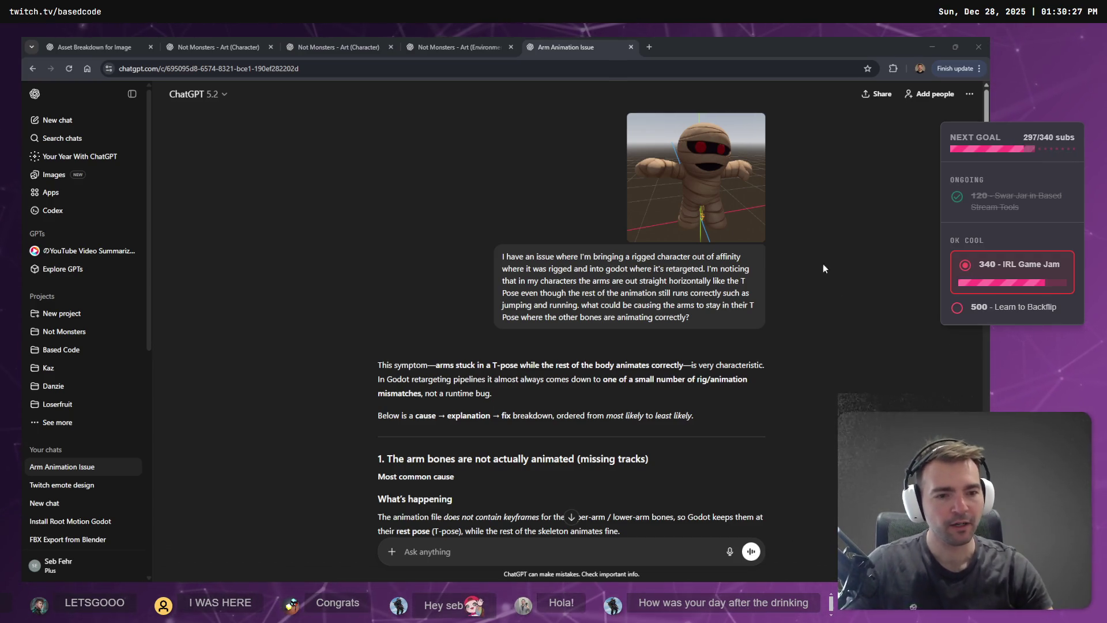
Scroll the reply down to its TL;DR and minimize Chrome to return to Godot.
scroll(686, 371, "down", 20)
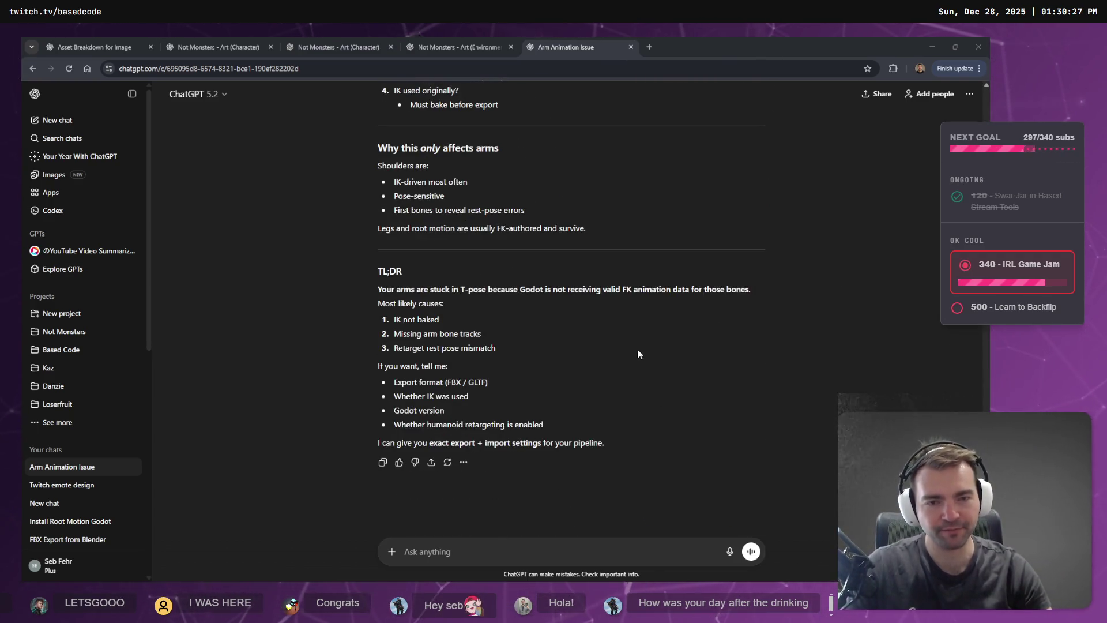
left_click(932, 40)
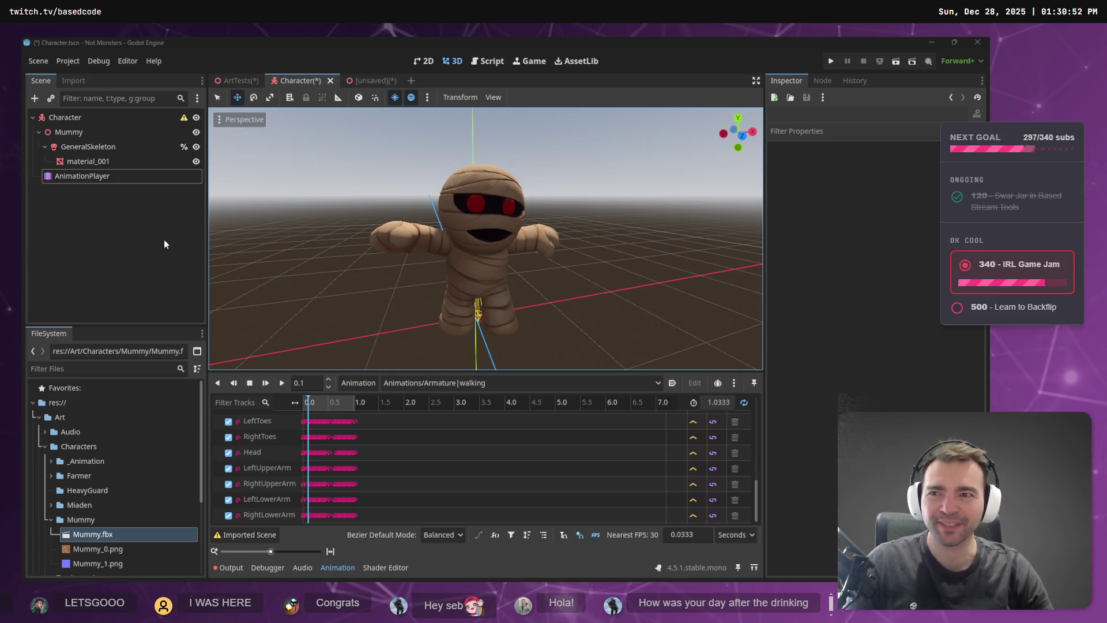
Save the Character scene, then revisit ChatGPT's 'Missing arm bone tracks' cause.
left_click(133, 237)
key("ctrl+s")
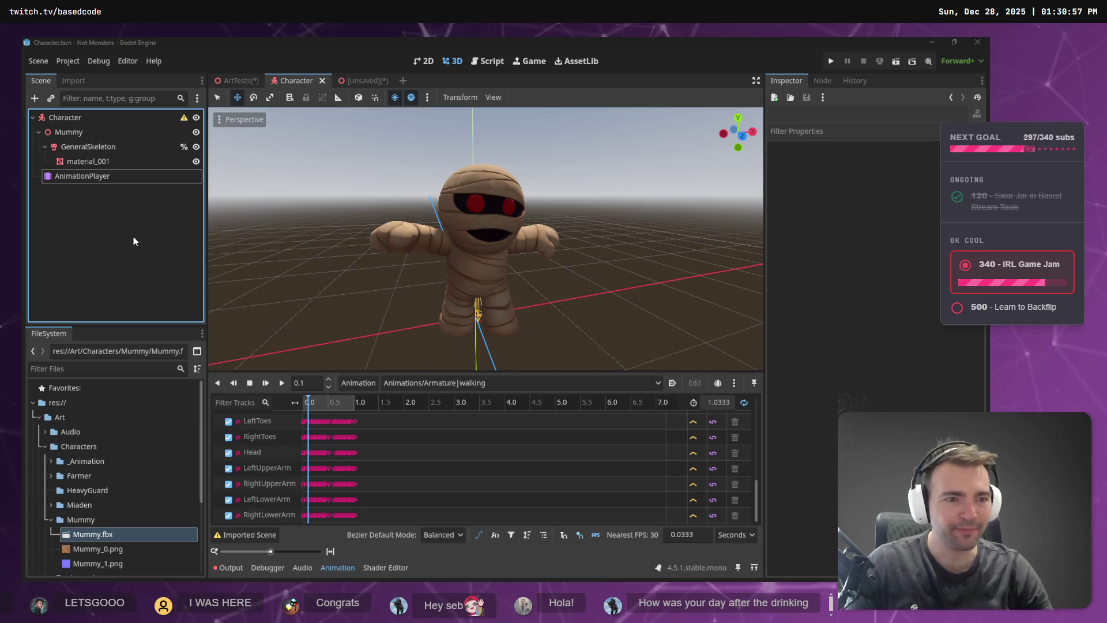
key("alt+Tab")
triple_click(648, 333)
left_click(648, 336)
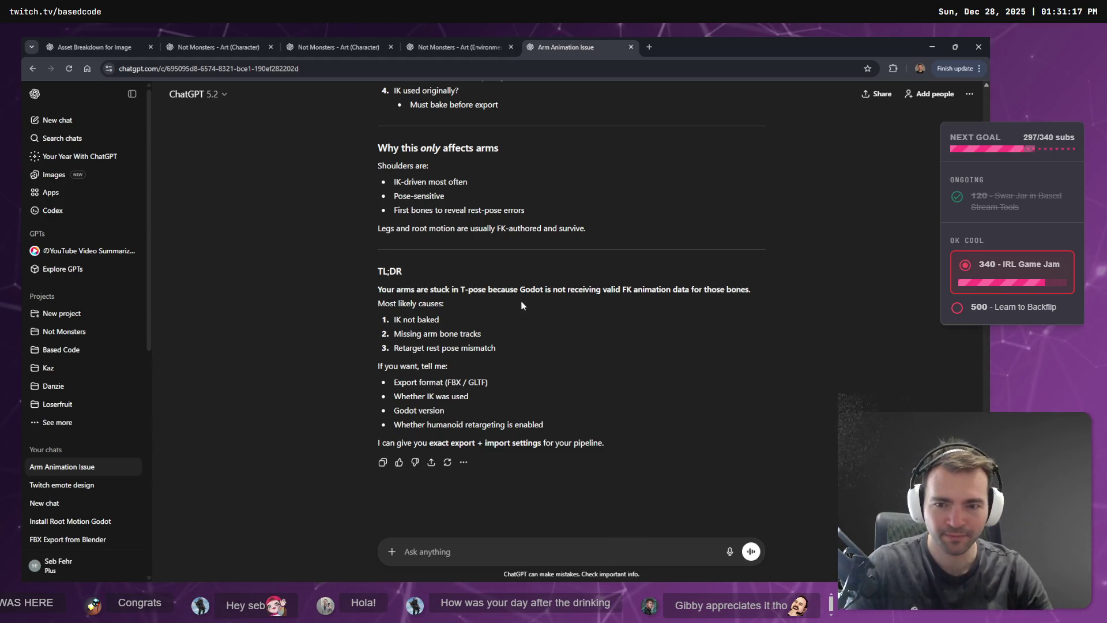
Highlight ChatGPT's sentence about arms stuck in T-pose and collapse the chat list.
scroll(524, 344, "up", 15)
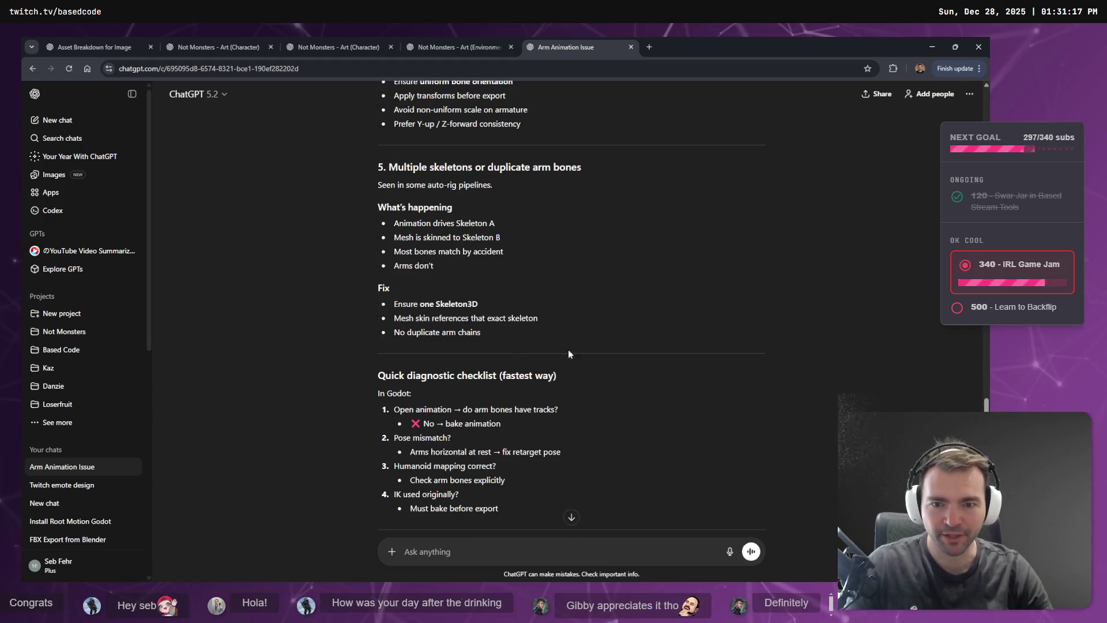
scroll(628, 359, "up", 20)
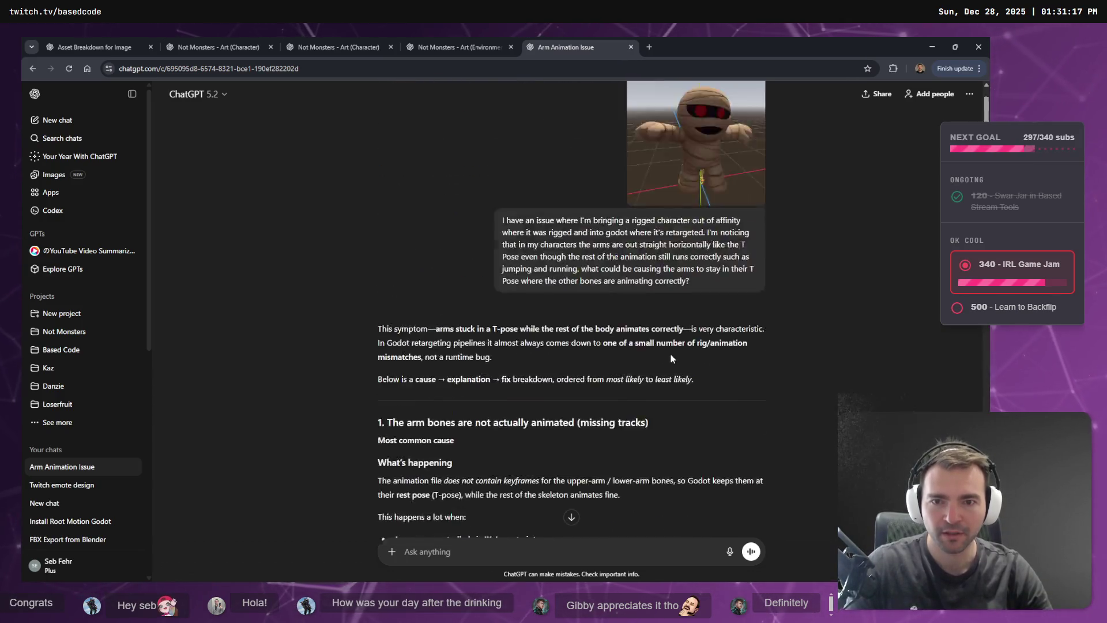
scroll(671, 358, "down", 2)
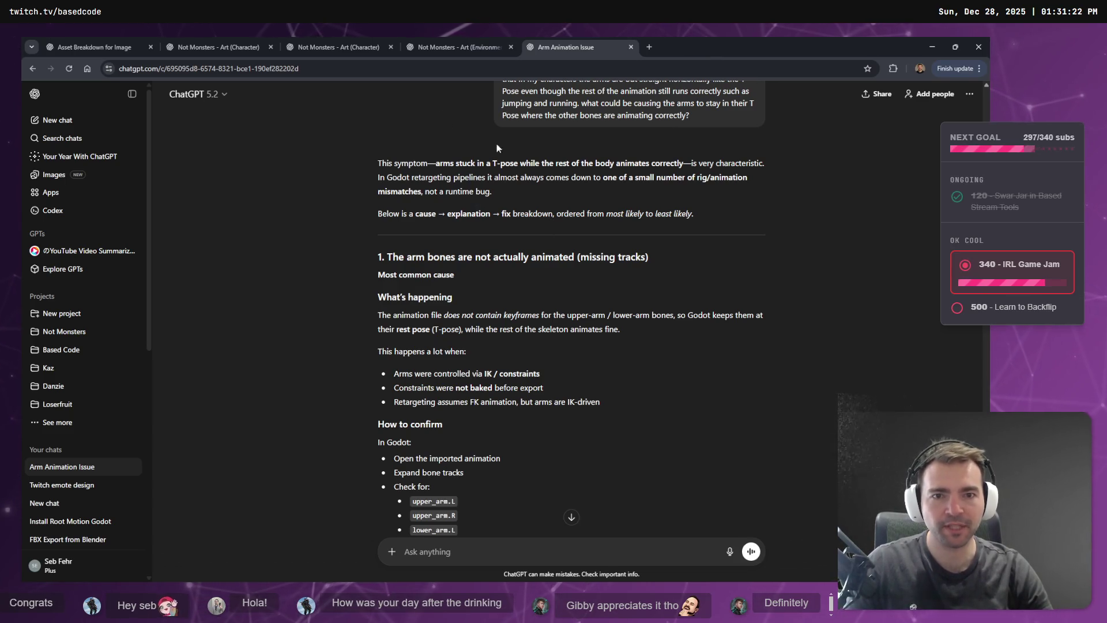
left_click_drag(684, 164, 438, 162)
key("ctrl+shift+s")
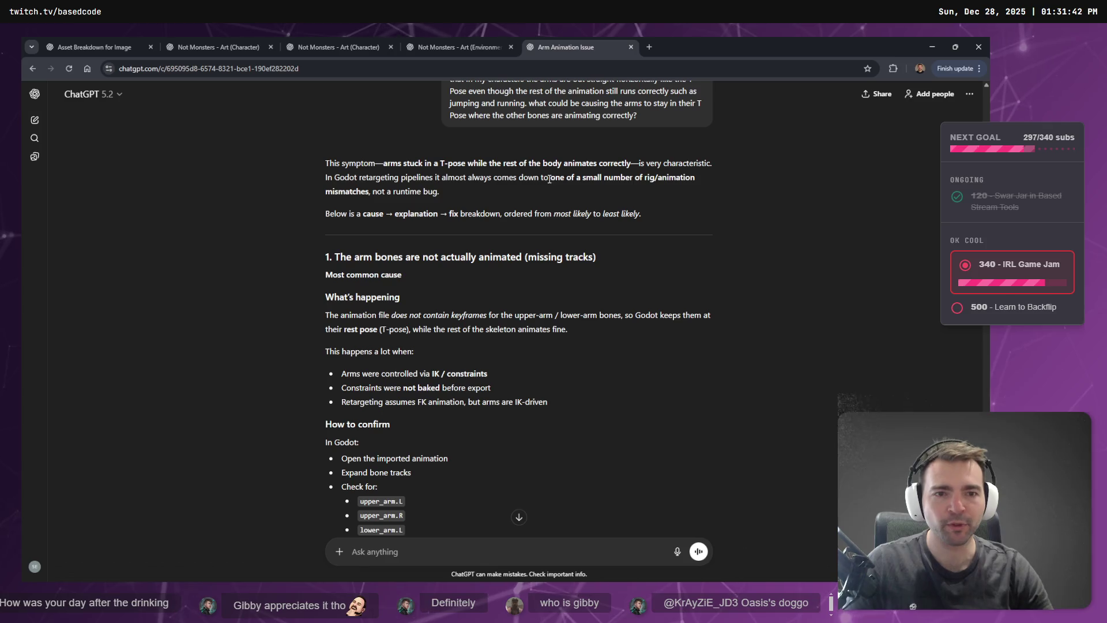
Read the missing tracks and IK-driven arms causes, then switch to Godot's walking animation.
scroll(441, 222, "down", 1)
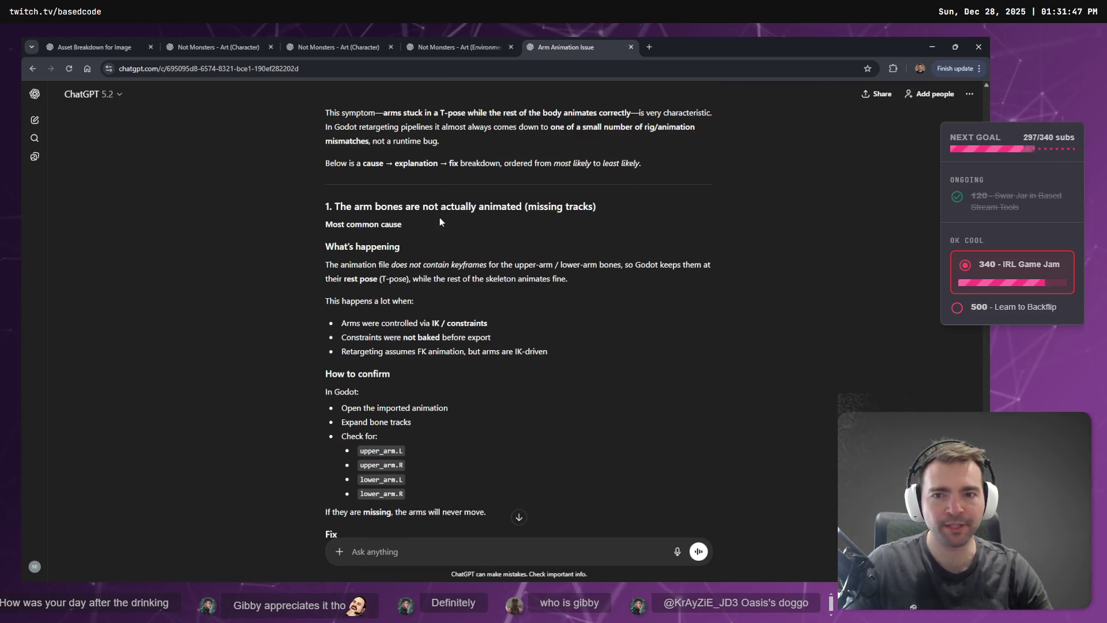
scroll(445, 219, "up", 1)
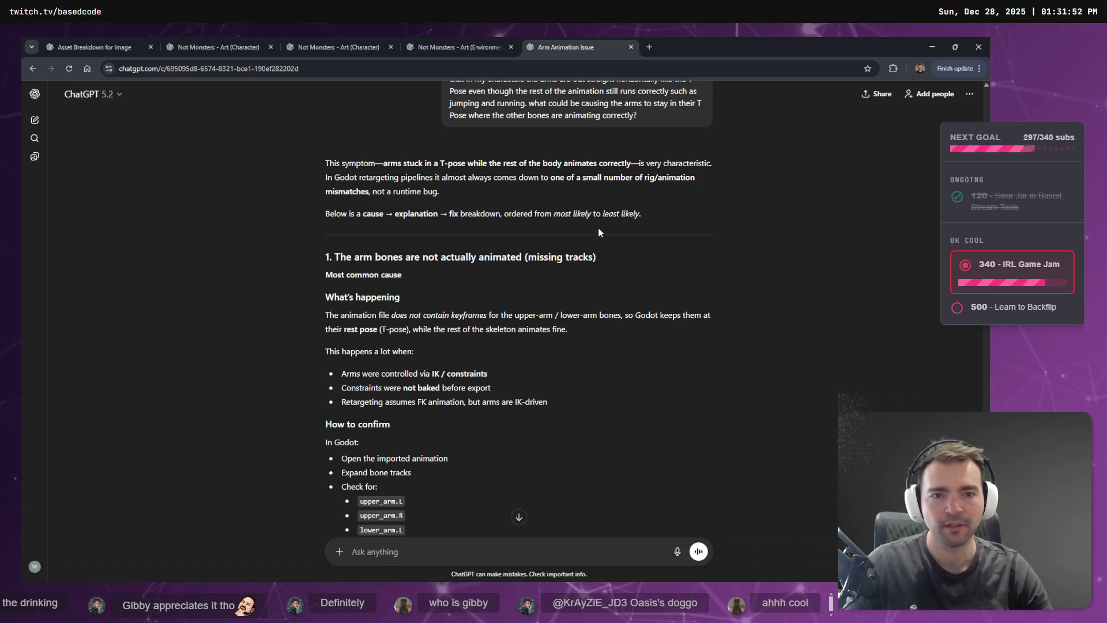
scroll(598, 234, "down", 1)
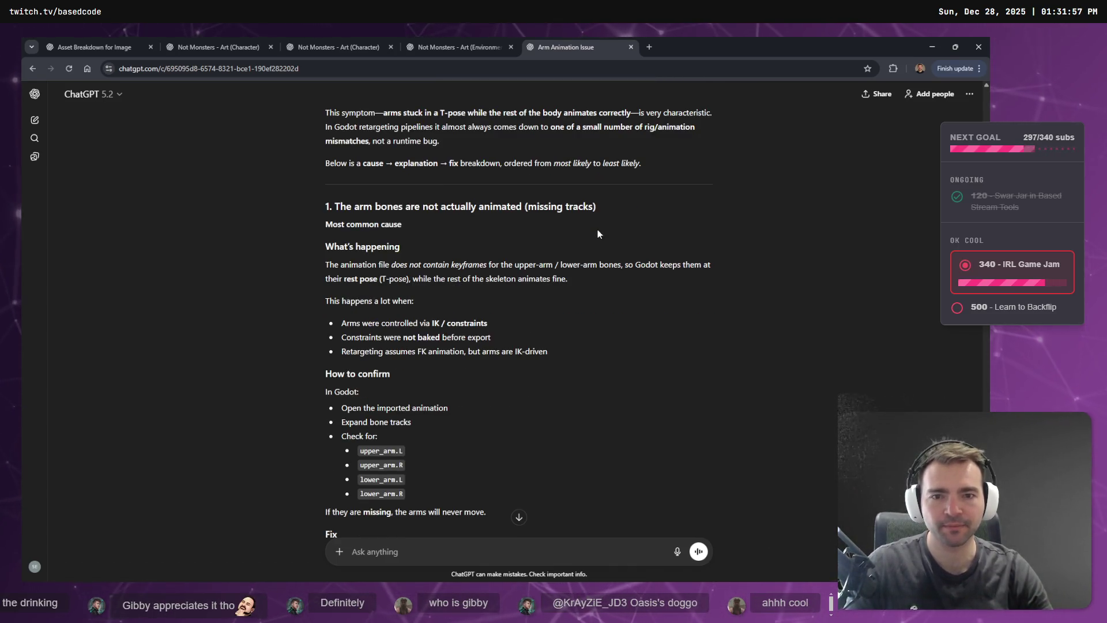
left_click_drag(334, 205, 609, 214)
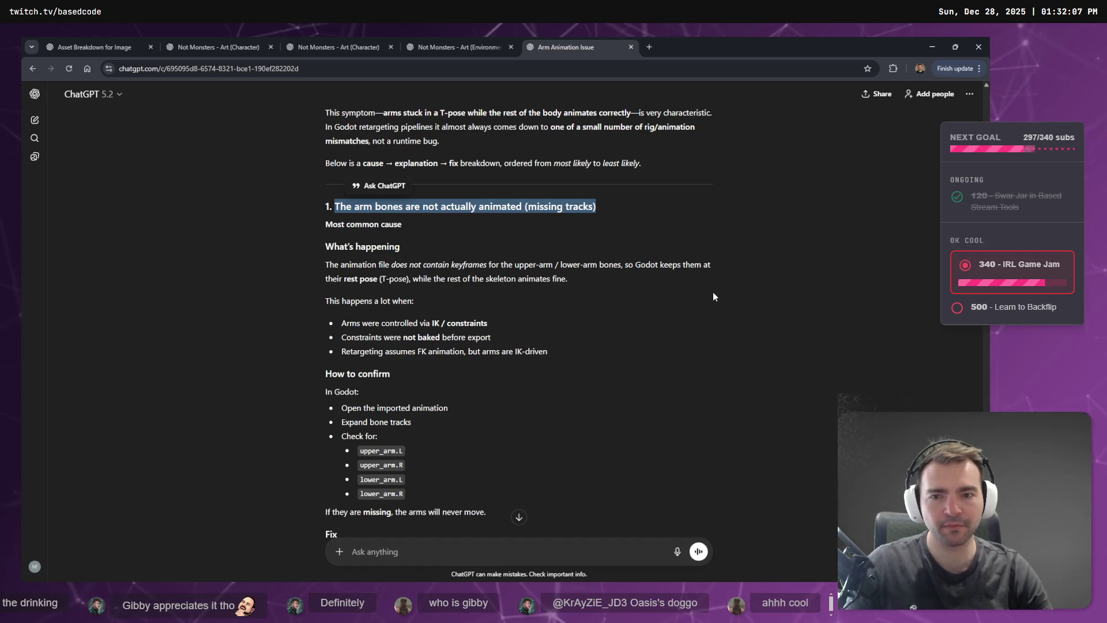
scroll(707, 225, "down", 1)
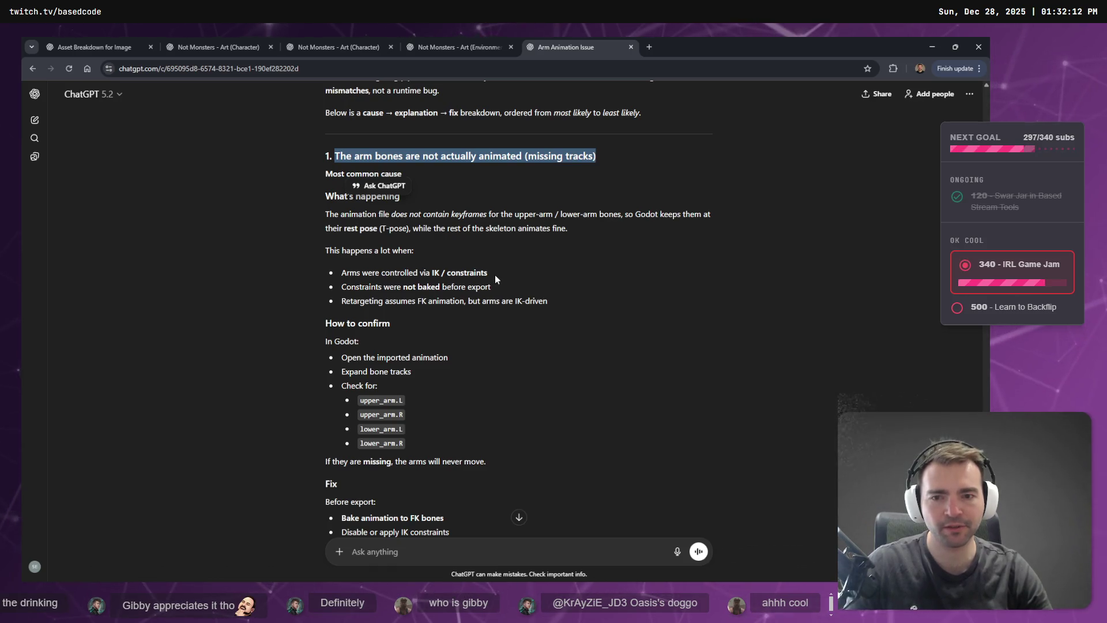
left_click_drag(488, 274, 432, 274)
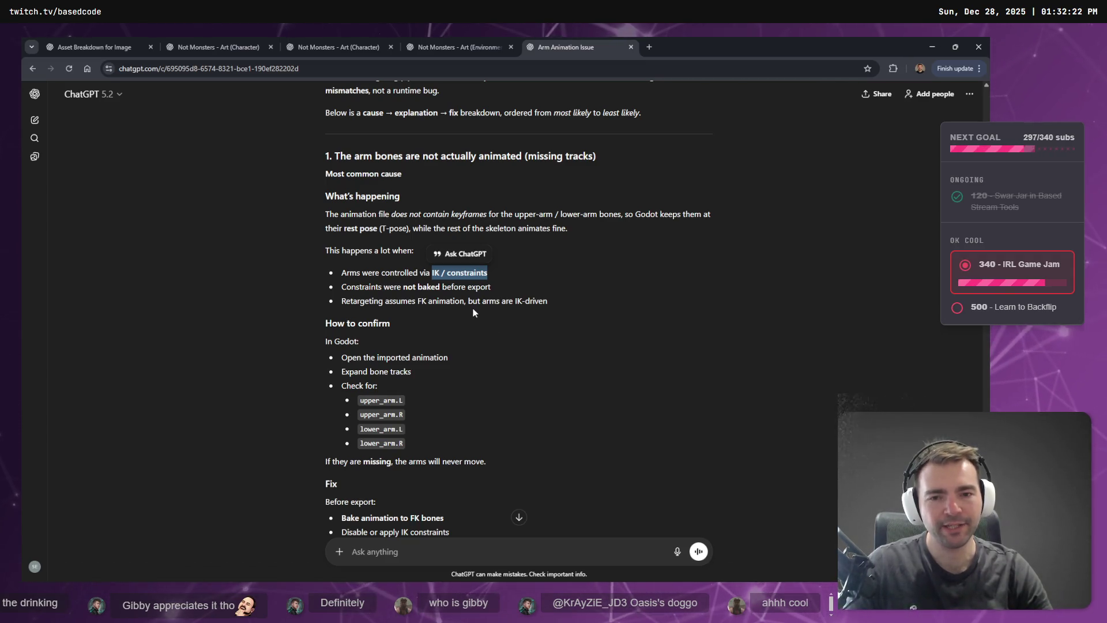
left_click_drag(468, 300, 547, 300)
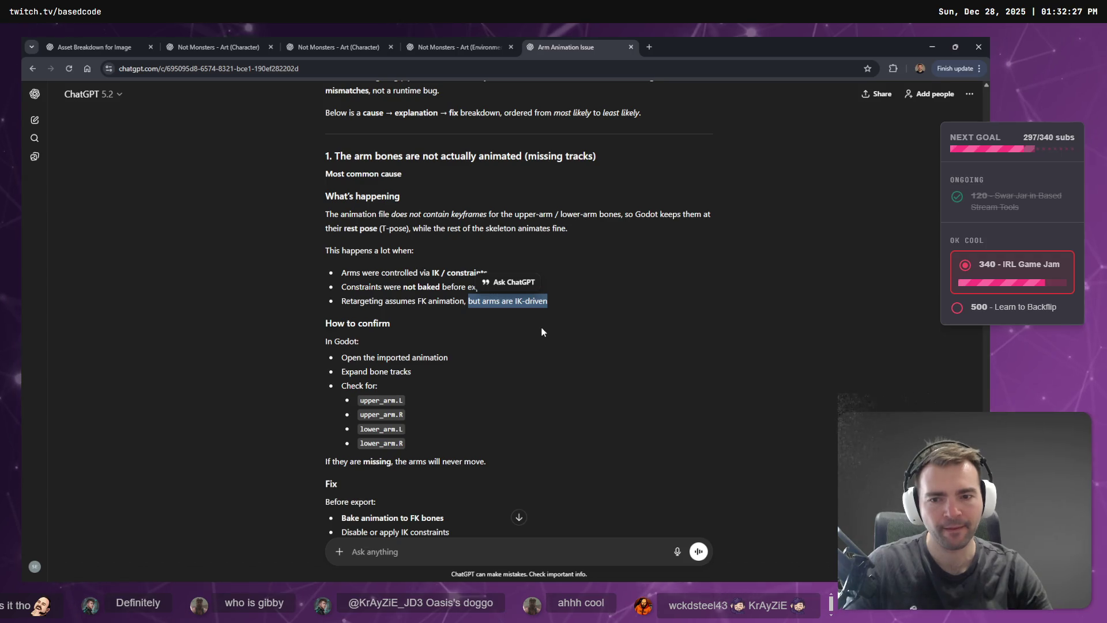
scroll(364, 351, "down", 1)
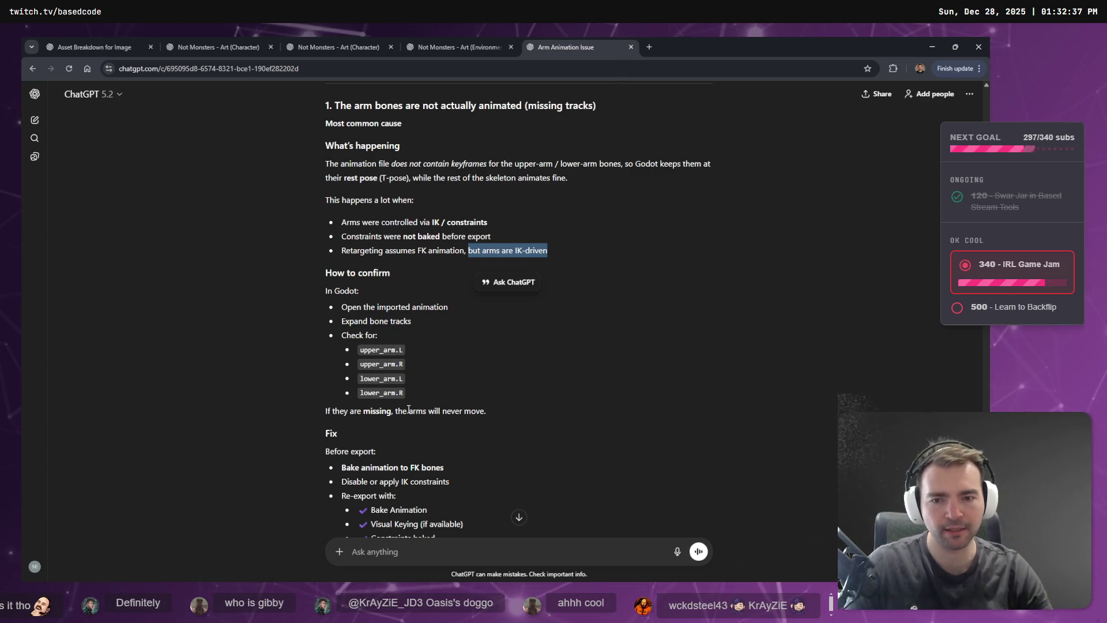
key("alt+Tab")
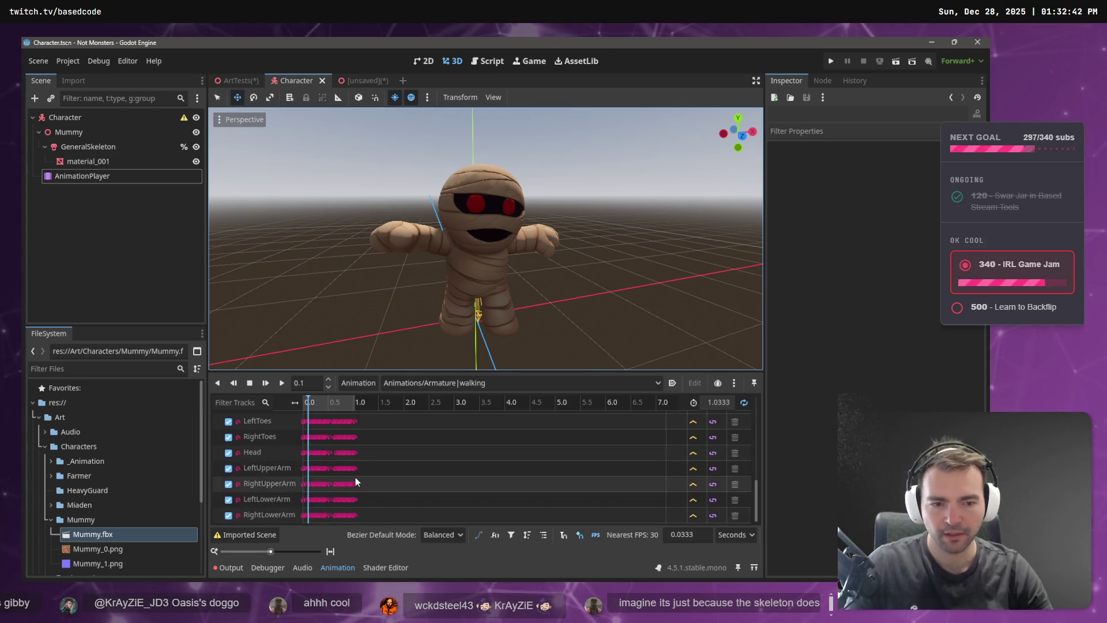
Start a reply in ChatGPT's Ask anything box, then clear the half-written draft.
key("alt+Tab")
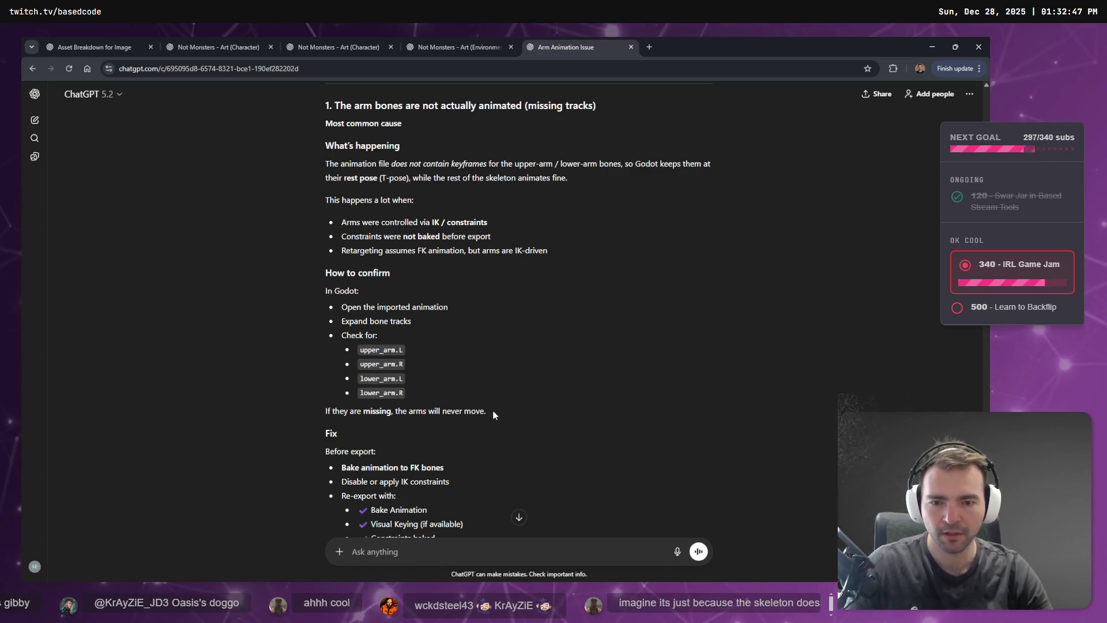
left_click_drag(493, 415, 322, 408)
scroll(320, 404, "down", 1)
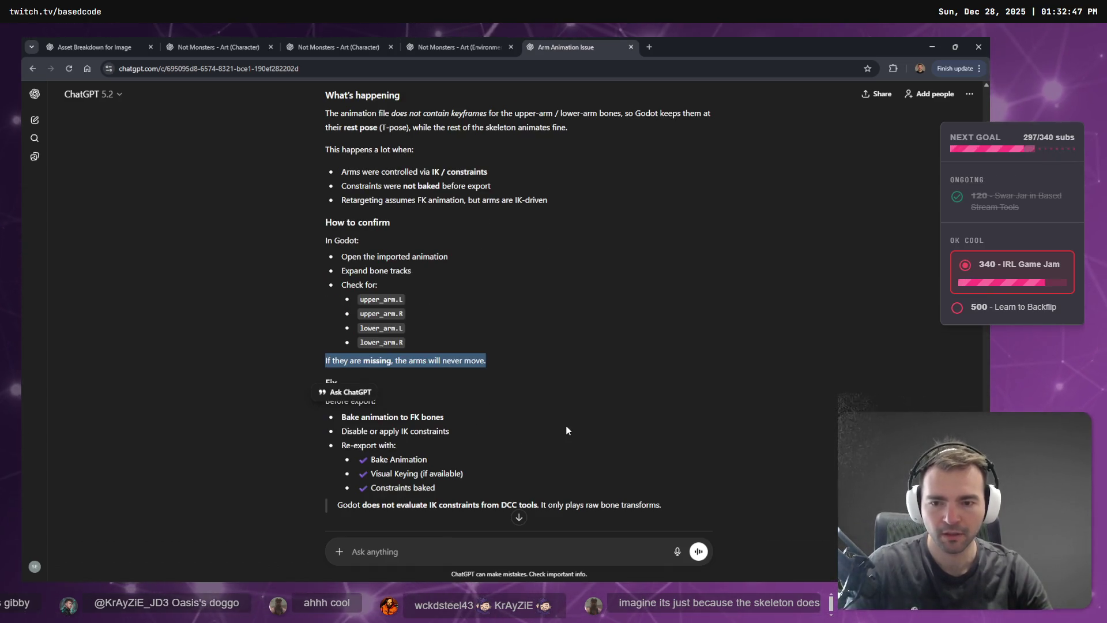
scroll(570, 427, "down", 3)
left_click(452, 553)
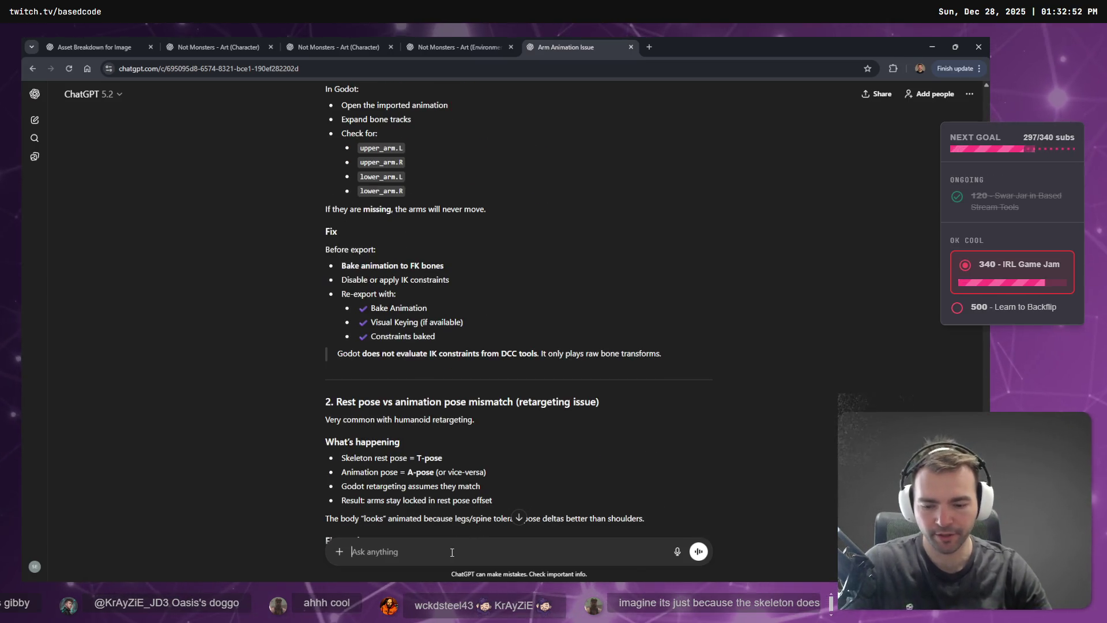
type("T")
key("BackSpace")
type("Those bones have")
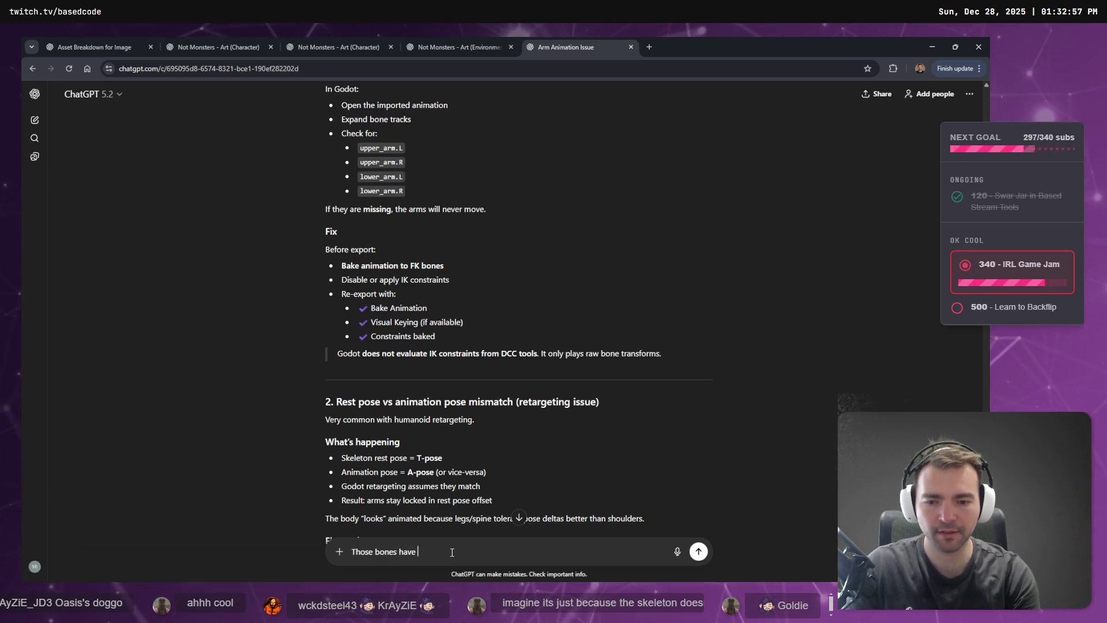
key("ctrl+a")
key("BackSpace")
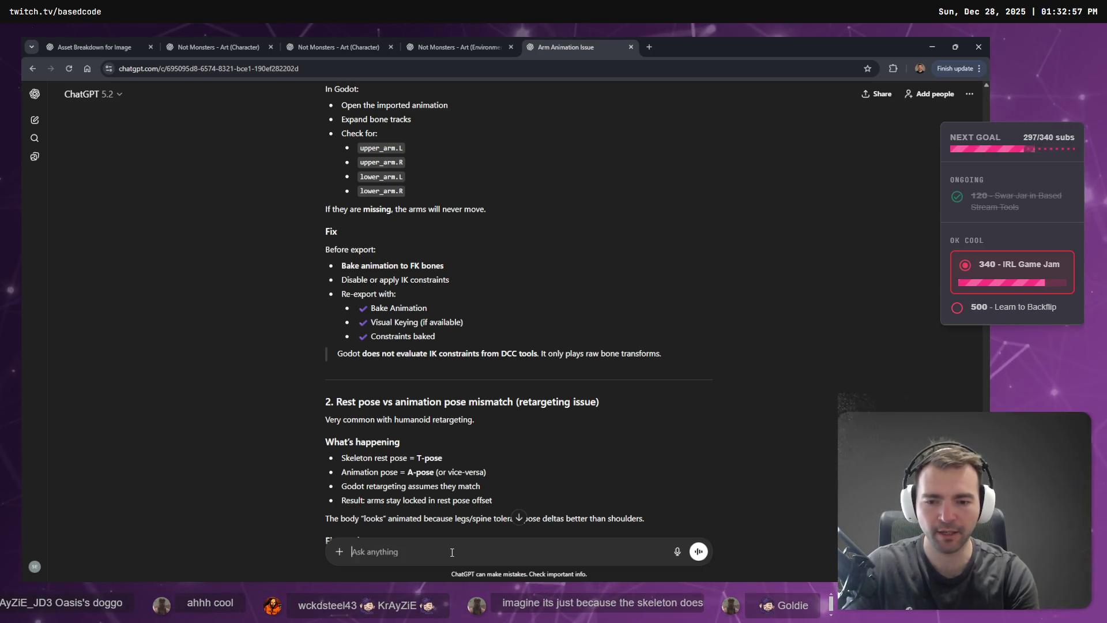
Snip Godot's LeftUpperArm to RightLowerArm tracks and paste the screenshot into the reply.
key("alt+Tab")
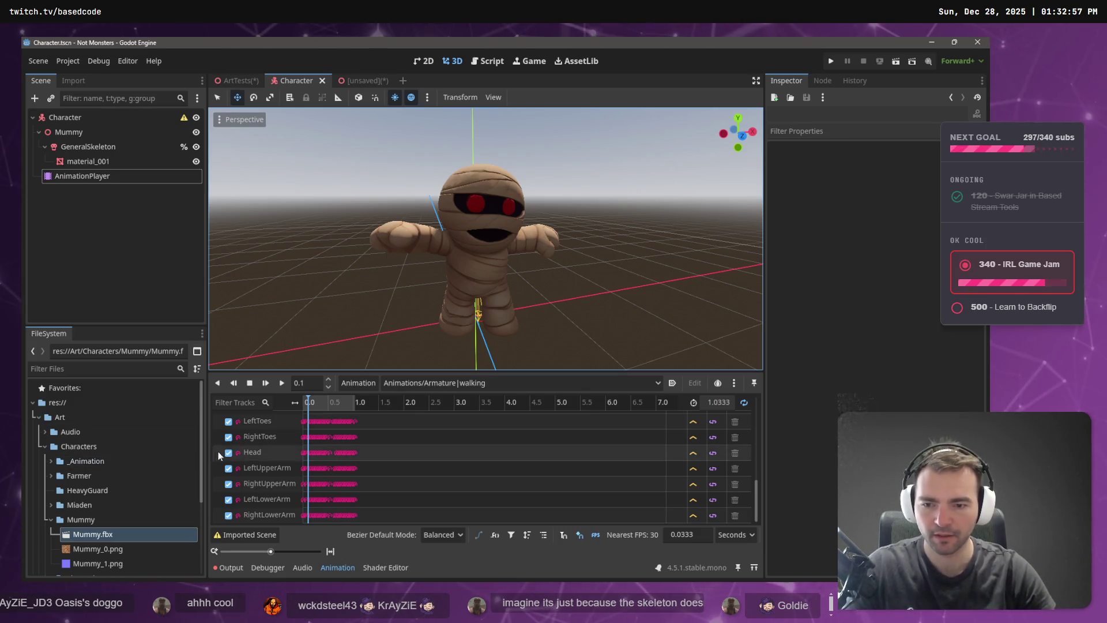
key("super+shift+s")
mouse_move(219, 460)
left_mouse_down()
mouse_move(389, 508)
mouse_move(365, 520)
left_mouse_up()
key("alt+Tab")
key("ctrl+v")
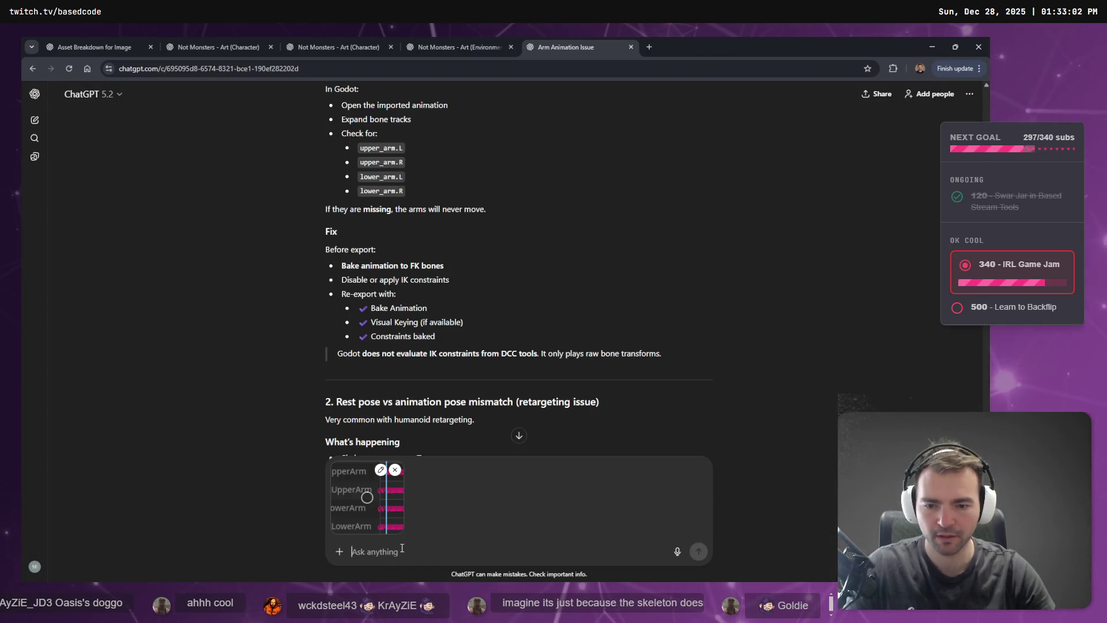
Write that the upper and lower arm have bones and keys, so they're actually animated.
type("per a")
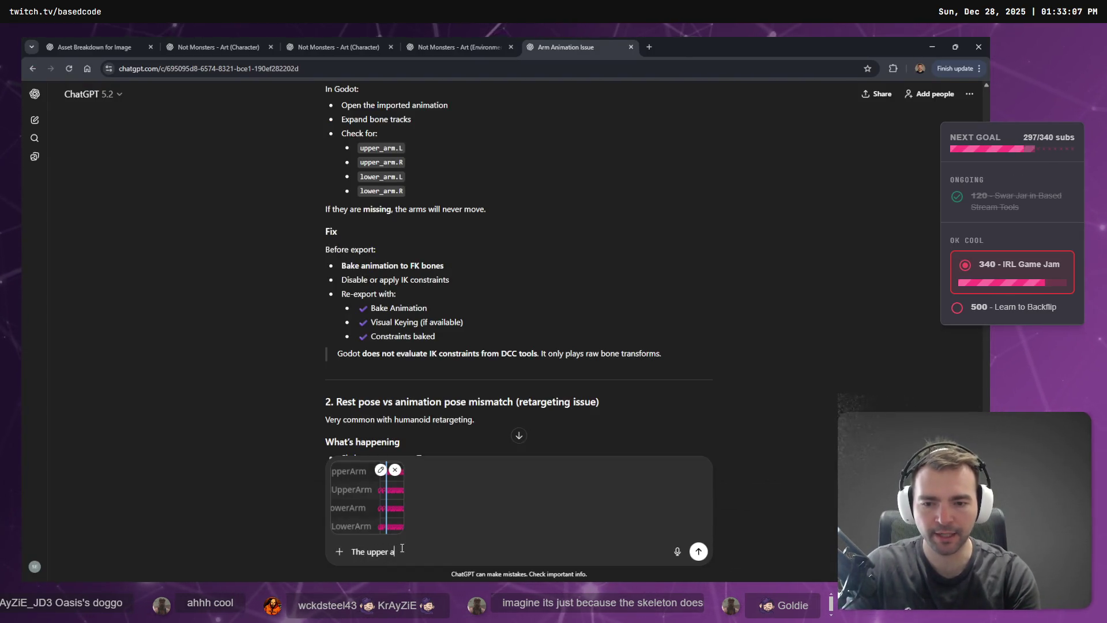
type("nd lower arm have ")
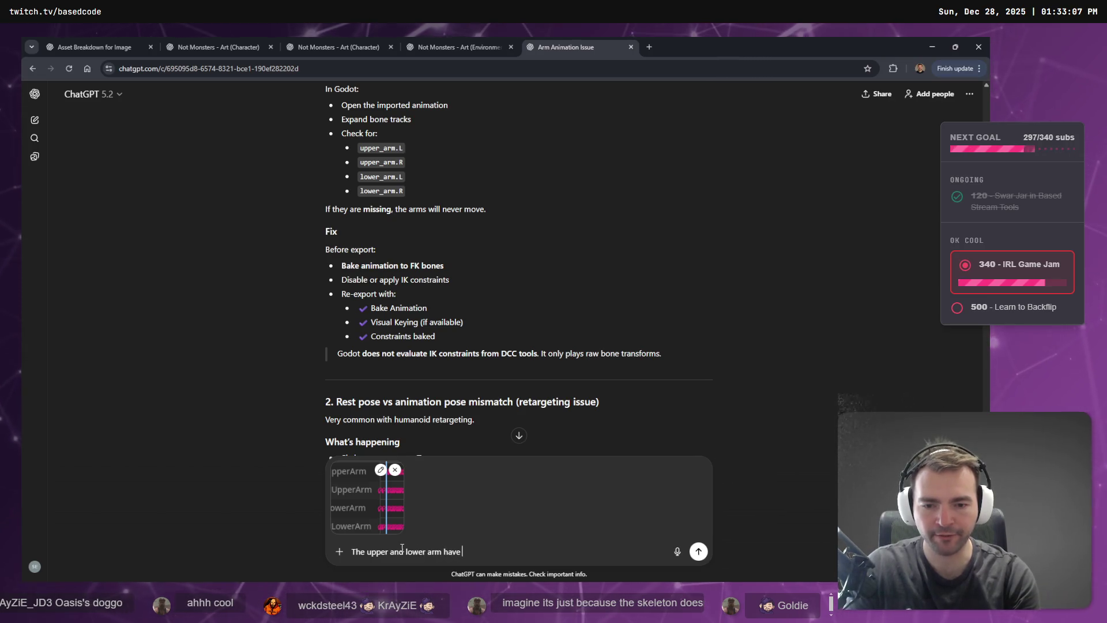
type("bones and keys in godot.")
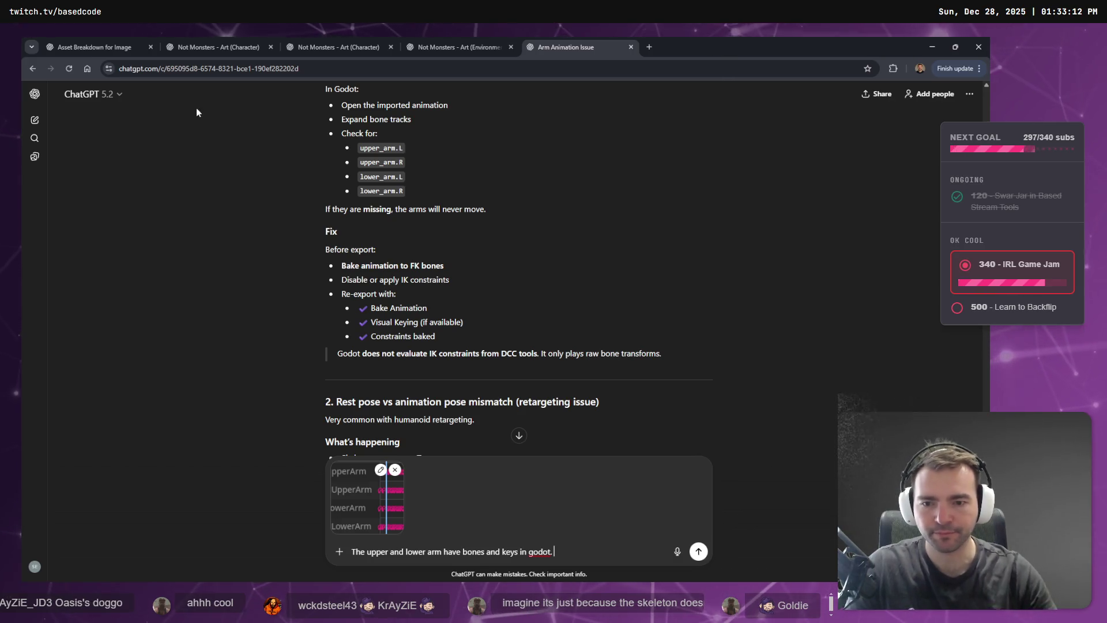
scroll(358, 211, "down", 3)
scroll(500, 259, "up", 6)
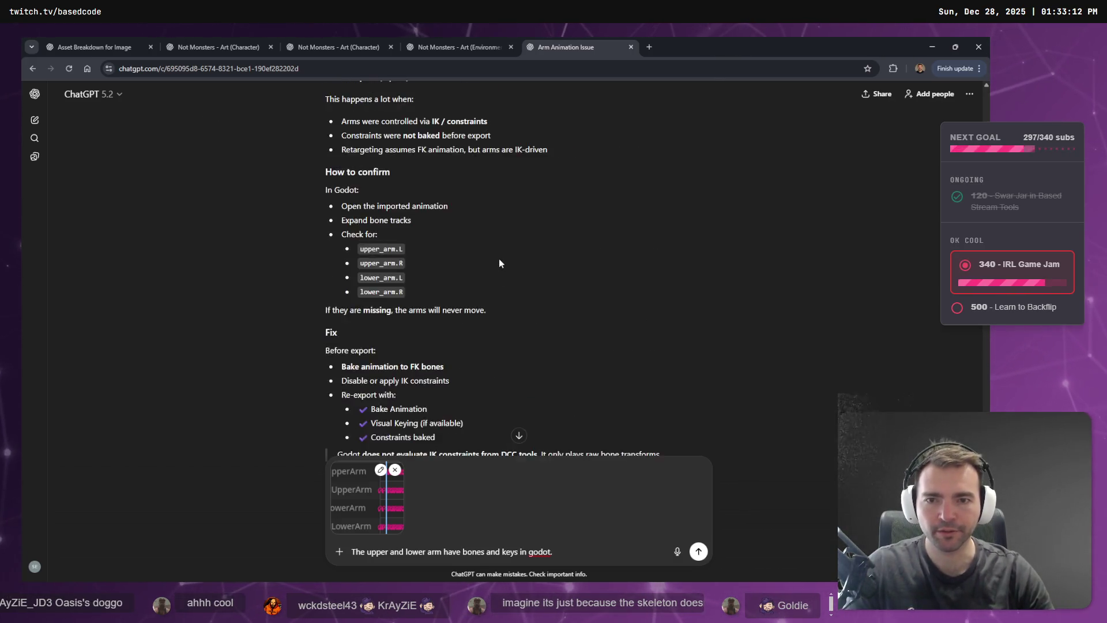
scroll(500, 263, "down", 2)
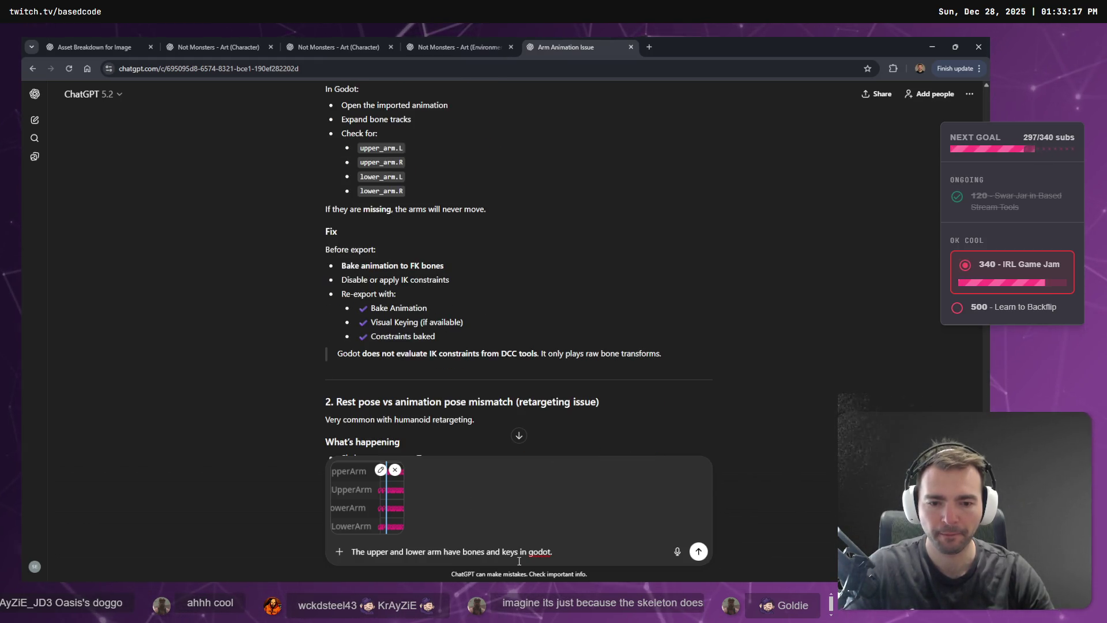
scroll(421, 247, "up", 6)
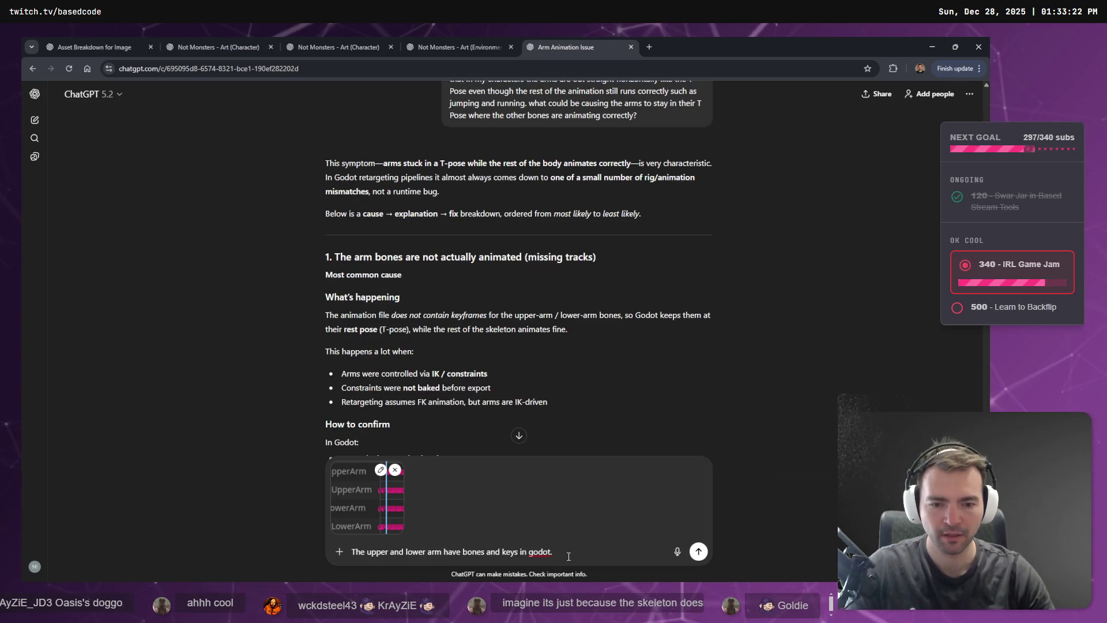
type("So the bones are actually ")
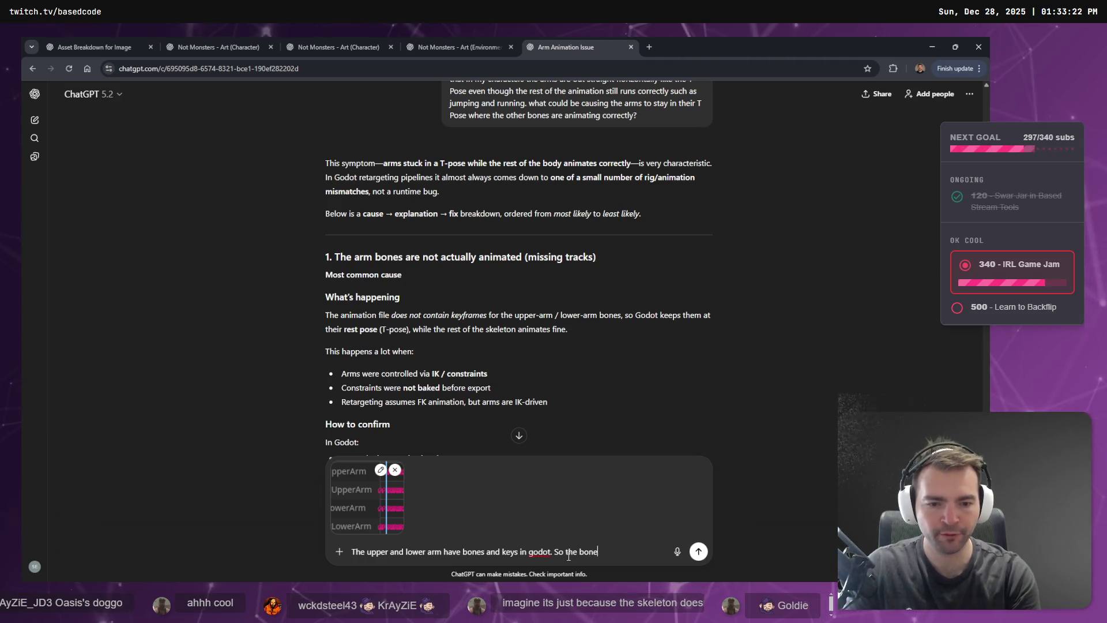
type("animated.")
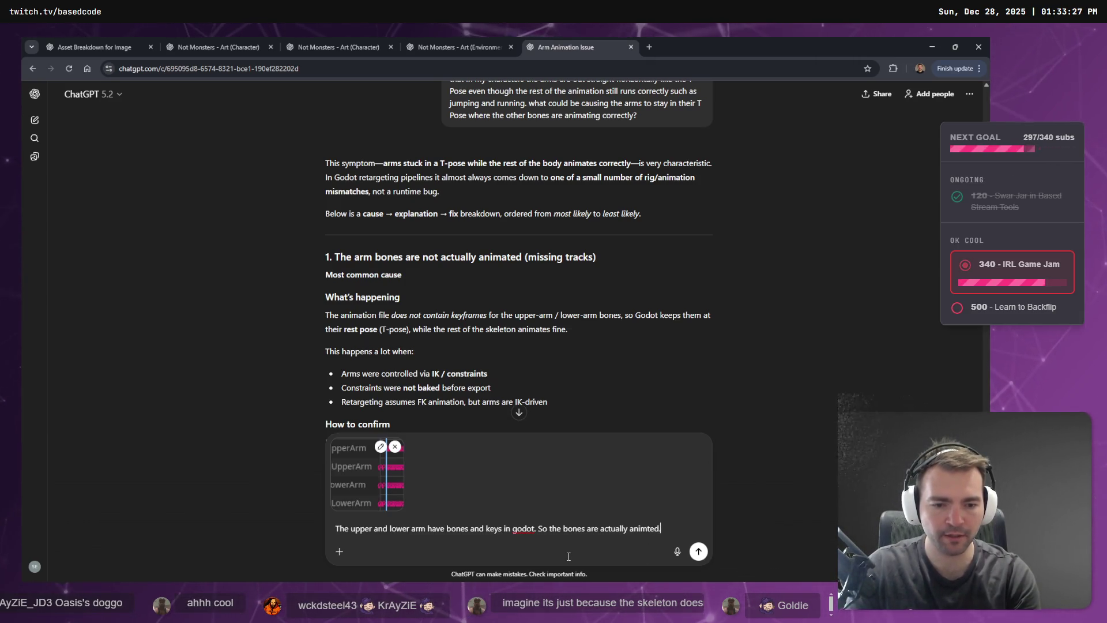
key("alt+Tab")
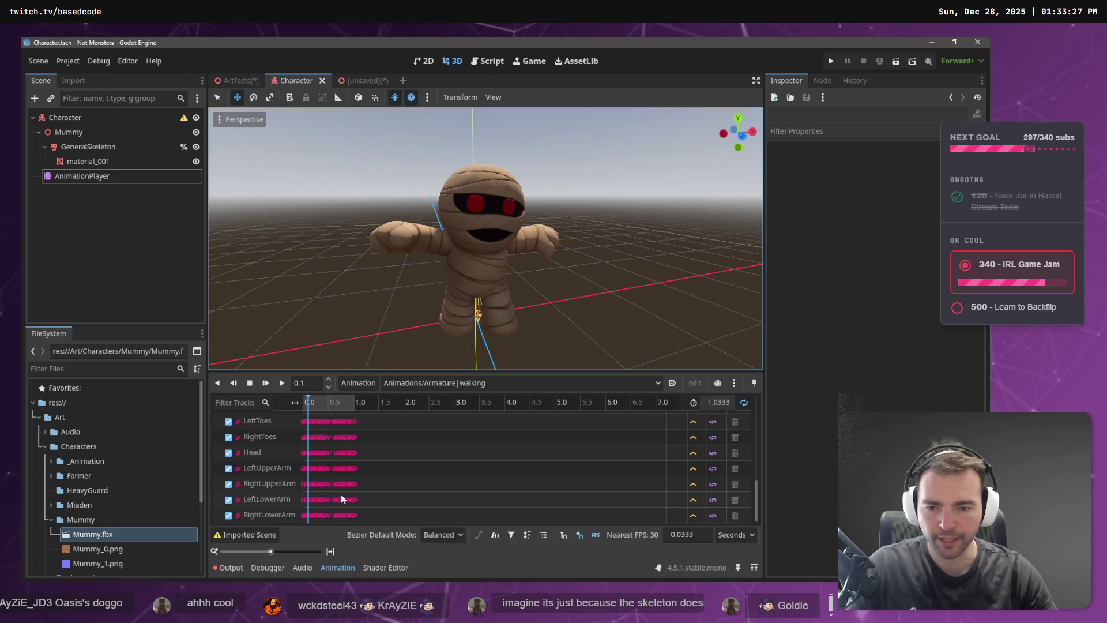
Box-select all LeftLowerArm keyframes and try onion skinning, dismissing its RESET animation warning.
left_click(341, 500)
left_click_drag(371, 502, 295, 510)
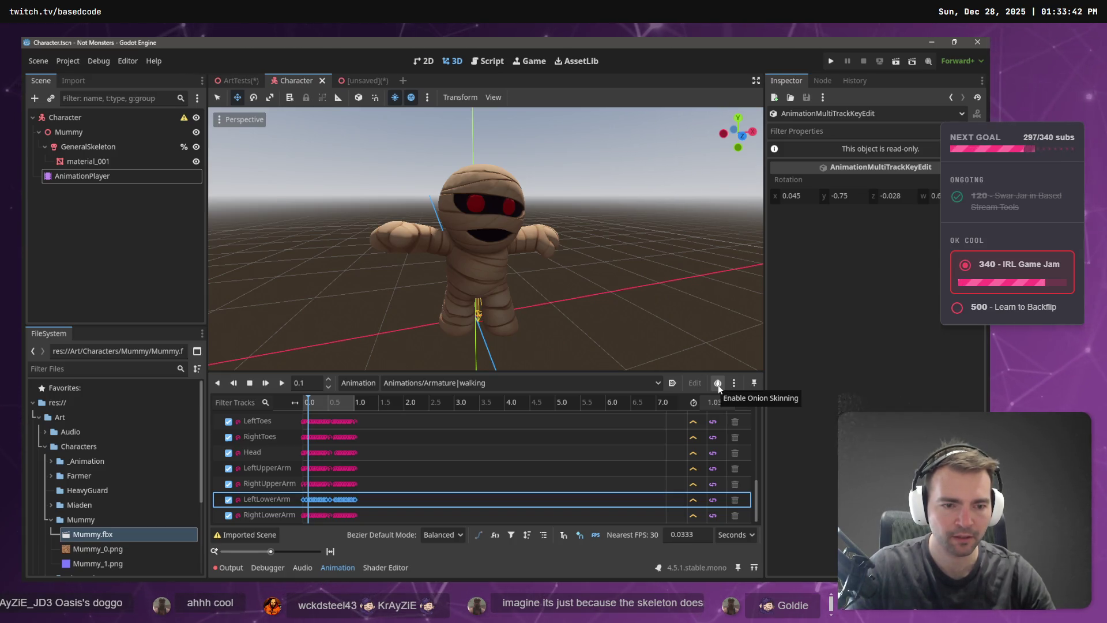
left_click(718, 384)
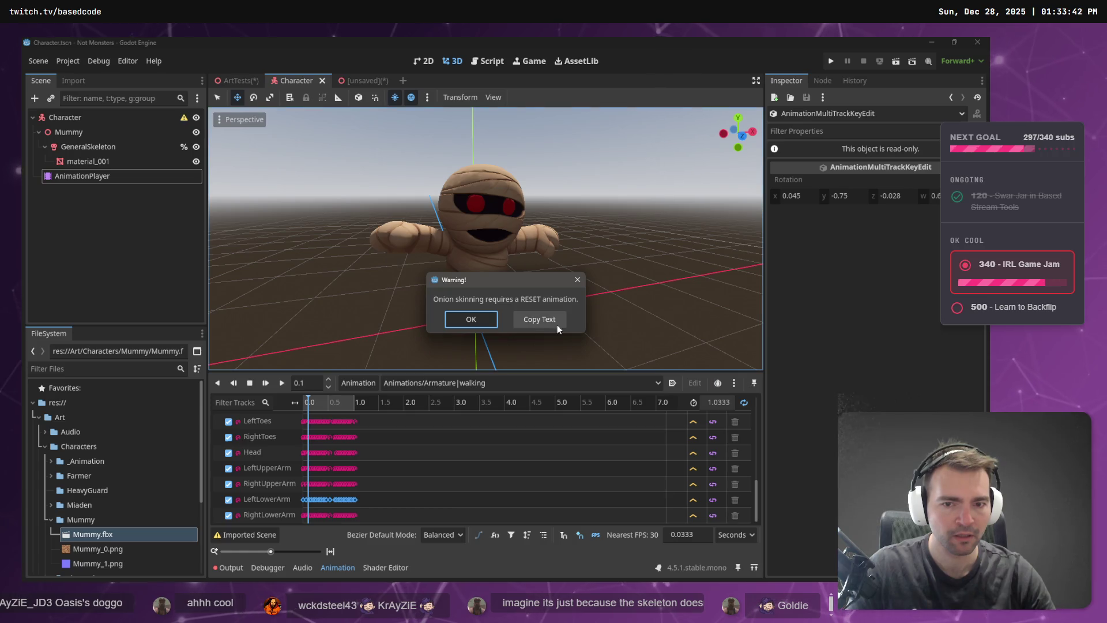
left_click(583, 279)
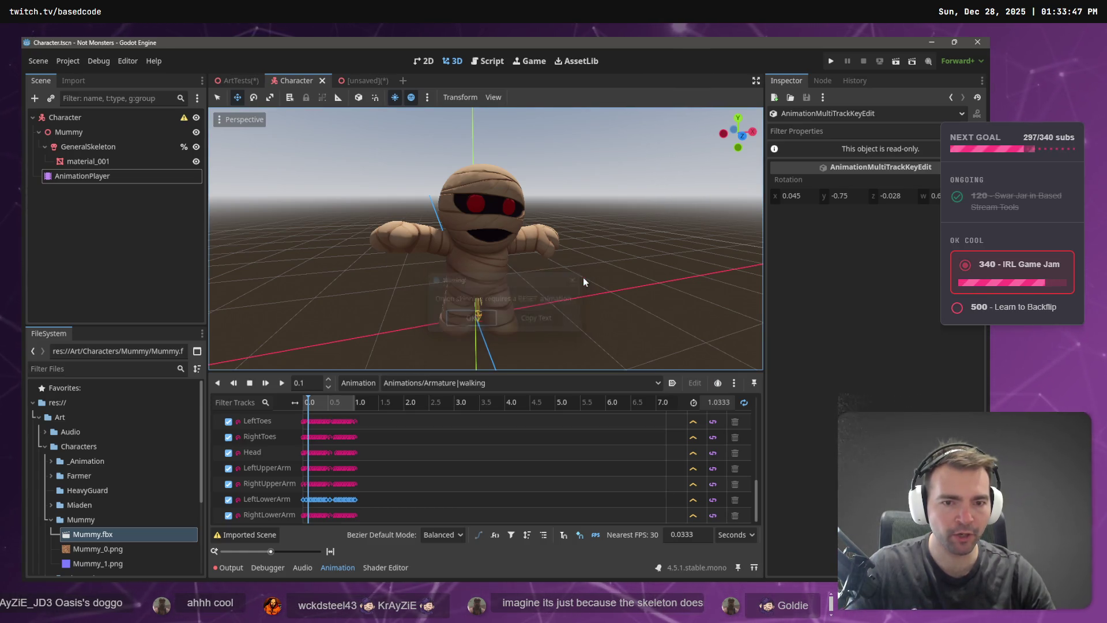
left_click(737, 387)
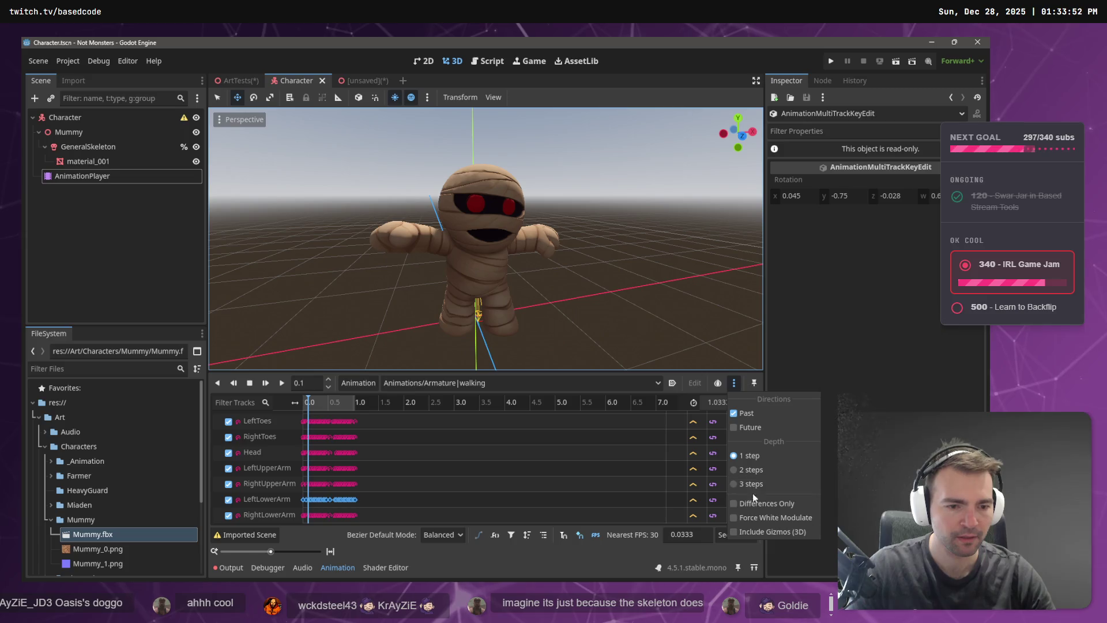
left_click(697, 367)
key("alt+Tab")
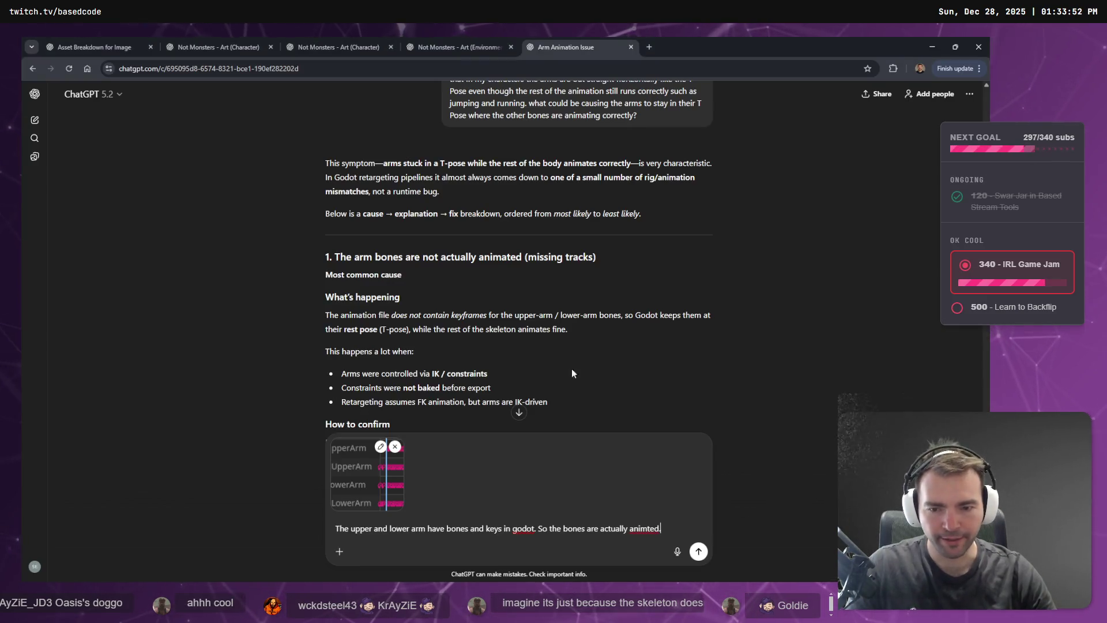
Read ChatGPT's explanation of the T-pose rest vs A-pose animation mismatch, highlighting each line.
scroll(507, 374, "down", 6)
scroll(414, 306, "down", 4)
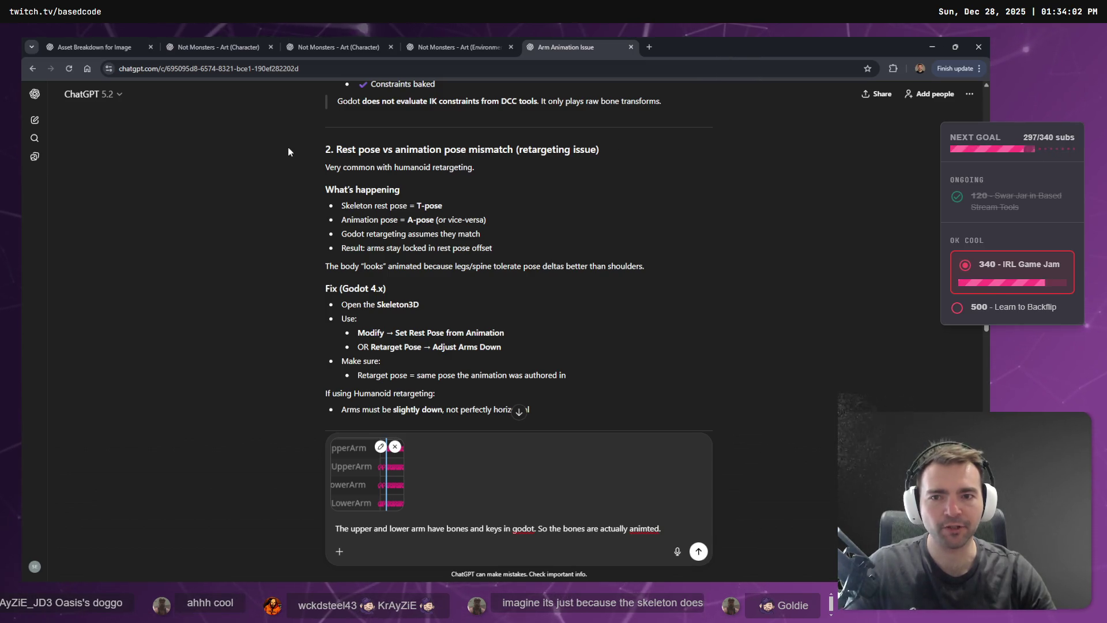
left_click_drag(288, 149, 691, 137)
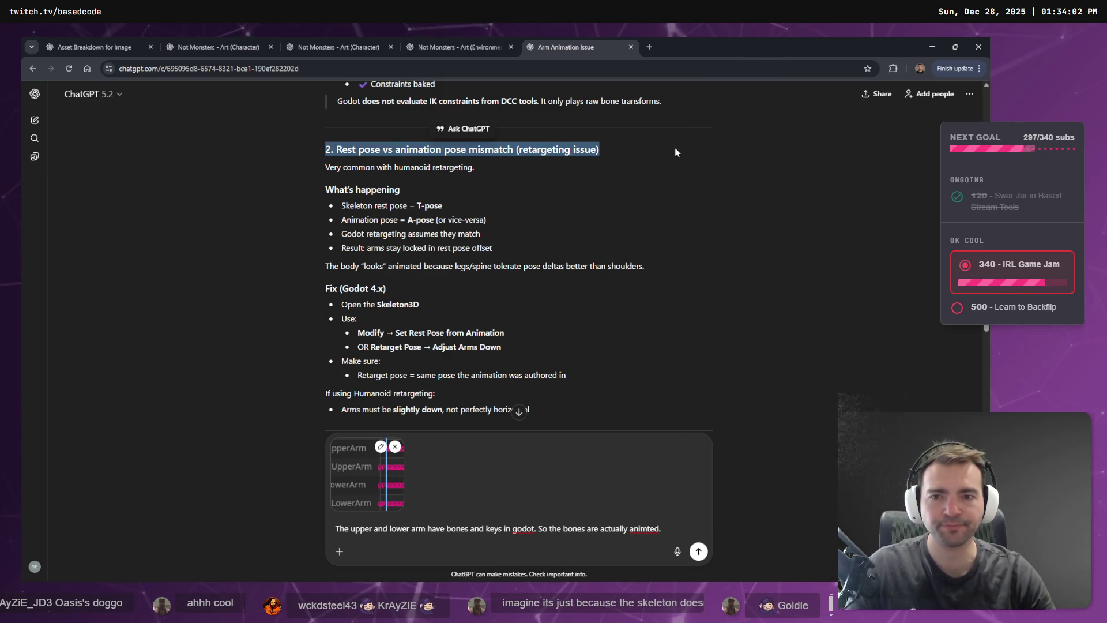
left_click_drag(316, 203, 500, 203)
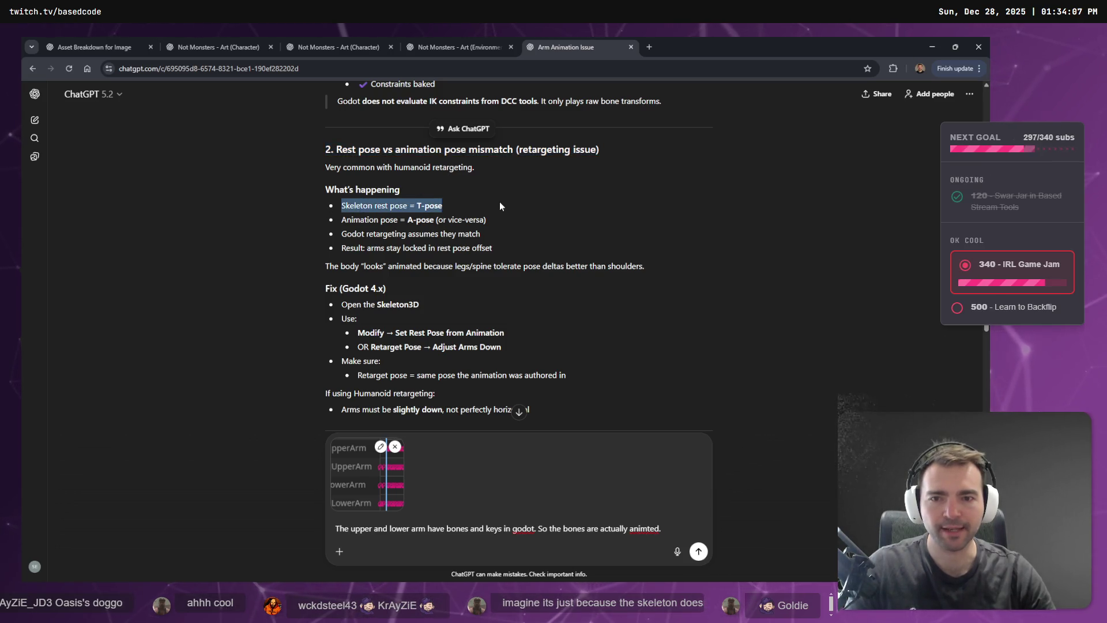
left_click_drag(321, 218, 531, 220)
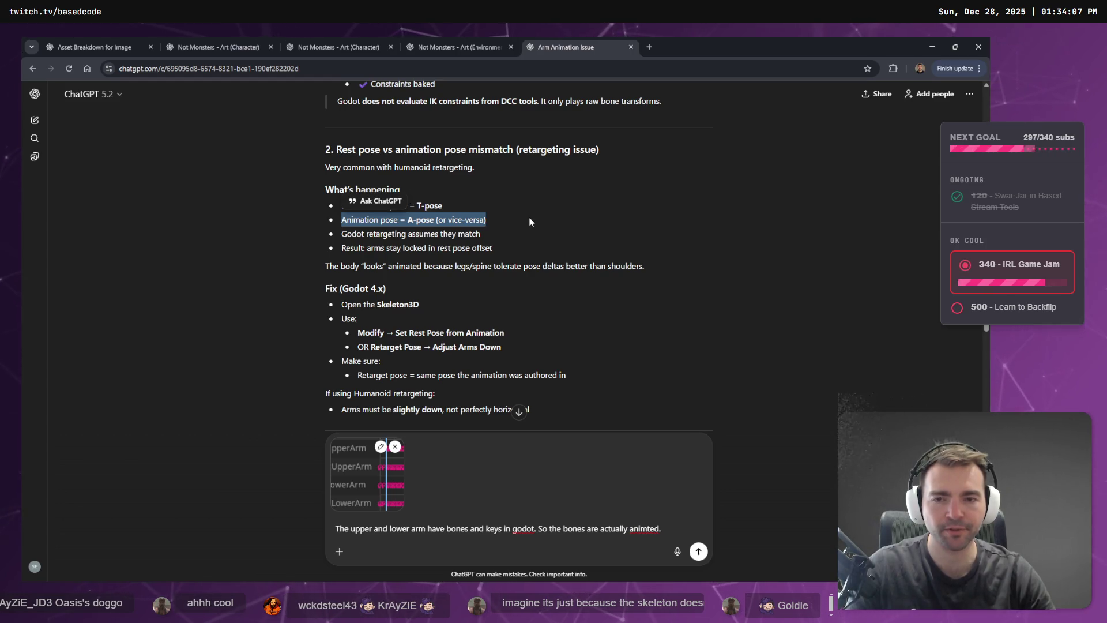
left_click(526, 282)
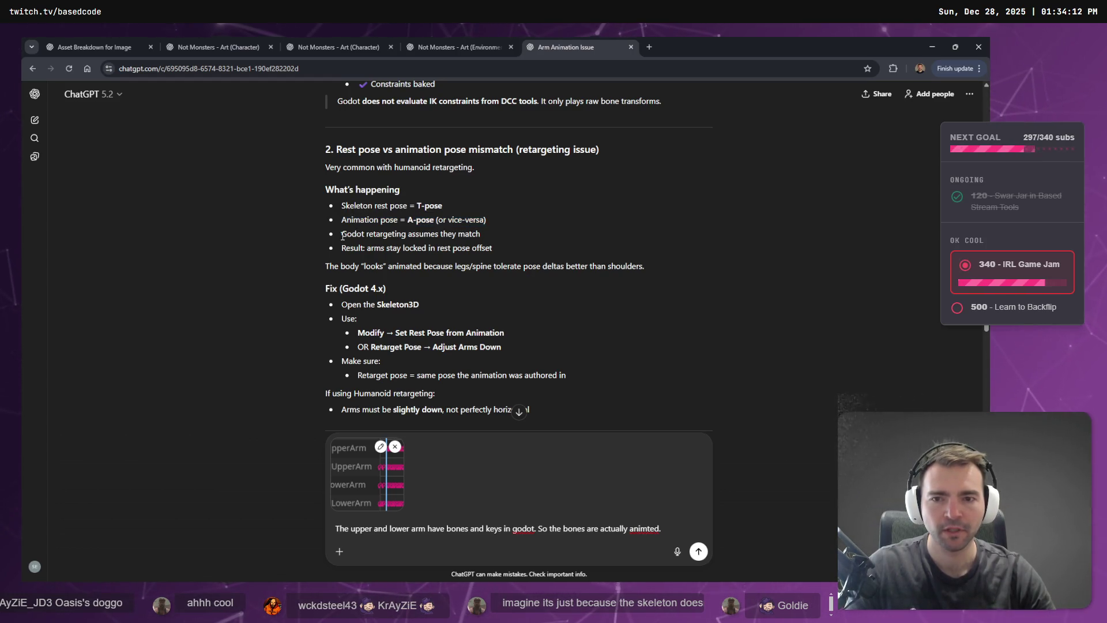
left_click_drag(343, 236, 517, 240)
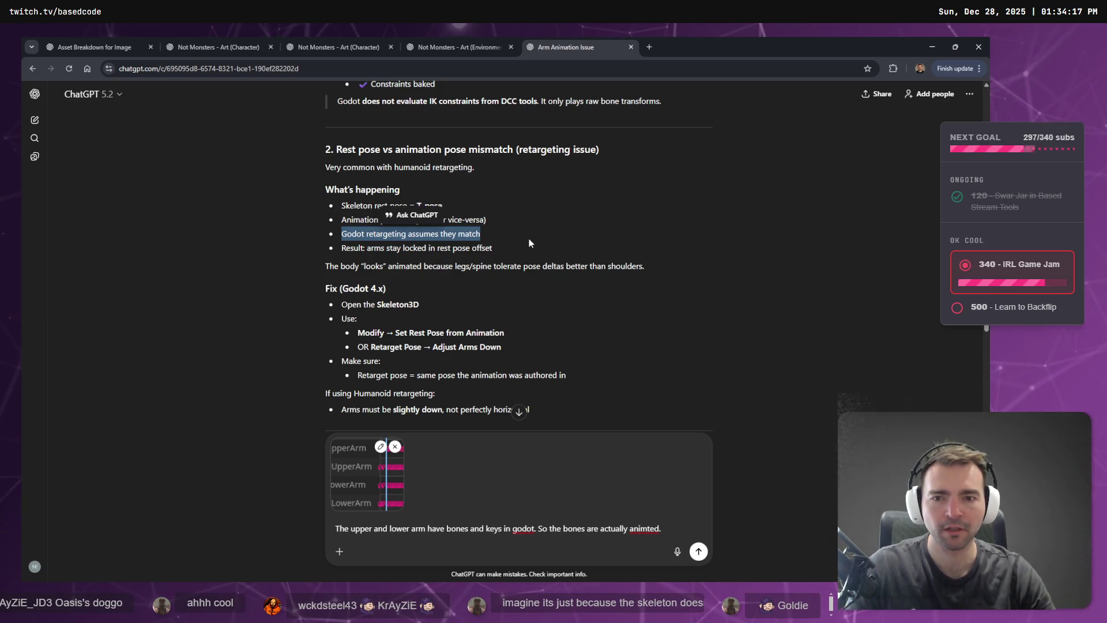
left_click_drag(367, 248, 515, 243)
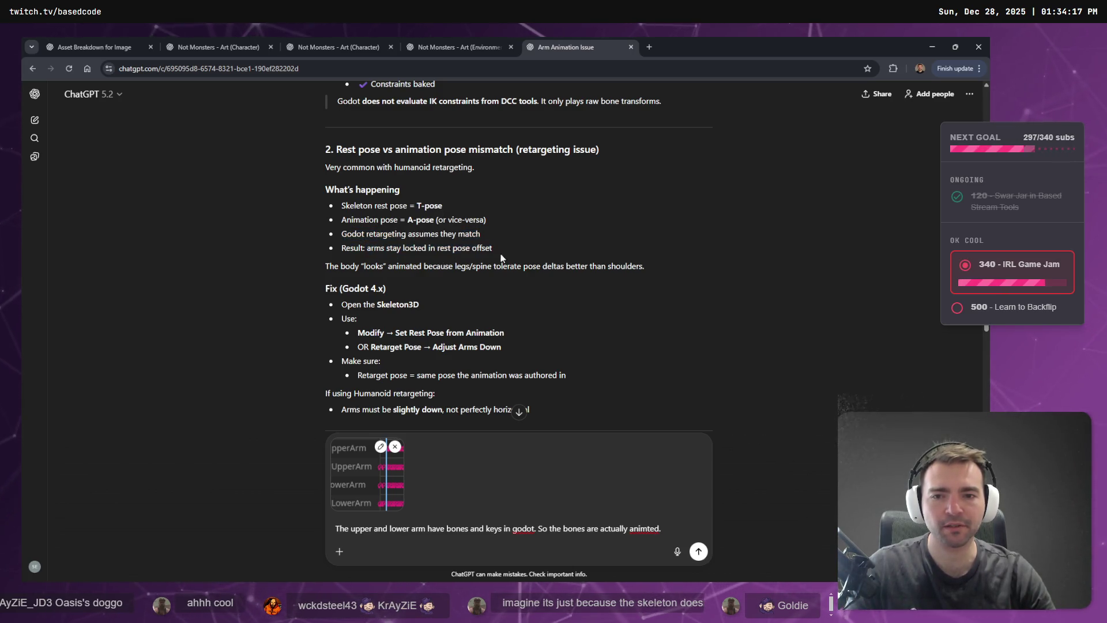
left_click_drag(384, 266, 656, 268)
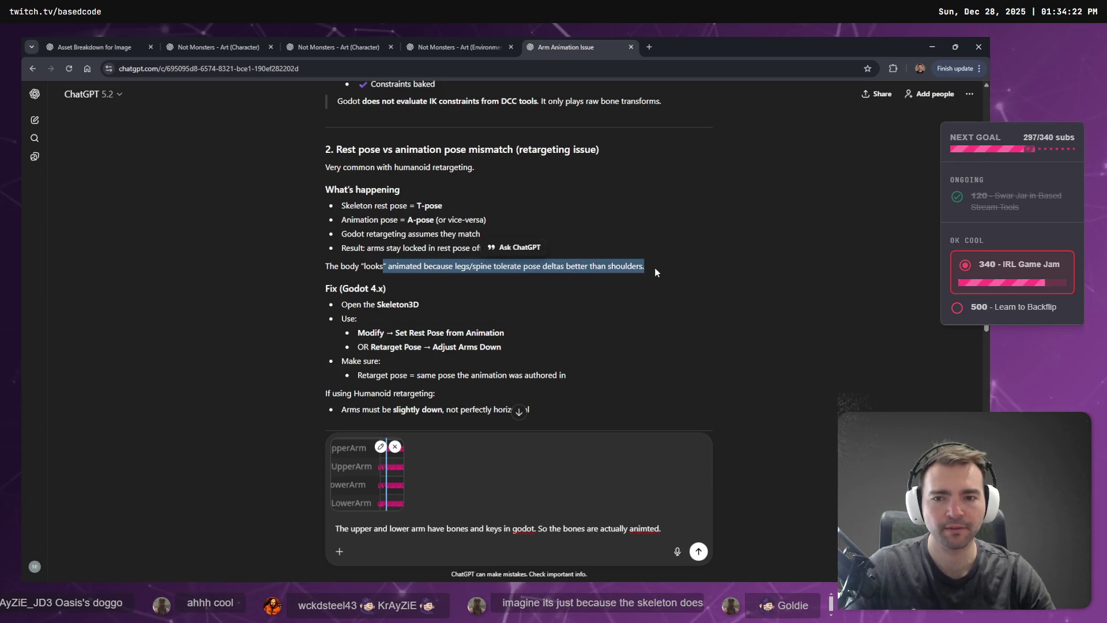
scroll(652, 265, "down", 1)
left_click(390, 254)
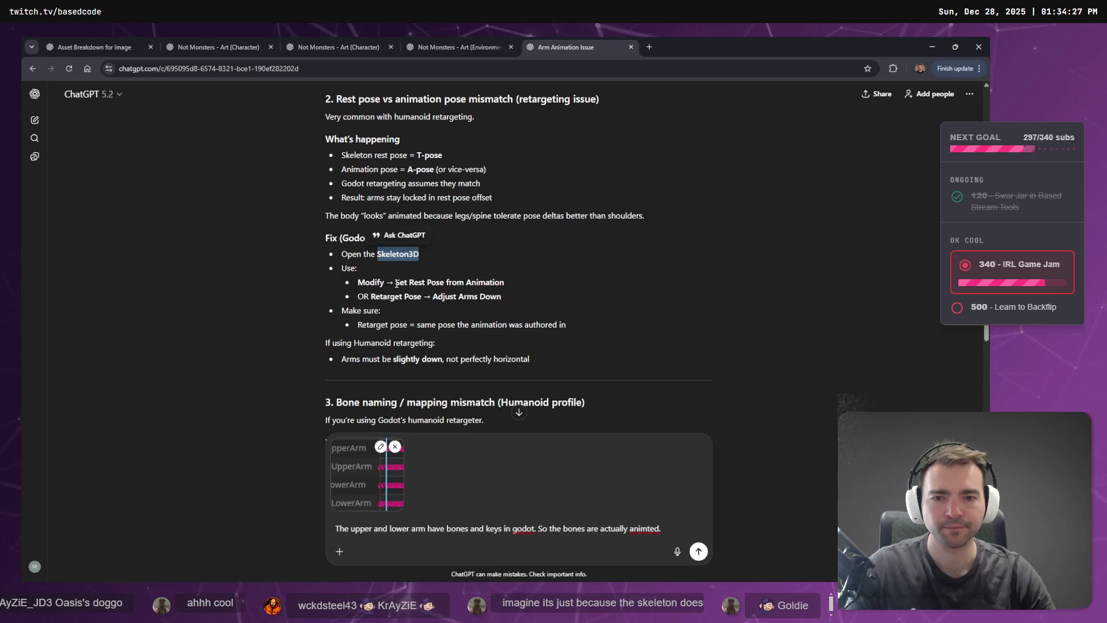
Mark the 'Set Rest Pose from Animation' fix, then select GeneralSkeleton in Godot's Scene tree.
mouse_move(358, 282)
left_mouse_down()
mouse_move(505, 297)
mouse_move(564, 288)
left_mouse_up()
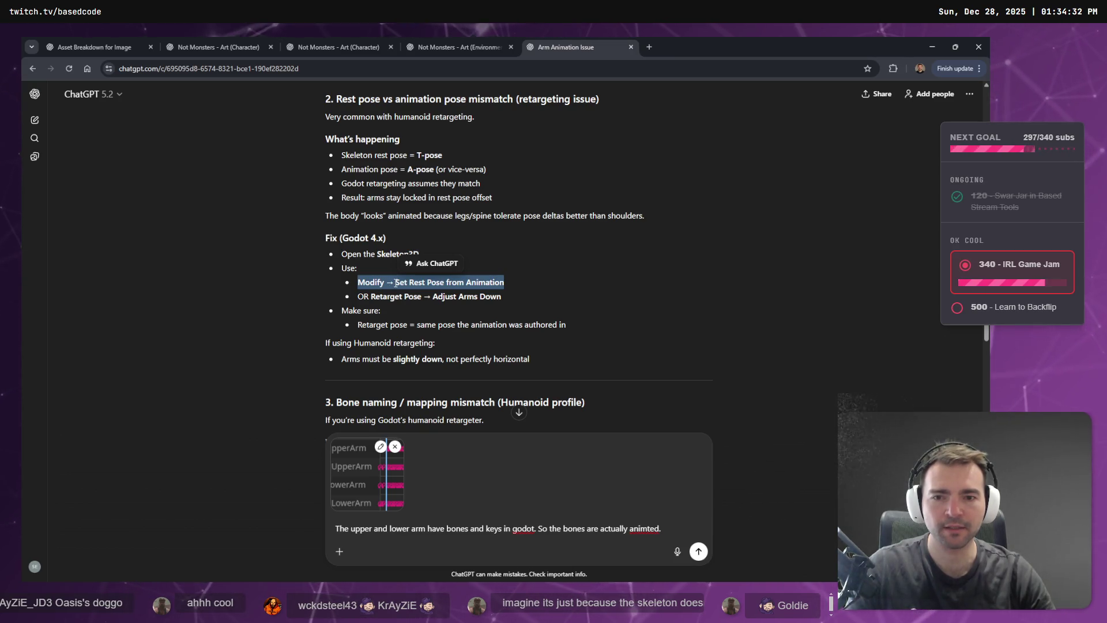
left_click_drag(537, 360, 303, 234)
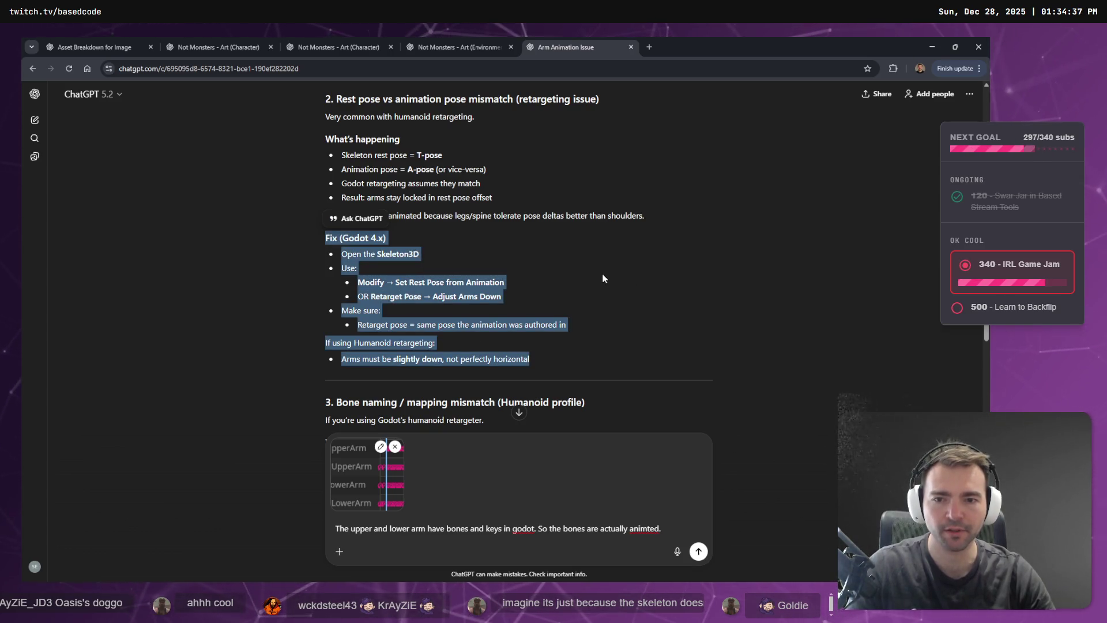
left_click(358, 281)
left_click_drag(358, 282, 519, 282)
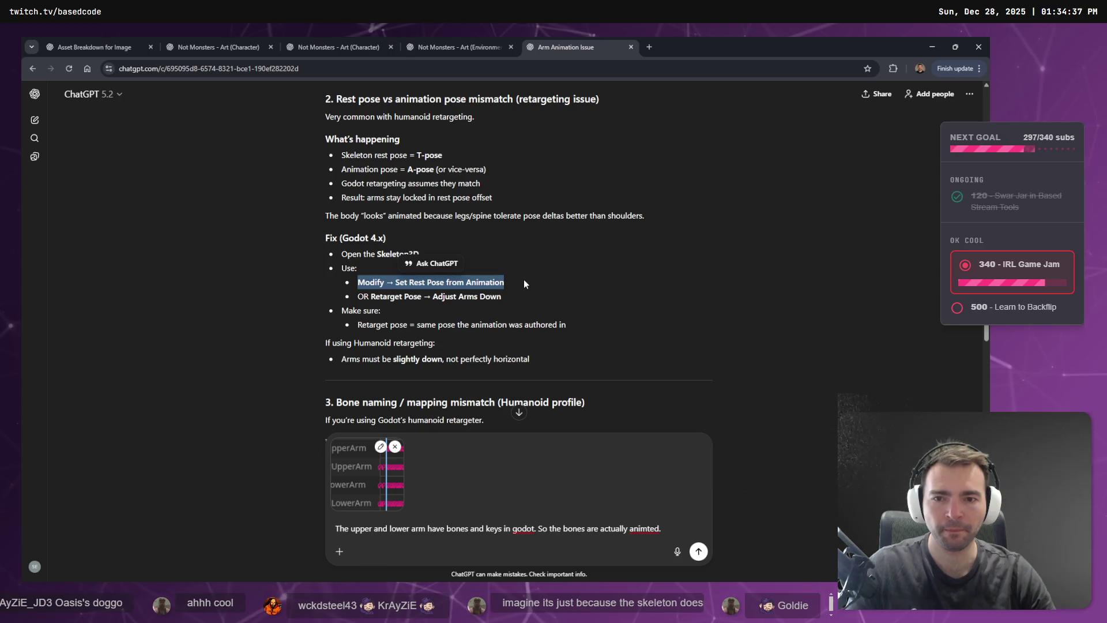
key("alt+Tab")
left_click(88, 147)
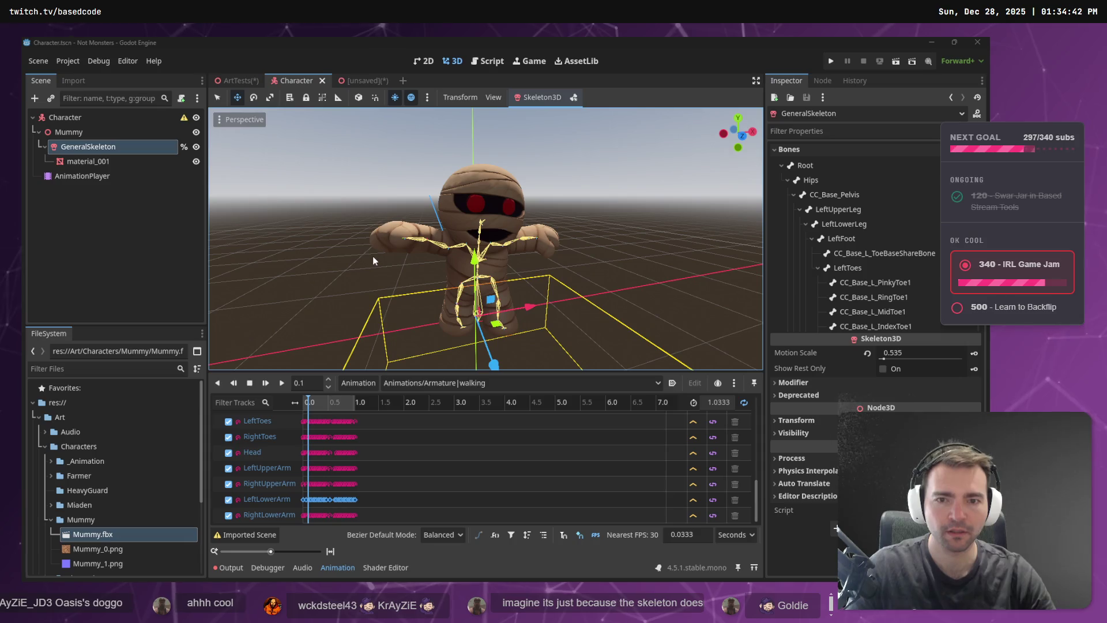
Flip between the GeneralSkeleton bone list in Godot and the ChatGPT fix, finishing on ChatGPT.
key("alt+Tab")
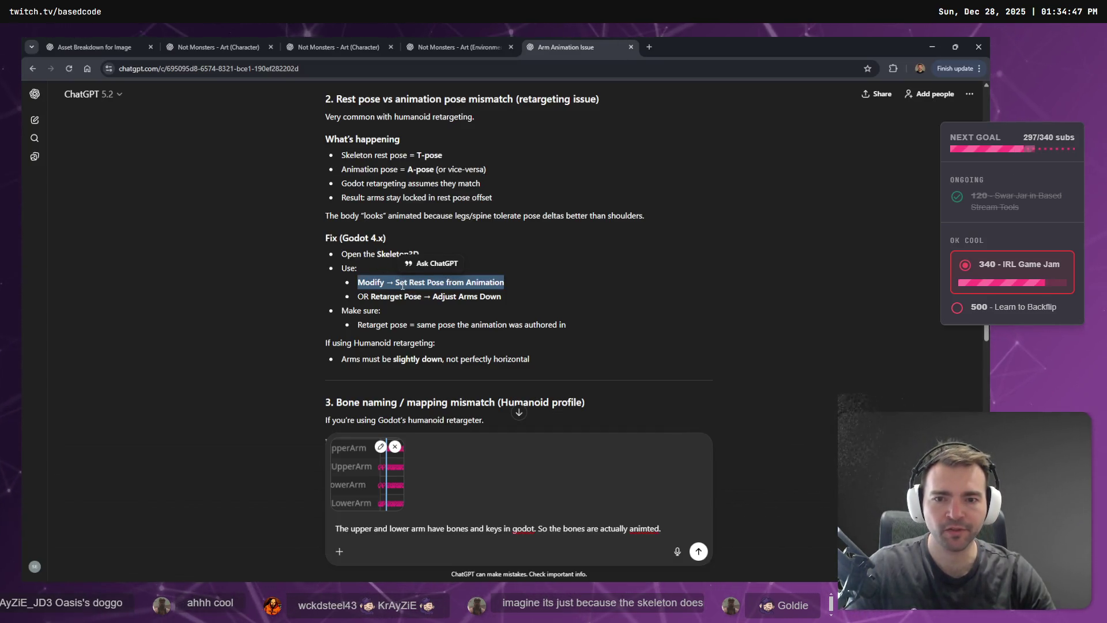
key("alt+Tab")
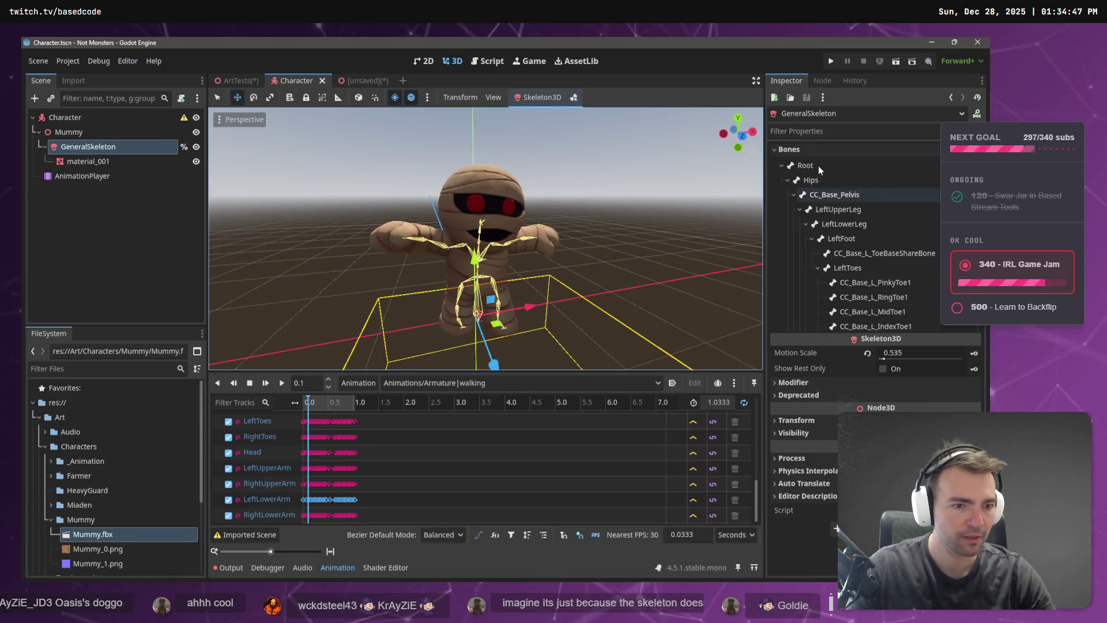
key("alt+Tab")
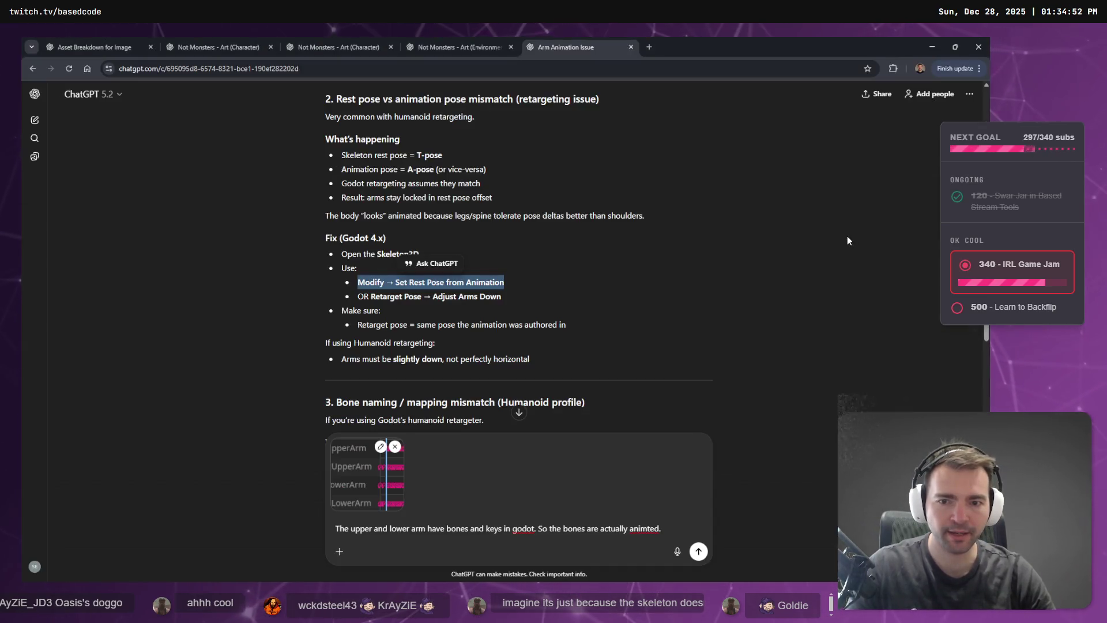
Check the skeleton's Modifier Callback Mode Process in Godot, leave it on Idle, and return to ChatGPT.
key("alt+Tab")
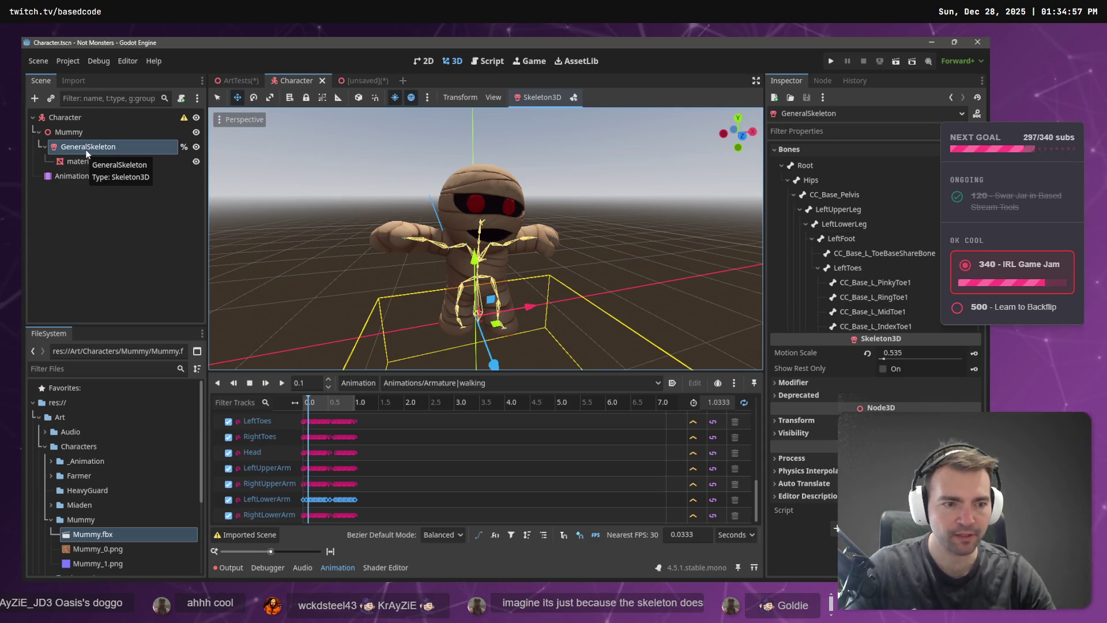
left_click(794, 382)
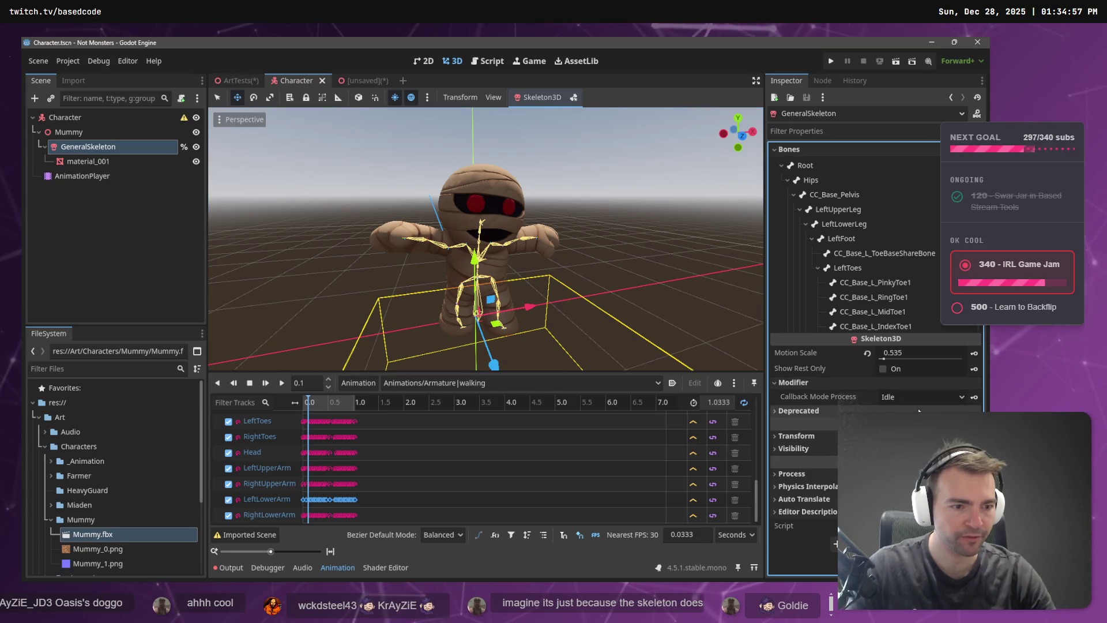
left_click(904, 395)
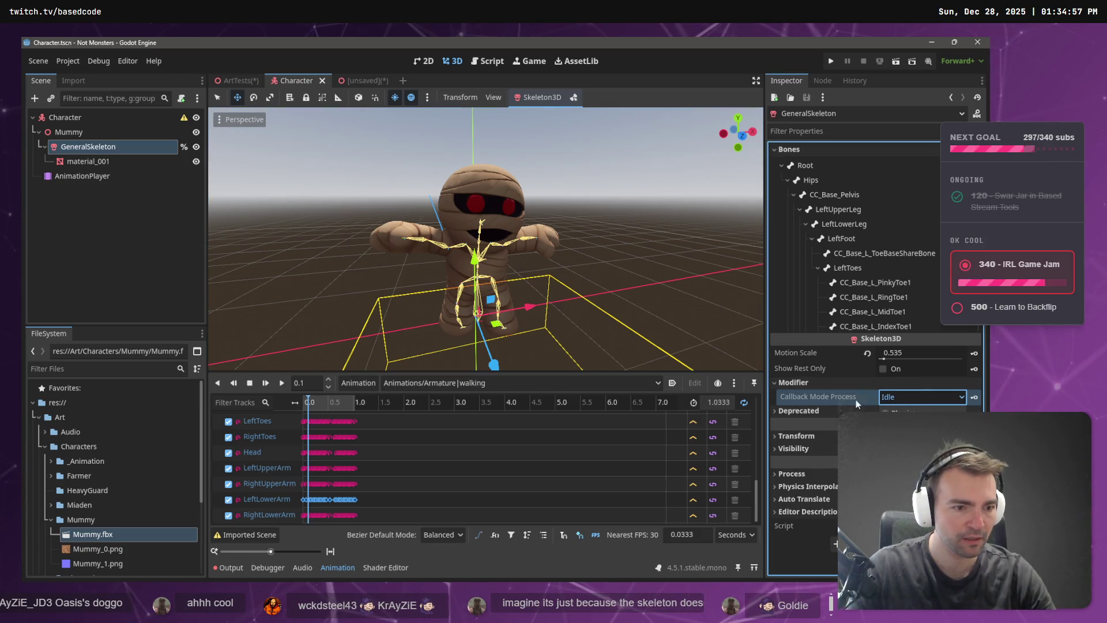
left_click(809, 399)
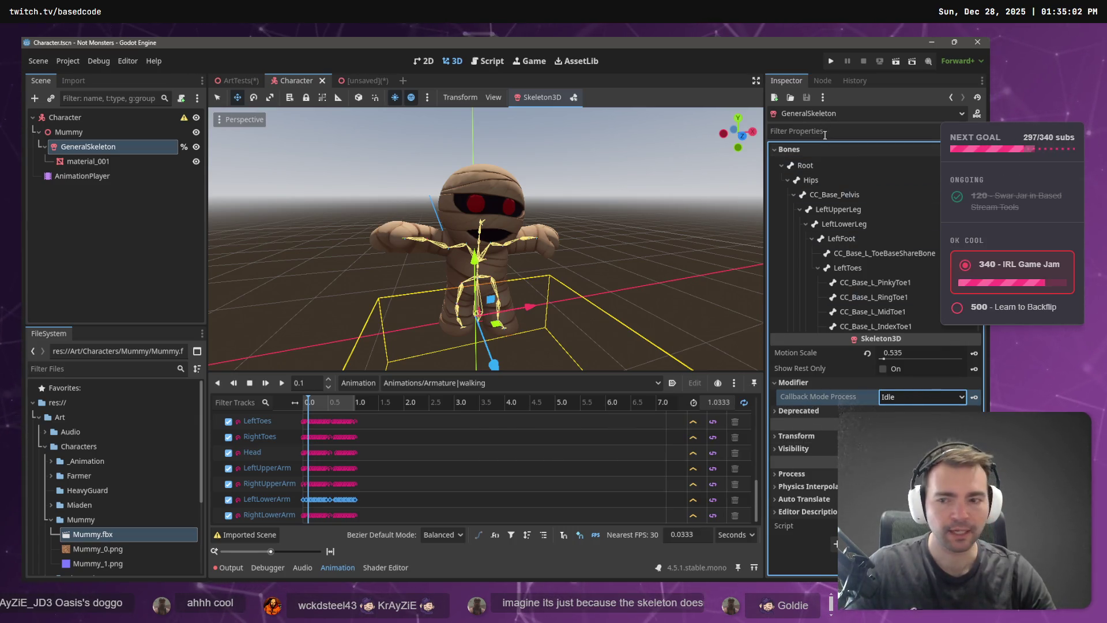
key("alt+Tab")
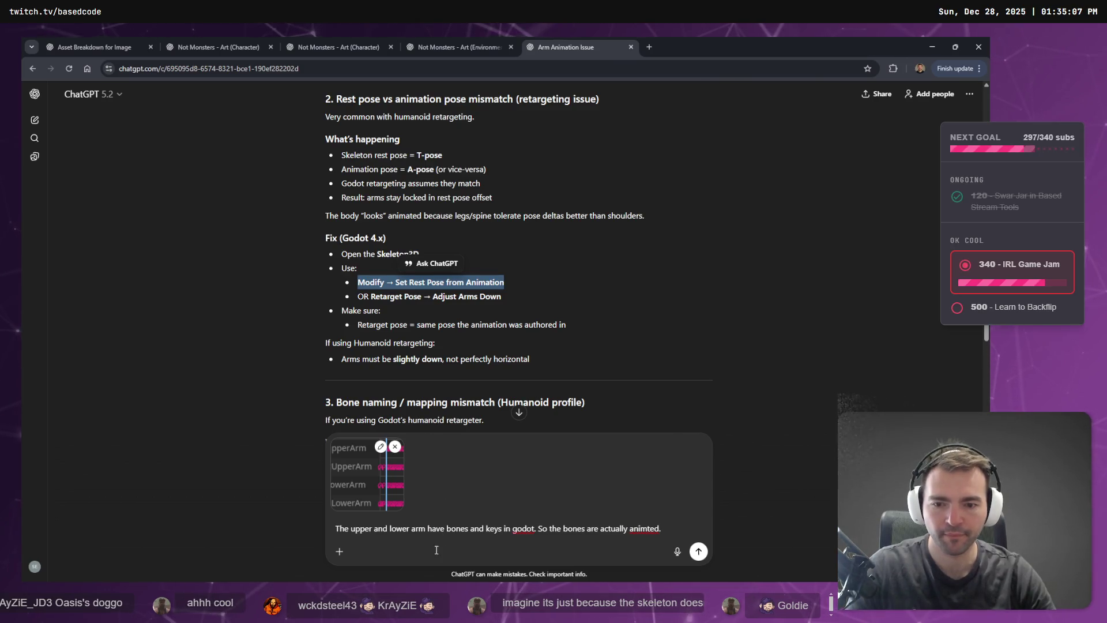
Correct 'animted' to 'animated' and add that it sounds like a pose vs animation pose mismatch (retargeting).
right_click(646, 528)
left_click(670, 385)
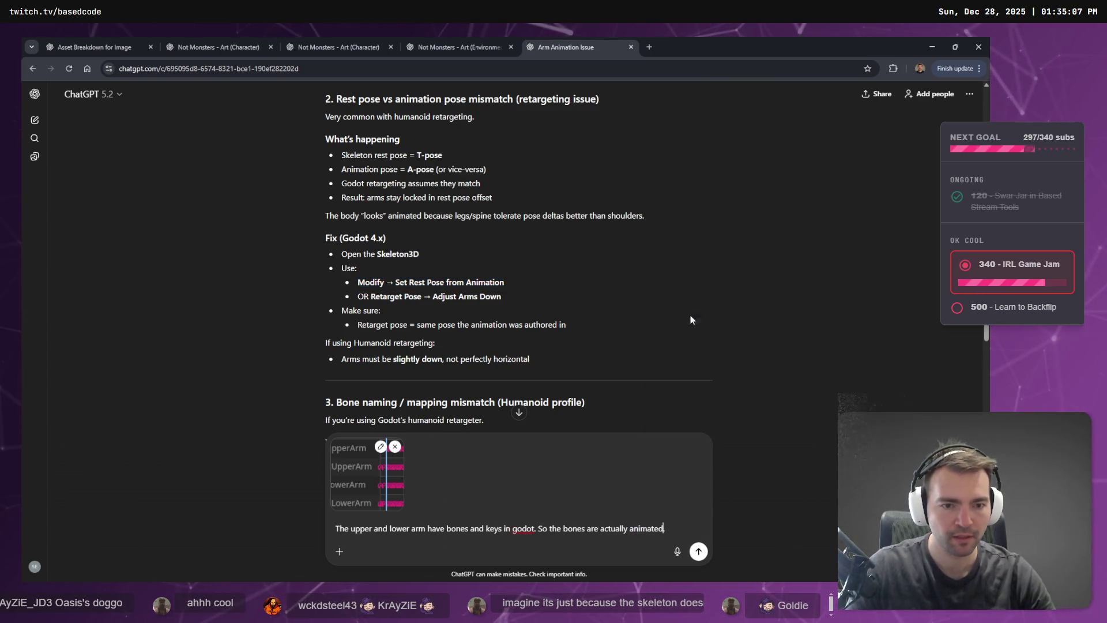
key("shift+Return")
type("It sounds like it could be a pose vs ")
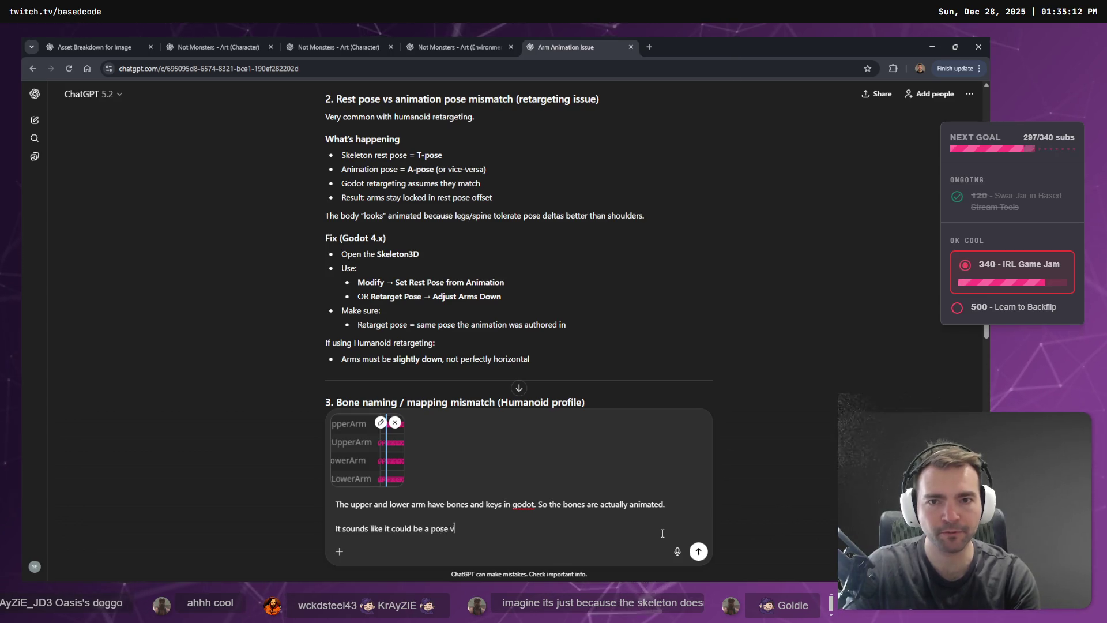
type("anim")
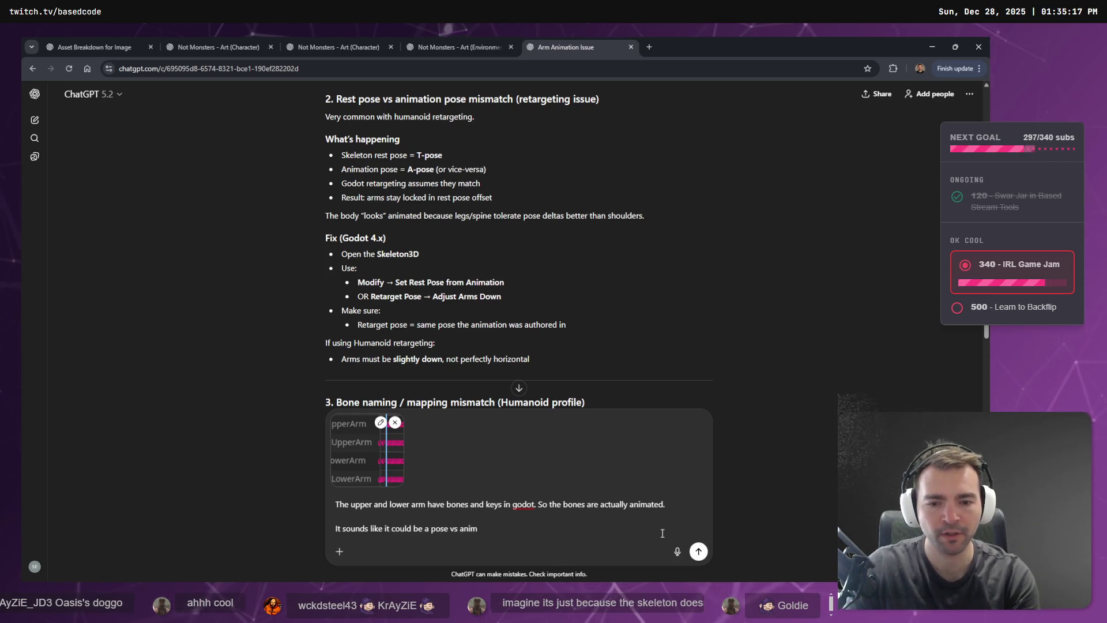
type("ation pose mismatch re")
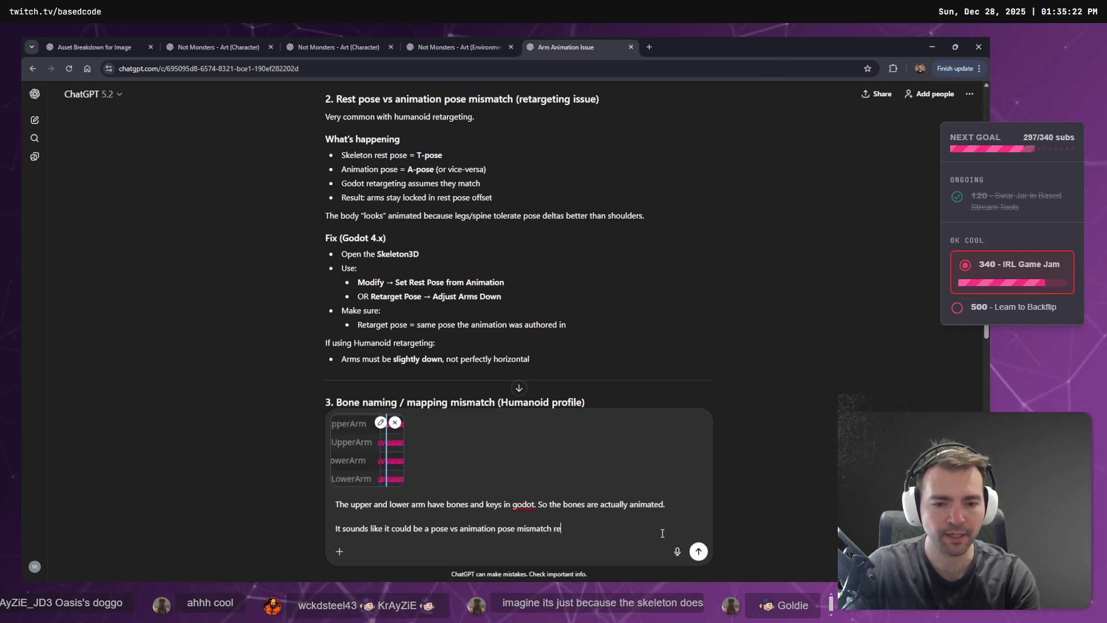
key("BackSpace")
key("BackSpace")
type("issue ")
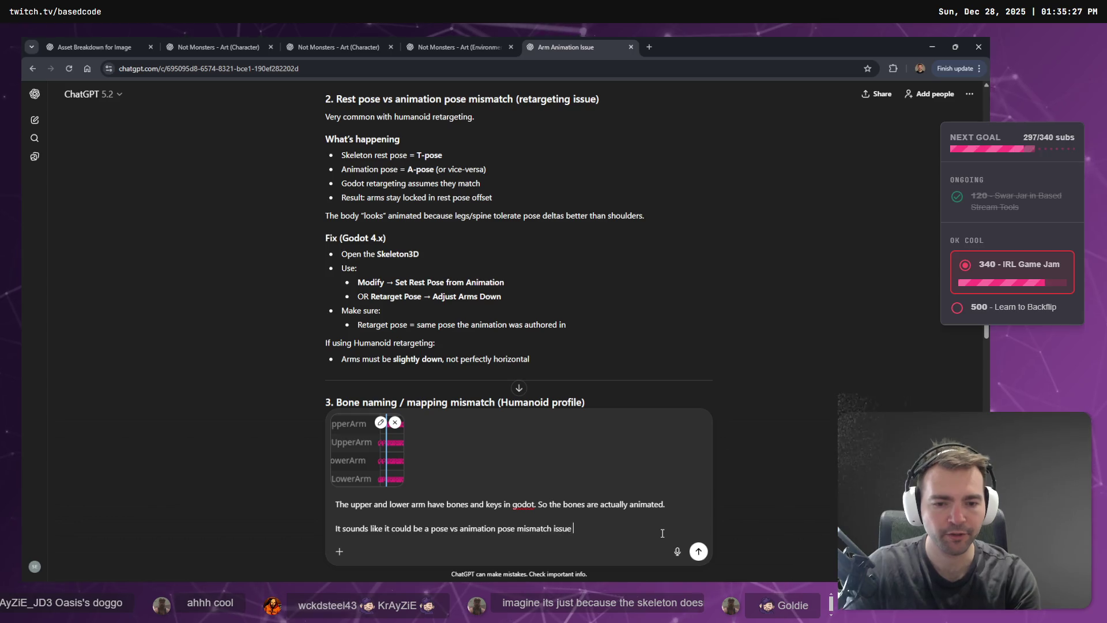
type("(regargeting.")
Ask ChatGPT to talk through doing this in detail for Godot 5 and send the message.
key("shift+Return")
key("BackSpace")
type("(")
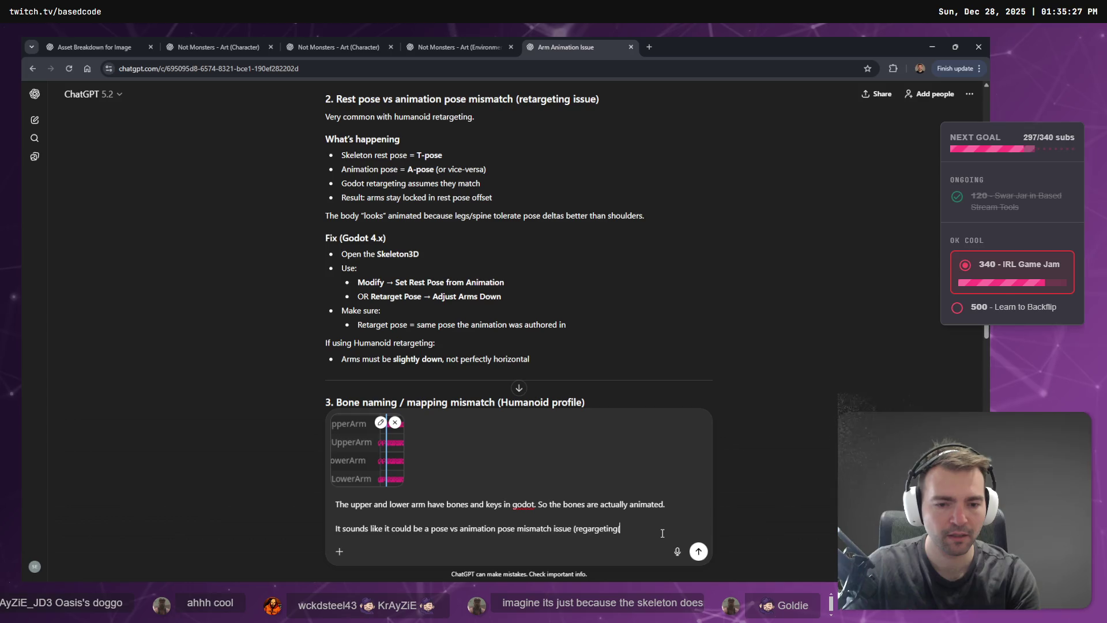
key("shift+Return")
key("shift+Return")
type("Talk me through doing this")
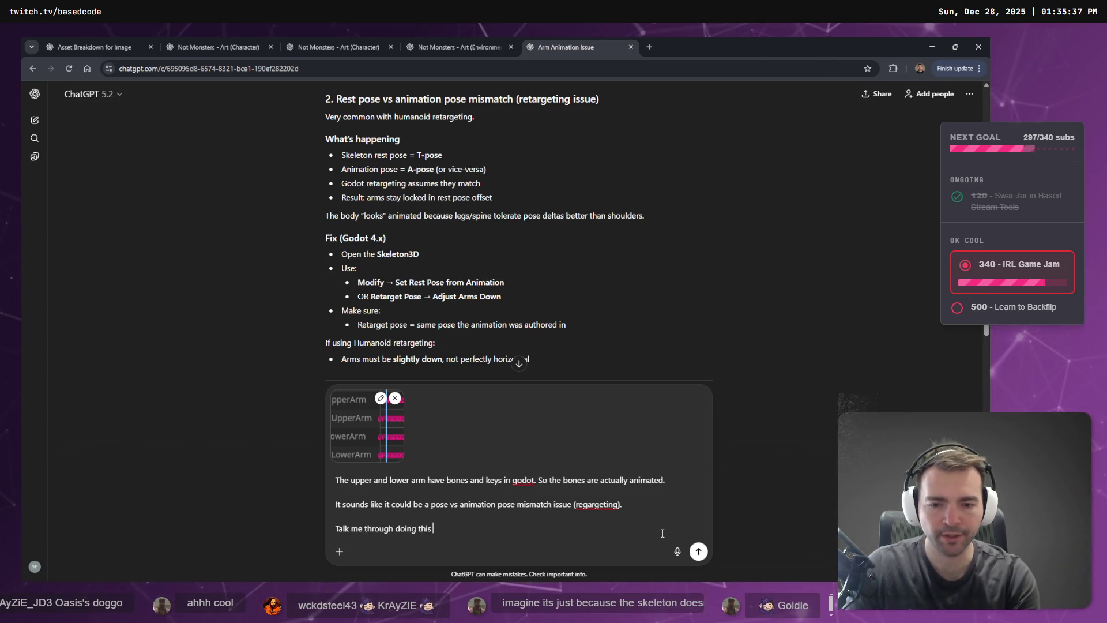
type(" in detail fo")
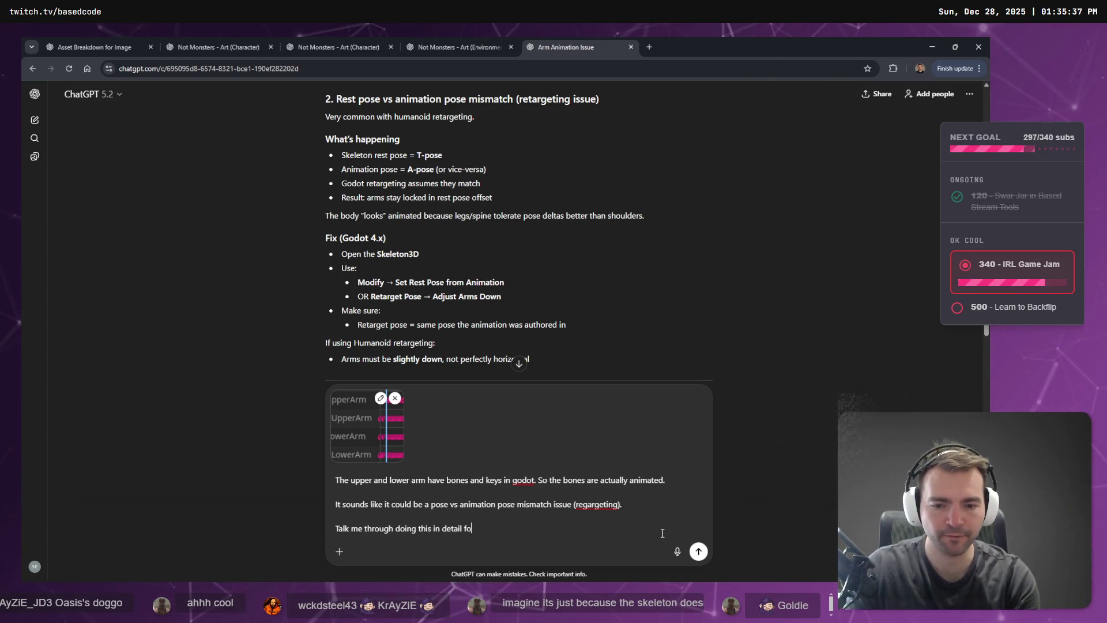
type("r godot 5")
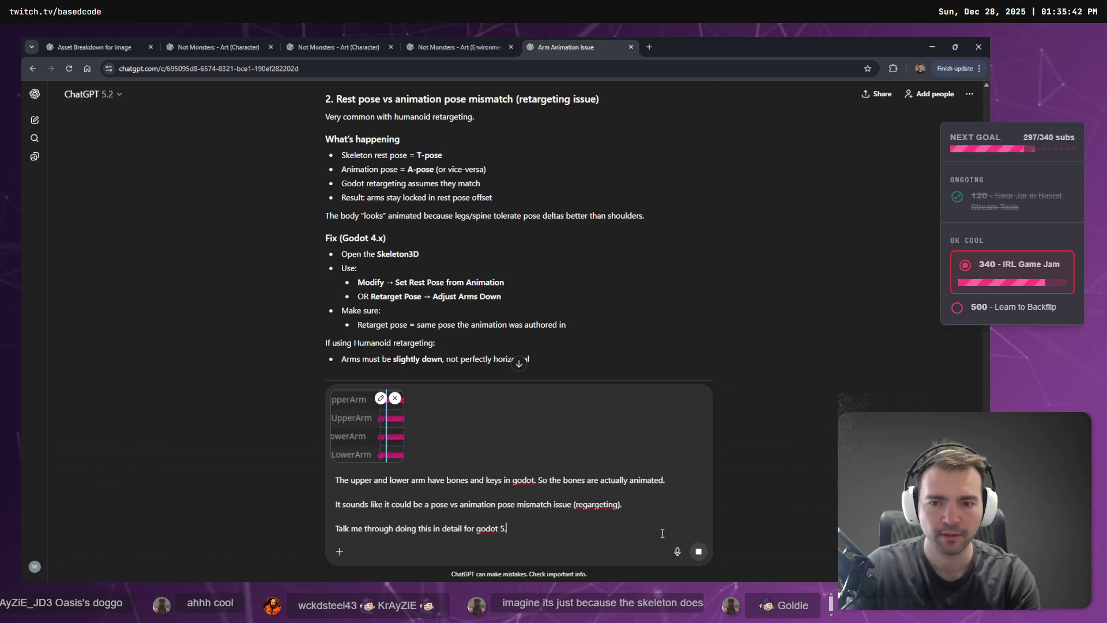
type(".")
key("Return")
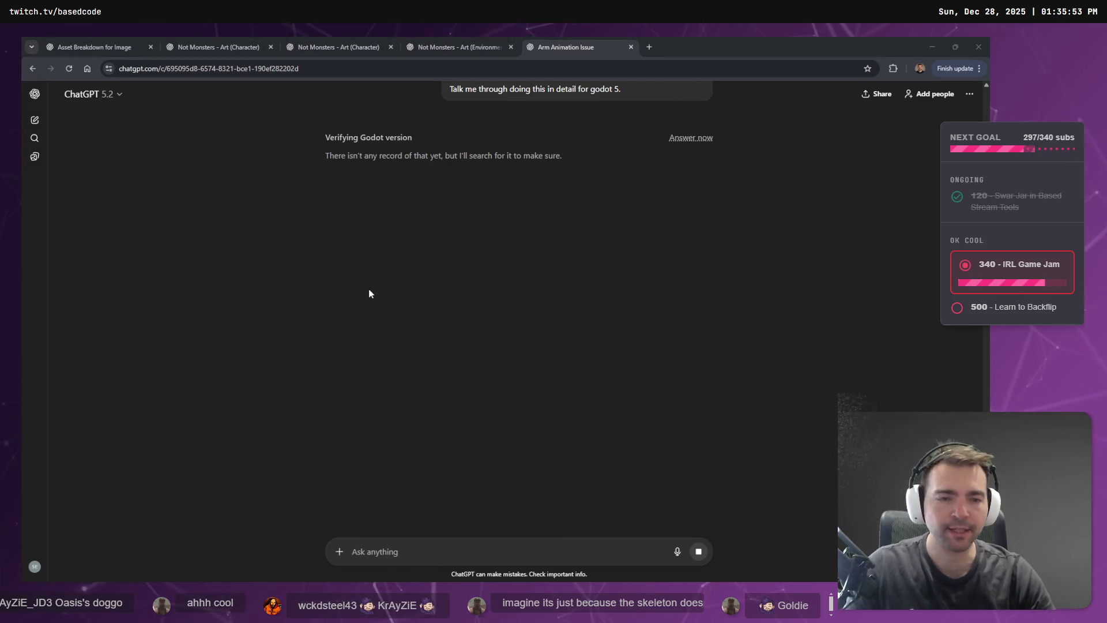
Reframe Godot's 3D viewport on the mummy skeleton.
key("alt+Tab")
scroll(455, 249, "up", 5)
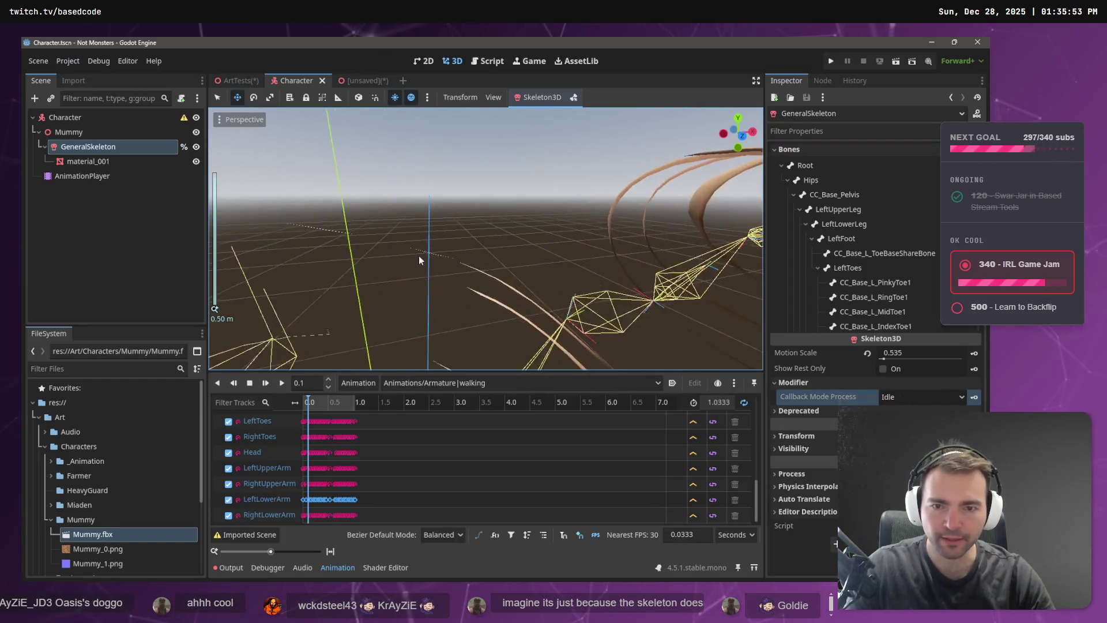
key("f")
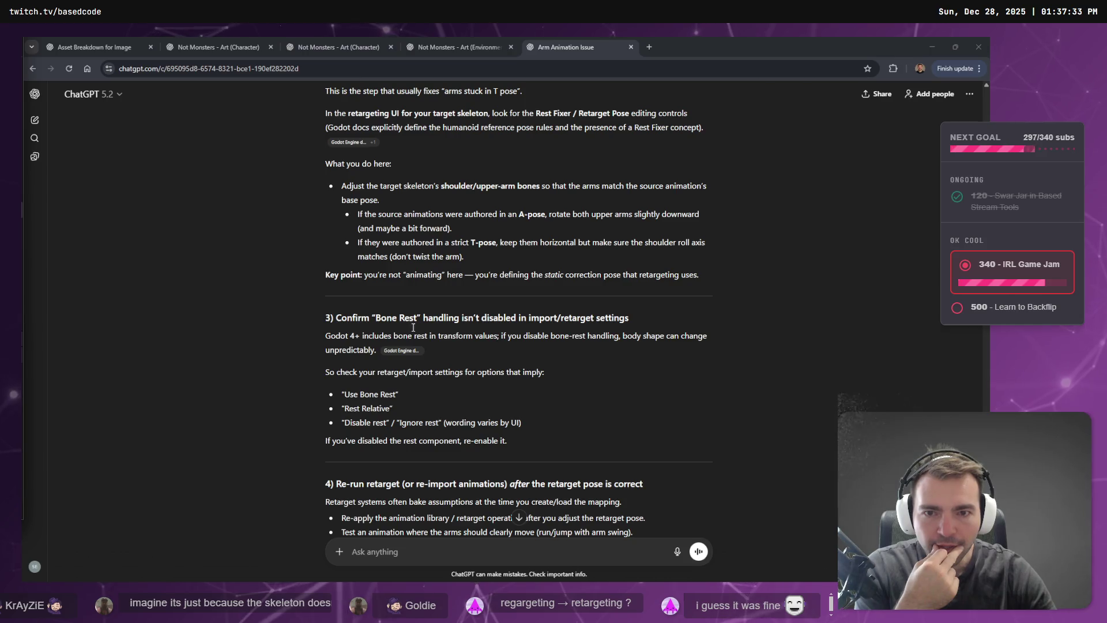
scroll(386, 289, "up", 3)
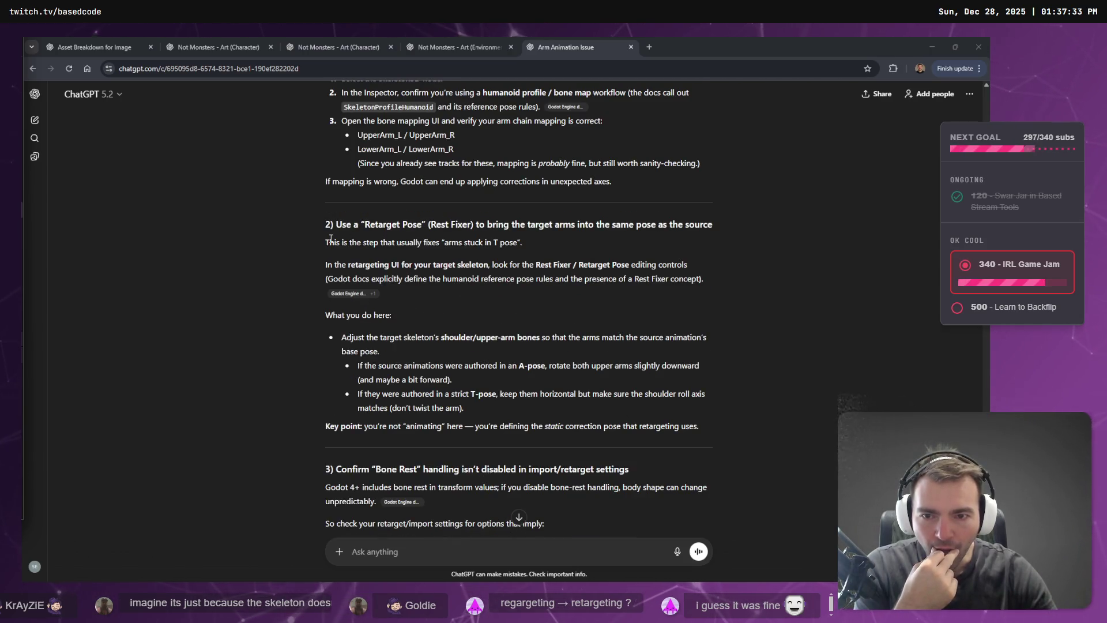
Highlight 'Retarget Pose' in the reply and open the cited Retargeting 3D Skeletons docs page.
left_click_drag(353, 266, 491, 267)
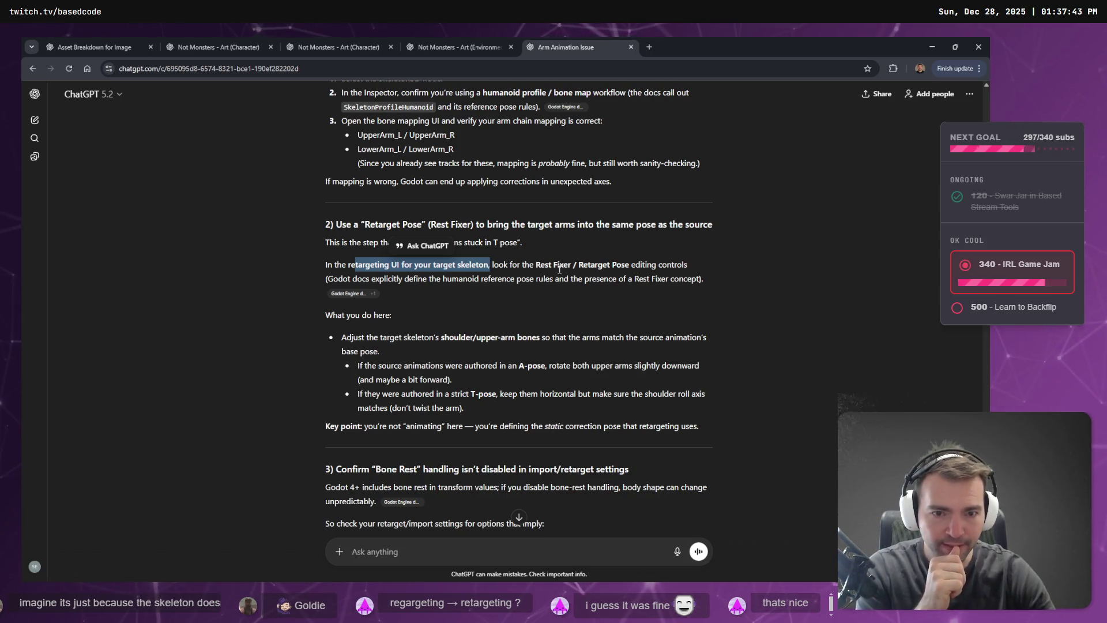
left_click_drag(579, 264, 627, 267)
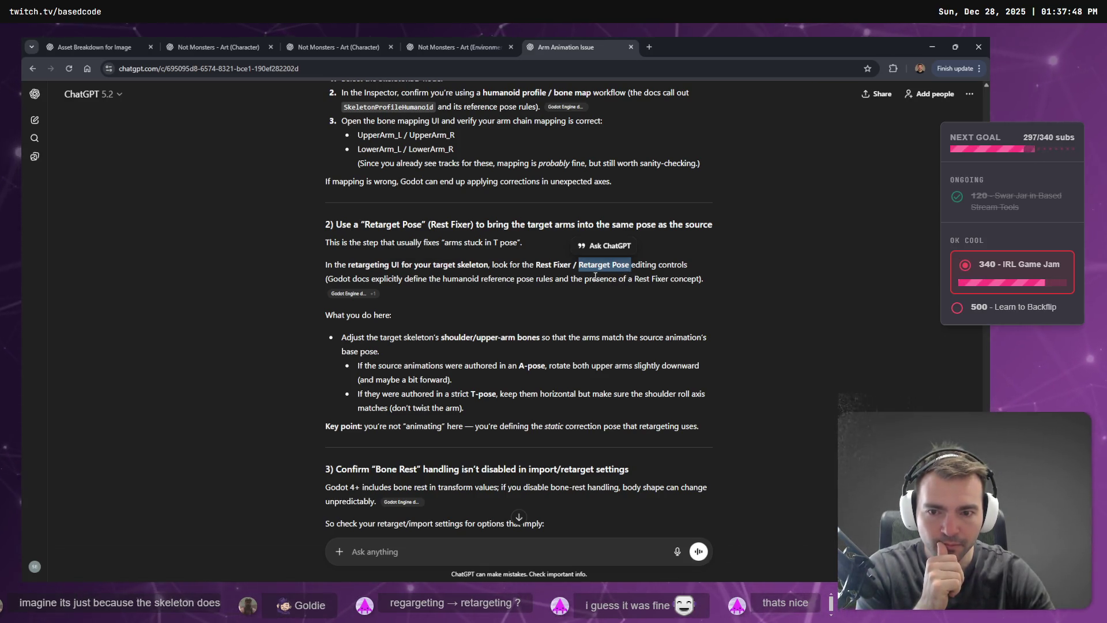
left_click(353, 294)
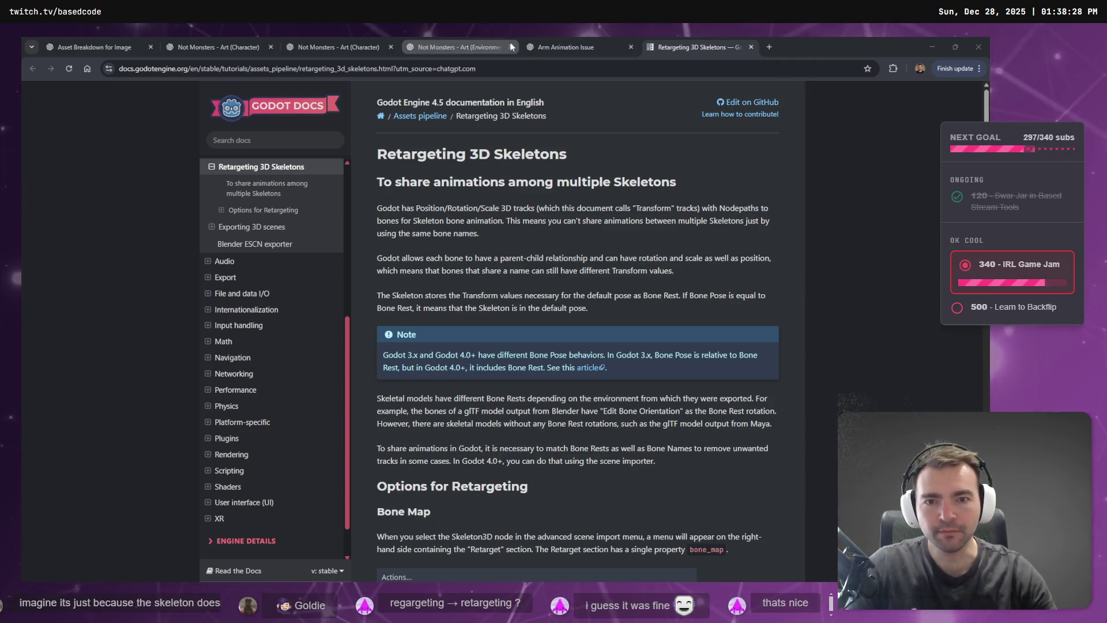
mouse_move(497, 231)
left_mouse_down()
mouse_move(375, 218)
mouse_move(376, 206)
left_mouse_up()
Scroll the docs past Bone Map, Remove Tracks and Bone Renamer down to the Rest Fixer section.
left_click(507, 237)
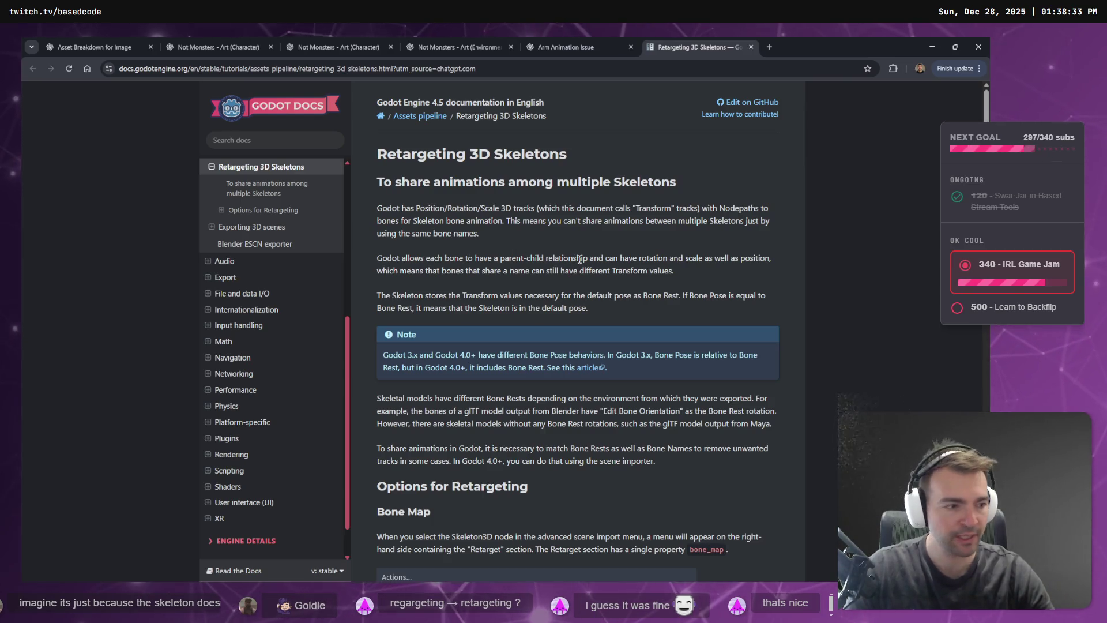
scroll(499, 265, "down", 5)
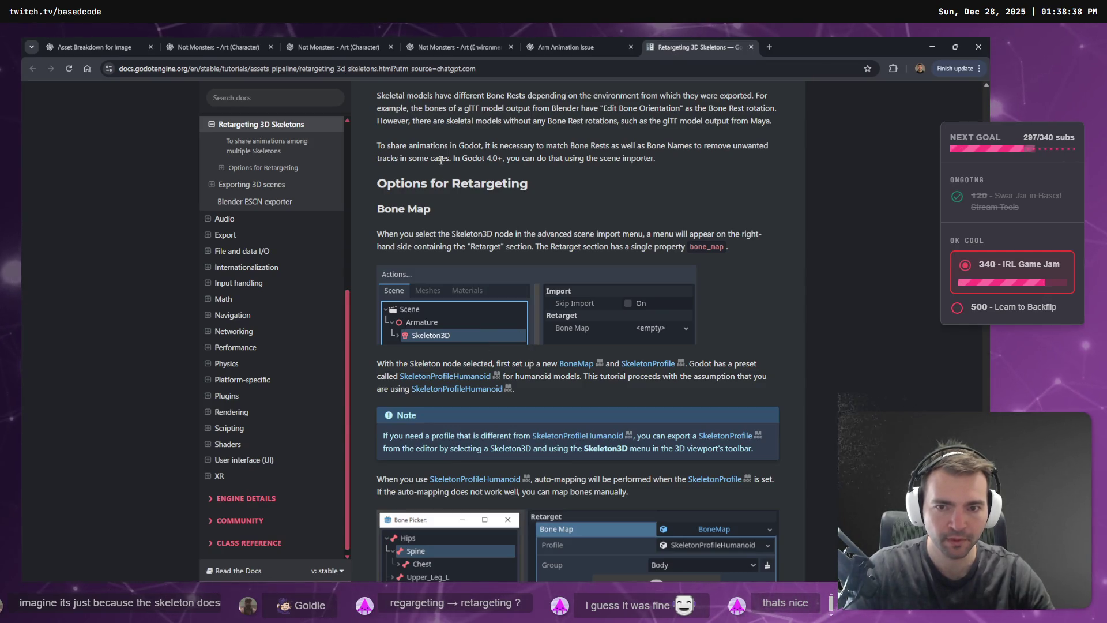
scroll(636, 252, "down", 5)
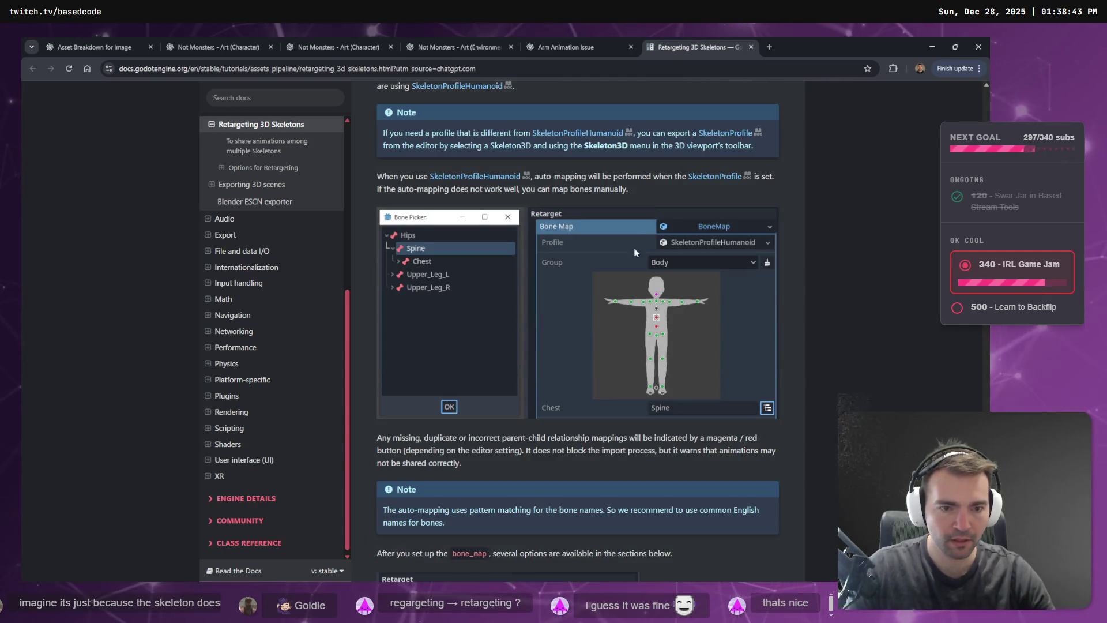
scroll(482, 438, "down", 3)
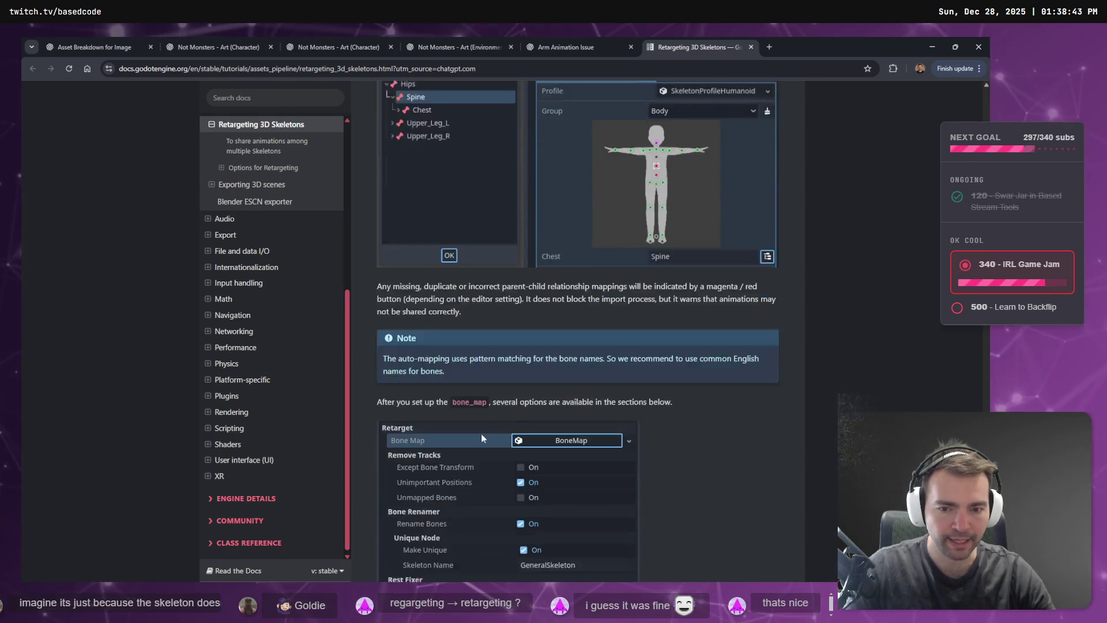
scroll(482, 439, "down", 1)
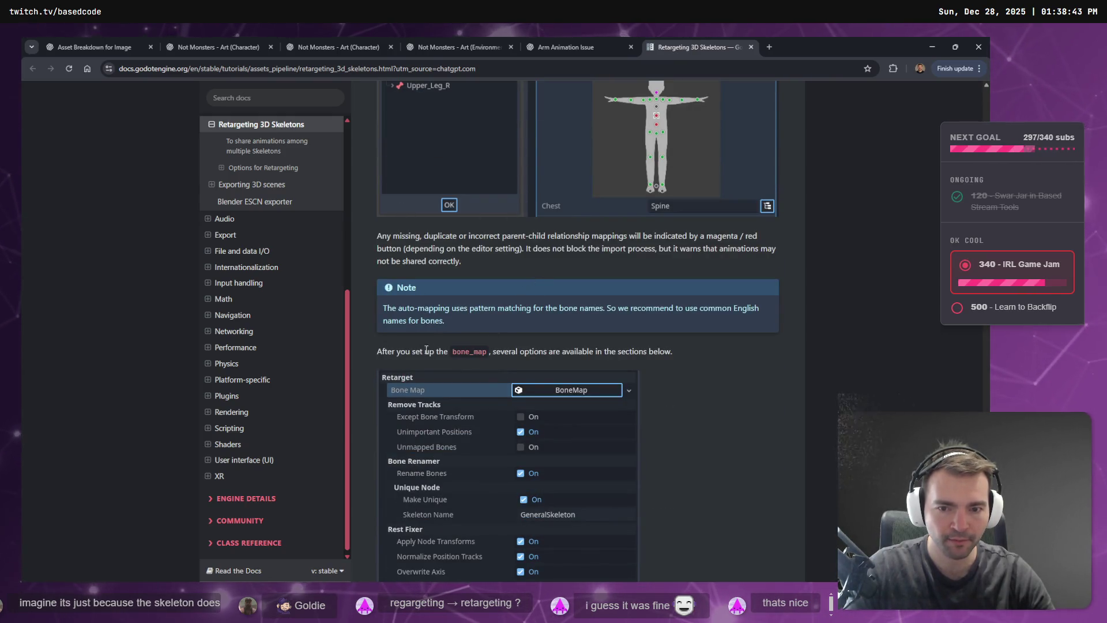
scroll(426, 351, "down", 2)
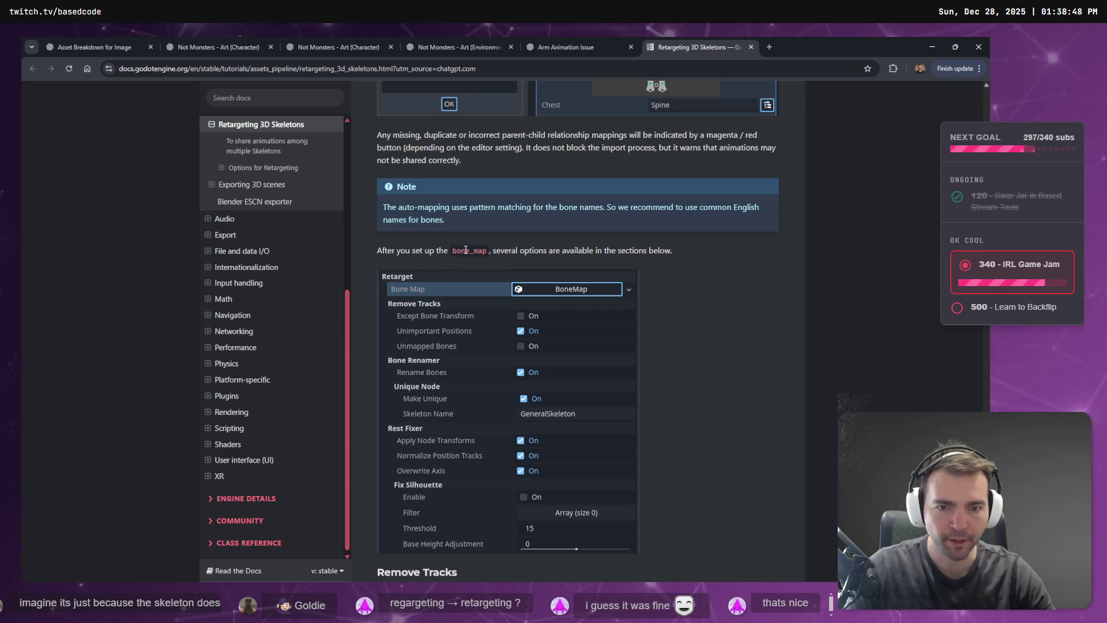
scroll(465, 250, "down", 4)
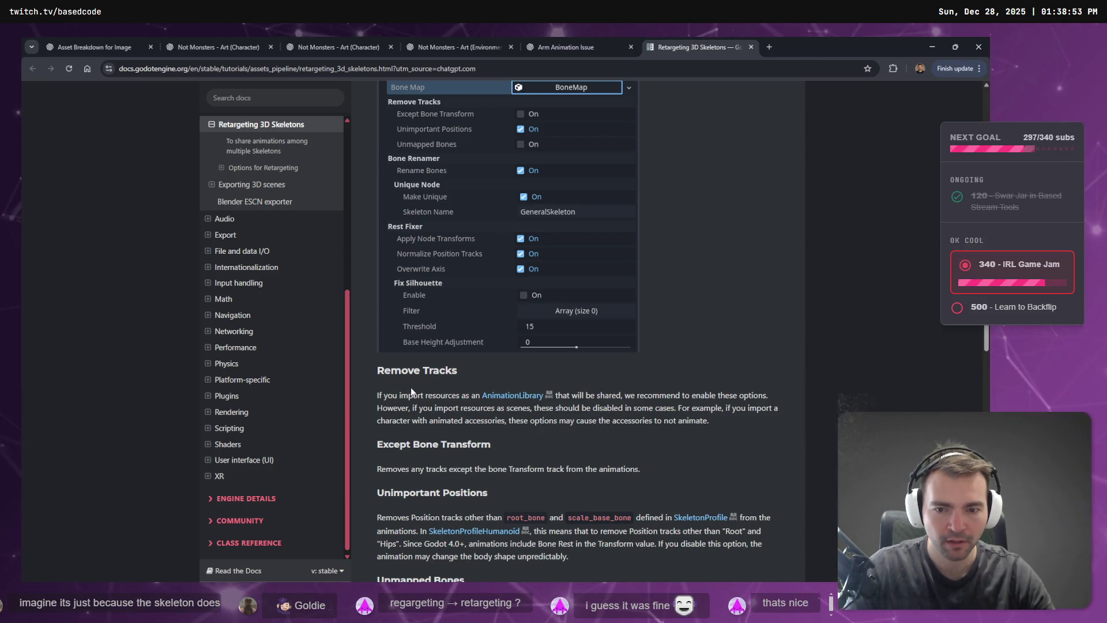
scroll(398, 404, "down", 2)
scroll(414, 330, "down", 2)
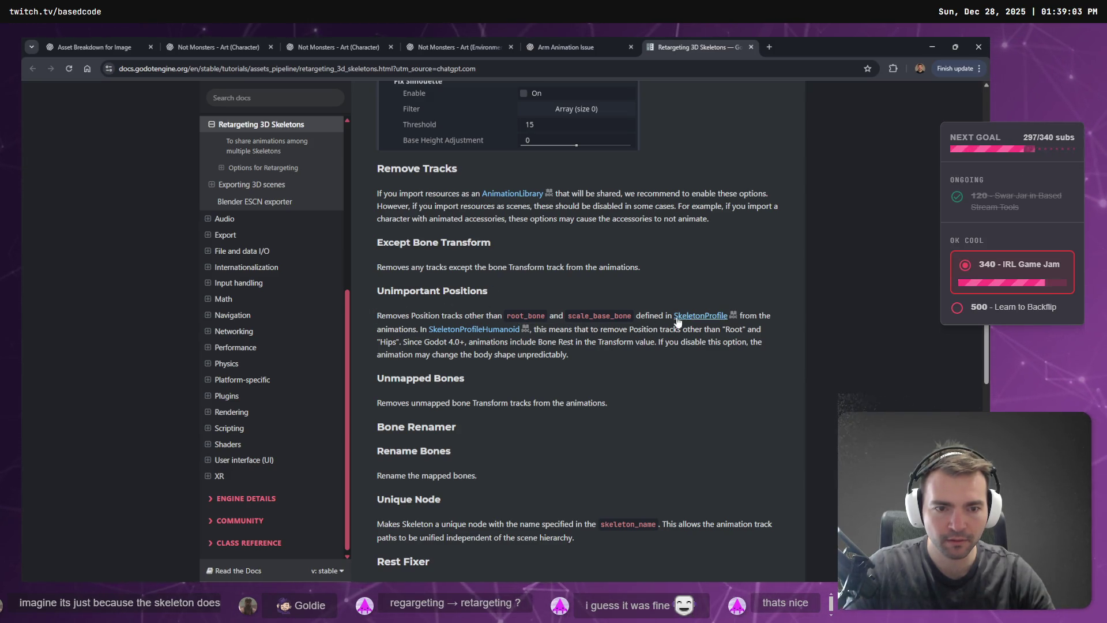
scroll(767, 350, "down", 4)
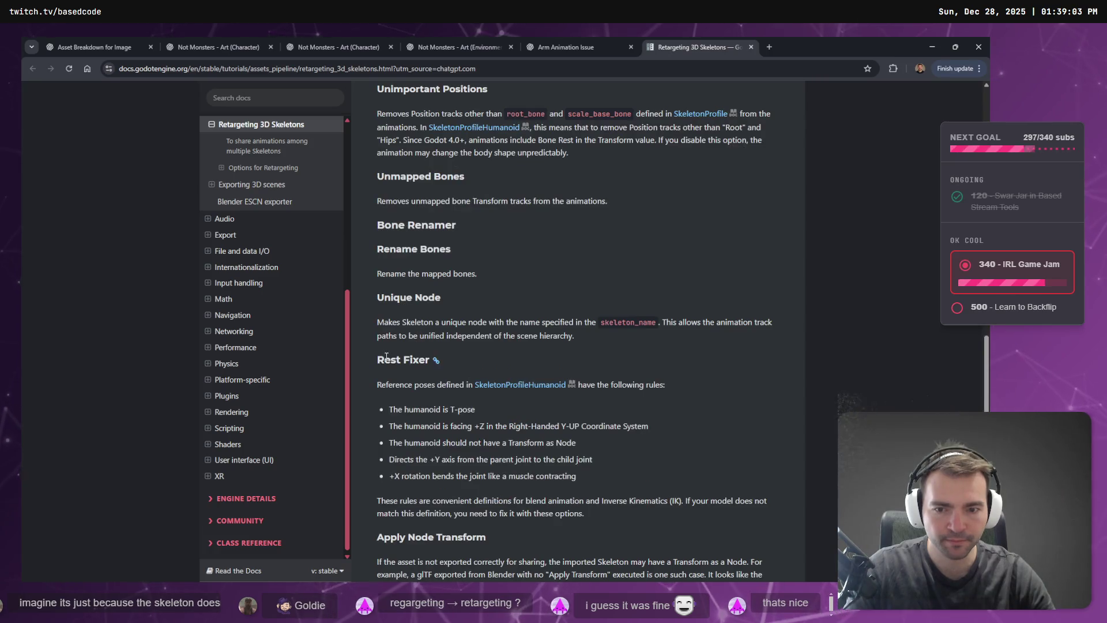
scroll(387, 357, "down", 3)
left_click_drag(359, 213, 461, 215)
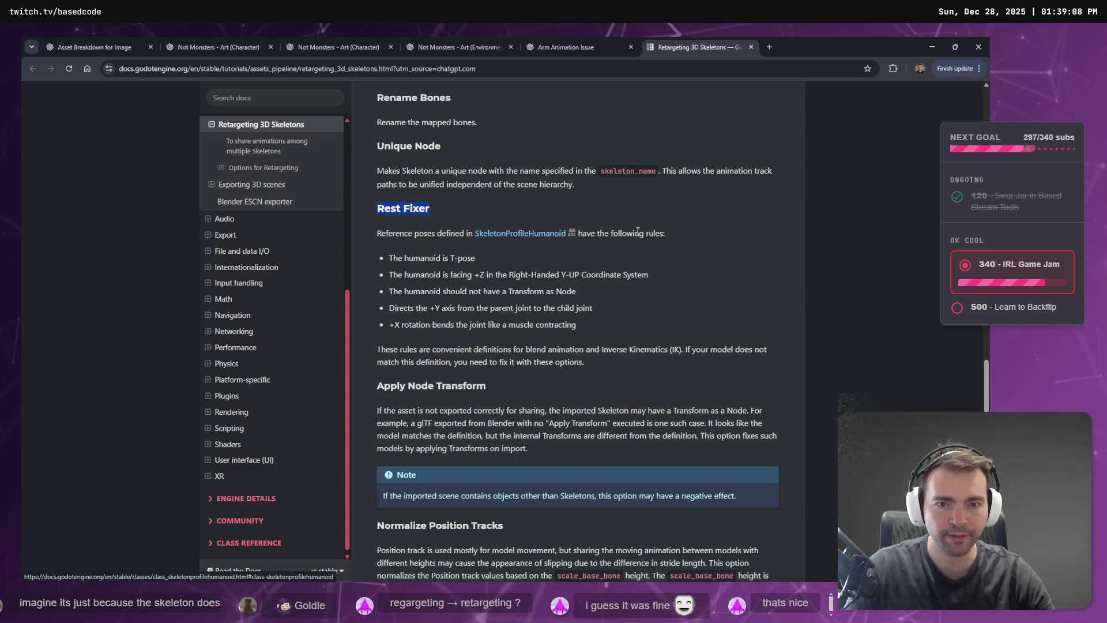
left_click_drag(390, 257, 476, 259)
left_click(396, 278)
left_click_drag(396, 278, 654, 282)
left_click(651, 285)
left_click_drag(577, 292, 390, 292)
left_click(408, 319)
left_click_drag(593, 308, 390, 308)
left_click(393, 314)
left_click_drag(577, 325, 378, 321)
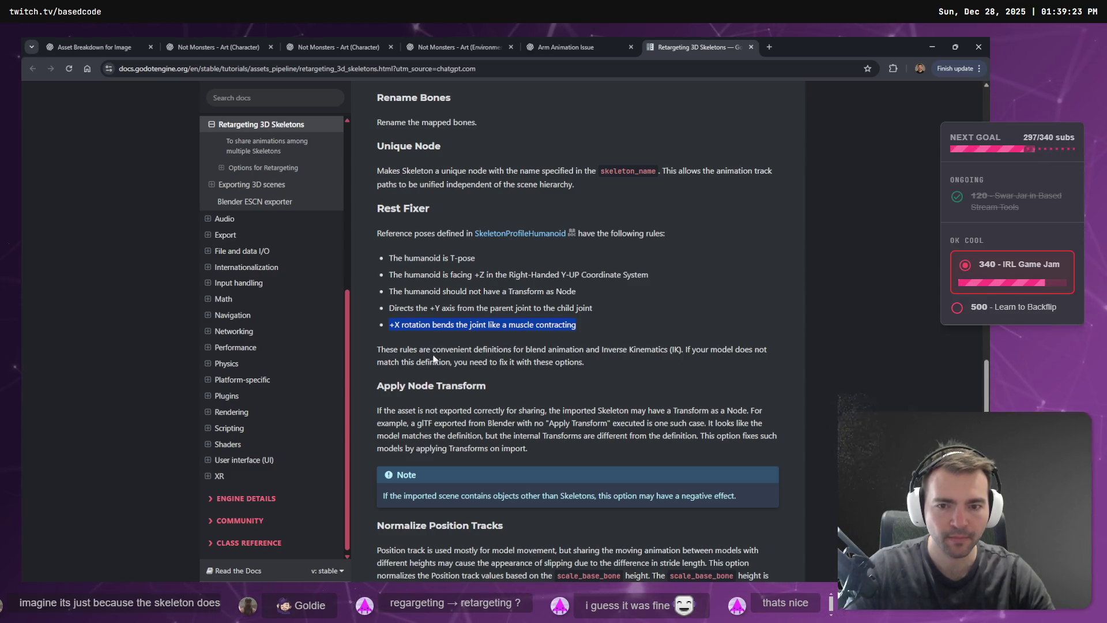
mouse_move(476, 257)
left_mouse_down()
mouse_move(362, 269)
mouse_move(369, 255)
mouse_move(517, 276)
left_mouse_up()
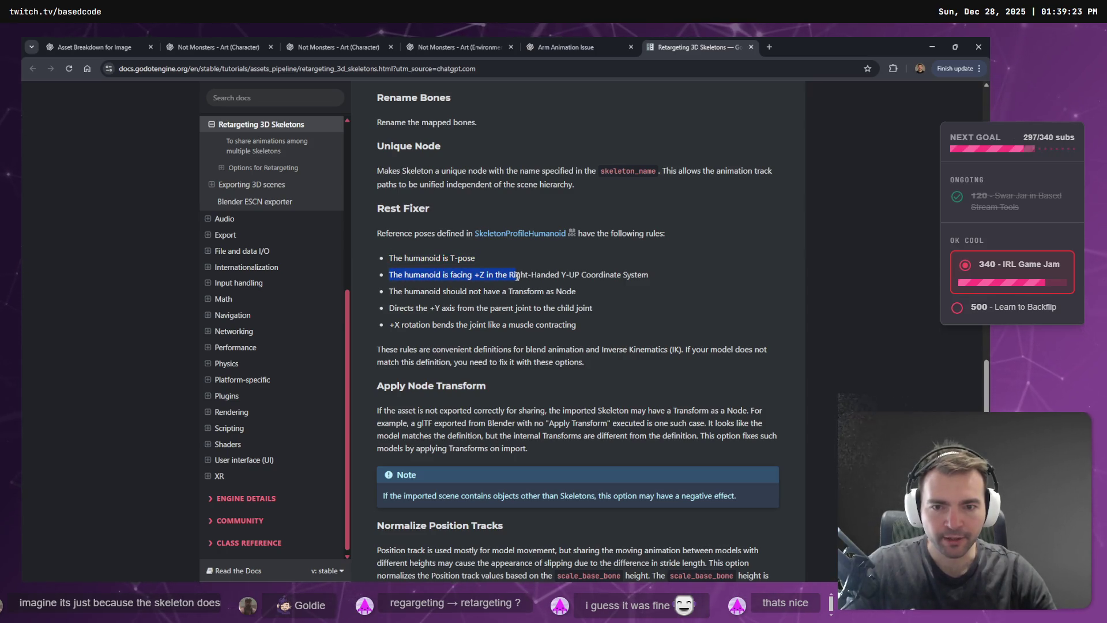
left_click_drag(612, 291, 365, 290)
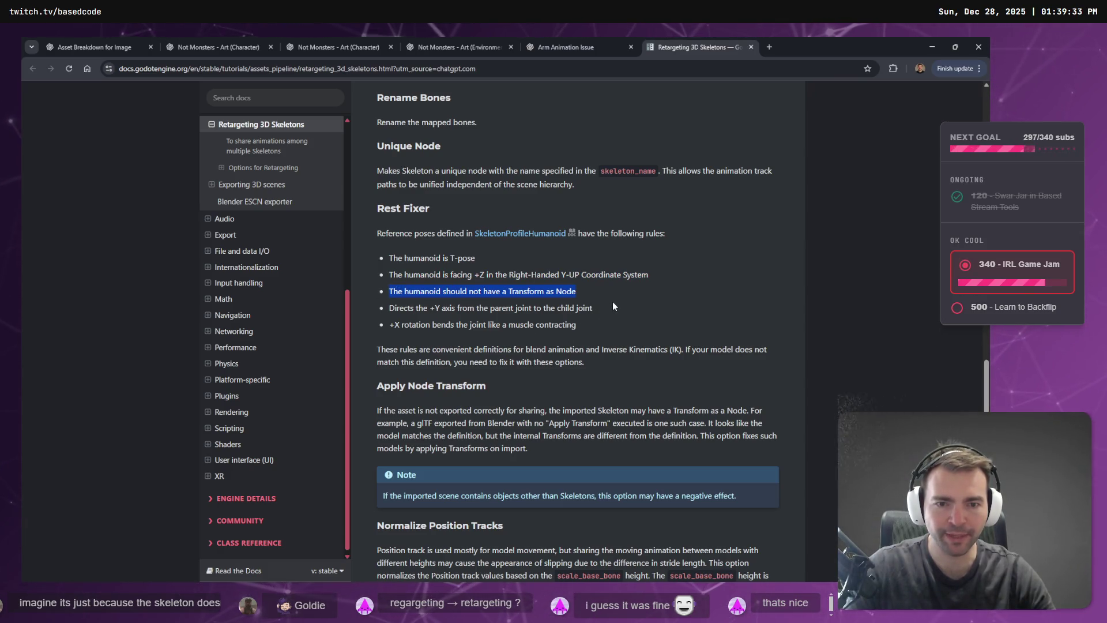
left_click_drag(615, 307, 364, 309)
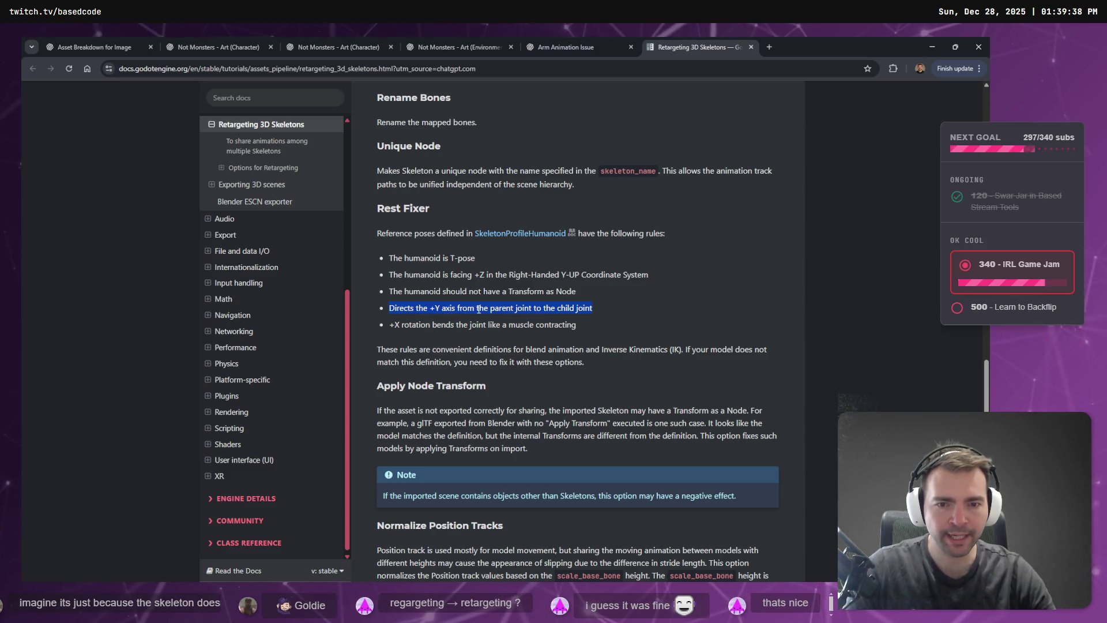
left_click_drag(386, 324, 631, 326)
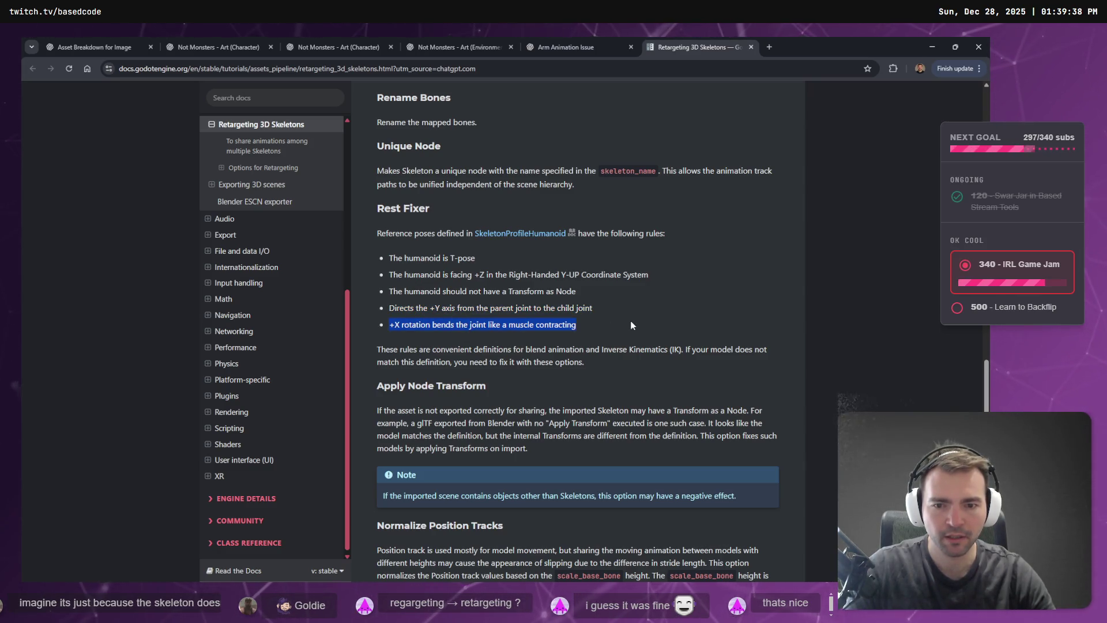
left_click(631, 326)
Scroll past Normalize Position Tracks and Overwrite Axis to Fix Silhouette and read its paragraphs.
scroll(659, 317, "down", 3)
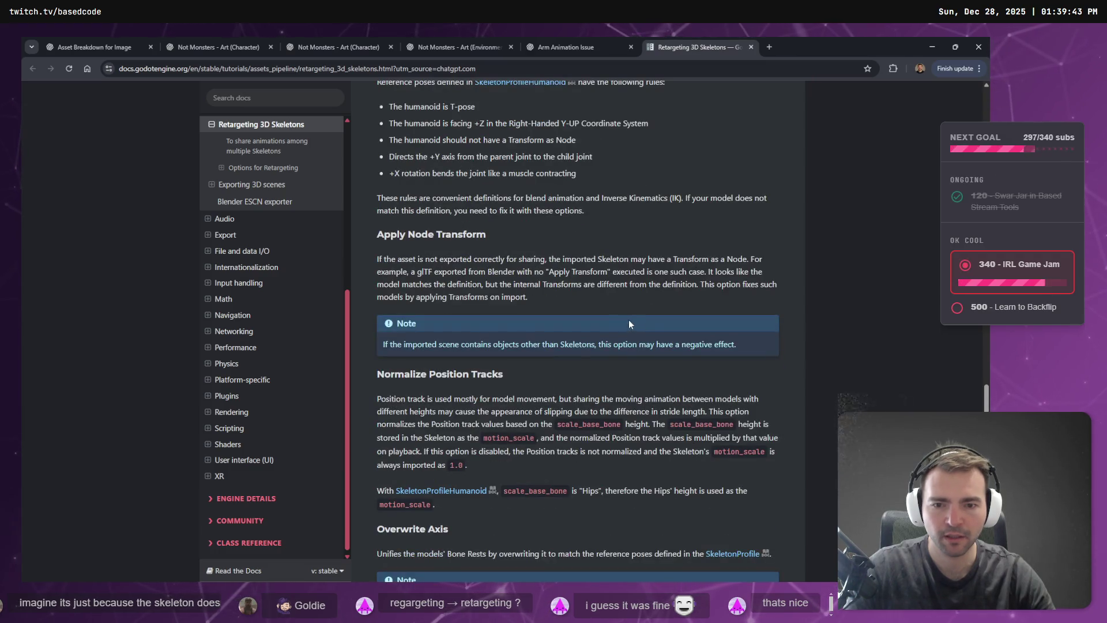
scroll(625, 321, "down", 1)
scroll(611, 317, "down", 2)
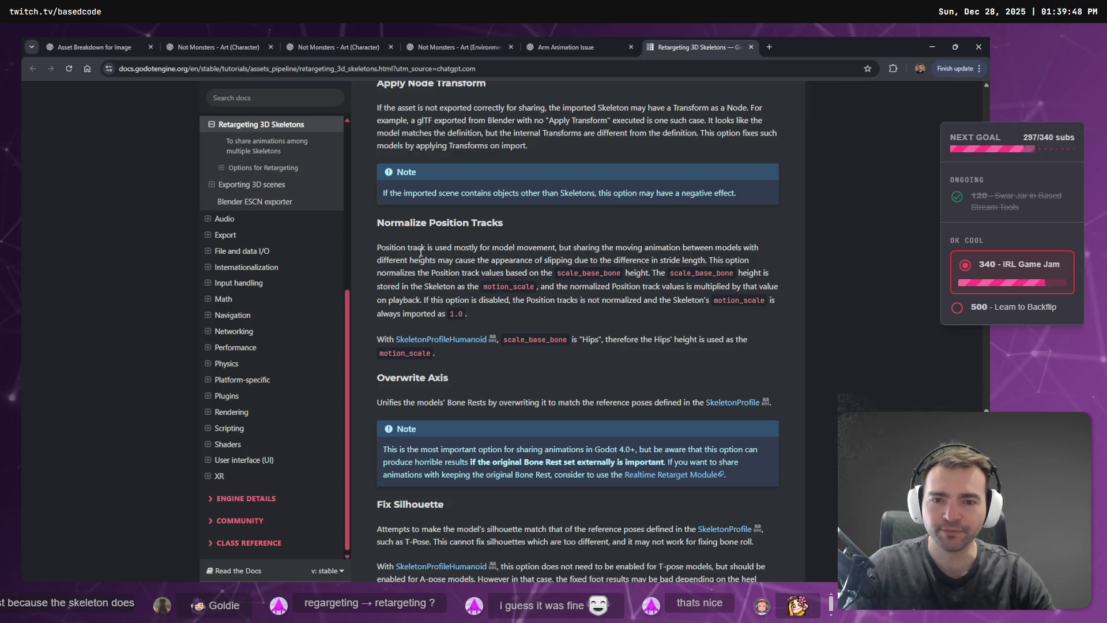
scroll(581, 322, "down", 1)
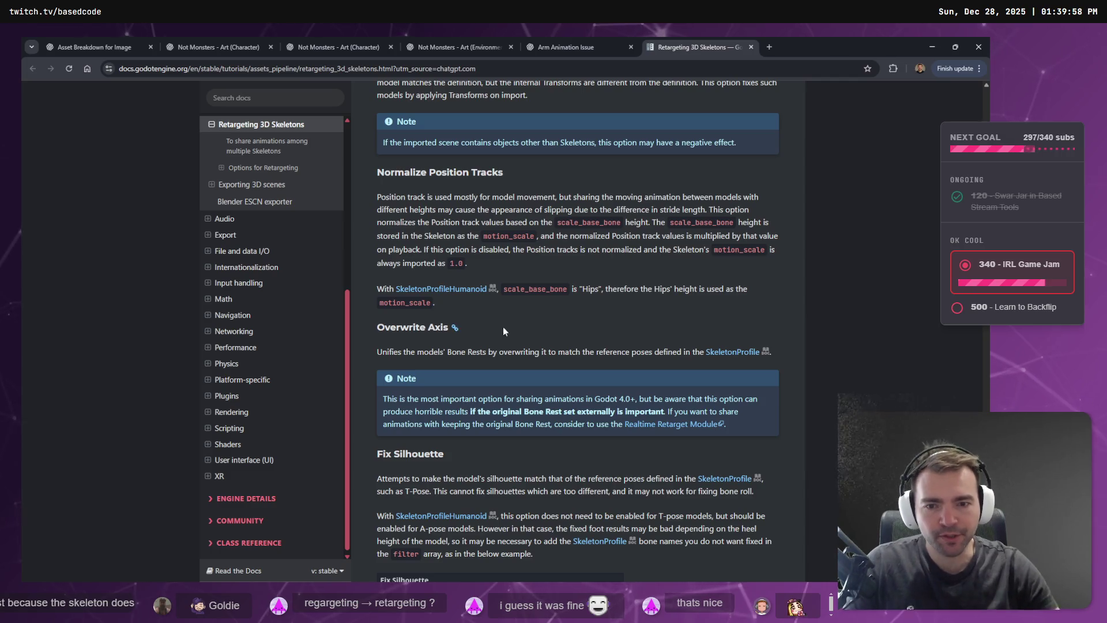
scroll(635, 199, "down", 1)
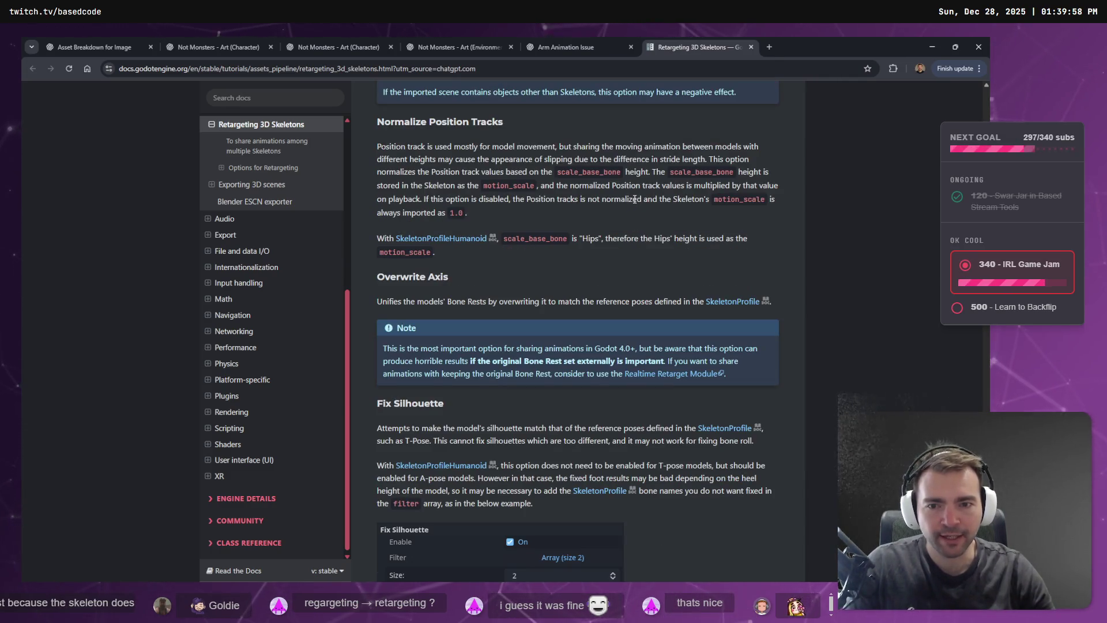
scroll(635, 199, "down", 4)
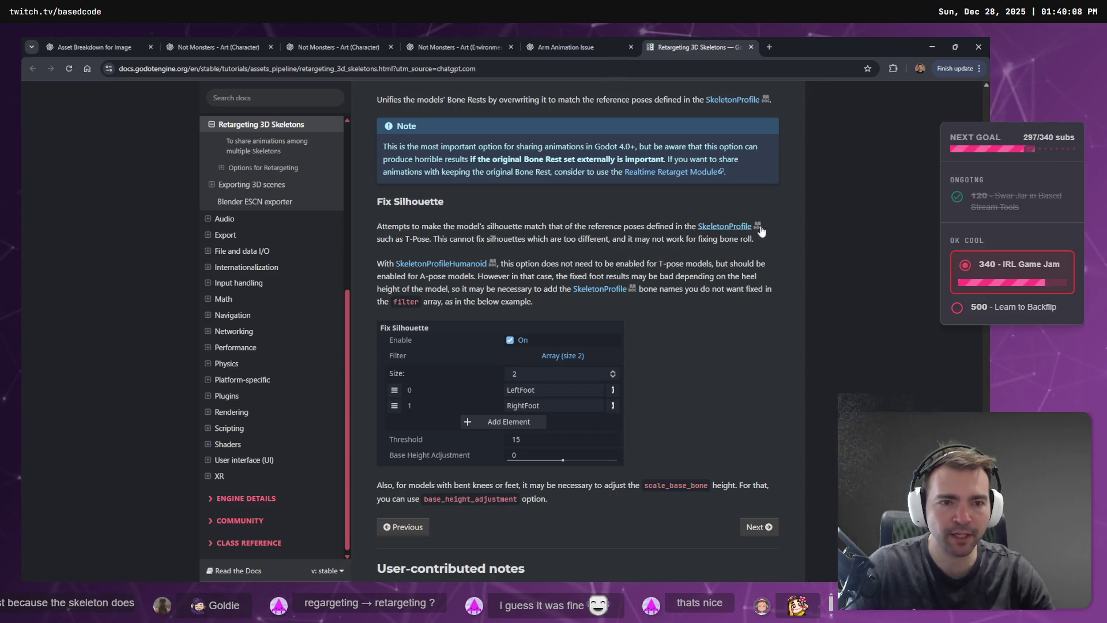
left_click_drag(378, 227, 707, 243)
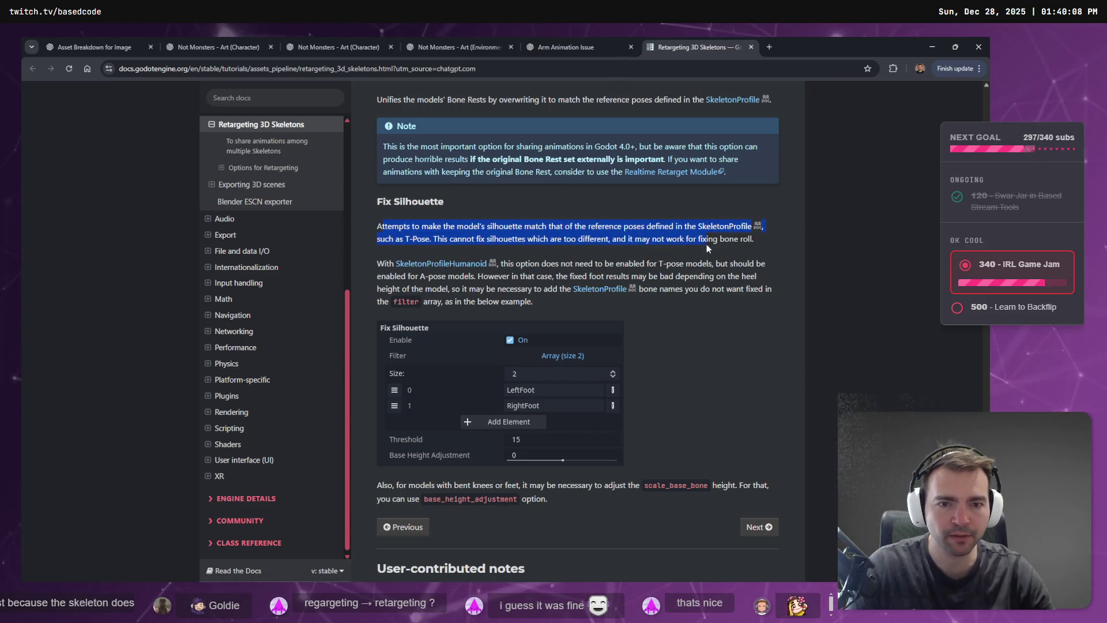
left_click(755, 261)
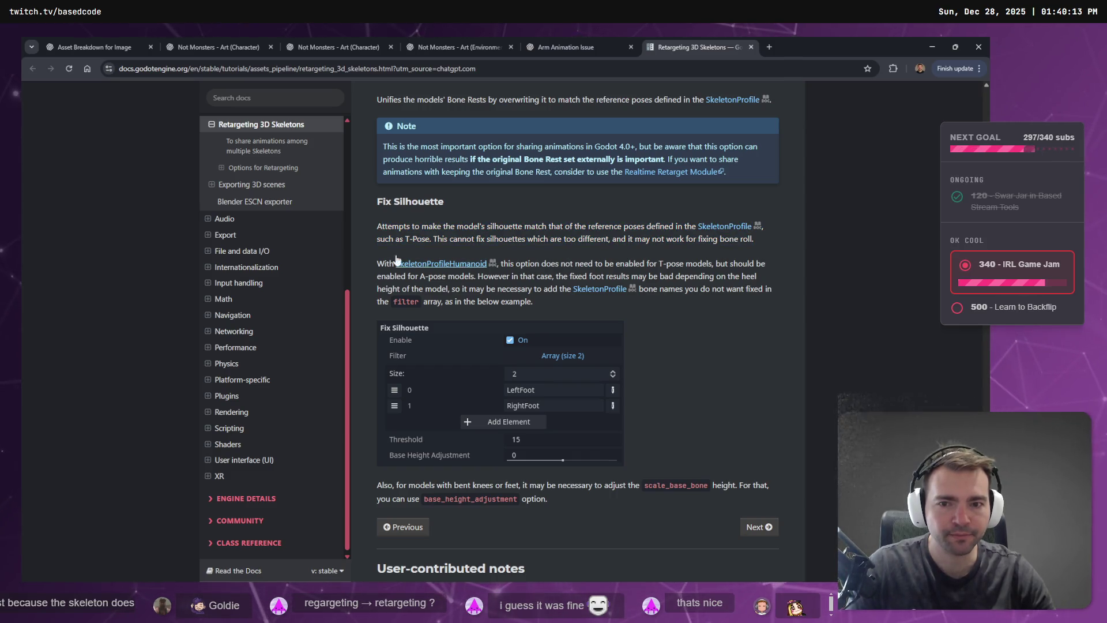
mouse_move(364, 257)
left_mouse_down()
mouse_move(583, 277)
mouse_move(552, 303)
left_mouse_up()
left_click(552, 303)
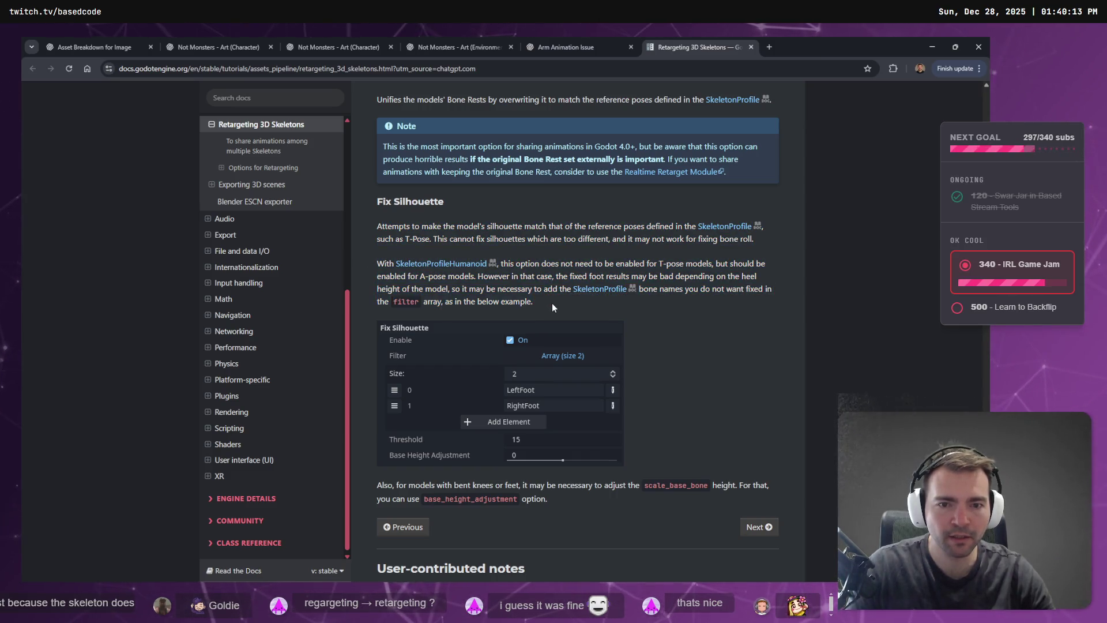
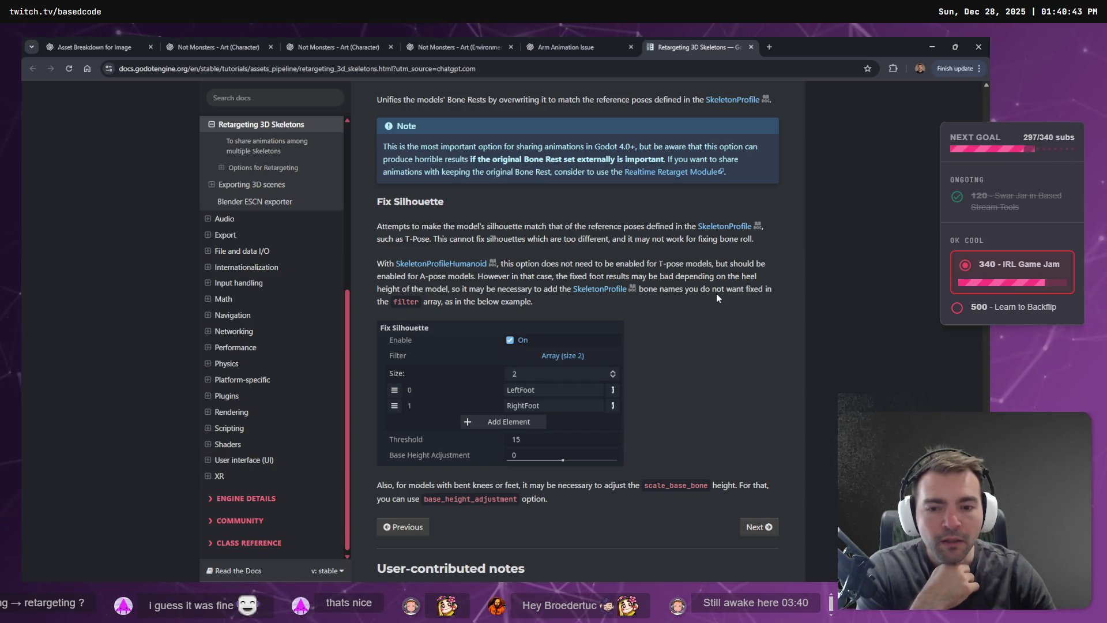
Read through the Fix Silhouette section of the retargeting docs, then return to the Godot editor.
scroll(414, 476, "down", 3)
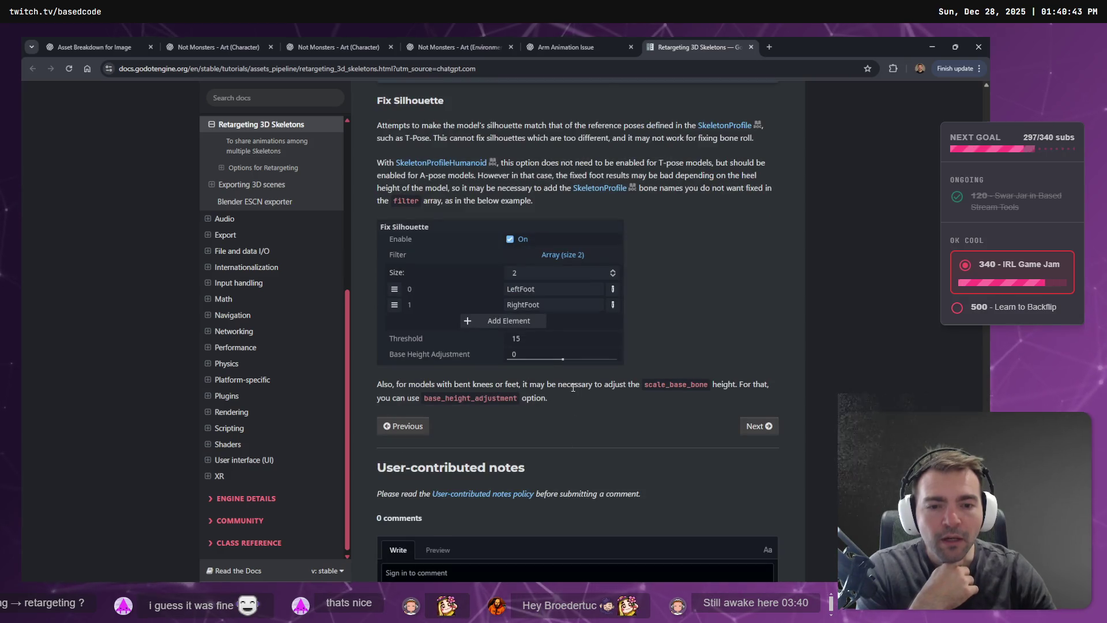
scroll(493, 362, "down", 3)
scroll(487, 346, "up", 5)
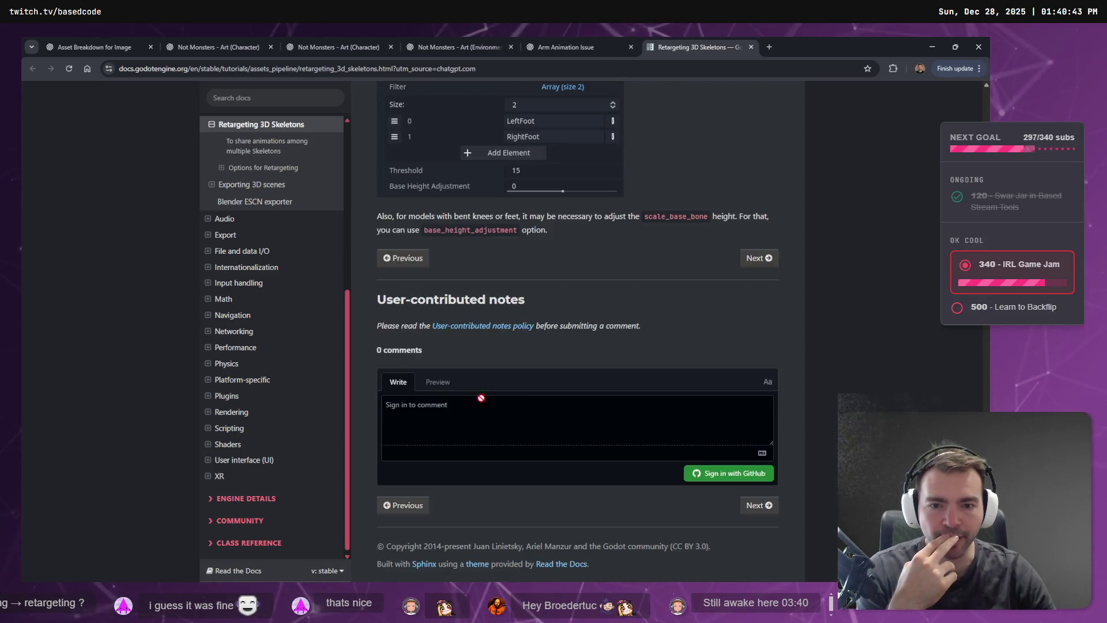
scroll(479, 318, "down", 2)
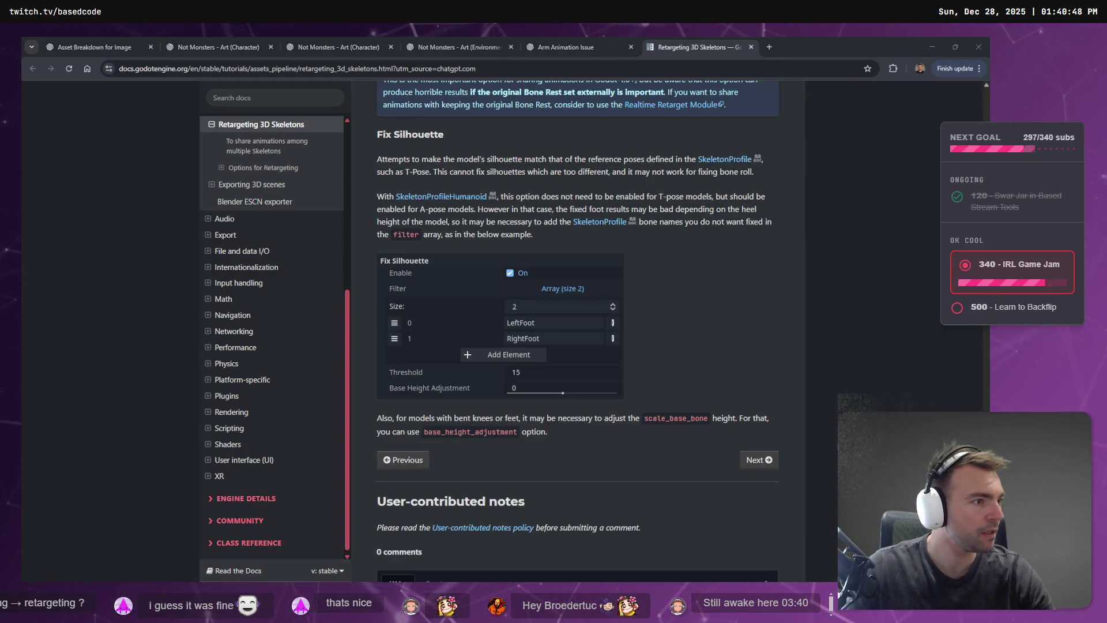
key("alt+Tab")
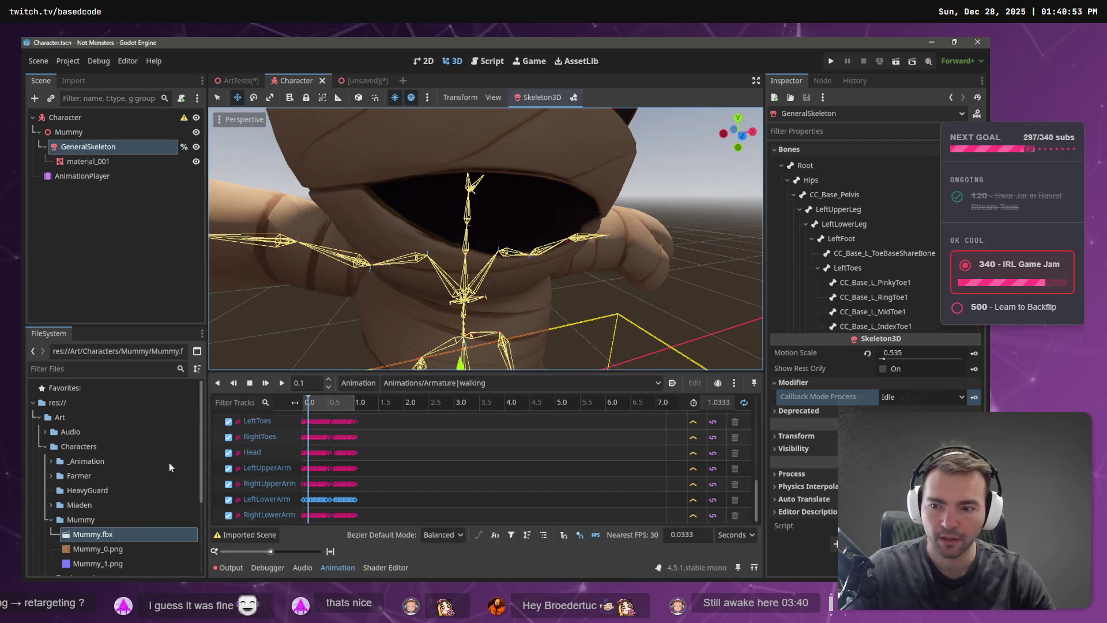
Enable Fix Silhouette on Mummy.fbx's Skeleton3D in Advanced Import Settings and reimport the model.
double_click(92, 535)
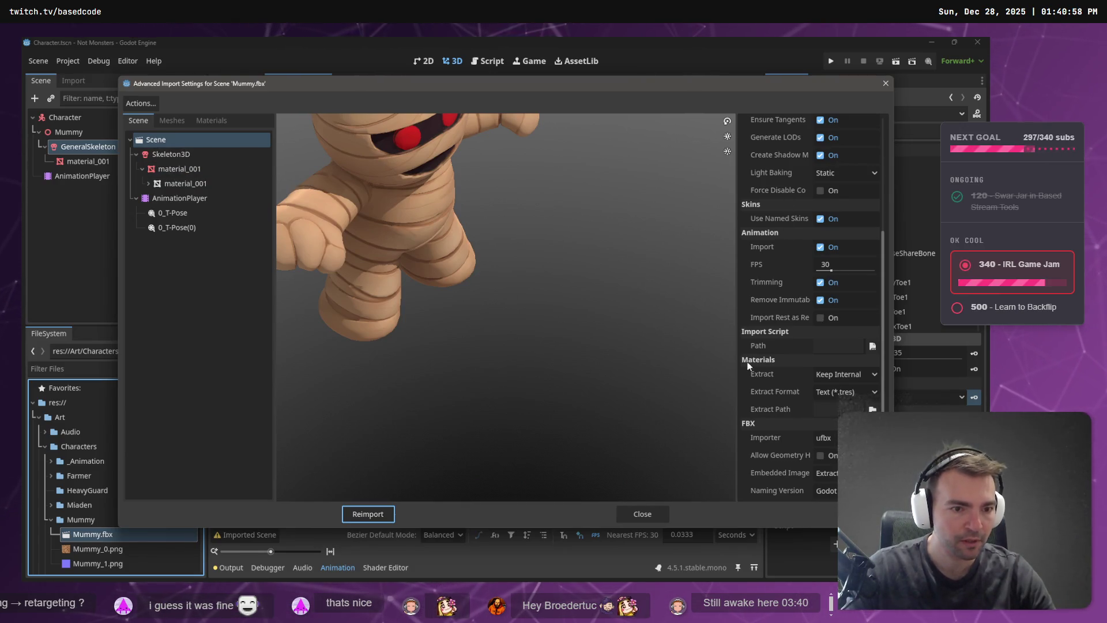
left_click(171, 154)
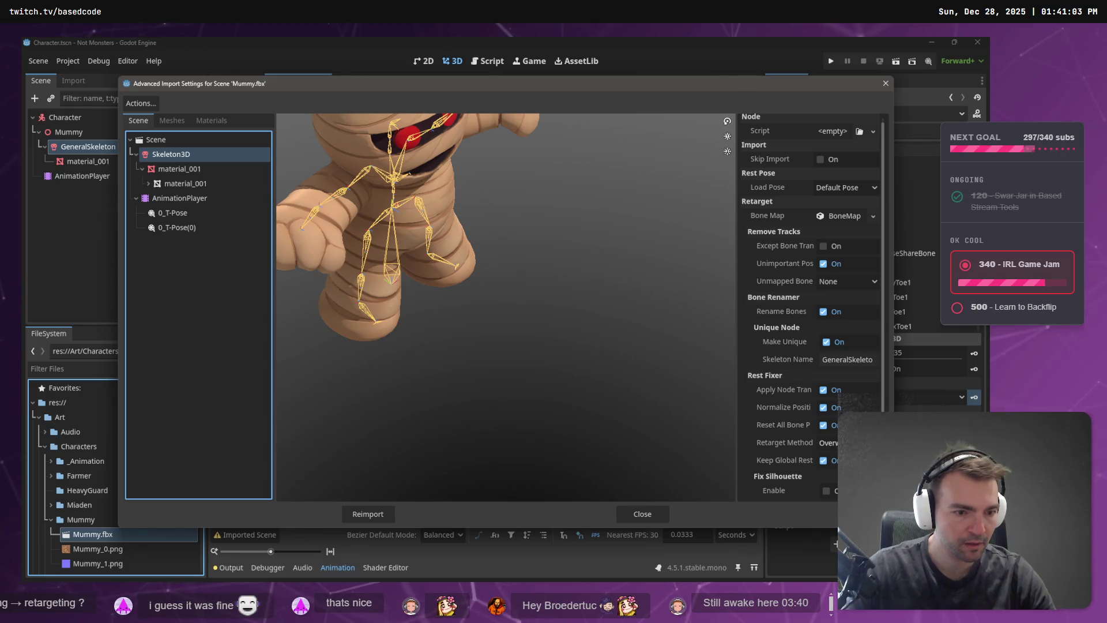
left_click(827, 491)
scroll(830, 461, "down", 1)
left_click(829, 455)
scroll(819, 415, "down", 1)
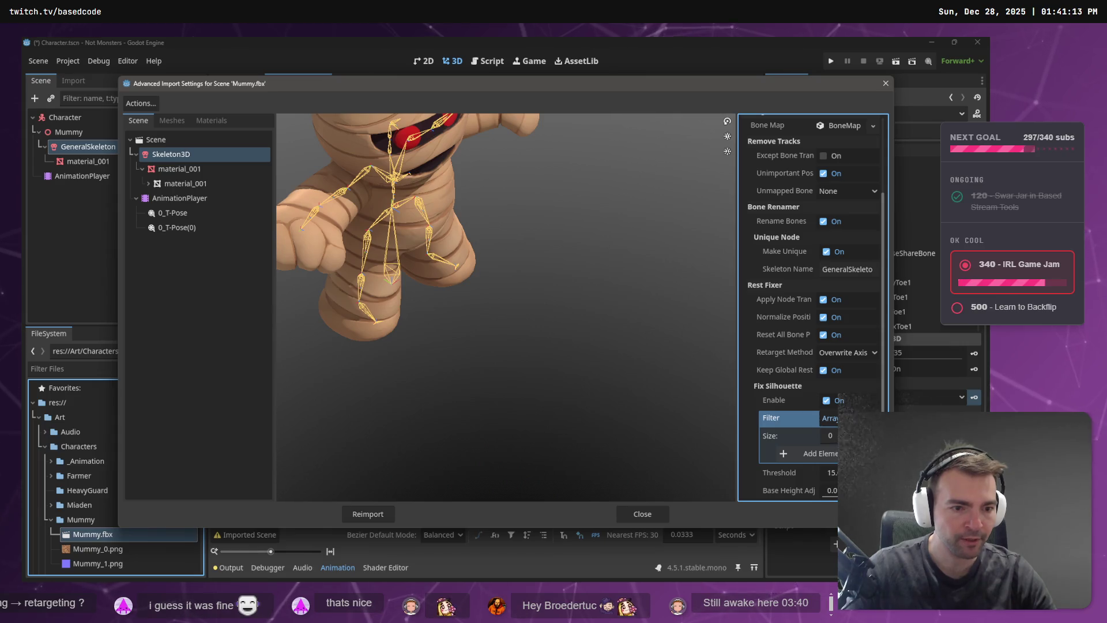
left_click(831, 418)
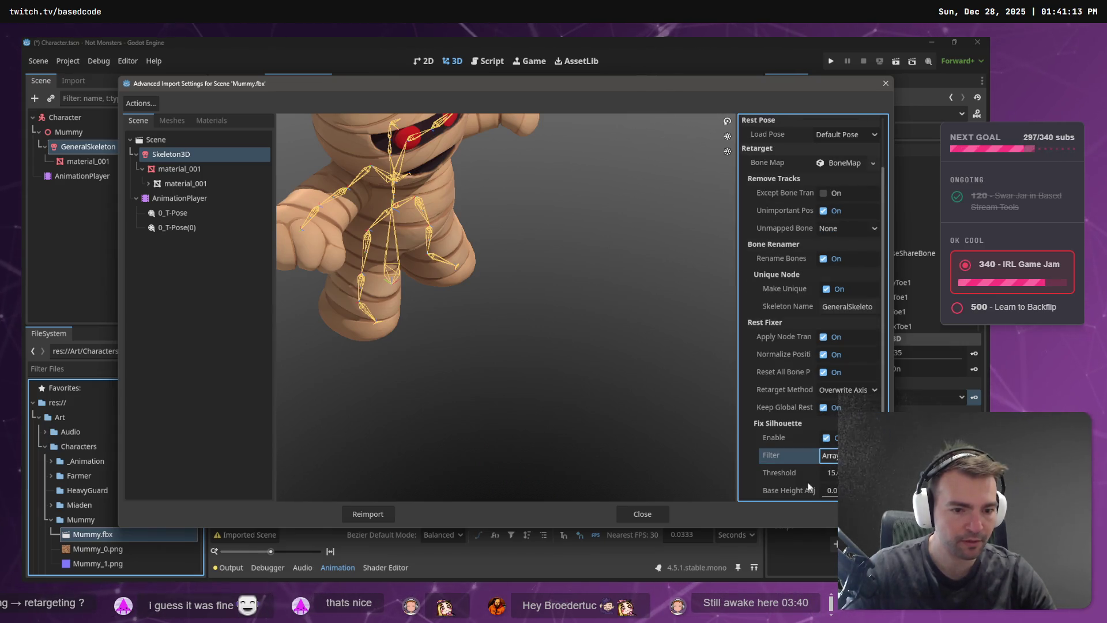
left_click(375, 513)
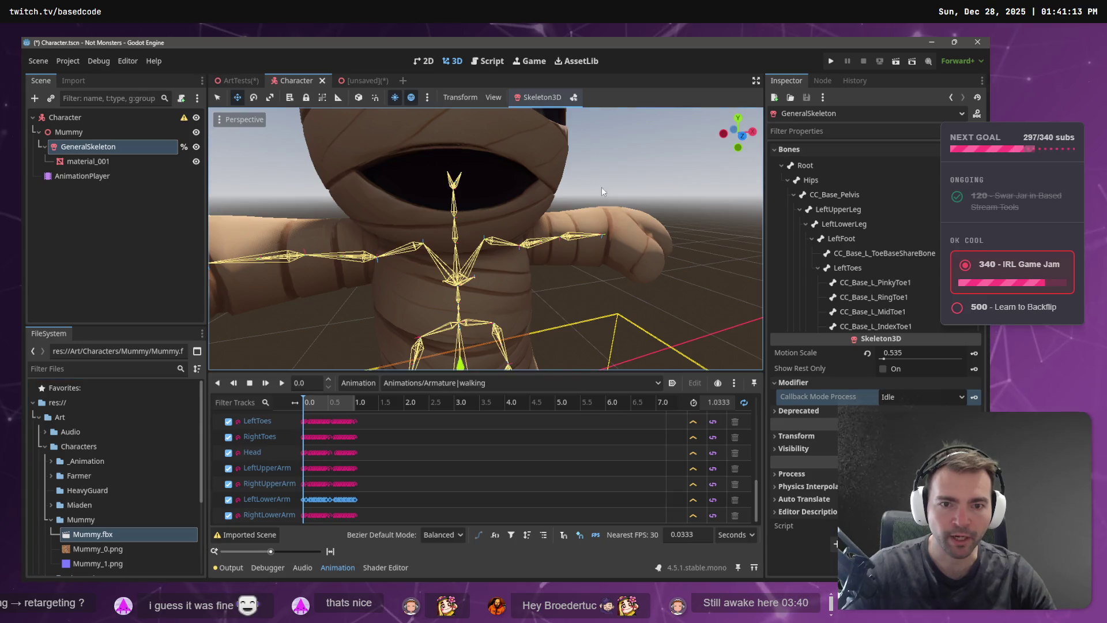
Scrub the walking animation to inspect the mummy's pose, then reopen Mummy.fbx's Advanced Import Settings.
scroll(595, 201, "down", 3)
mouse_move(312, 402)
left_mouse_down()
mouse_move(365, 398)
mouse_move(338, 389)
mouse_move(284, 401)
mouse_move(340, 401)
mouse_move(314, 402)
mouse_move(329, 402)
left_mouse_up()
scroll(506, 281, "up", 6)
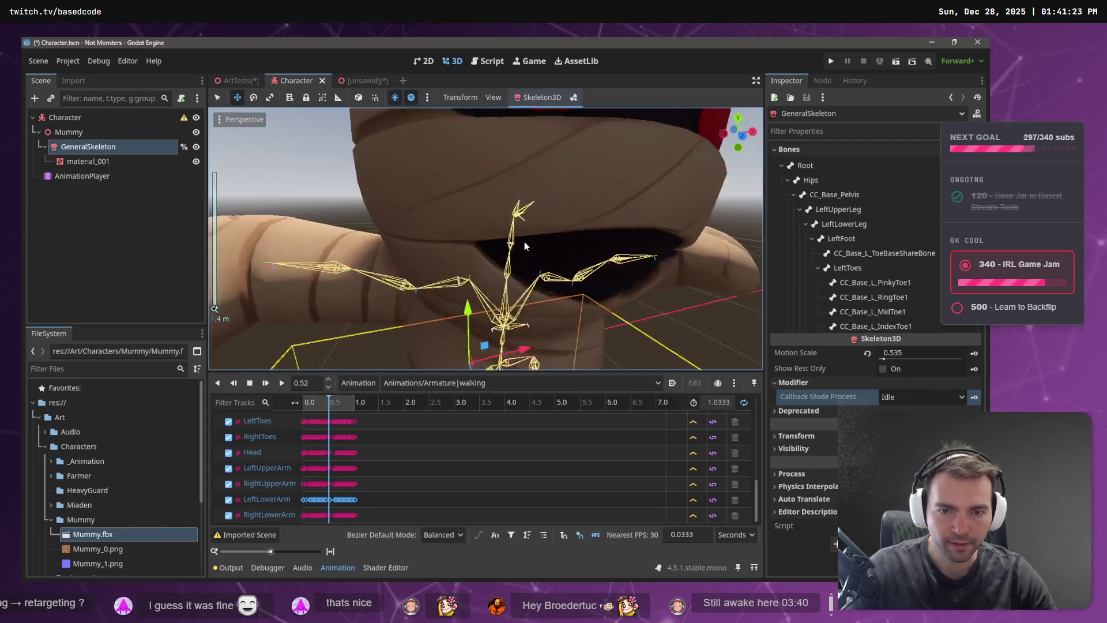
key("alt+Tab")
key("alt+Tab")
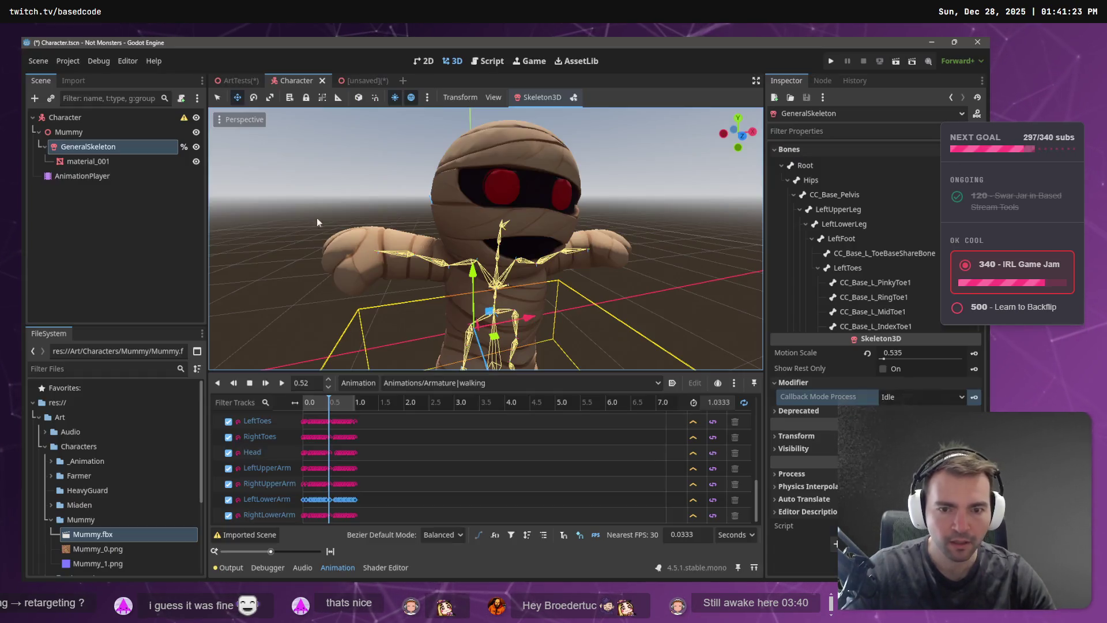
double_click(175, 537)
scroll(844, 327, "down", 10)
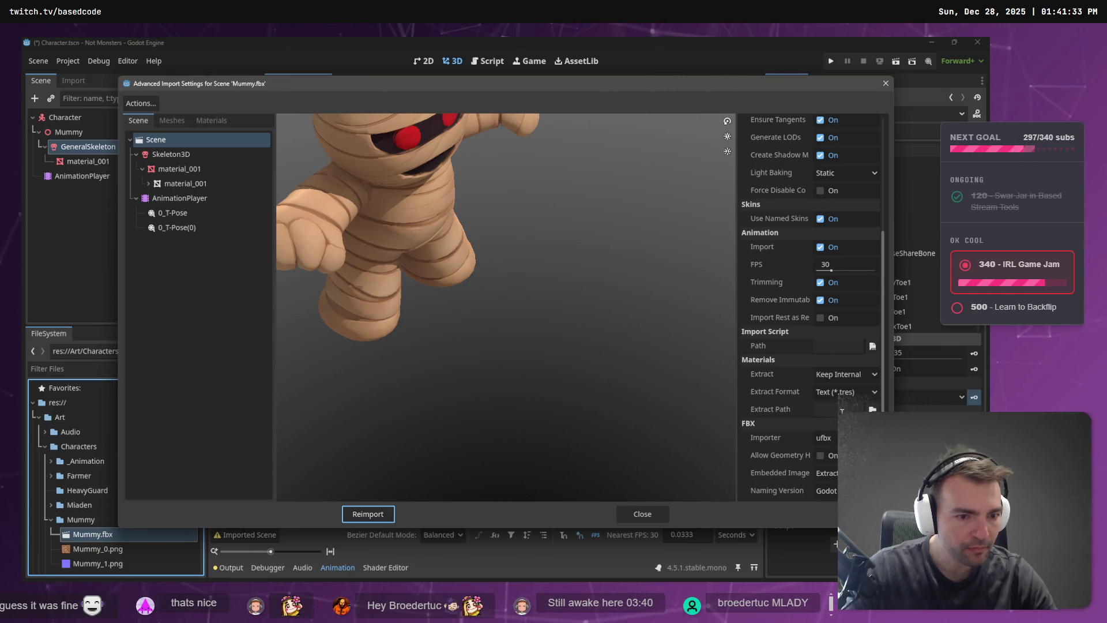
Uncheck Apply Node Transforms, Normalize Position, Reset All Bone Poses and Keep Global Rest on Skeleton3D, then reimport.
scroll(833, 401, "up", 5)
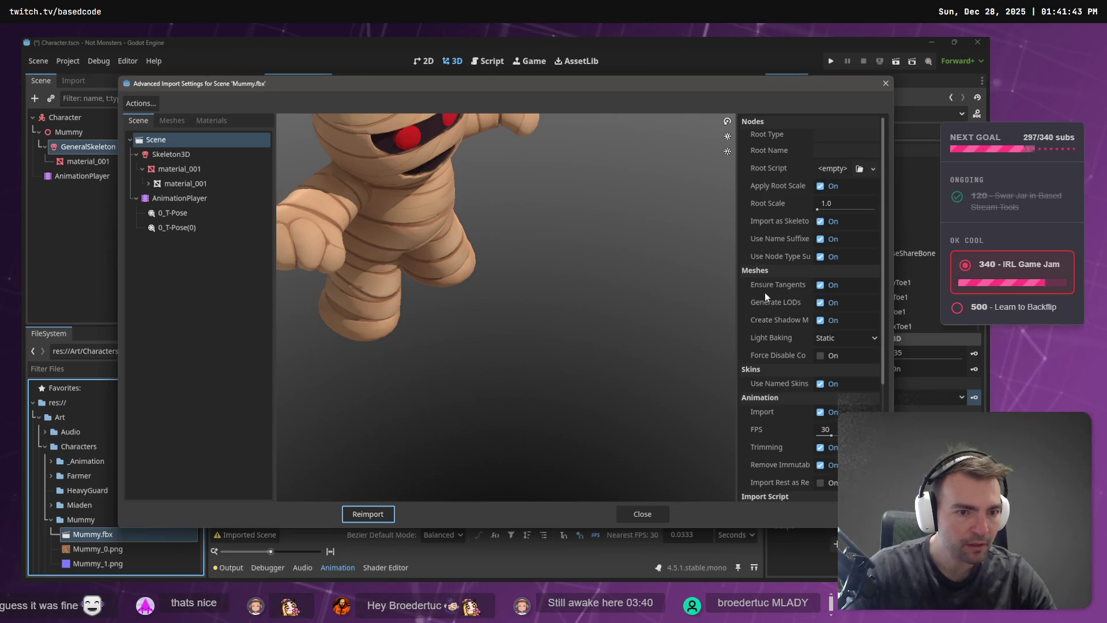
scroll(759, 321, "down", 5)
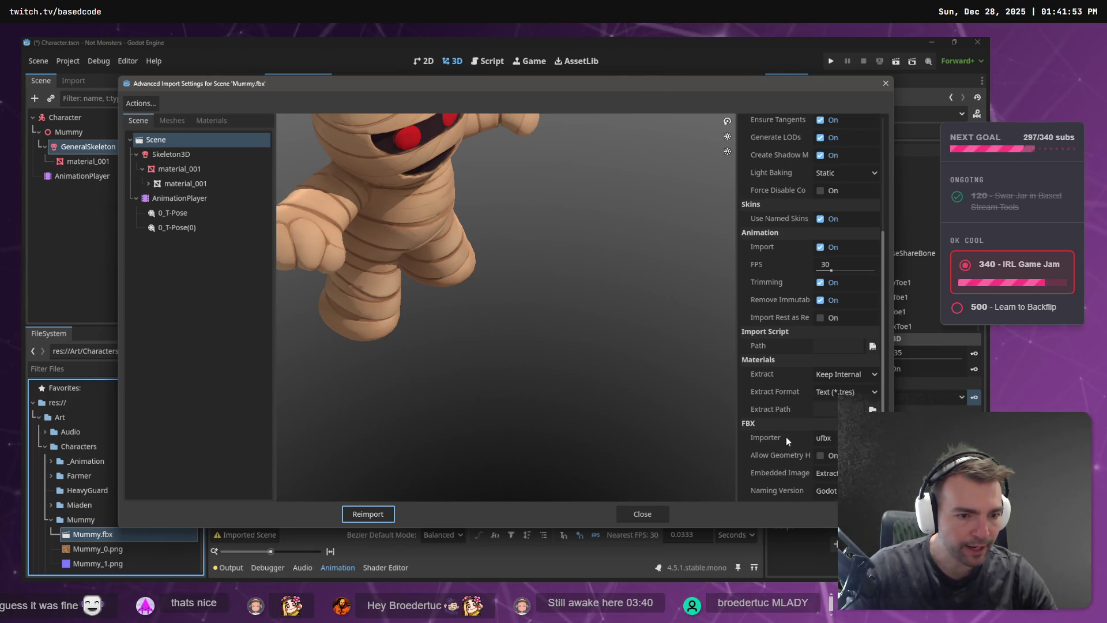
left_click(182, 158)
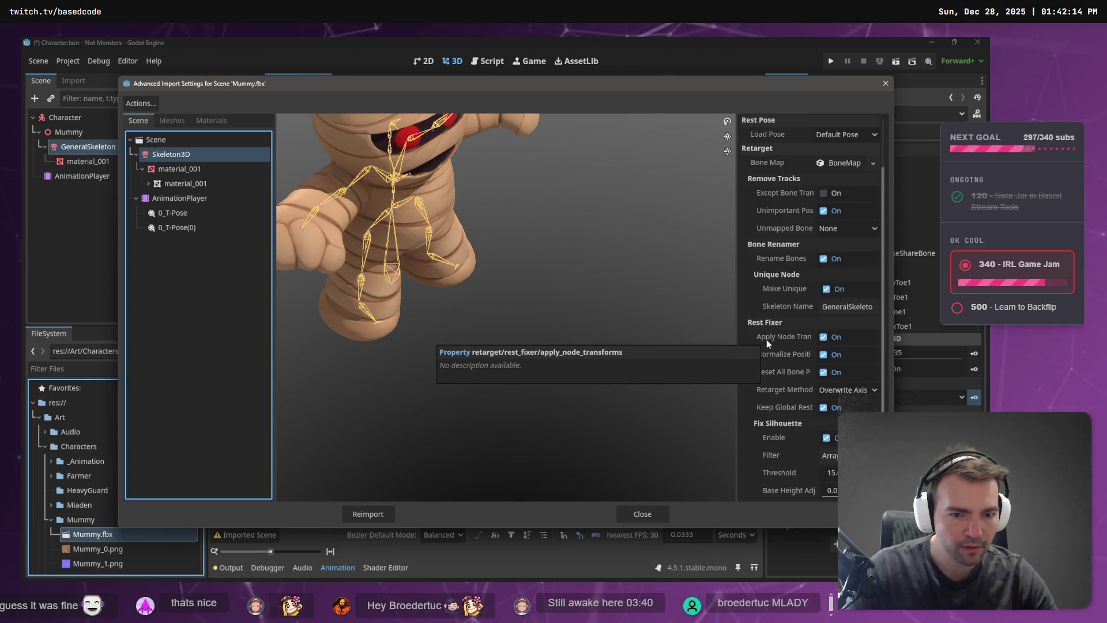
left_click(823, 337)
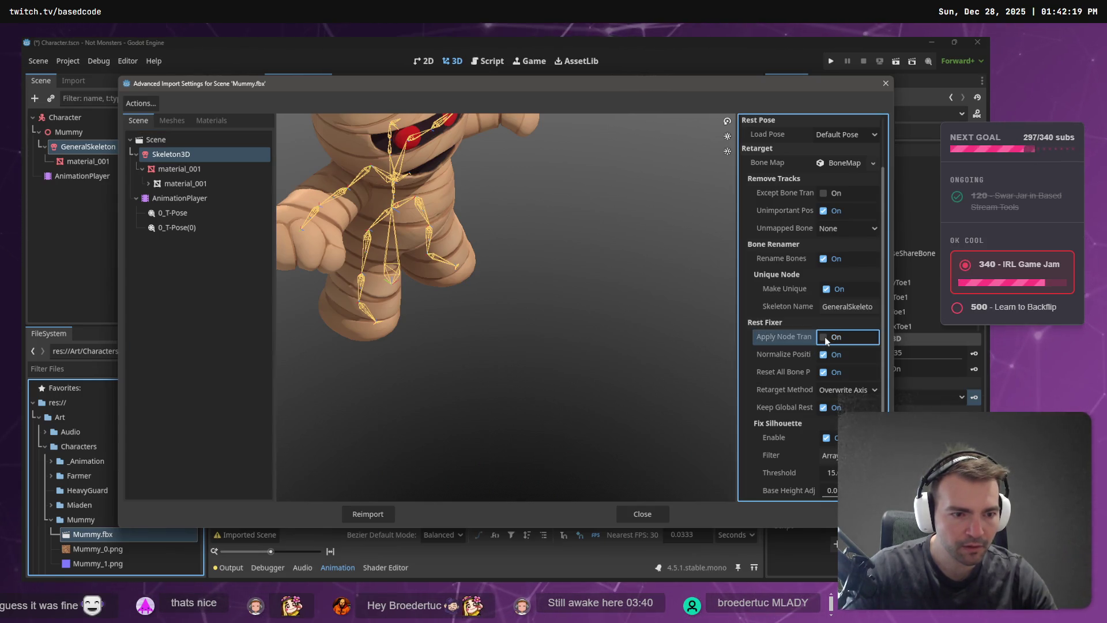
left_click(824, 355)
left_click(824, 372)
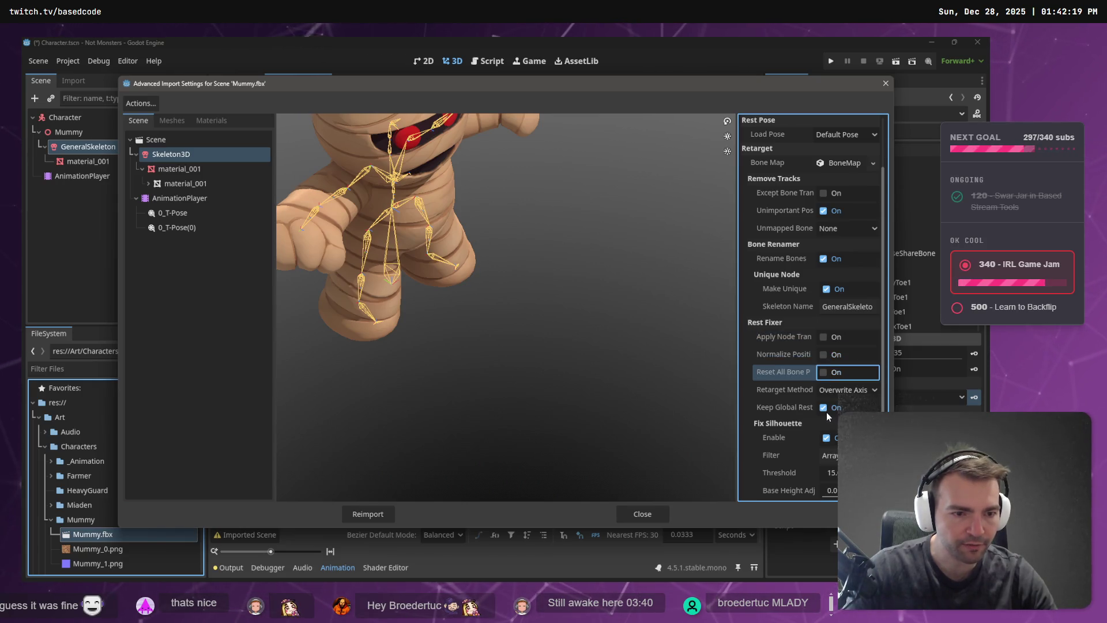
left_click(824, 408)
left_click(369, 513)
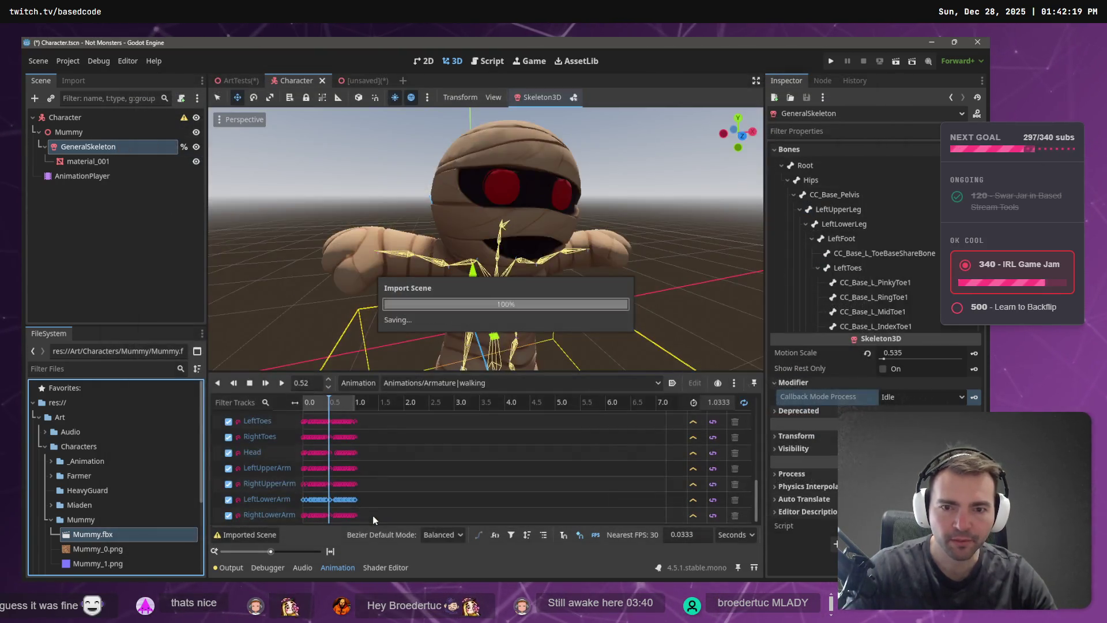
Check the walking arms, then reopen Mummy.fbx's import settings at the Skeleton3D node.
mouse_move(320, 404)
left_mouse_down()
mouse_move(334, 403)
mouse_move(297, 410)
mouse_move(338, 408)
mouse_move(295, 418)
mouse_move(338, 407)
mouse_move(300, 407)
left_mouse_up()
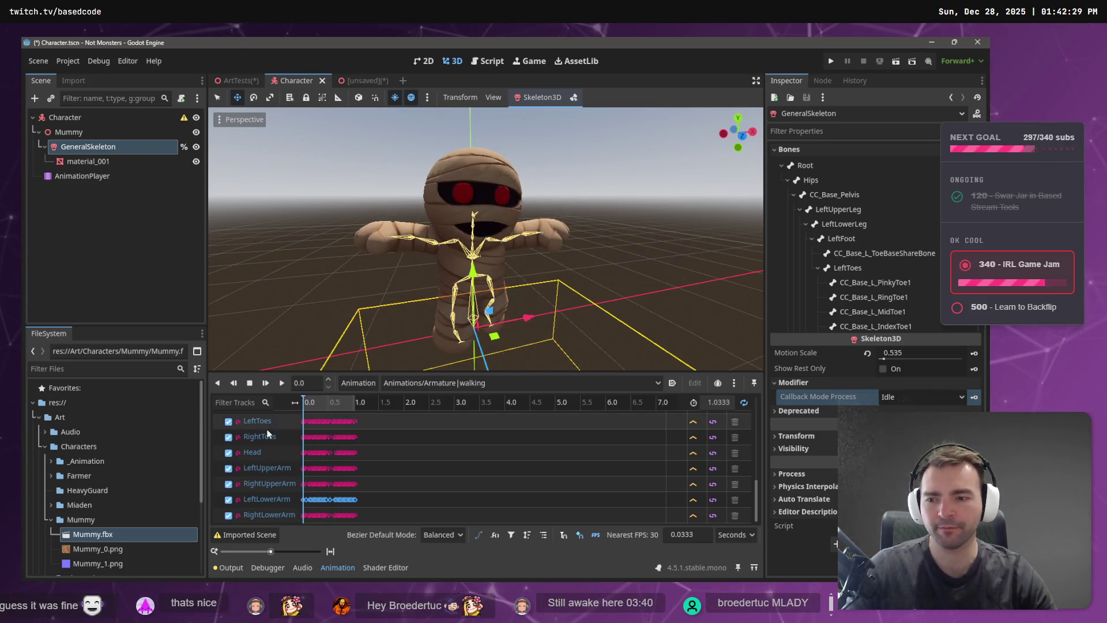
double_click(93, 535)
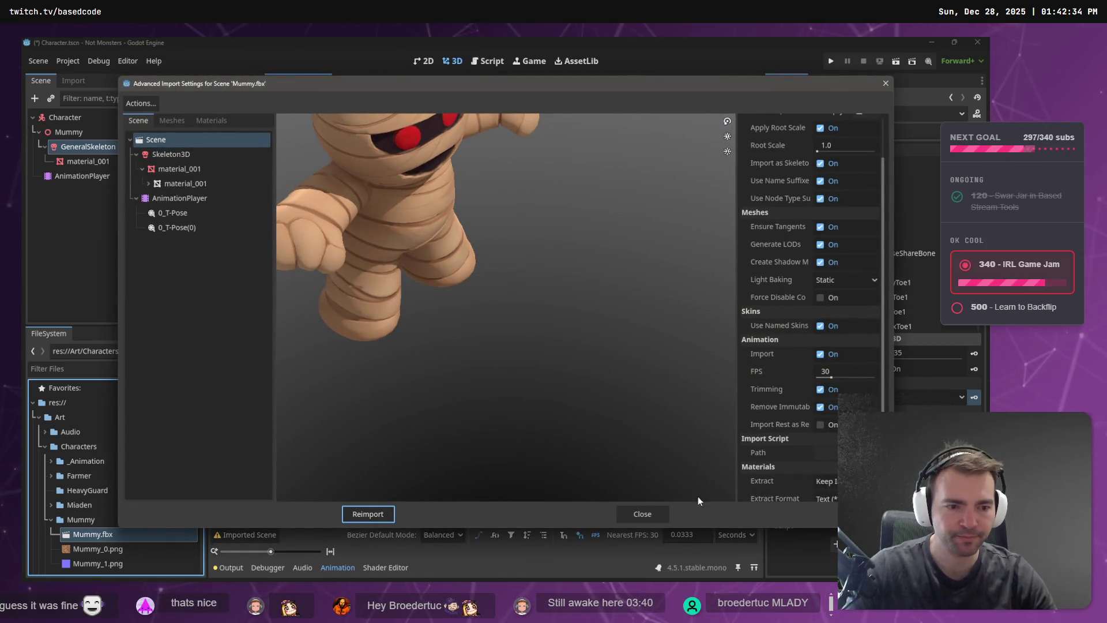
scroll(826, 309, "down", 2)
scroll(826, 309, "up", 4)
scroll(826, 309, "down", 3)
scroll(826, 309, "up", 3)
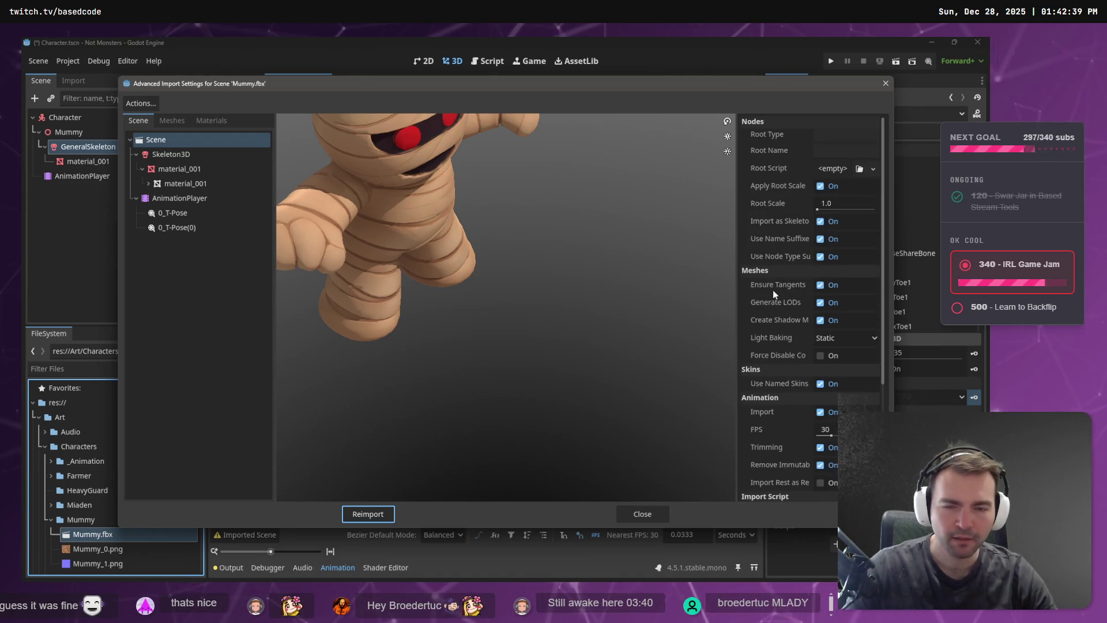
left_click(171, 154)
Re-enable Normalize Position, Reset All Bone Poses and Keep Global Rest, set Unmapped Bone Tracks to Remove, and reimport.
left_click(823, 413)
left_click(823, 430)
left_click(824, 466)
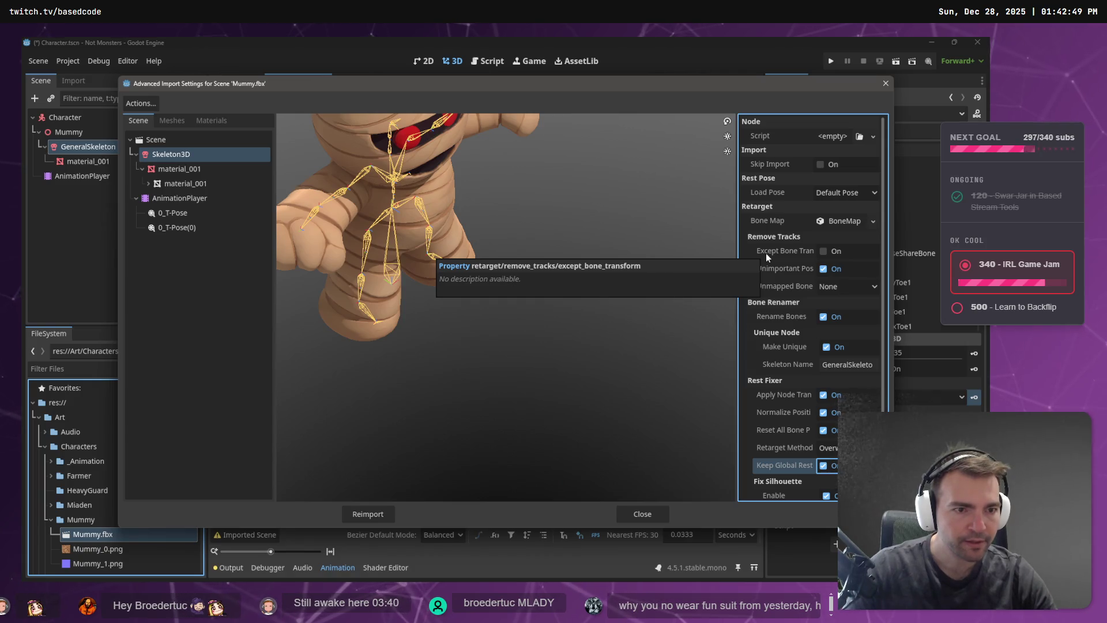
left_click(876, 289)
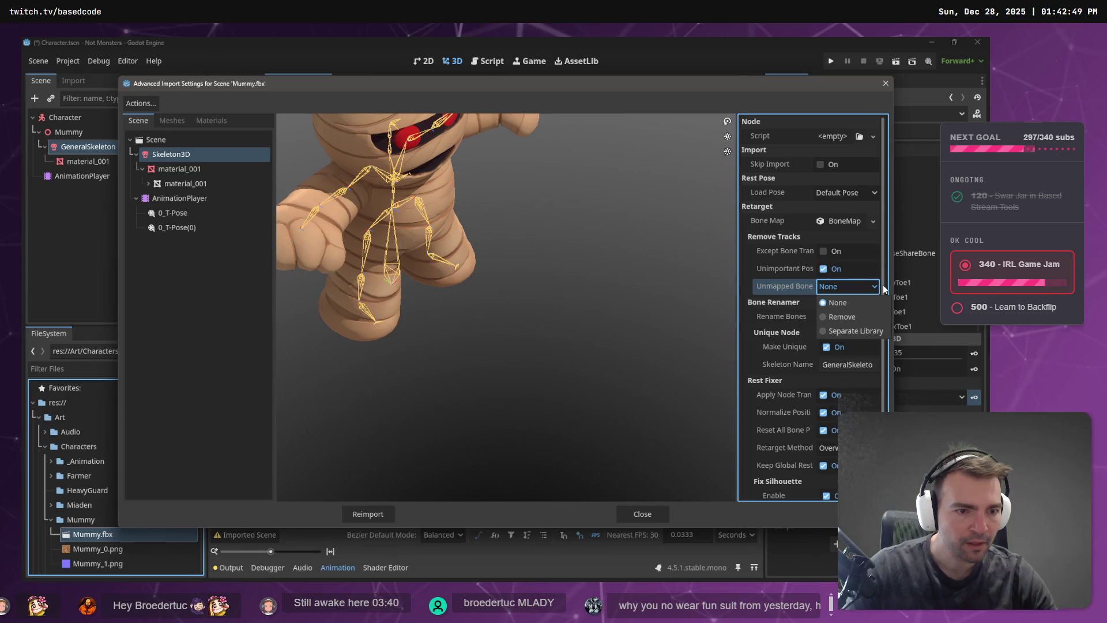
left_click(871, 319)
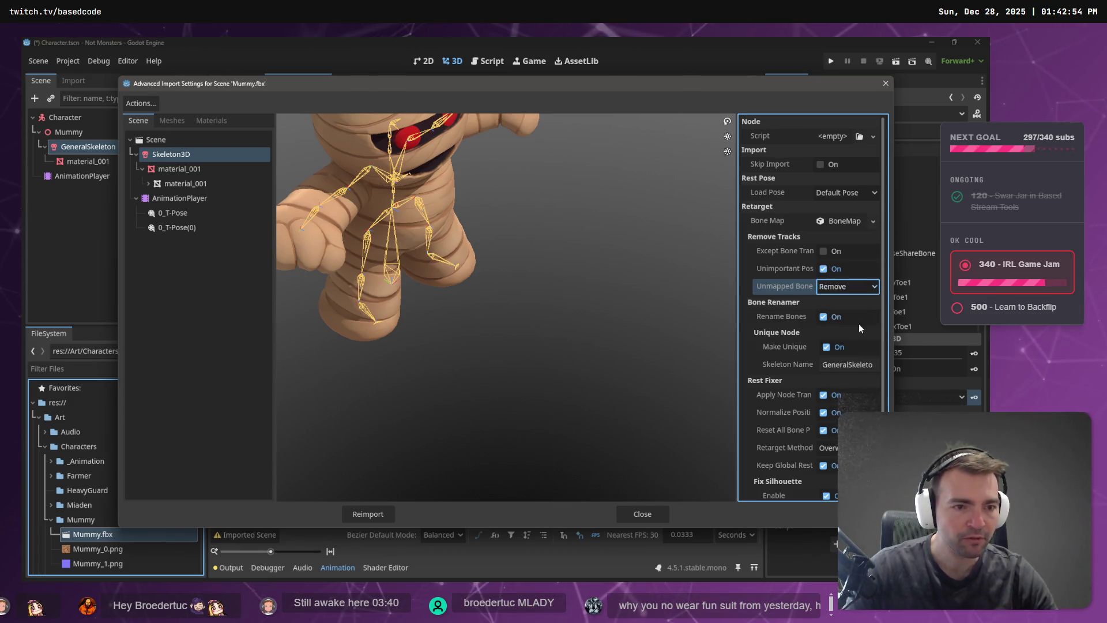
left_click(375, 514)
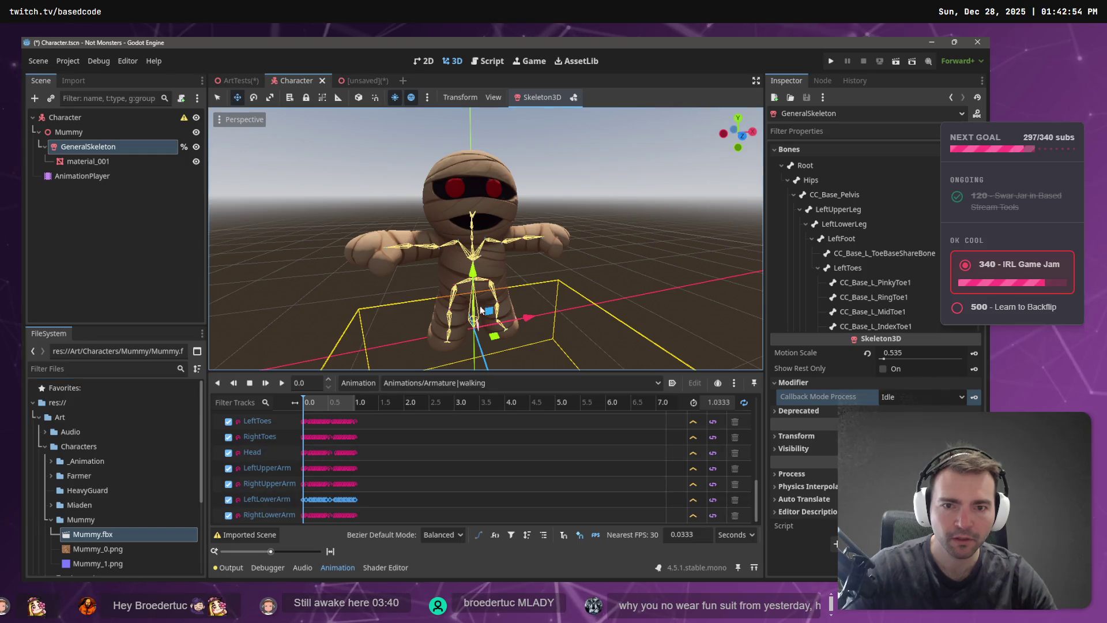
Zoom in and scrub the walking animation, then view the Rest Fixer section of the retargeting docs.
scroll(487, 231, "up", 6)
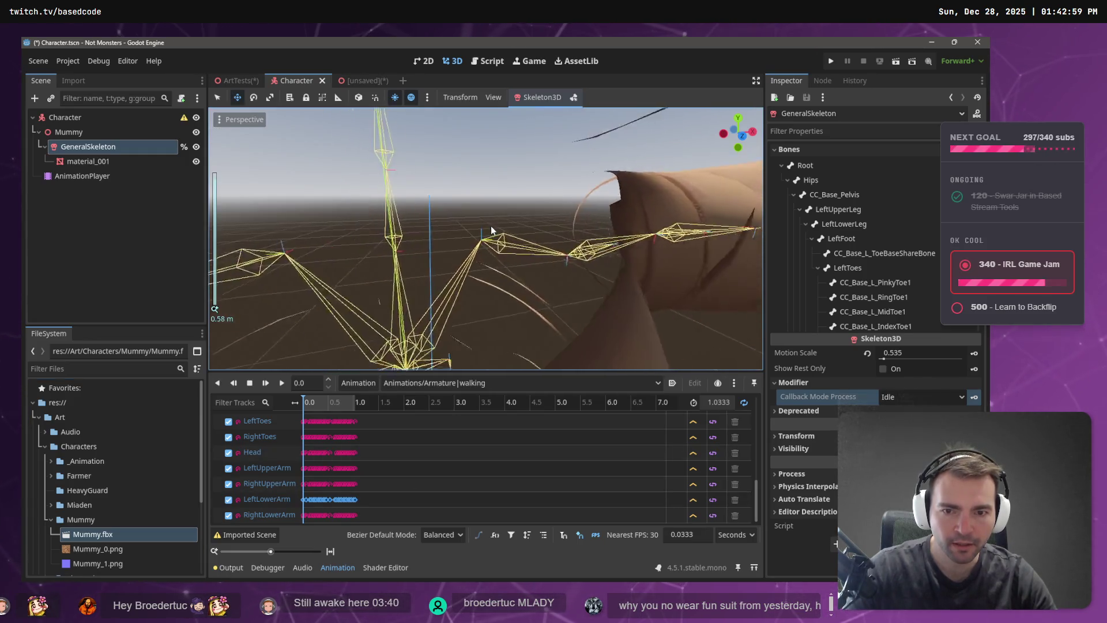
scroll(490, 237, "down", 4)
mouse_move(315, 403)
left_mouse_down()
mouse_move(353, 400)
mouse_move(298, 402)
left_mouse_up()
key("alt+Tab")
scroll(556, 312, "down", 3)
scroll(577, 323, "up", 15)
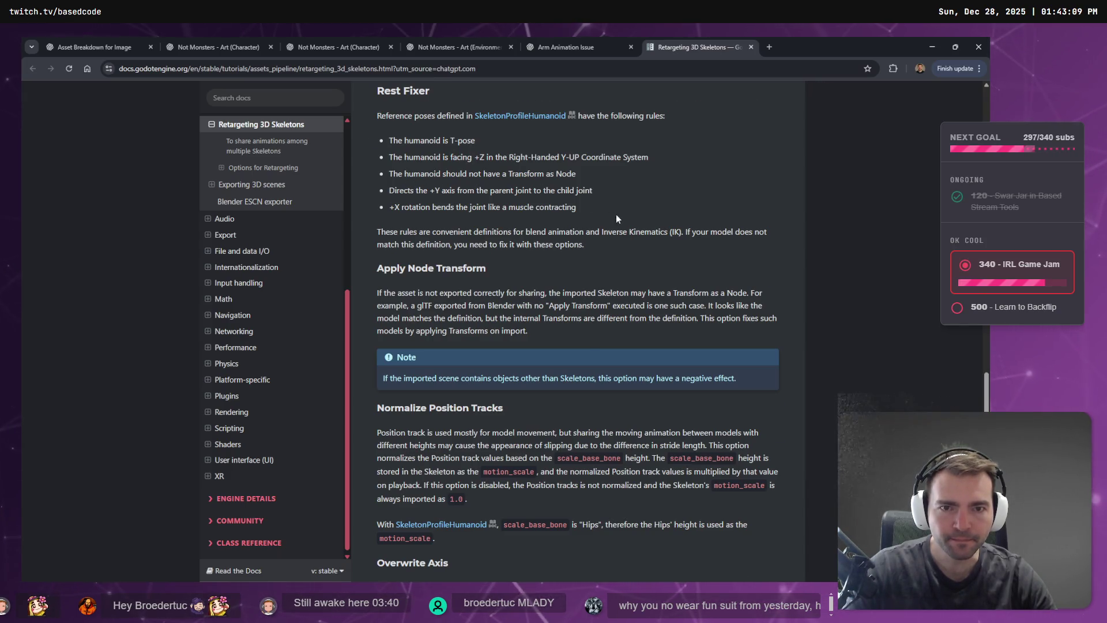
Switch to the 'Arm Animation Issue' ChatGPT chat and highlight the Rest Fixer / Retarget Pose phrase.
scroll(616, 218, "up", 15)
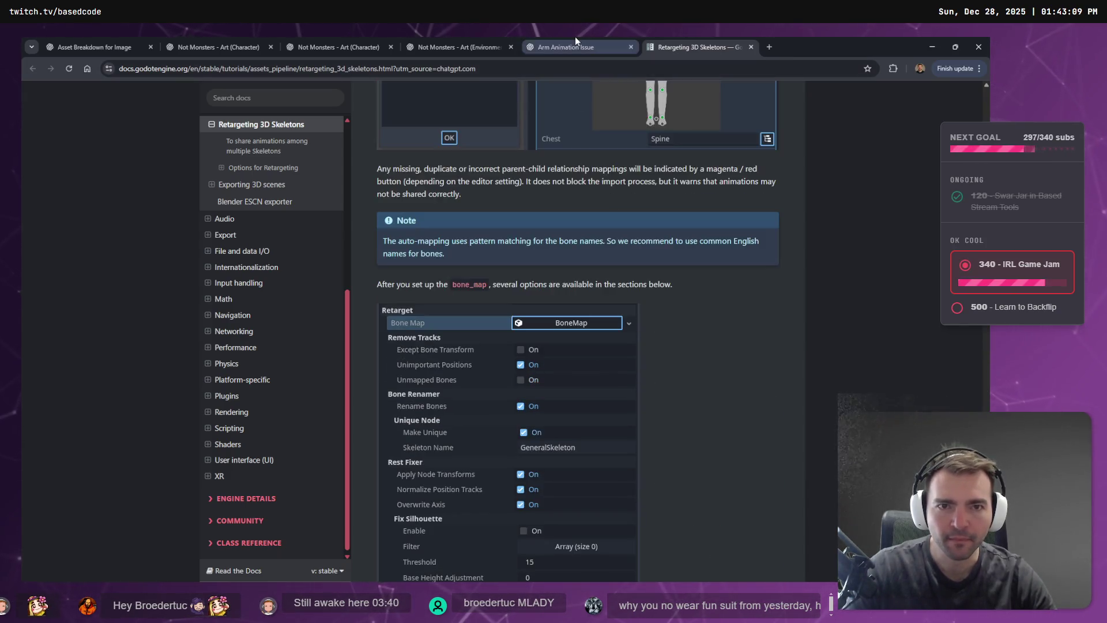
left_click(575, 42)
left_click_drag(537, 266, 629, 265)
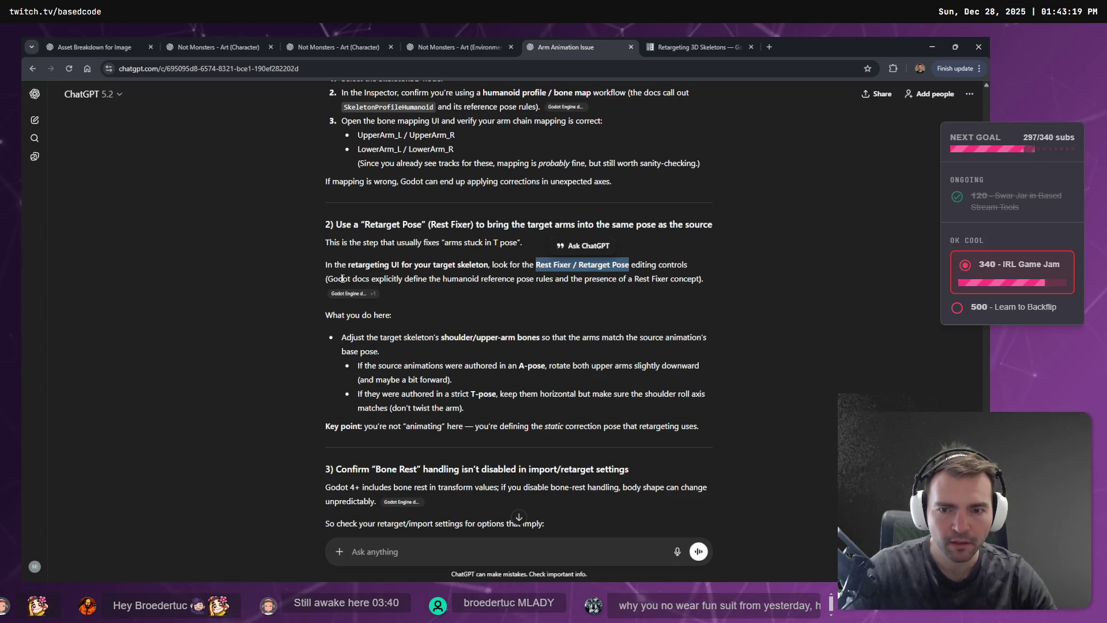
Read the advice on adjusting shoulder bones and not animating, then move to the Twitch window.
left_click_drag(342, 337, 539, 336)
left_click(446, 336)
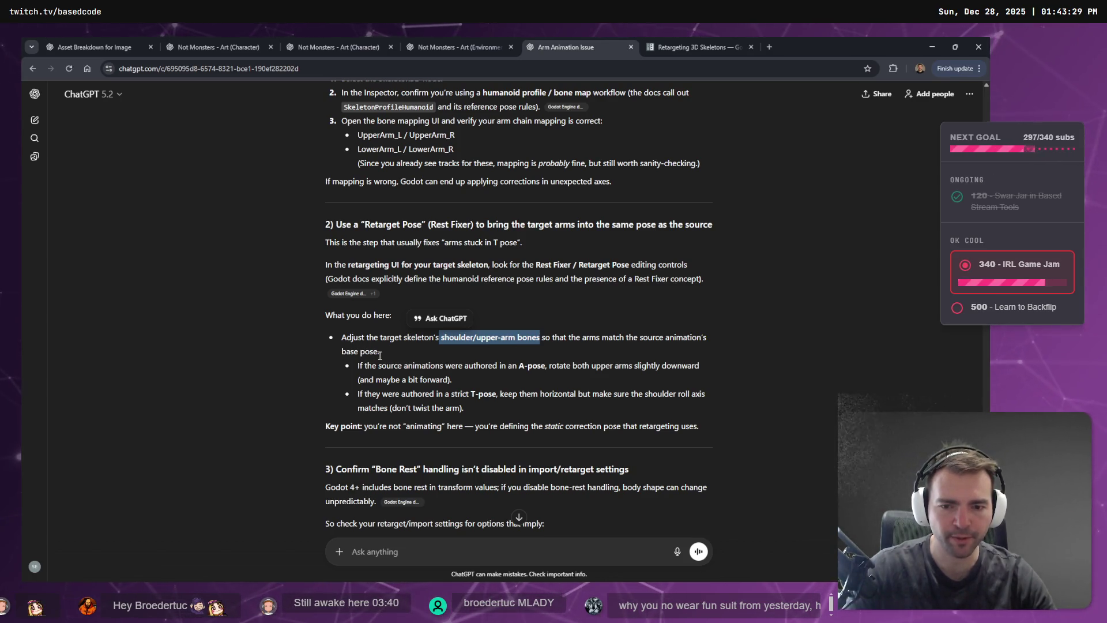
left_click_drag(365, 427, 460, 426)
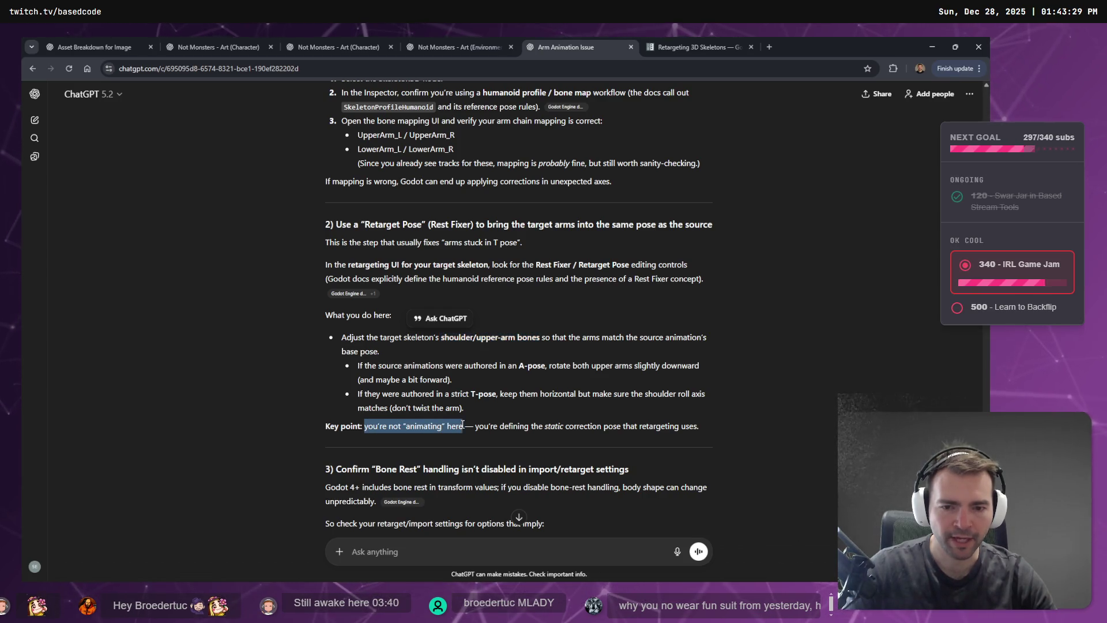
left_click(625, 415)
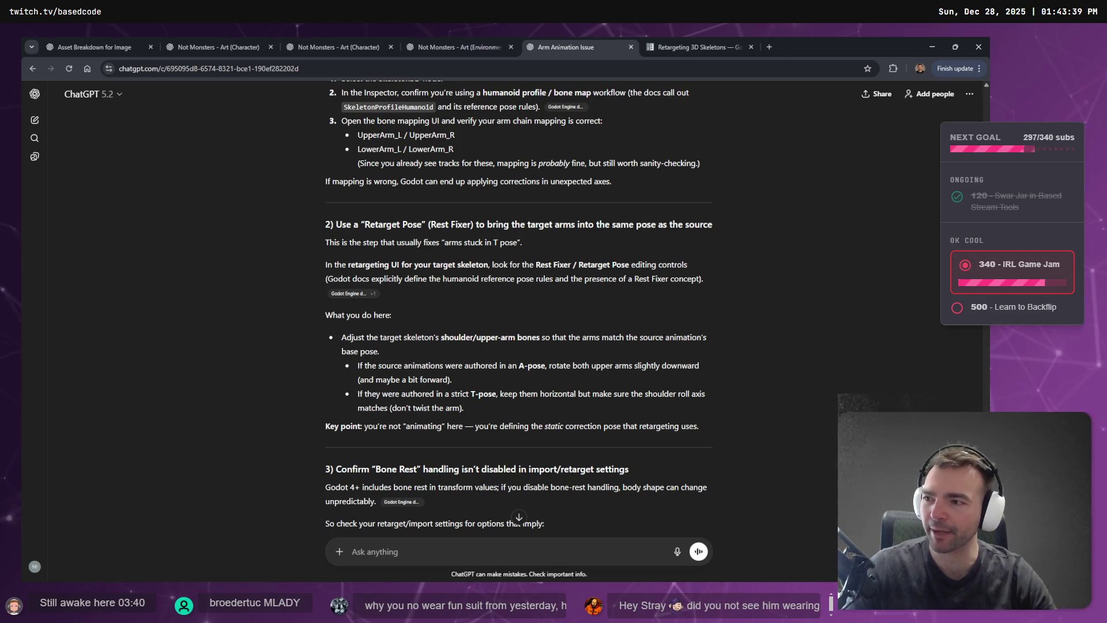
key("alt+Tab")
left_click(137, 237)
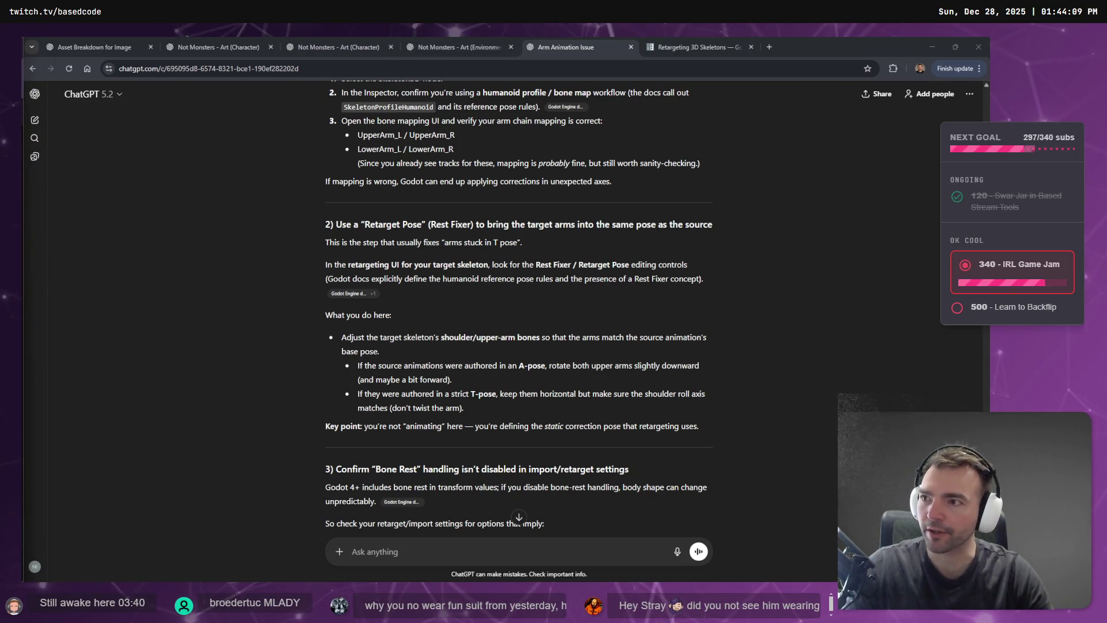
key("alt+Tab")
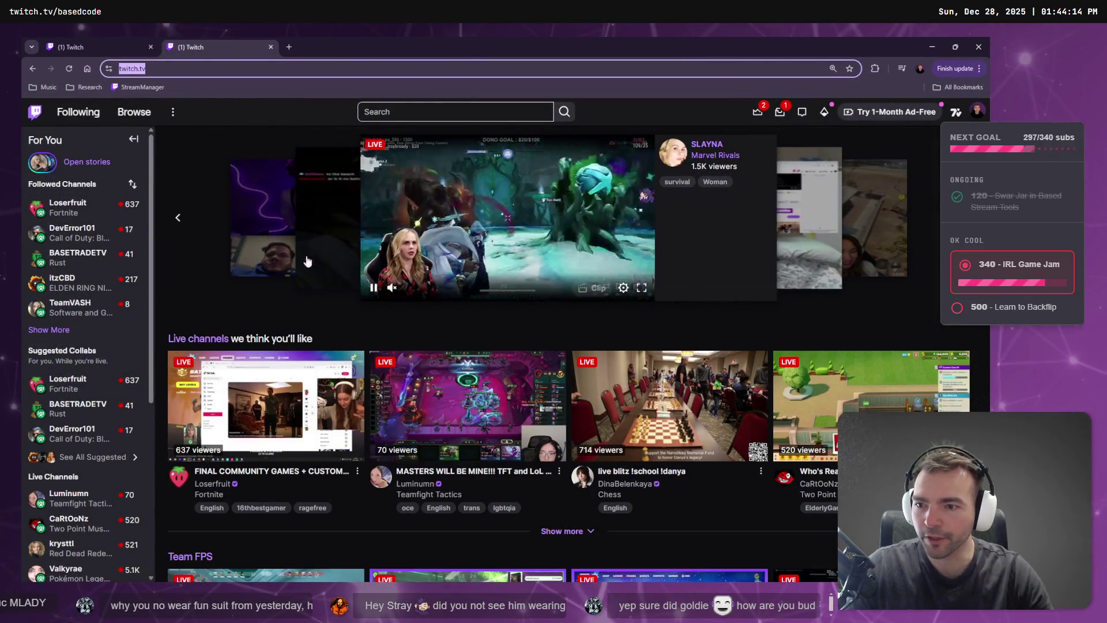
left_click(49, 329)
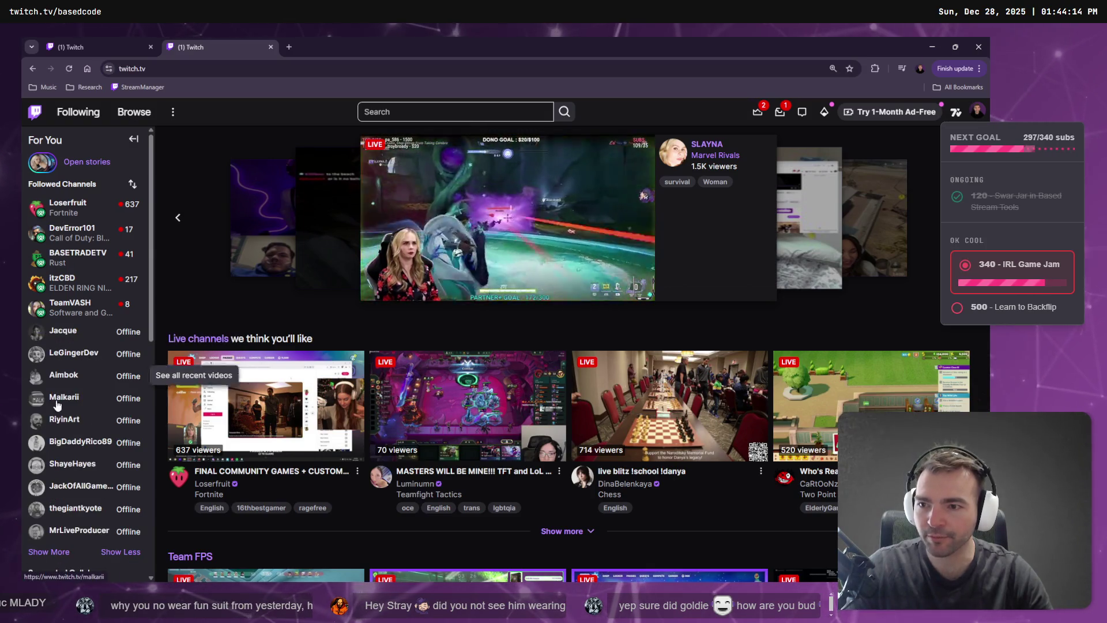
scroll(58, 392, "down", 1)
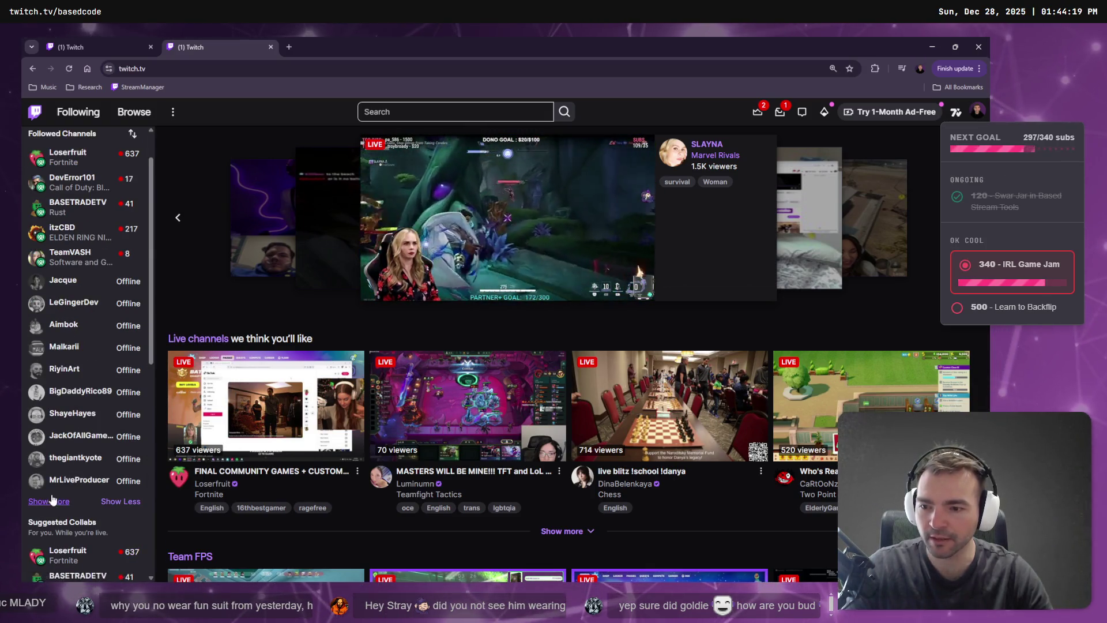
left_click(120, 501)
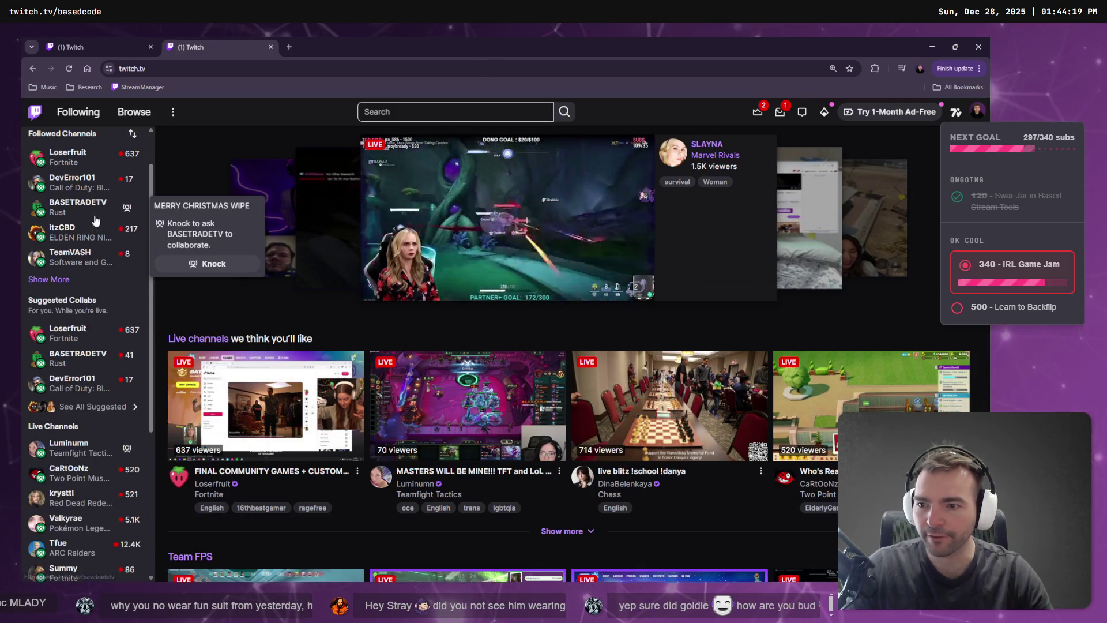
scroll(92, 230, "up", 1)
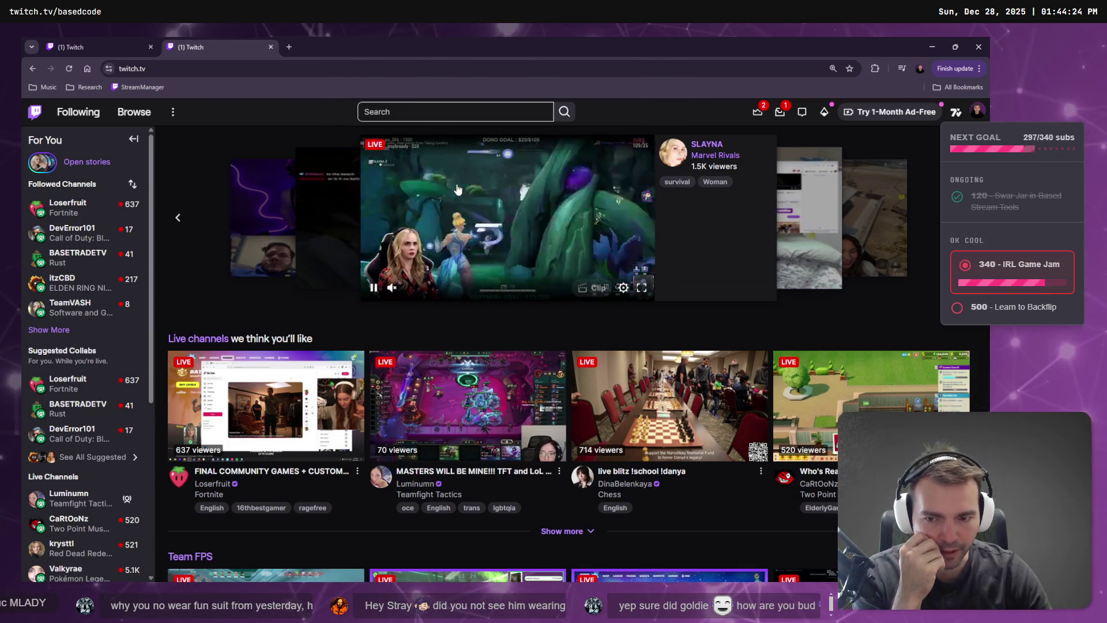
scroll(489, 315, "down", 4)
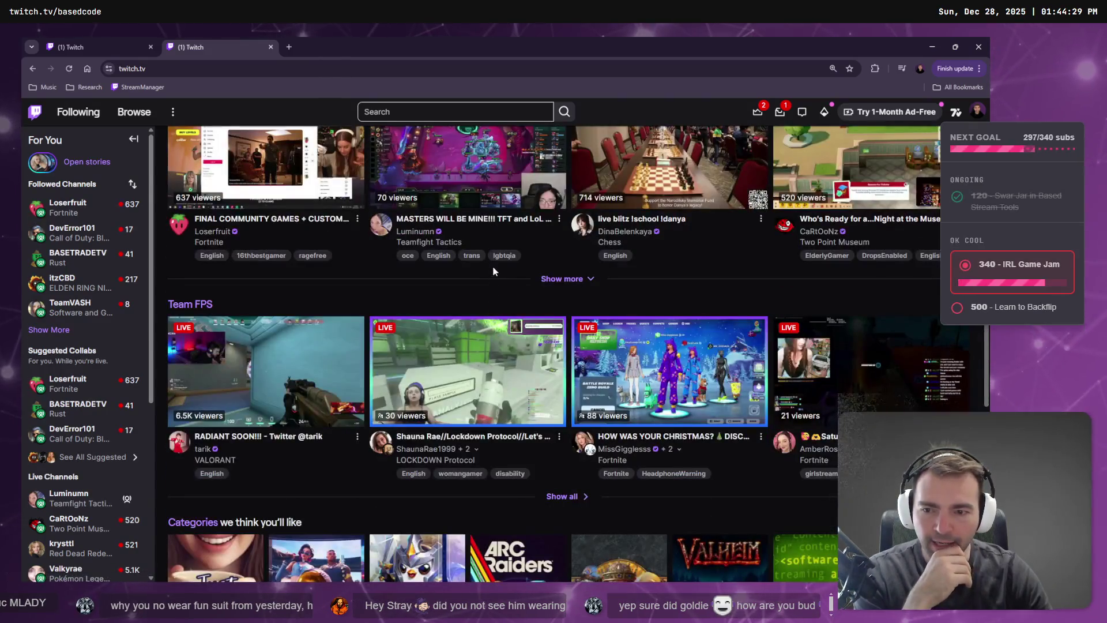
scroll(489, 315, "up", 4)
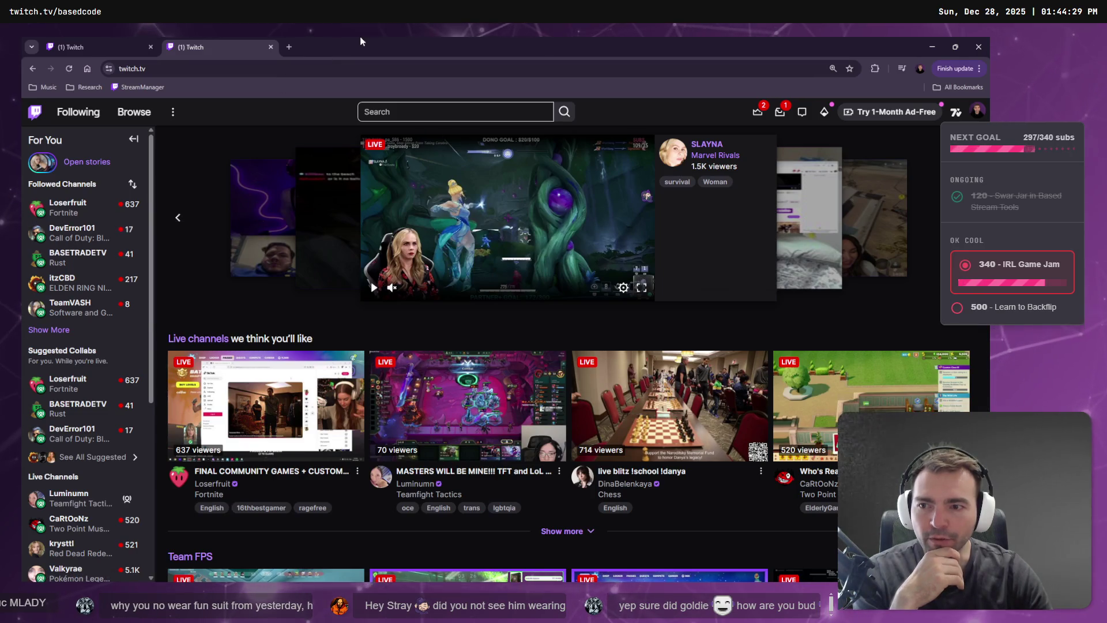
key("alt+Tab")
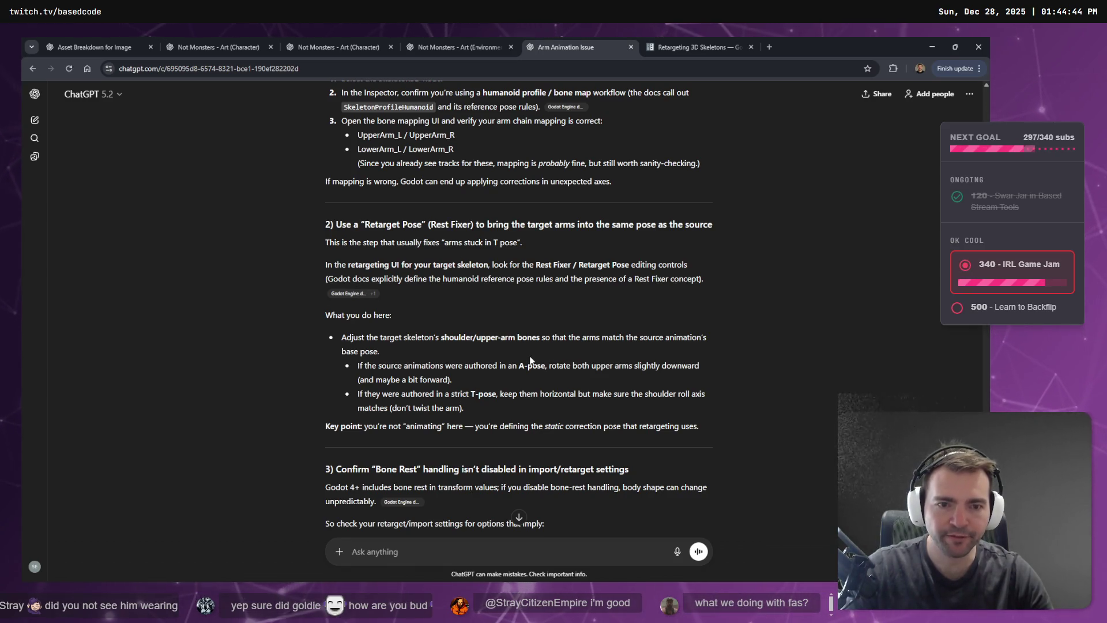
Read the Retarget Pose wording and the advice to check retarget and import settings.
left_click_drag(579, 264, 628, 264)
scroll(525, 349, "down", 2)
scroll(525, 349, "down", 2)
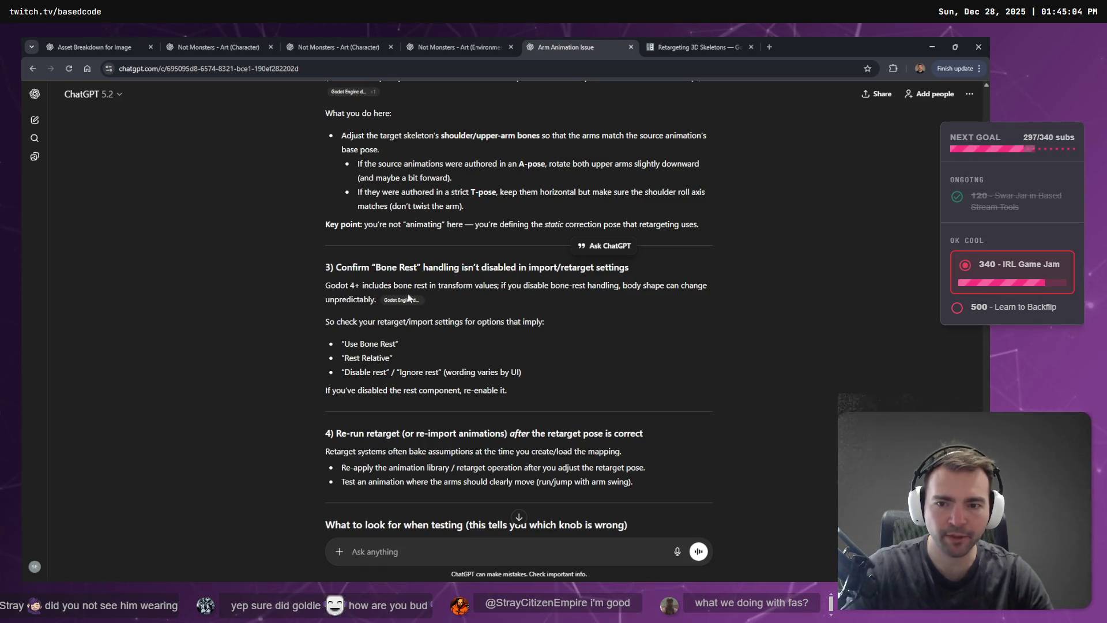
left_click_drag(316, 326, 545, 321)
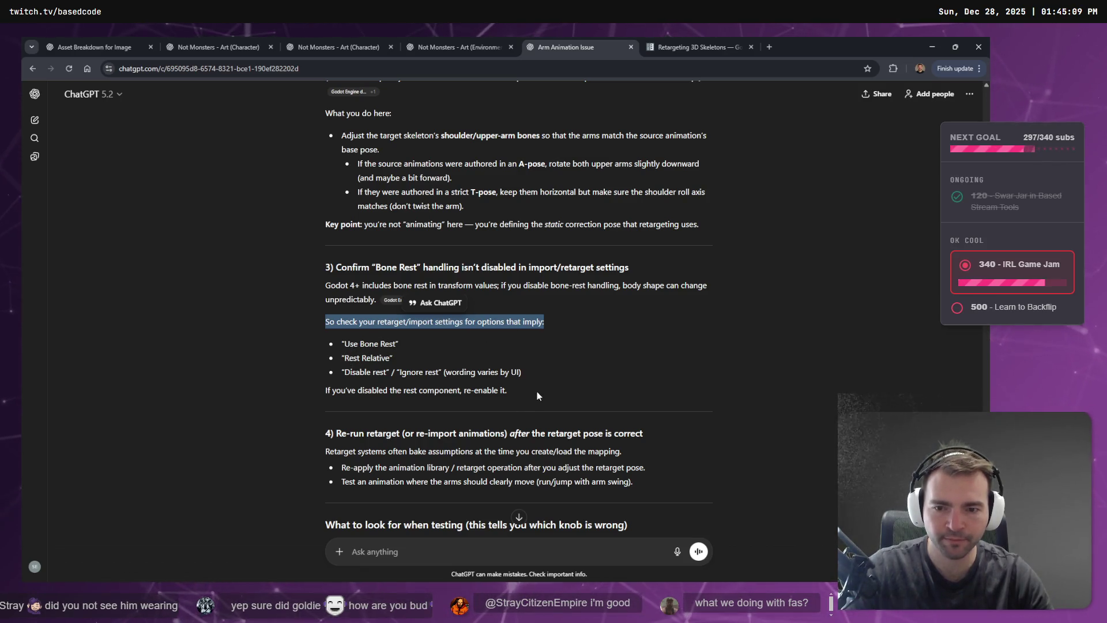
scroll(379, 270, "down", 1)
scroll(379, 269, "down", 1)
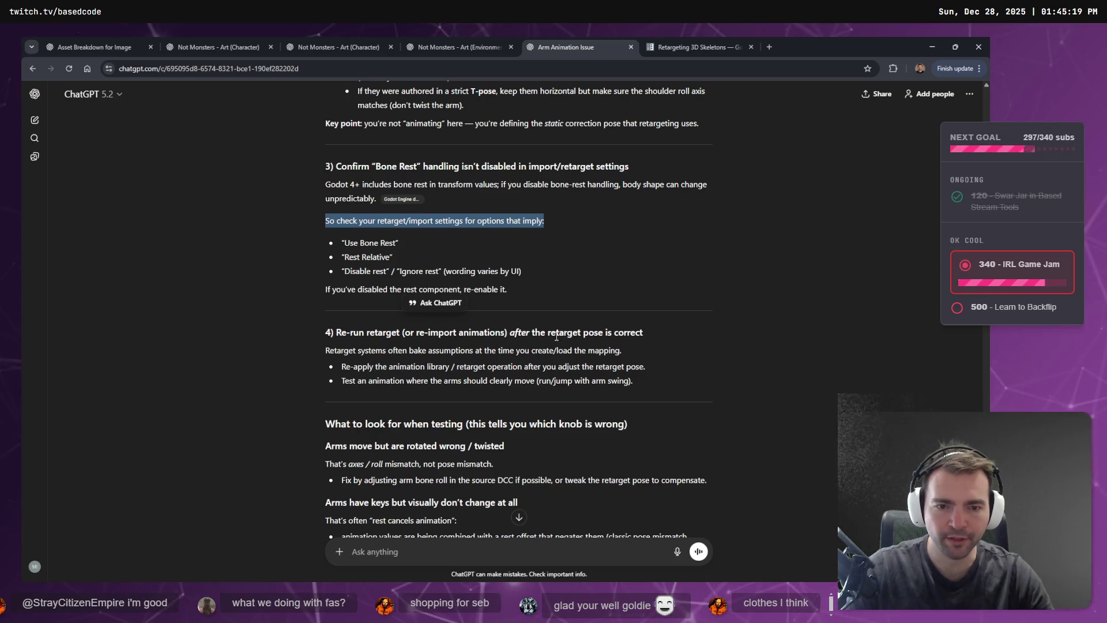
Read on to the fix: rotate the upper arms down and forward in the retarget pose.
left_click_drag(649, 333, 316, 321)
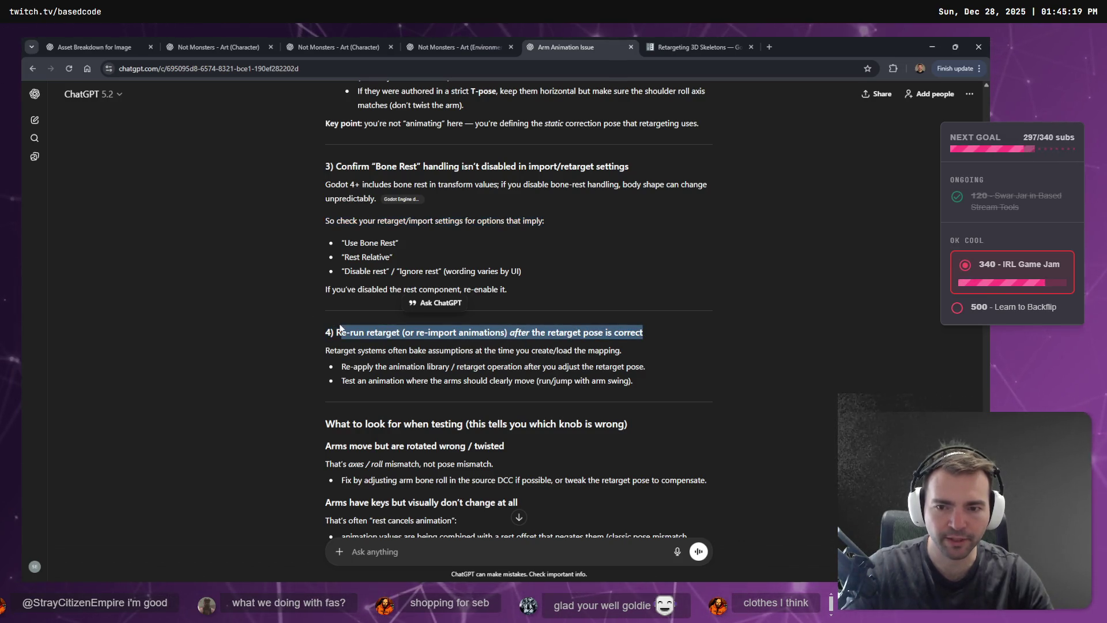
scroll(361, 383, "down", 5)
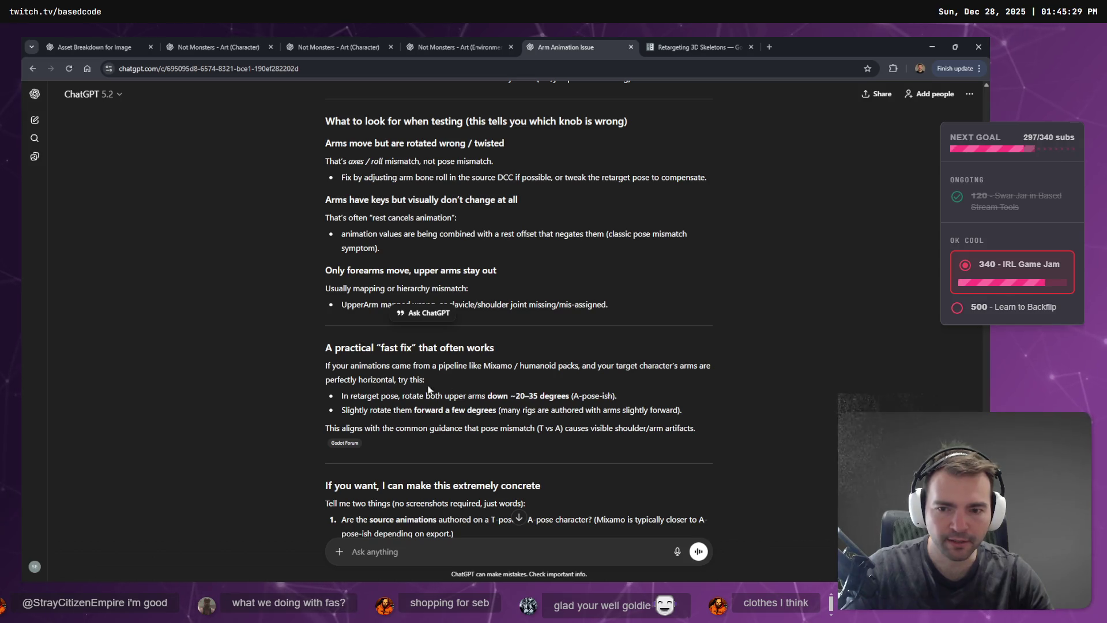
scroll(375, 369, "down", 1)
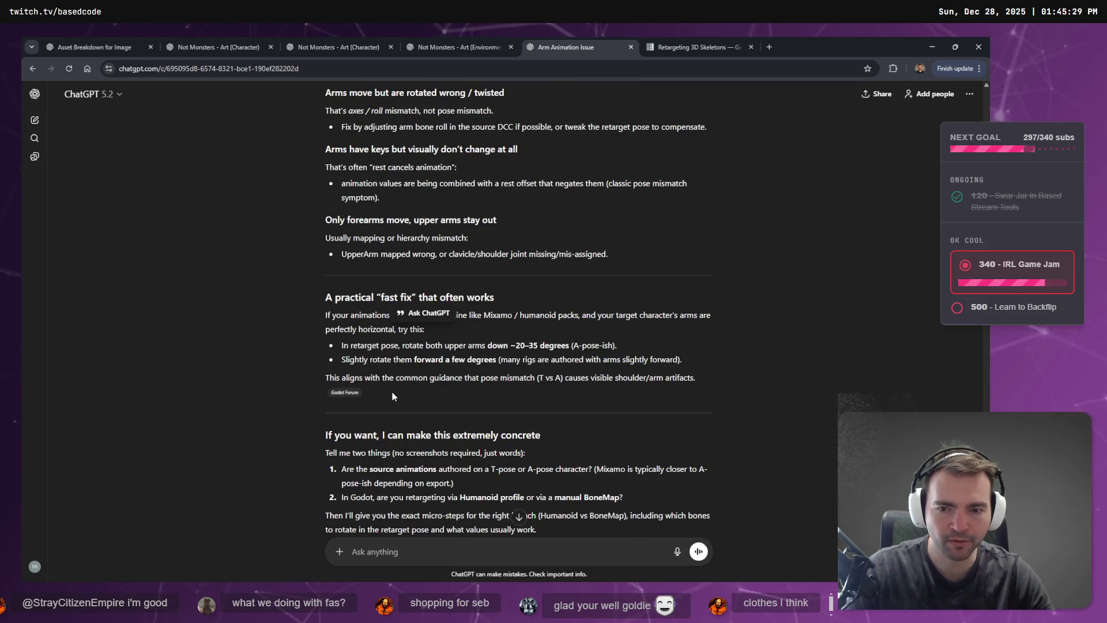
left_click_drag(403, 347, 504, 347)
left_click_drag(347, 360, 501, 362)
left_click_drag(342, 377, 658, 379)
left_click(687, 378)
scroll(686, 379, "down", 2)
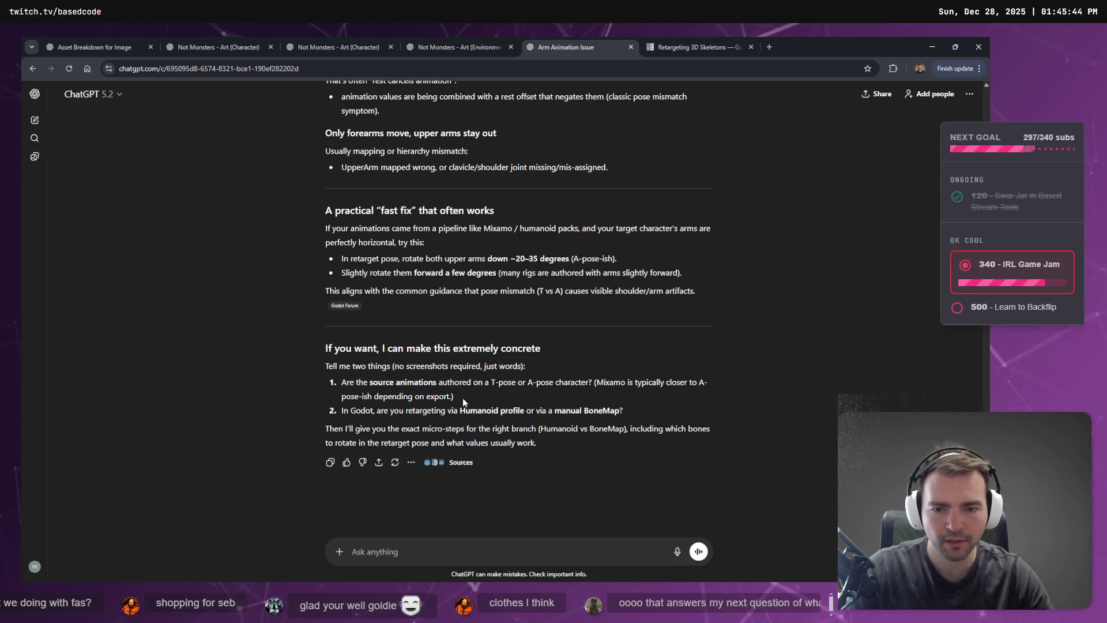
Type '1. Yes the source animations are authored on a T-Pose.' and fix the 'souce' typo.
type("1.")
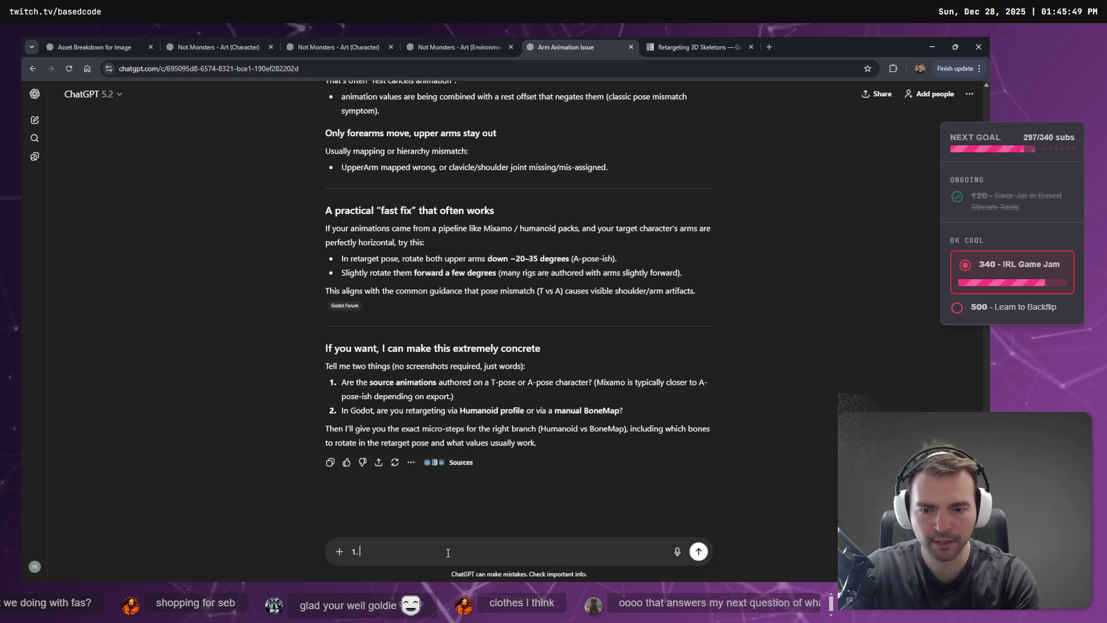
type(" Yes the souc")
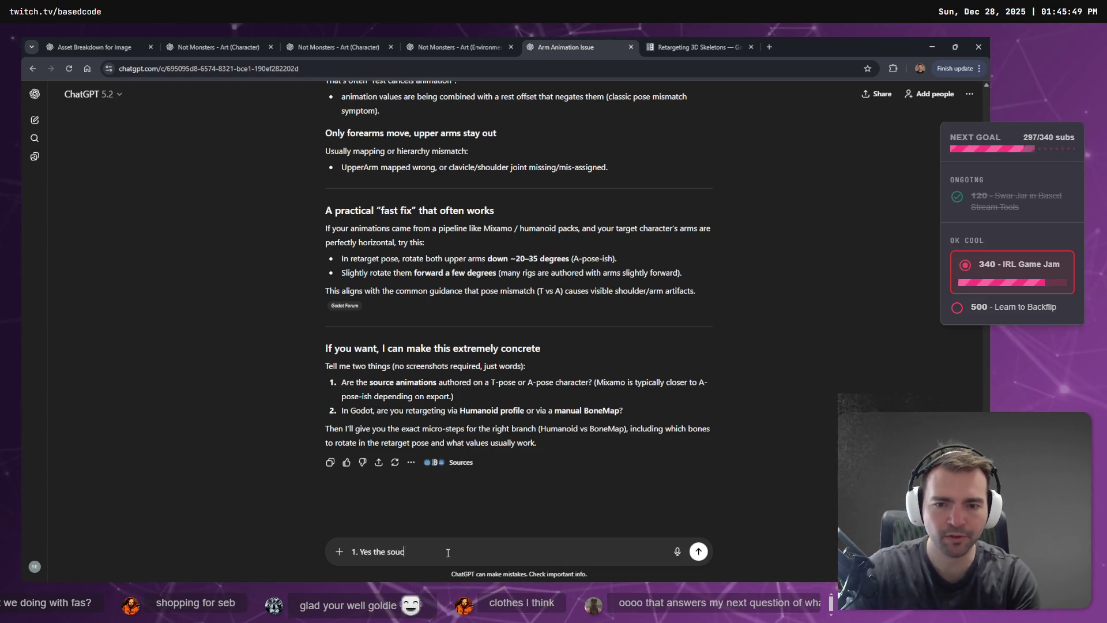
type("e animations are authored on")
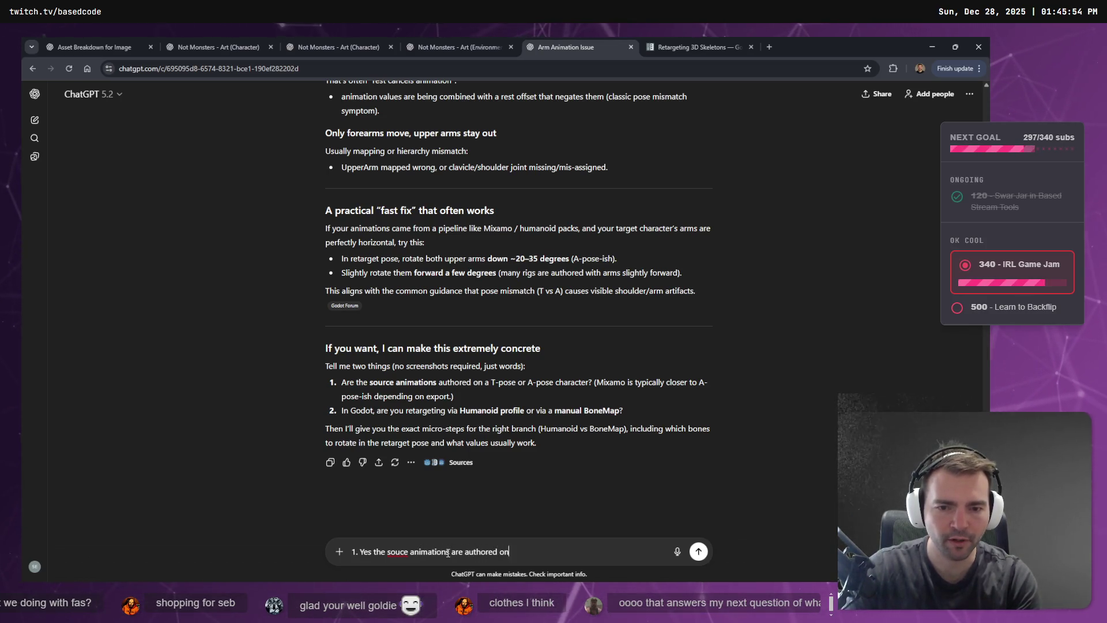
type(" a T-Pose.")
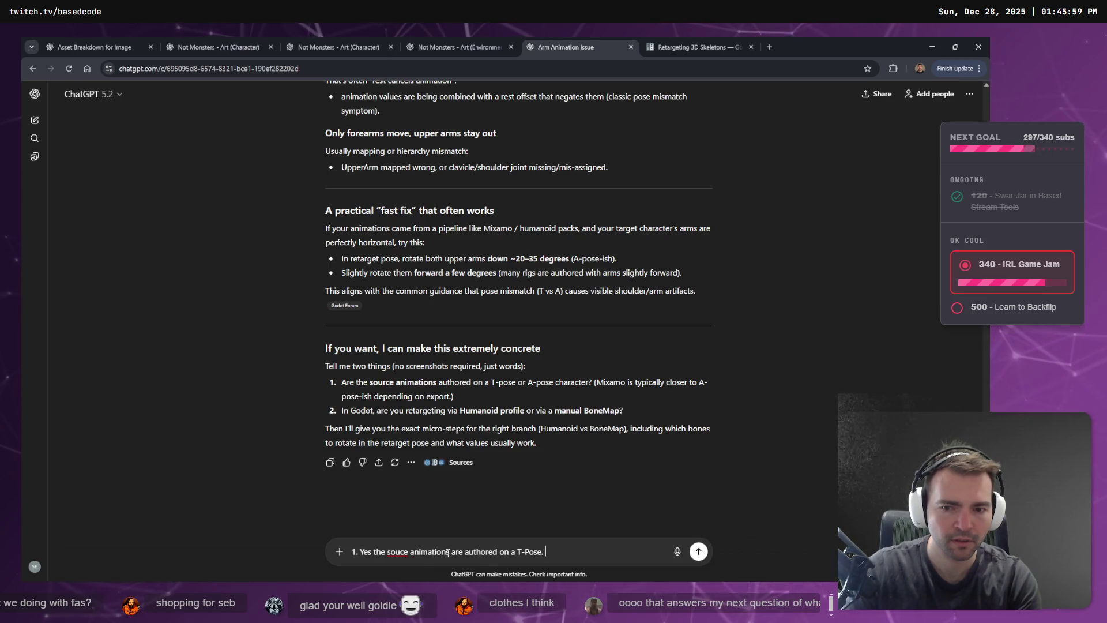
key("ctrl+Left")
key("ctrl+Left")
key("ctrl+Left")
key("ctrl+shift+Right")
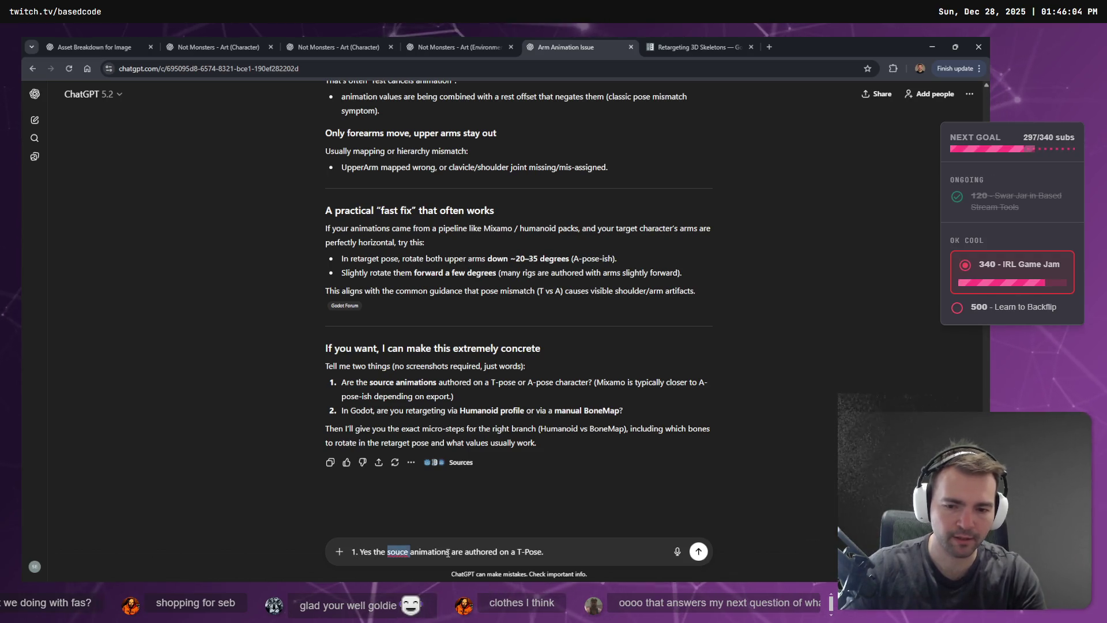
type("source")
key("Delete")
type("a")
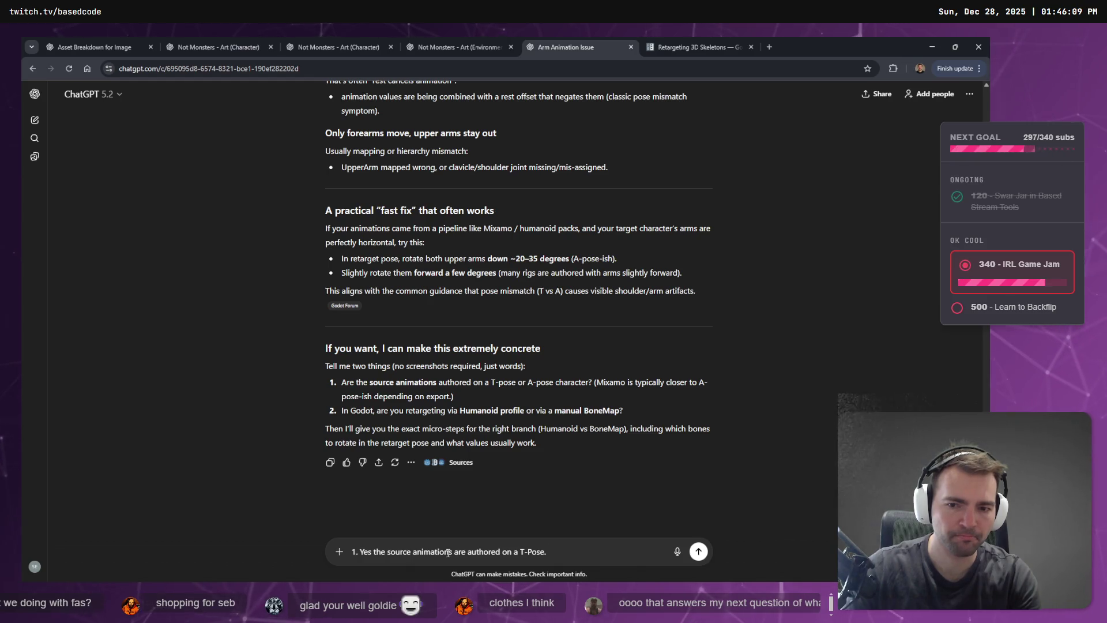
Replace the draft with a voice-dictated reply about arm motion not carrying into the engine, correcting 'Arm'.
key("ctrl+a")
key("BackSpace")
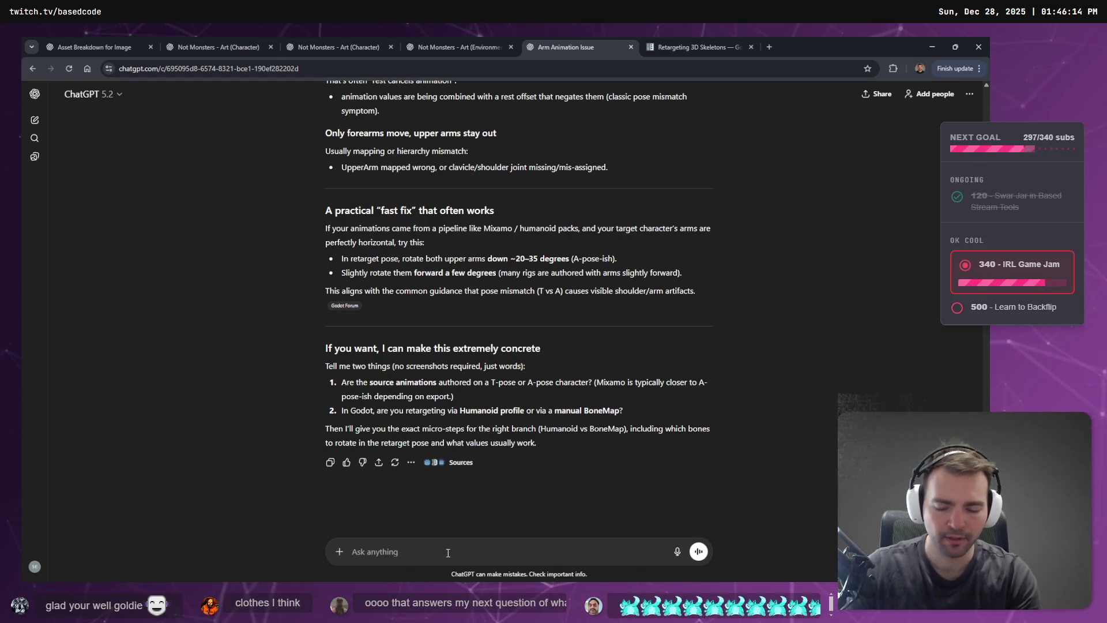
key("super+h")
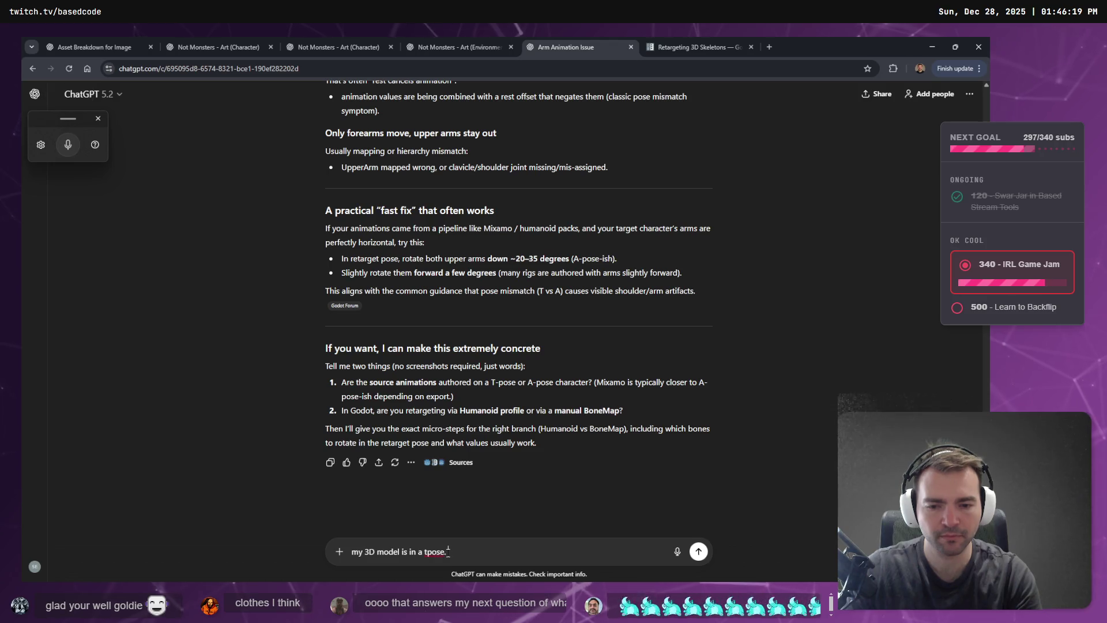
key("super+h")
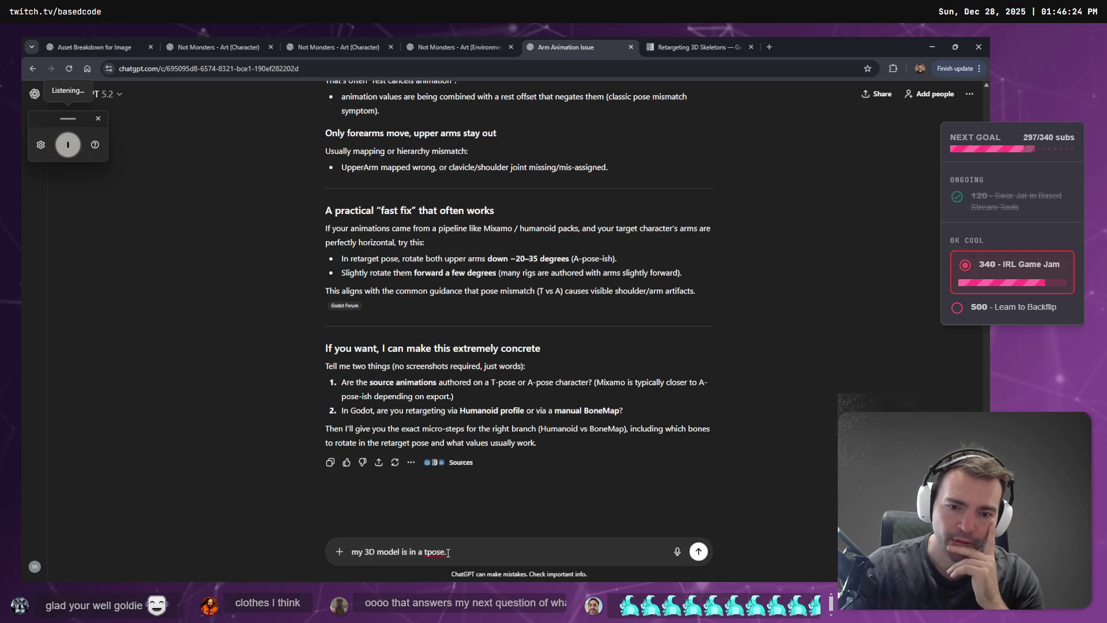
key("super+h")
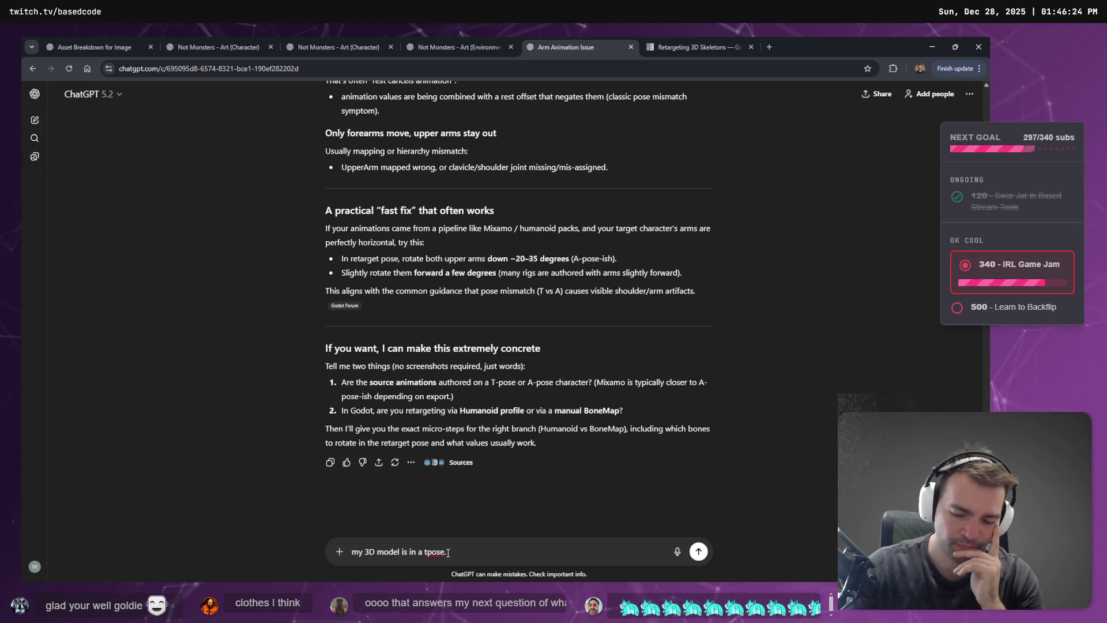
key("super+h")
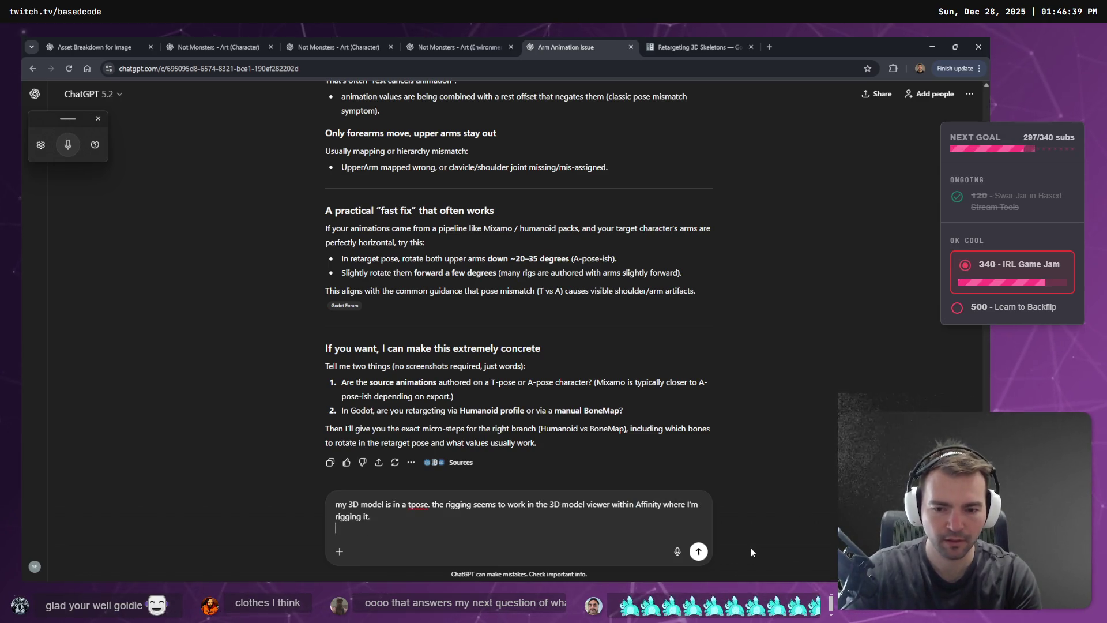
key("super+h")
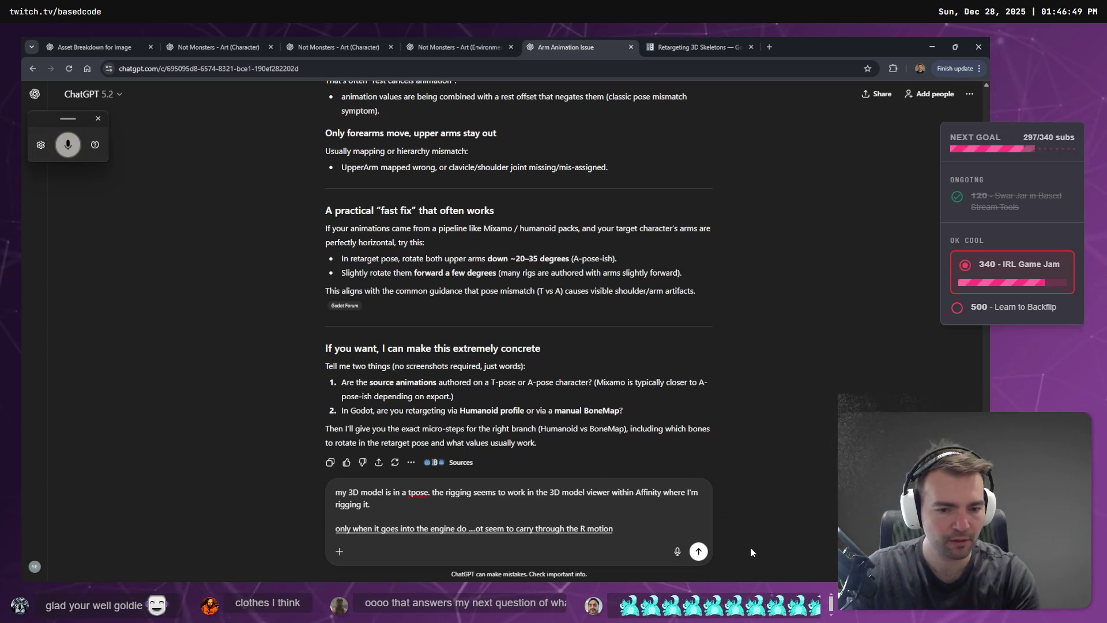
key("BackSpace")
key("BackSpace")
type("Arm")
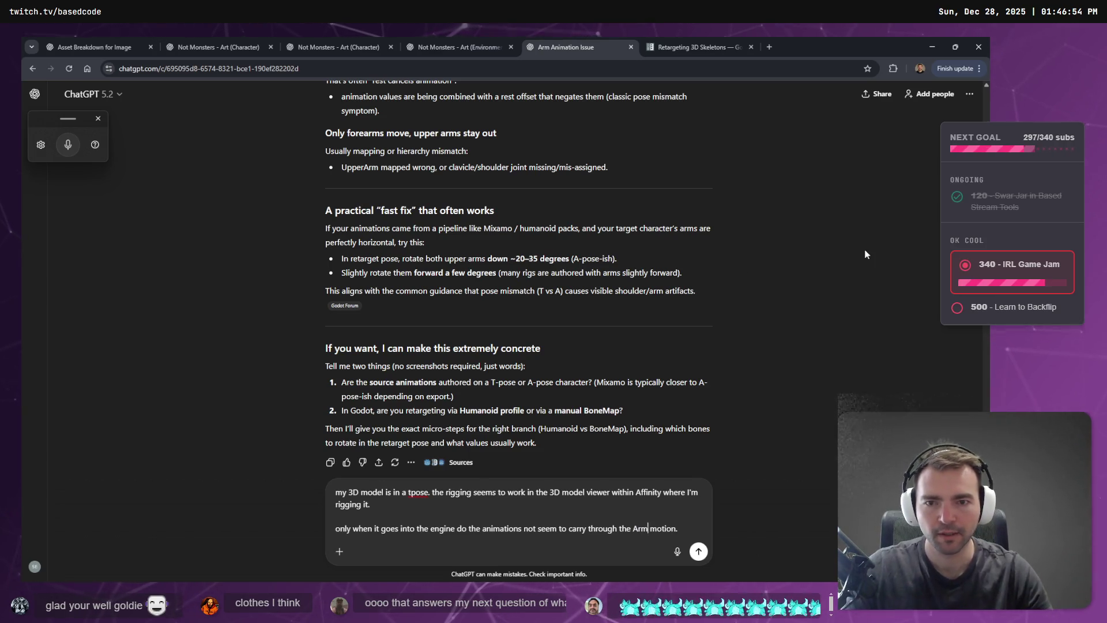
Add blank lines below the message, highlight section 2 on the retarget pose, and return to Godot.
scroll(721, 565, "up", 5)
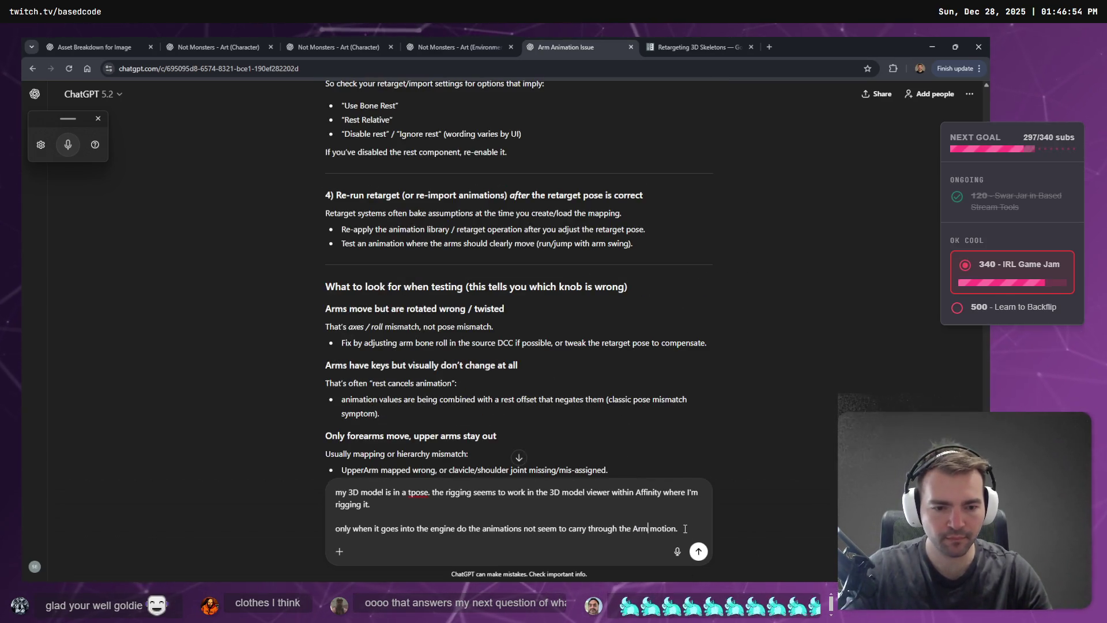
key("shift+Return")
key("shift+Return")
scroll(622, 247, "down", 2)
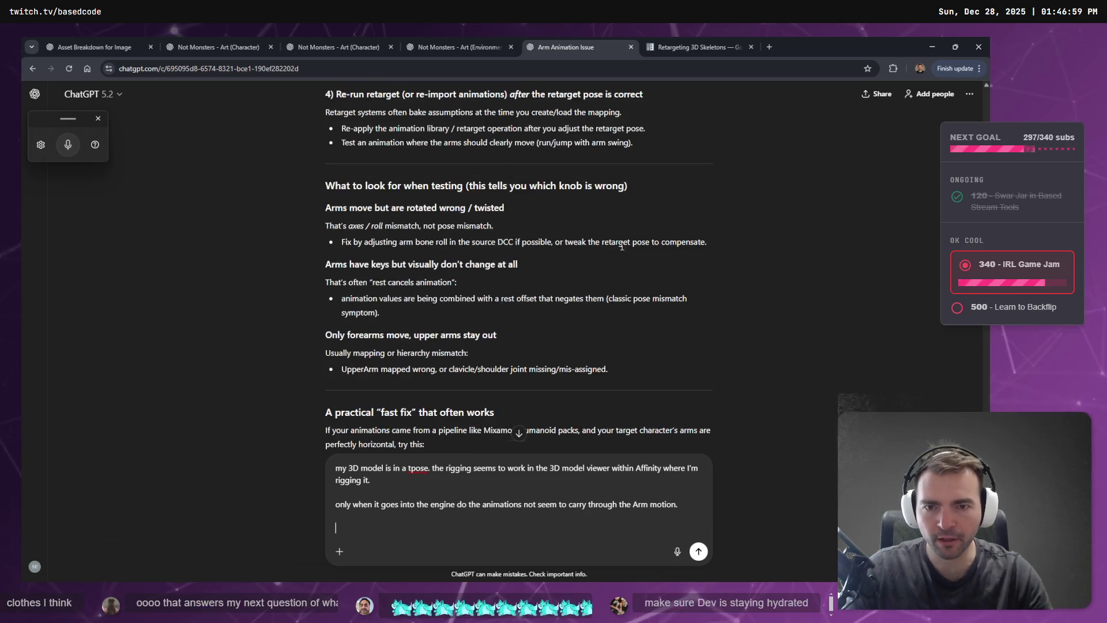
scroll(525, 309, "up", 5)
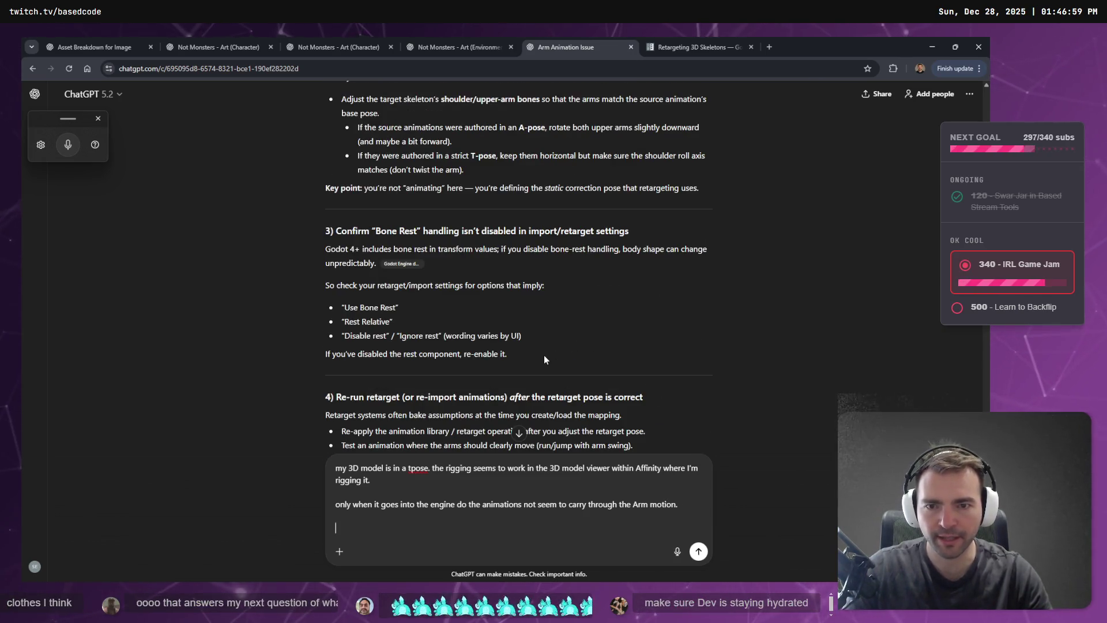
left_click_drag(543, 355, 302, 231)
scroll(454, 261, "up", 4)
left_click_drag(699, 390, 309, 188)
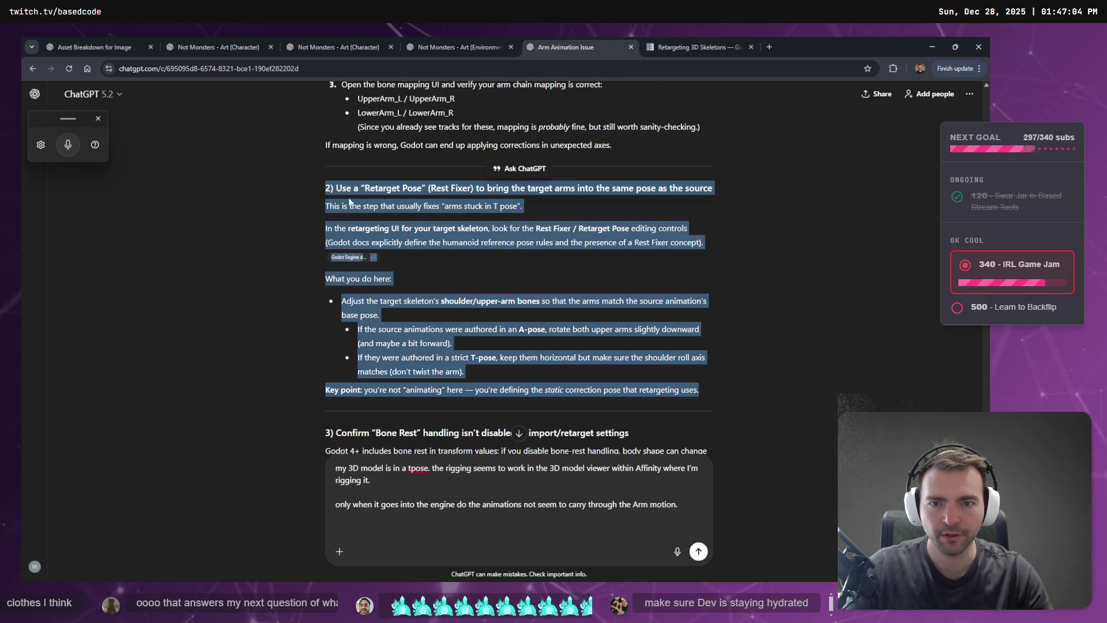
key("alt+Tab")
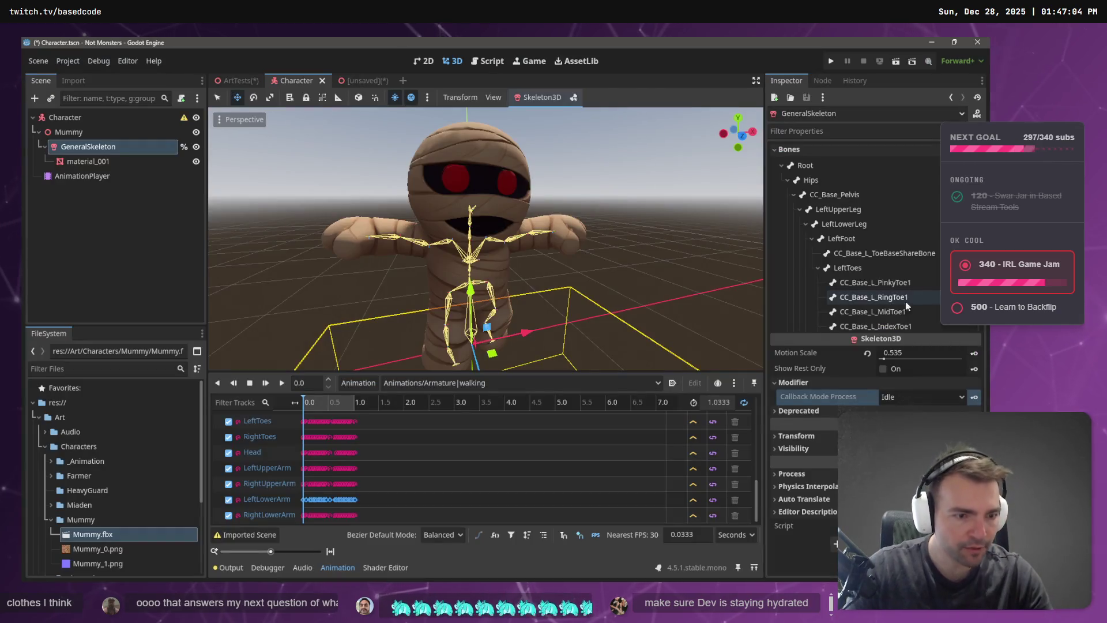
Select GeneralSkeleton and view the Root bone's pose properties in the Inspector's Bones list.
left_click(94, 146)
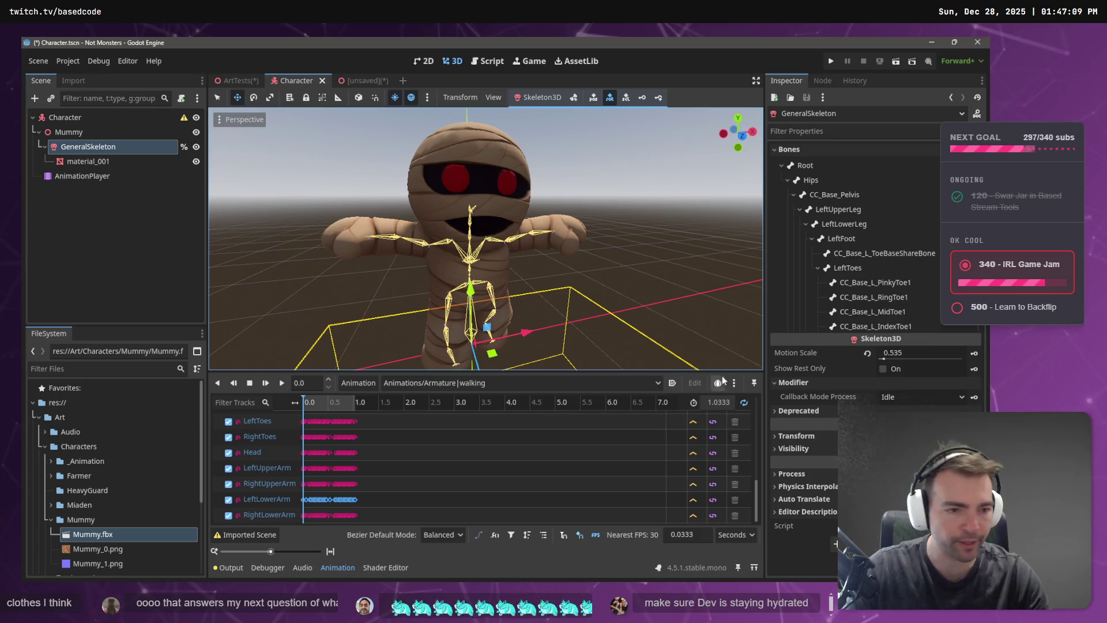
scroll(837, 239, "down", 2)
scroll(837, 240, "up", 2)
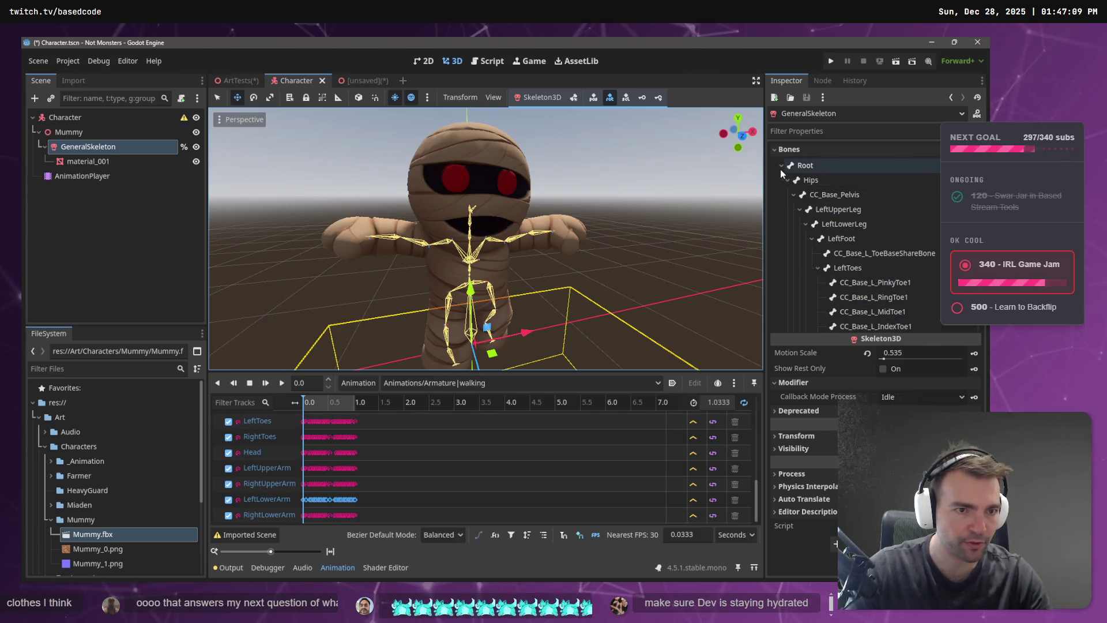
left_click(782, 165)
left_click(805, 165)
scroll(871, 259, "down", 5)
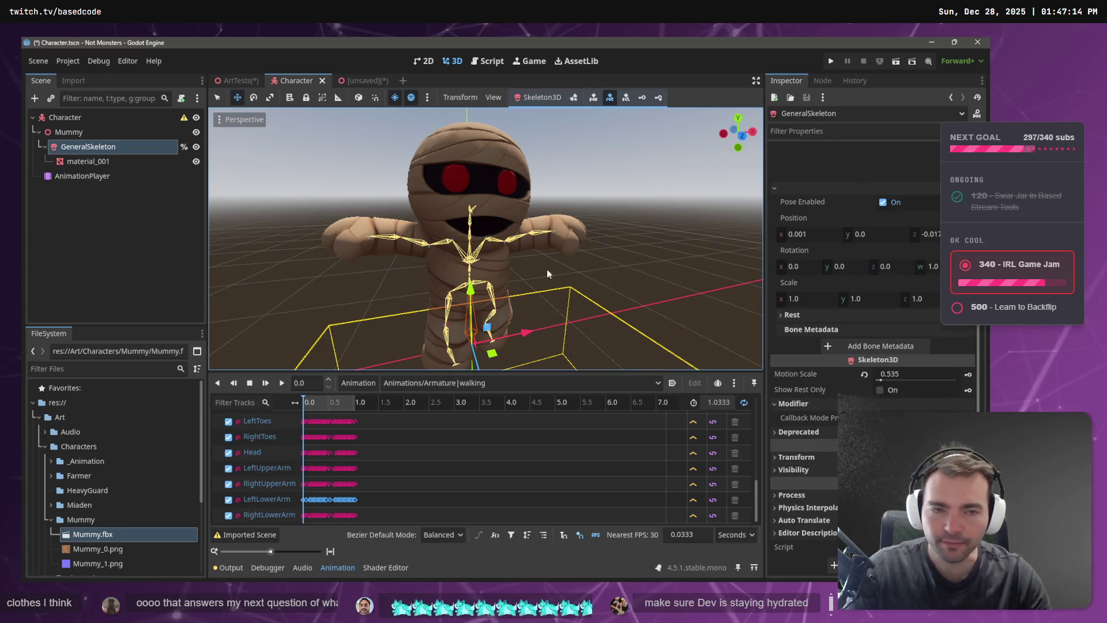
Recheck the Root bone's pose, then open Mummy.fbx's Advanced Import Settings.
left_click(110, 132)
left_click(115, 148)
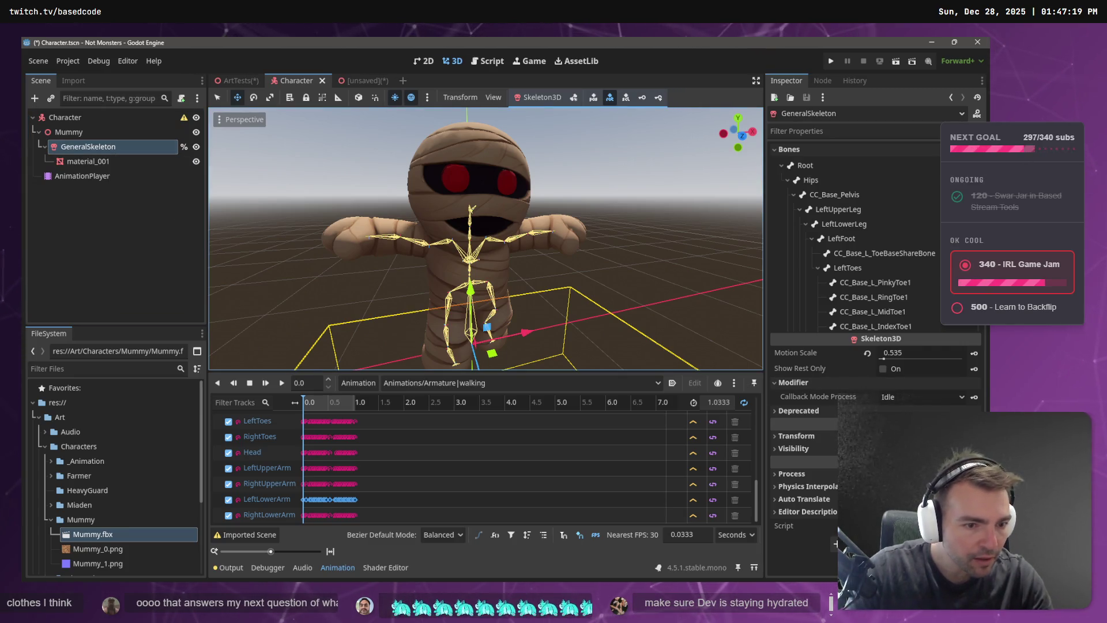
left_click(803, 165)
left_click(782, 166)
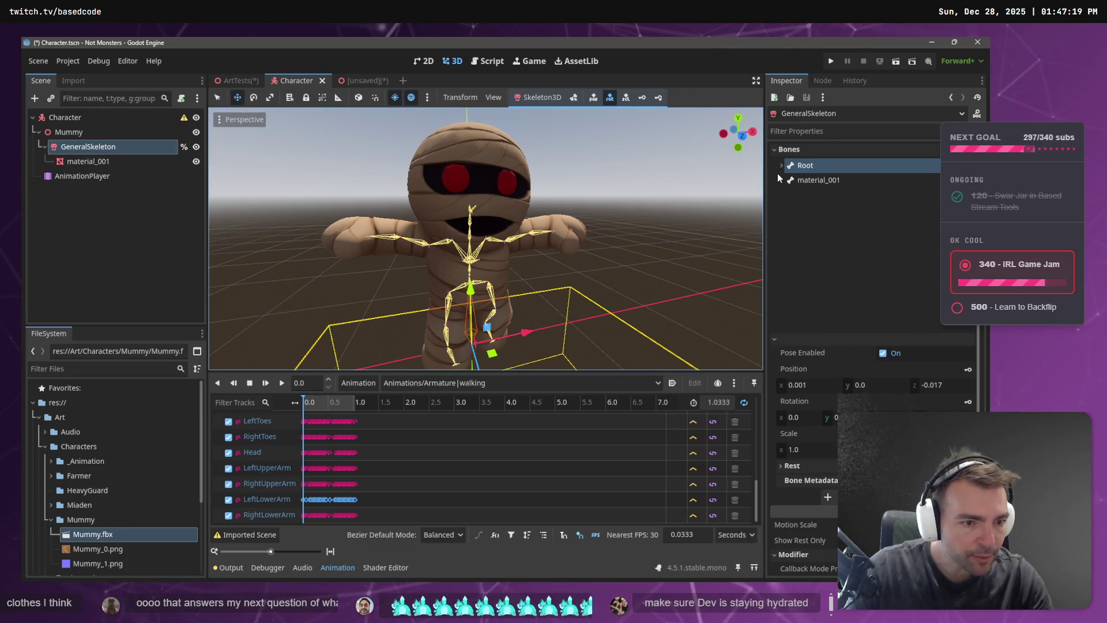
left_click(96, 535)
double_click(94, 534)
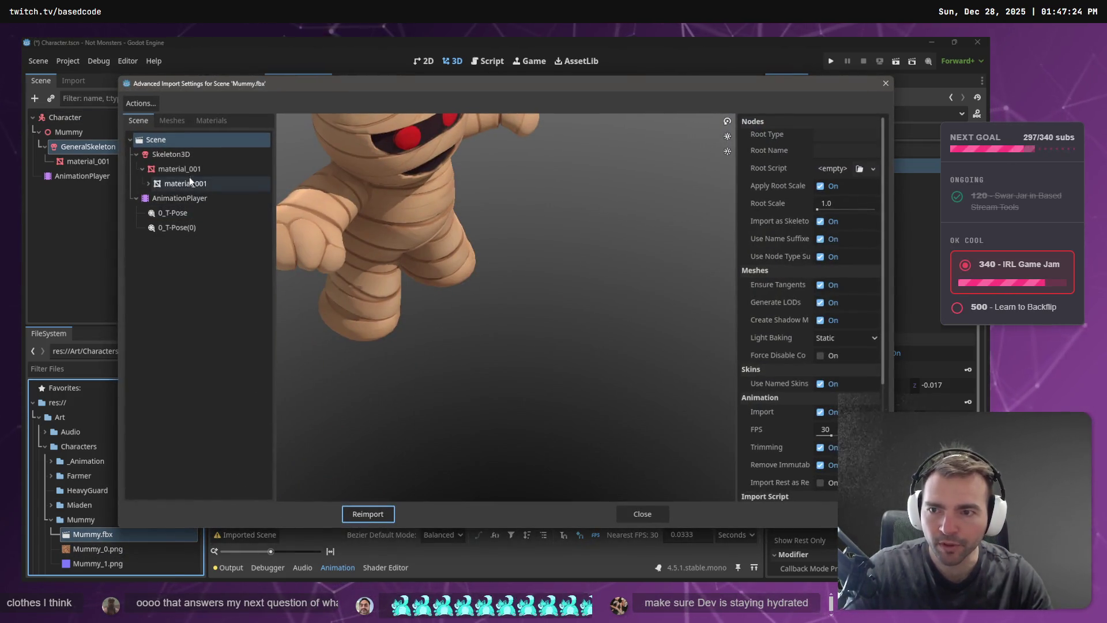
On the imported Skeleton3D, change Rest Fixer's Retarget Method from Overwrite Axis to Use Retarget.
left_click(187, 157)
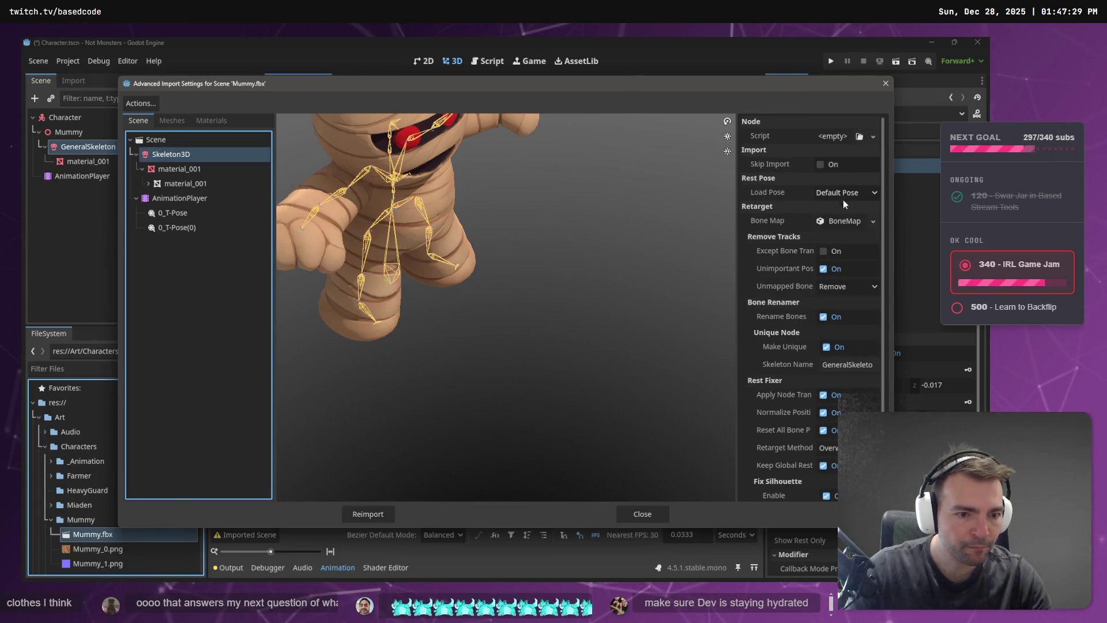
scroll(843, 200, "down", 2)
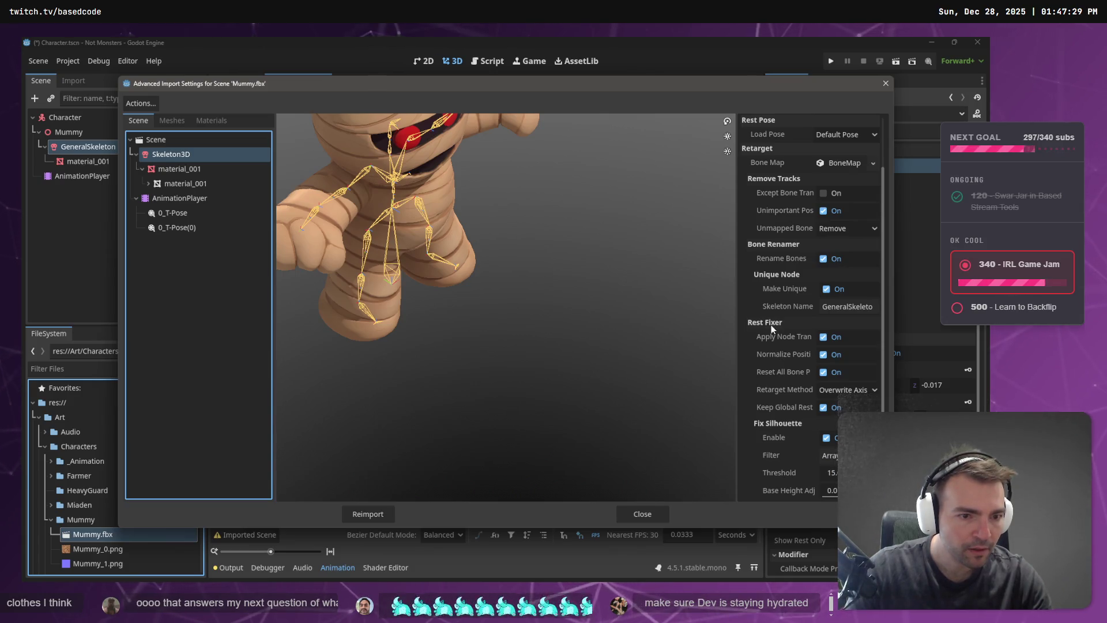
left_click(873, 392)
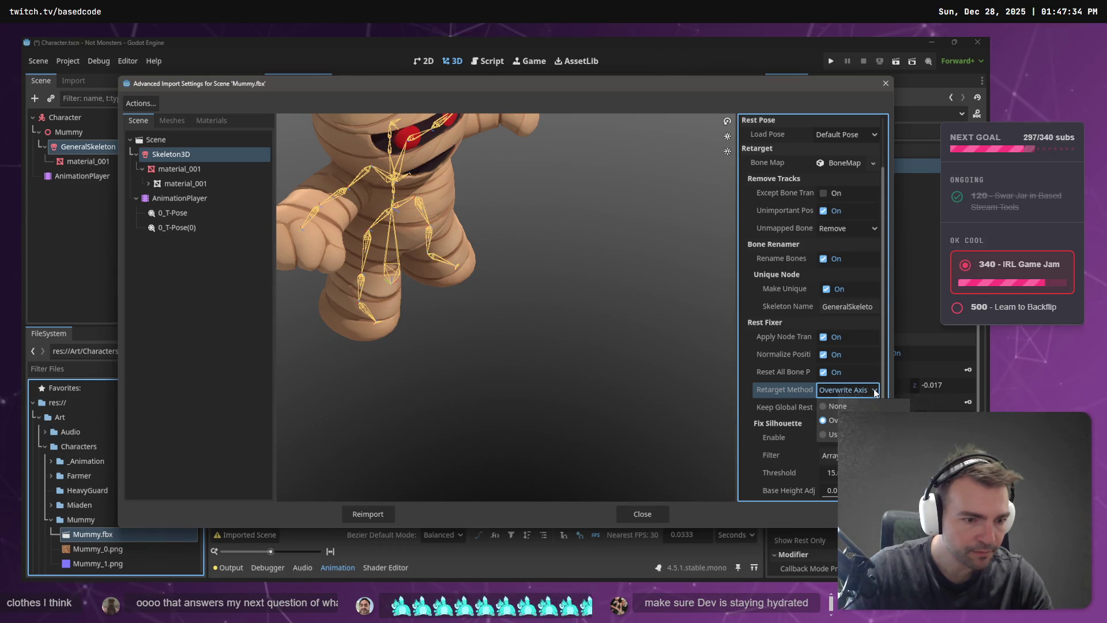
left_click(831, 435)
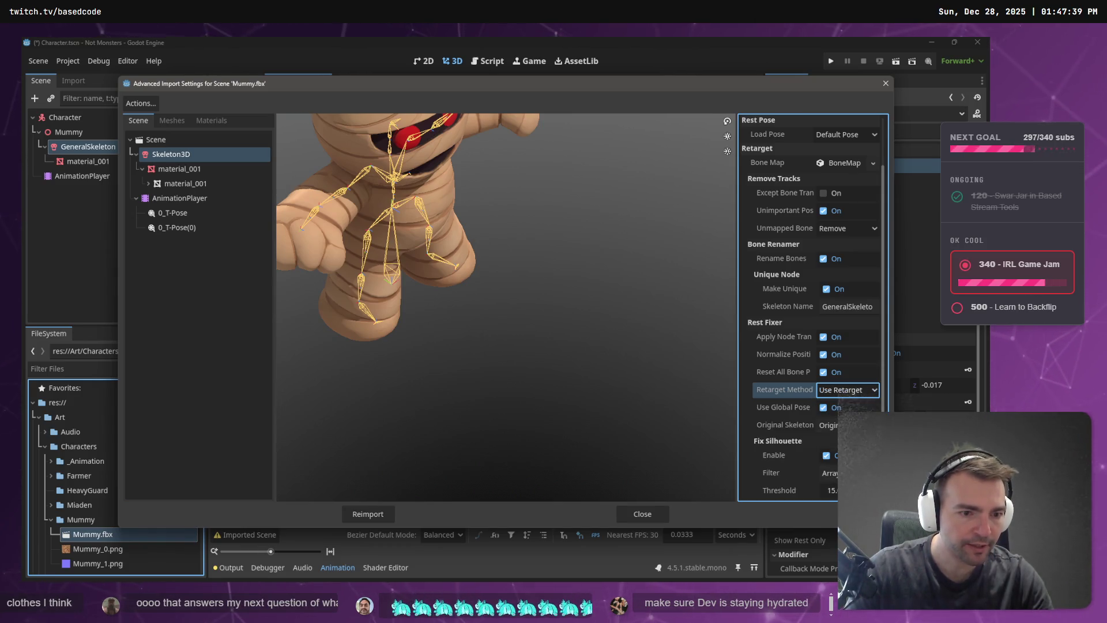